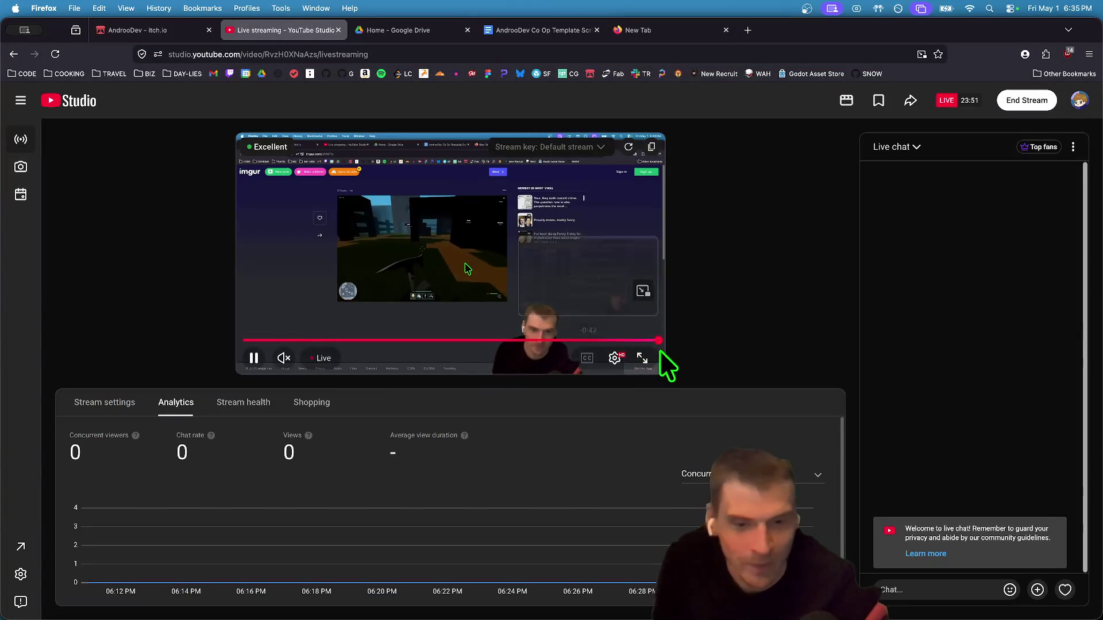
# Check the Live chat options menu, then switch to the co-op template script tab.
pyautogui.click(1073, 148)
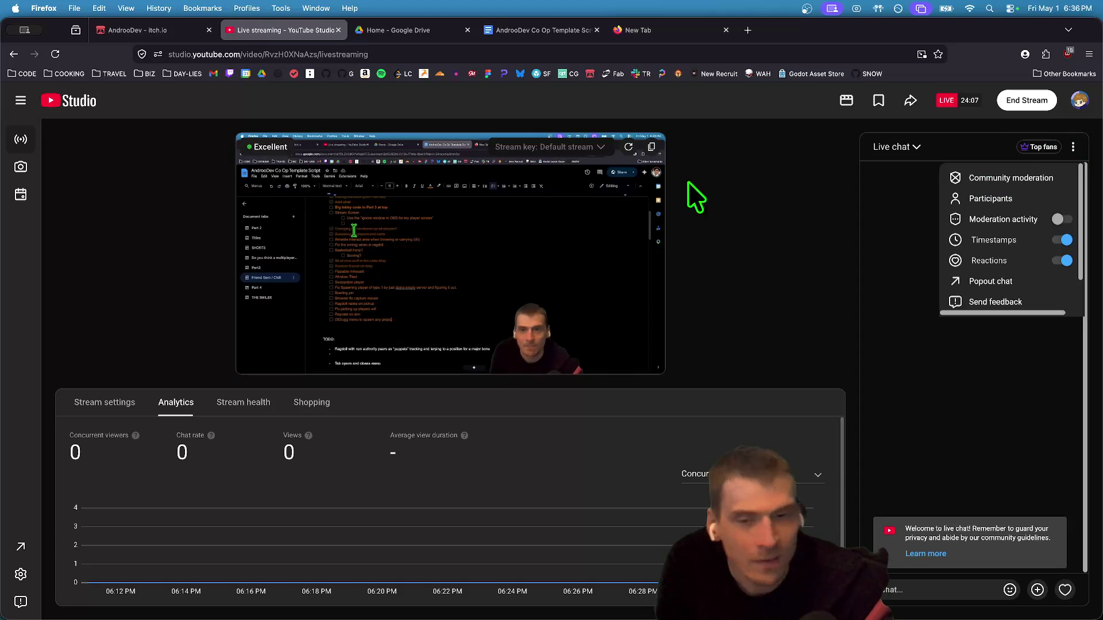
pyautogui.click(1073, 148)
pyautogui.click(1072, 148)
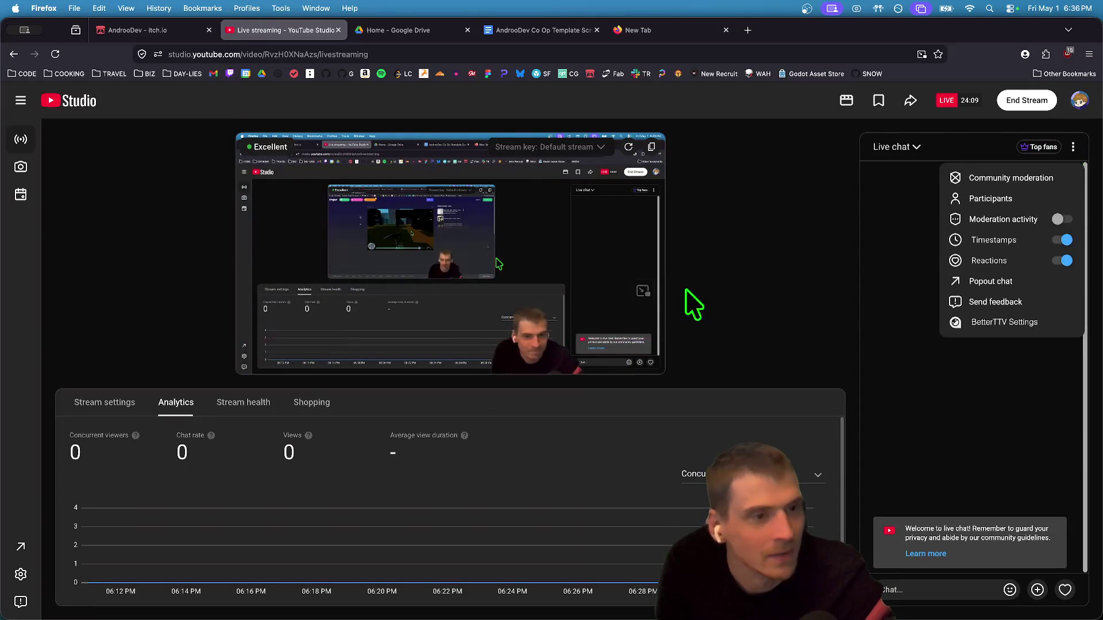
pyautogui.click(660, 290)
pyautogui.hotkey('ctrl', 'Tab')
pyautogui.hotkey('ctrl', 'Tab')
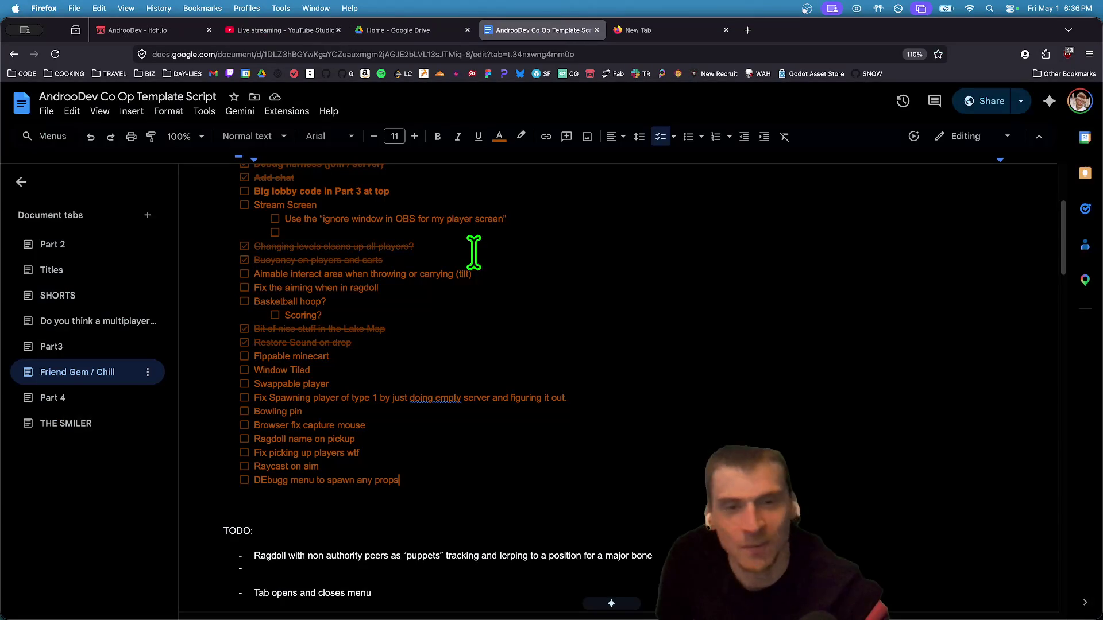
# Dismiss the app switcher and close an empty new browser tab, returning to the script.
pyautogui.press('super+Tab')
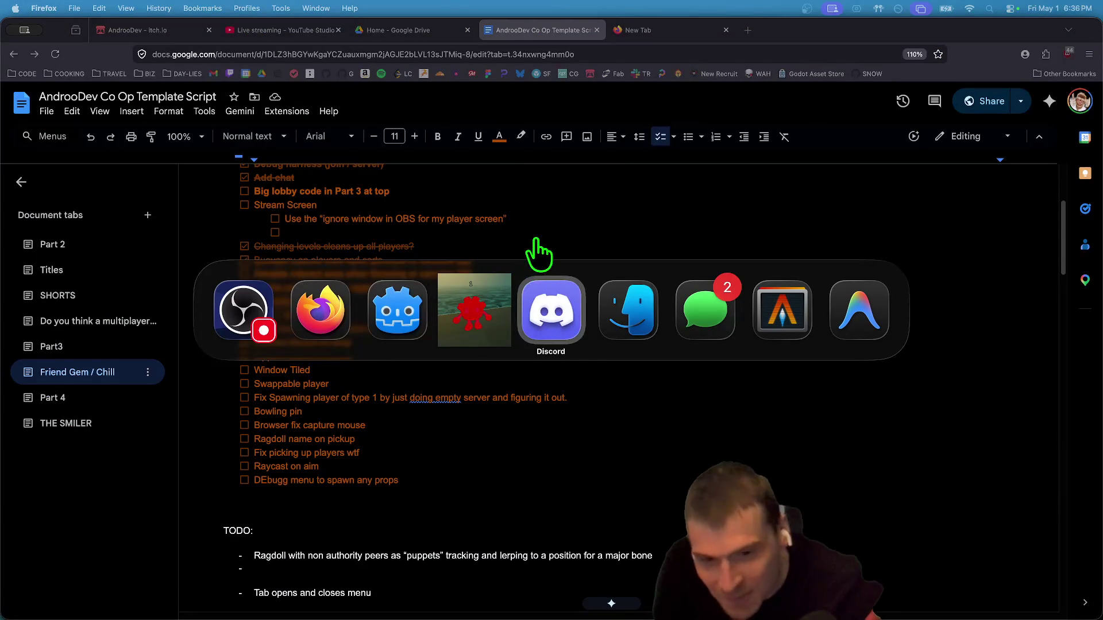
pyautogui.press('Escape')
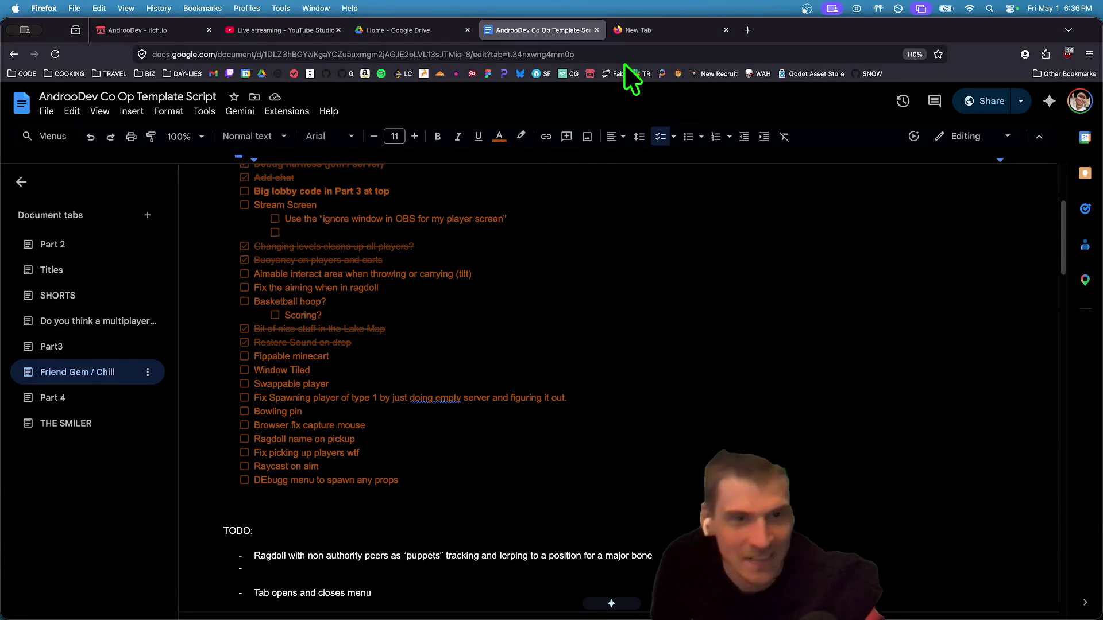
pyautogui.click(632, 31)
pyautogui.press('super+w')
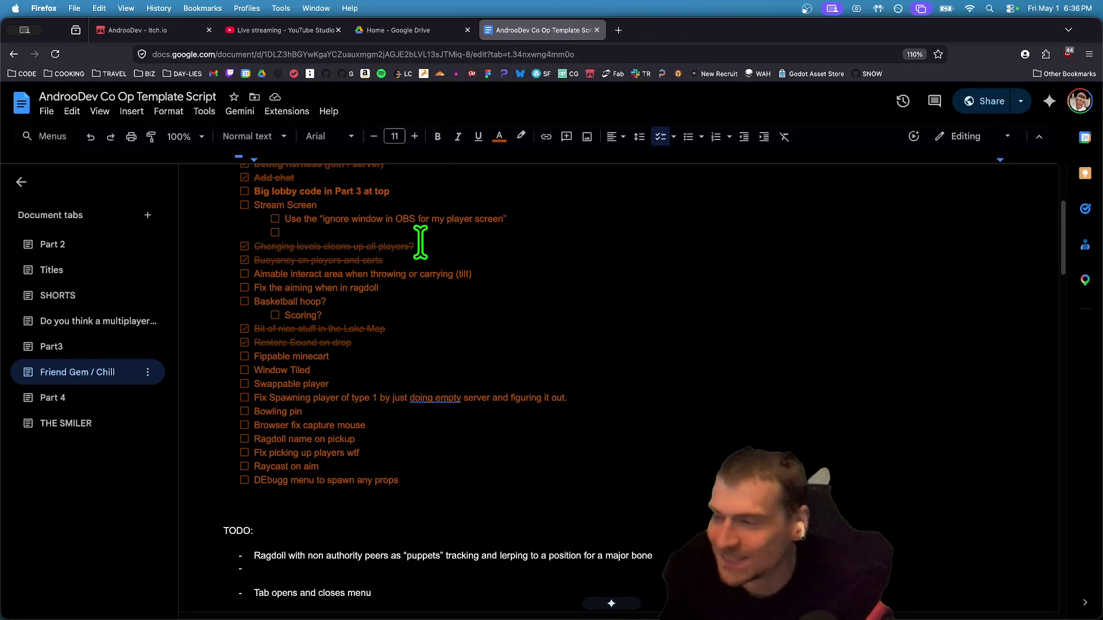
# Bring the browser forward, then switch over to the Godot editor.
pyautogui.moveTo(663, 580)
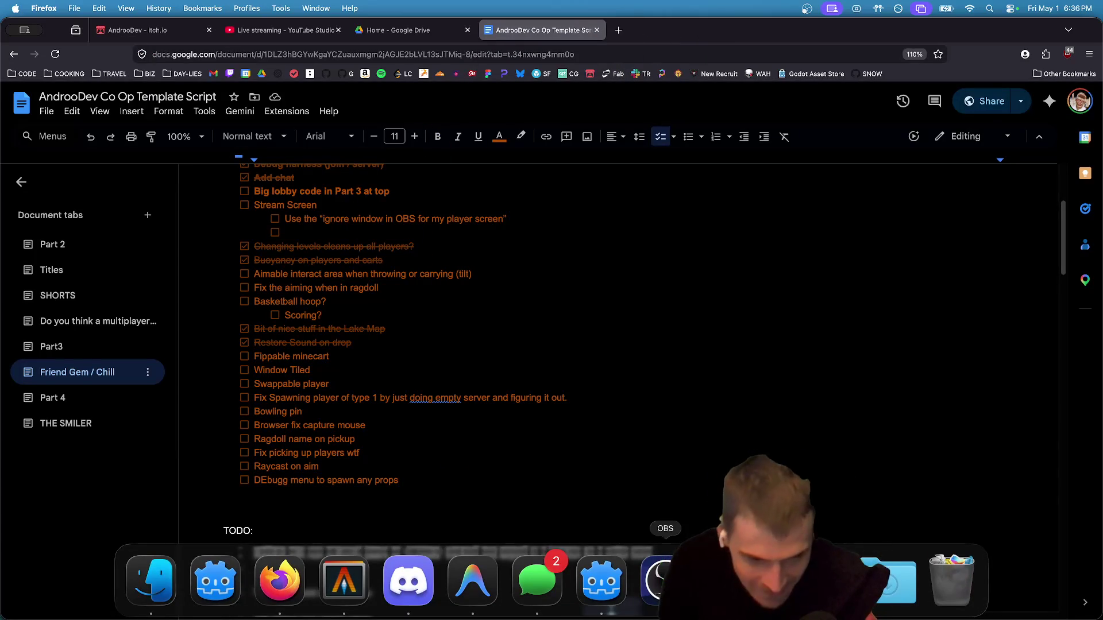
pyautogui.click(280, 580)
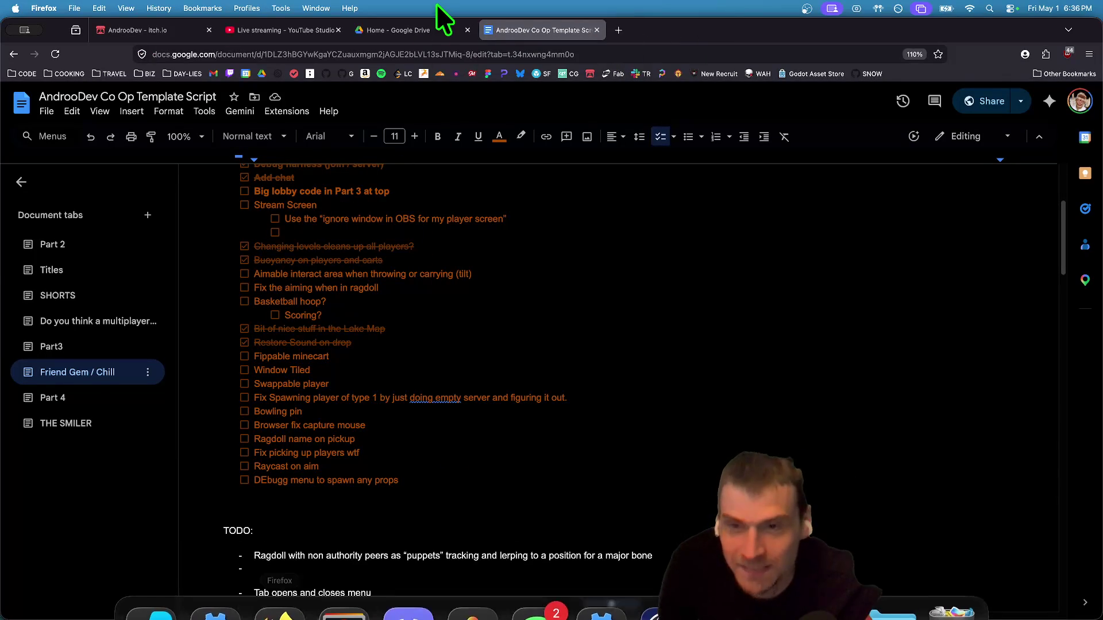
pyautogui.moveTo(268, 39)
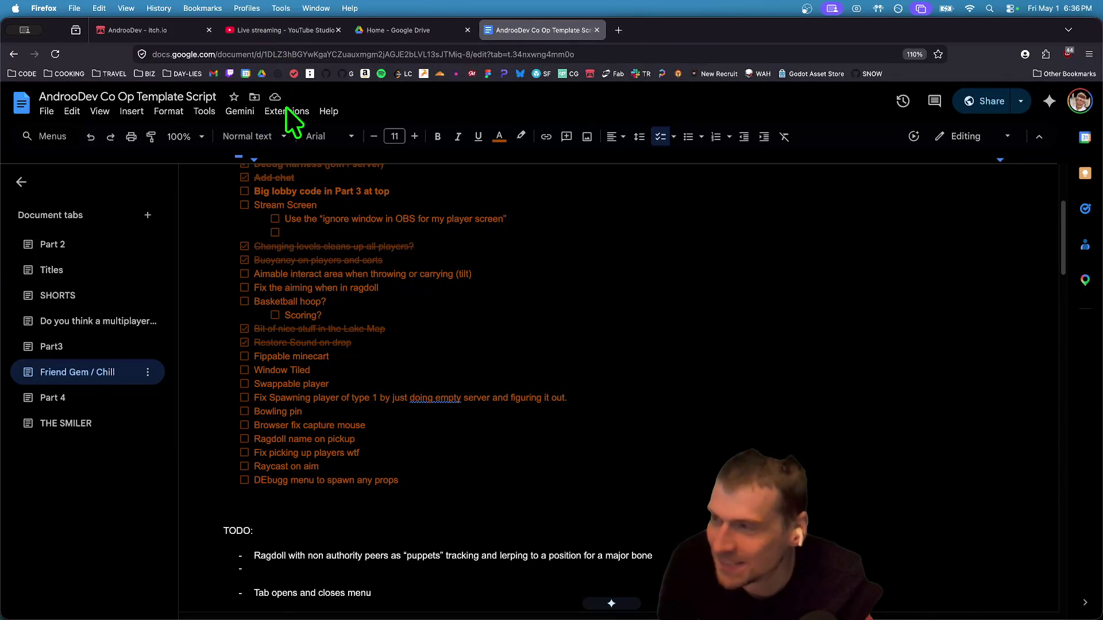
pyautogui.press('super+Tab')
pyautogui.press('super+Tab')
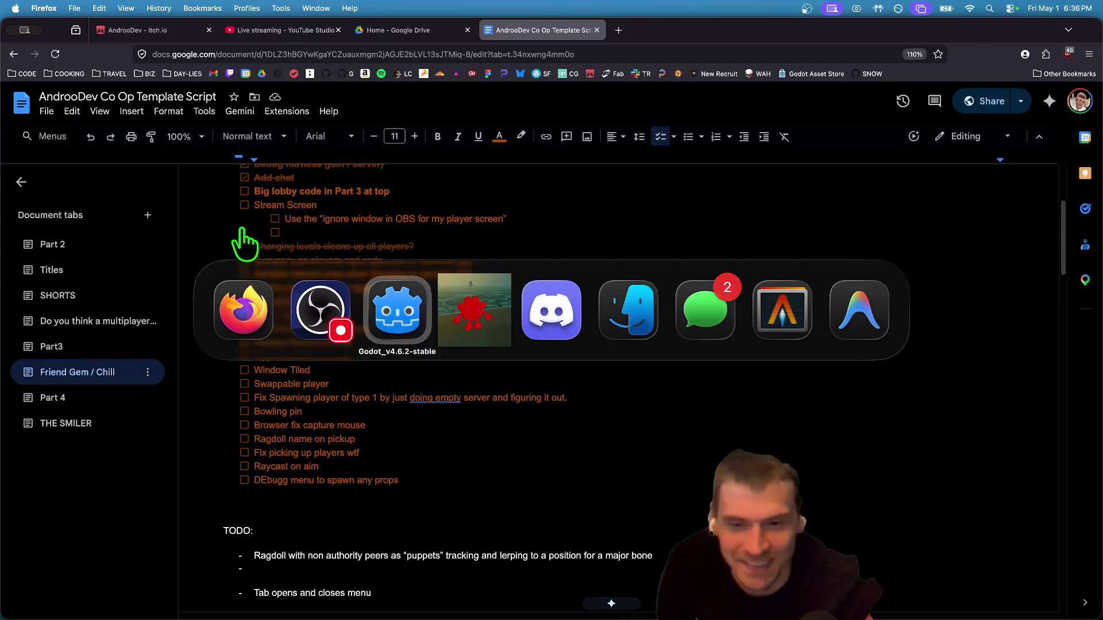
pyautogui.write('get_tree')
# Add 'await get_tree().create_timer(3).timeout' to launch_bobber and save fishing_rod.gd.
pyautogui.press('Escape')
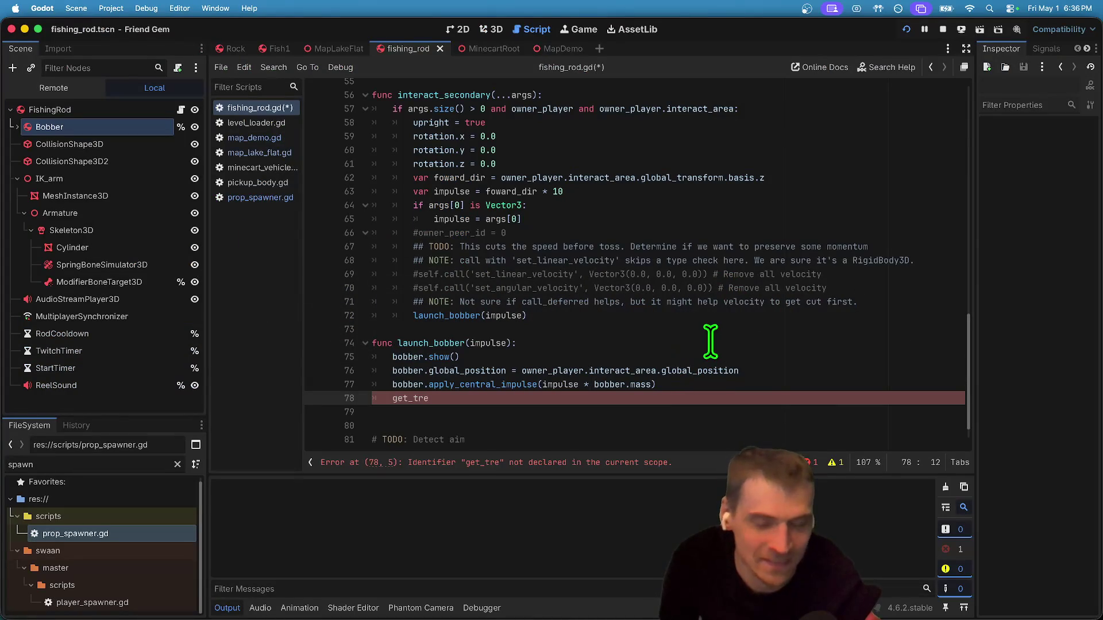
pyautogui.write('().')
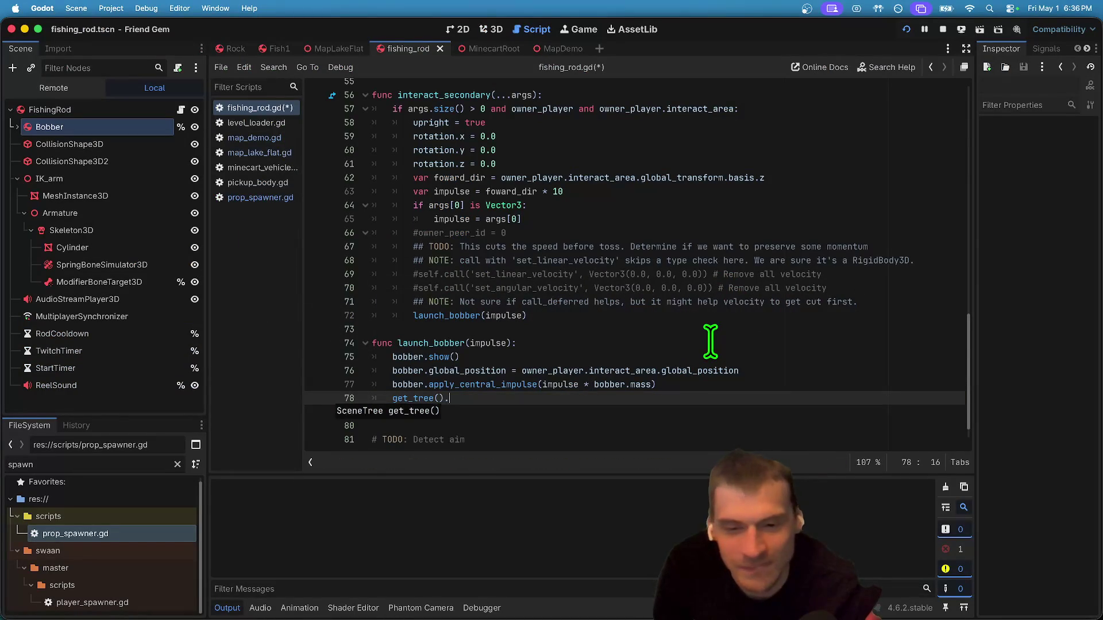
pyautogui.write('create')
pyautogui.press('Return')
pyautogui.write('0')
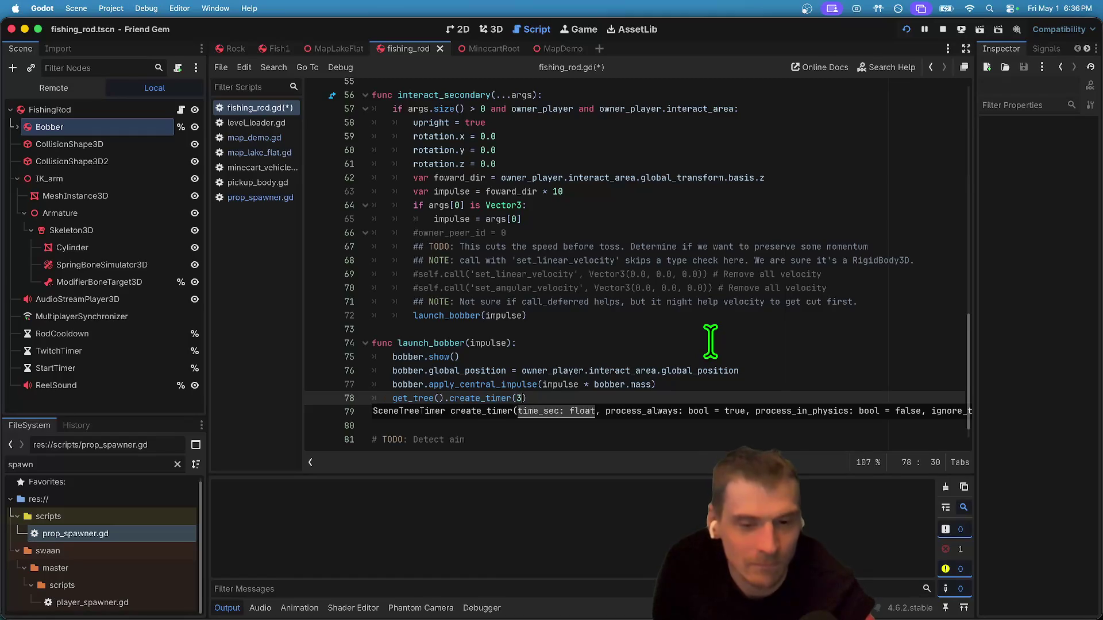
pyautogui.write('tim')
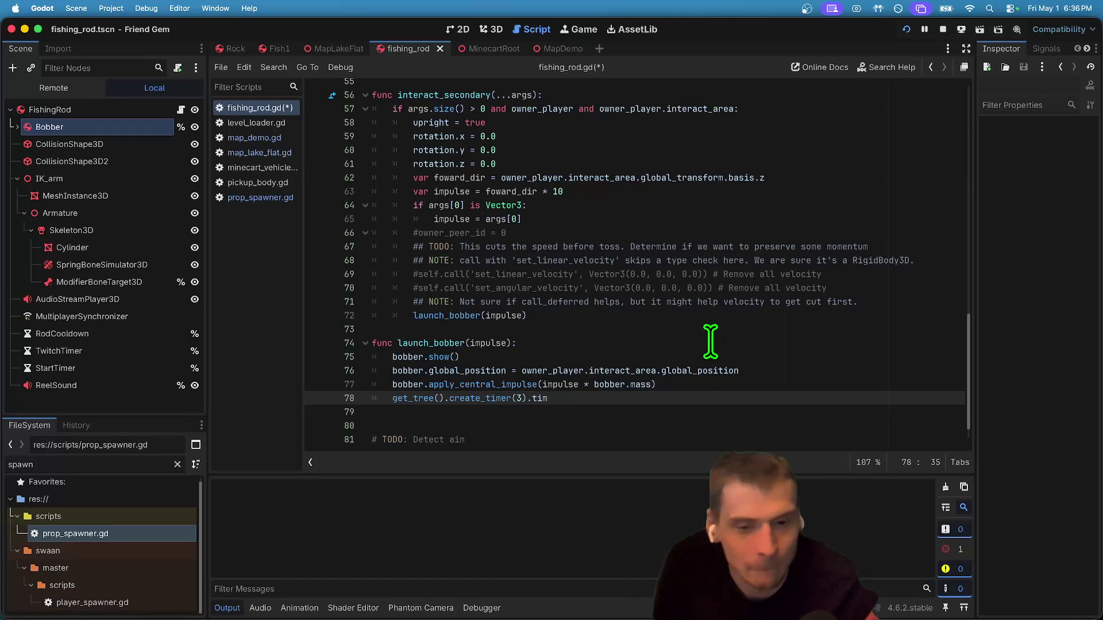
pyautogui.press('Return')
pyautogui.press('Up')
pyautogui.press('Up')
pyautogui.press('Down')
pyautogui.press('Down')
pyautogui.press('Left')
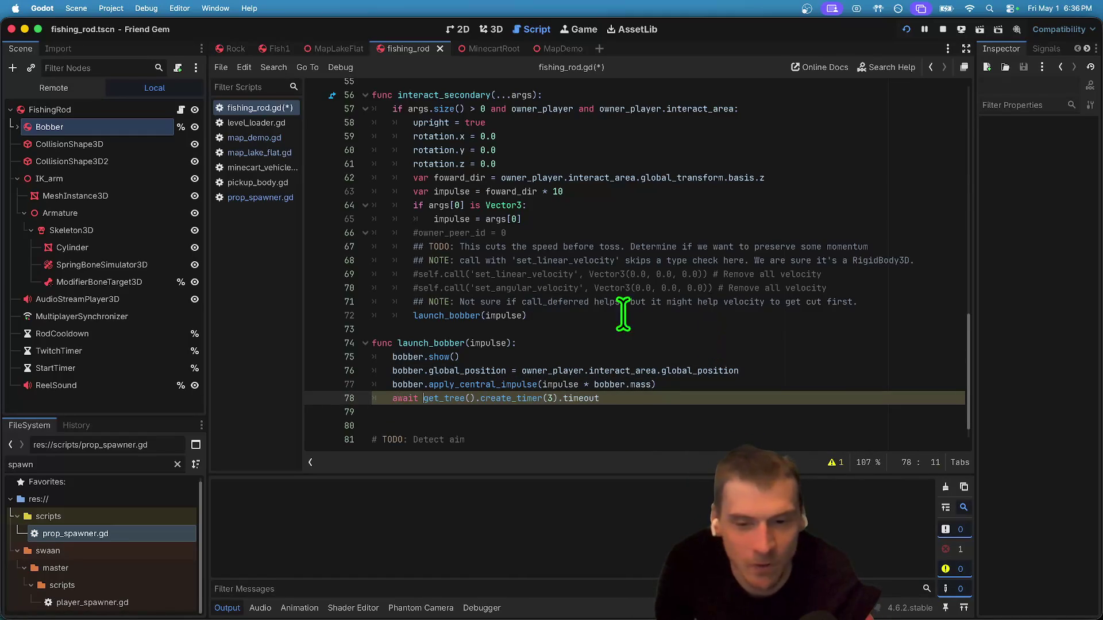
pyautogui.press('Down')
pyautogui.press('Delete')
pyautogui.press('super+s')
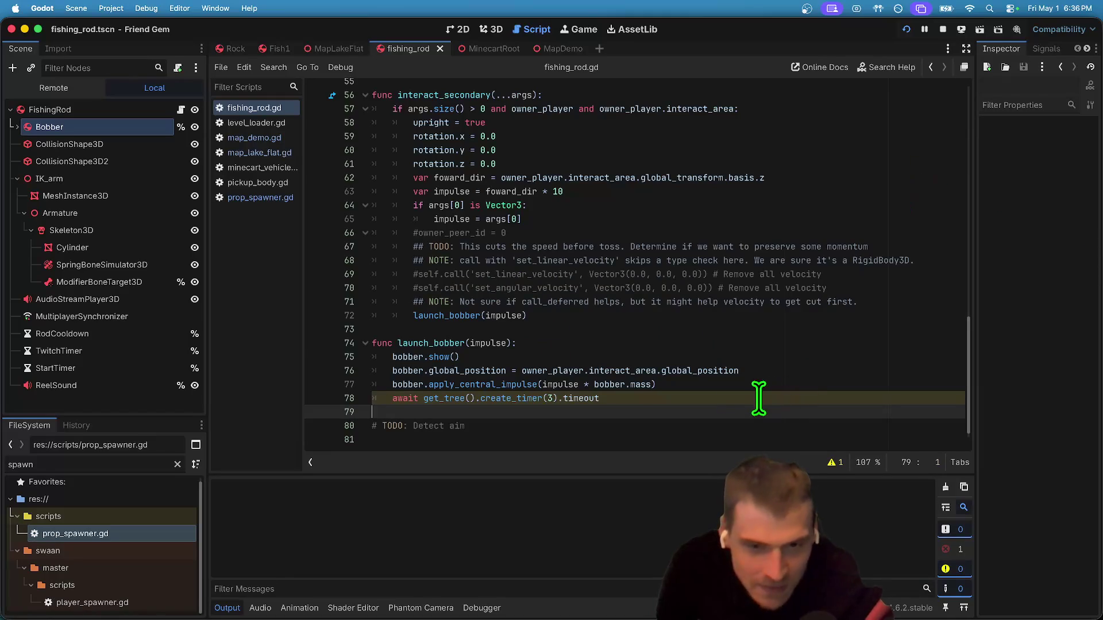
# Duplicate the bobber line below the await, then run the game with its window moved upper left.
pyautogui.tripleClick(546, 357)
pyautogui.press('super+c')
pyautogui.press('Down')
pyautogui.press('Down')
pyautogui.press('Down')
pyautogui.press('super+v')
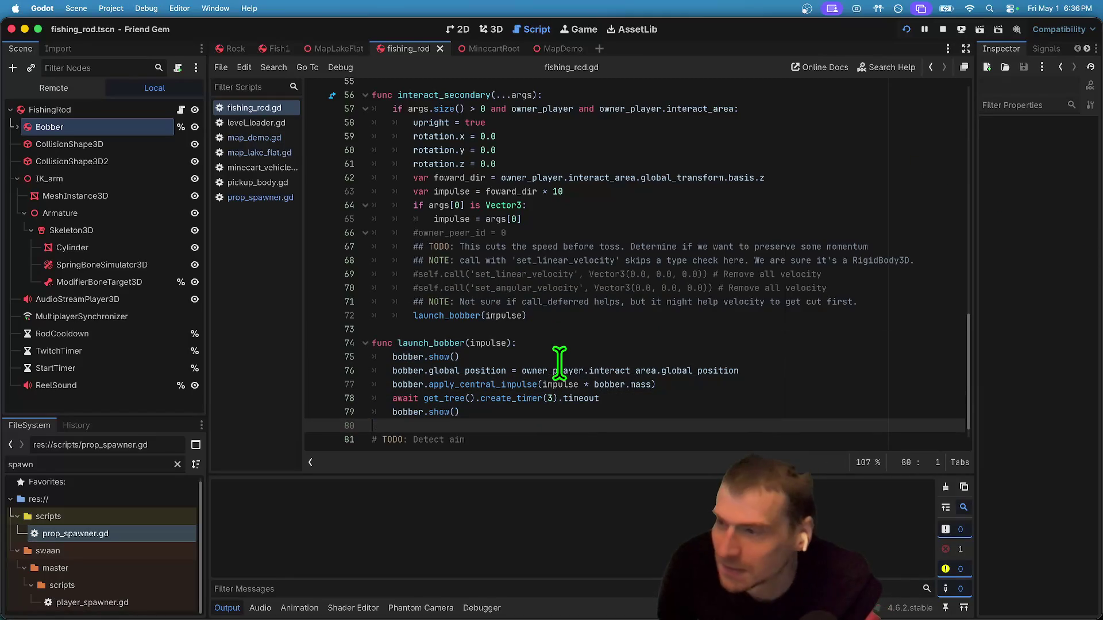
pyautogui.press('Left')
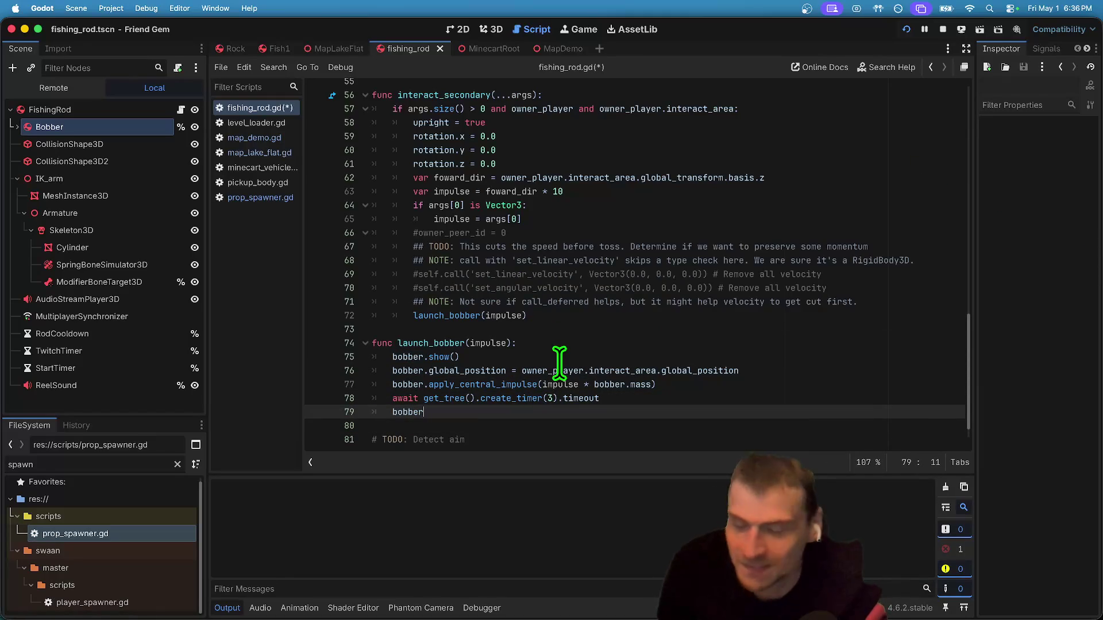
pyautogui.press('Down')
pyautogui.press('super+b')
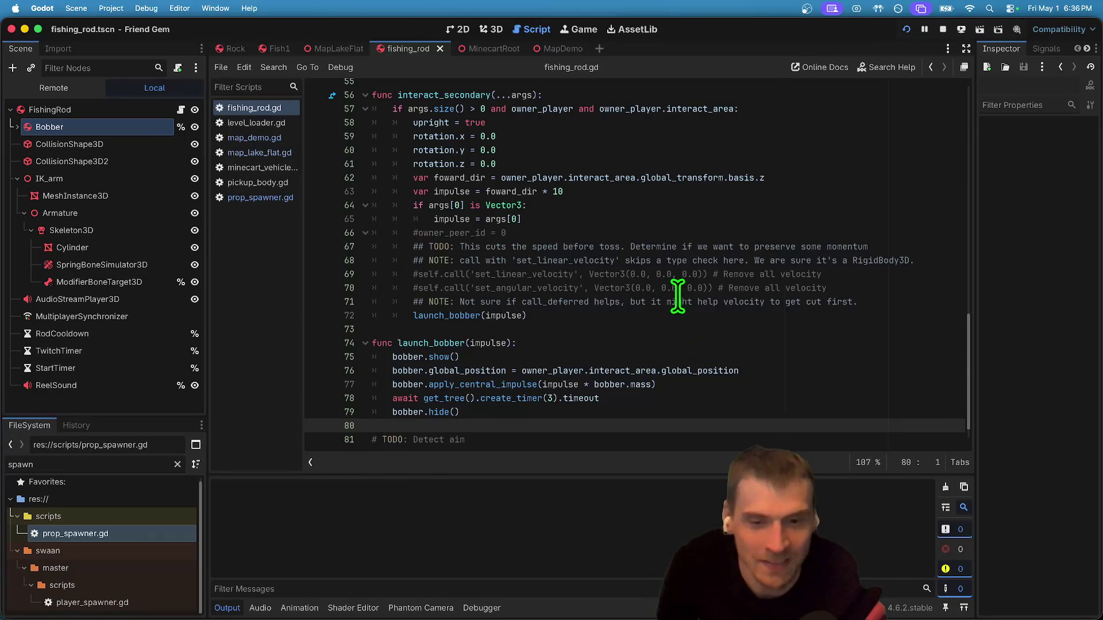
pyautogui.moveTo(678, 219)
pyautogui.mouseDown()
pyautogui.moveTo(364, 37)
pyautogui.moveTo(357, 124)
pyautogui.mouseUp()
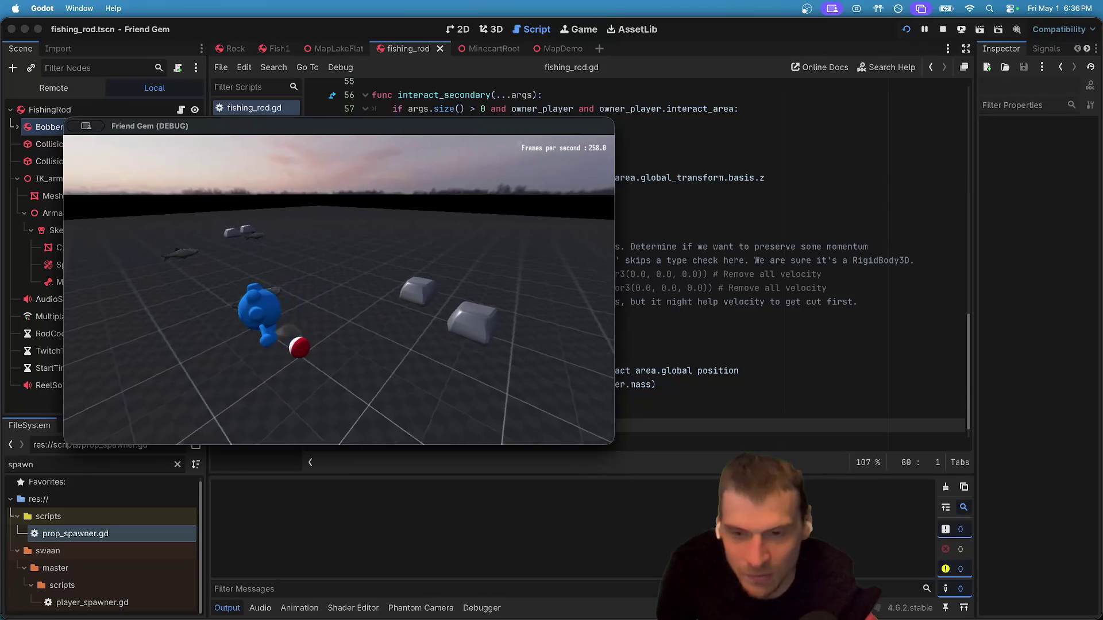
# Pick up the fishing rod, drop and re-grab it, walk around and cast, then close the game.
pyautogui.press('e')
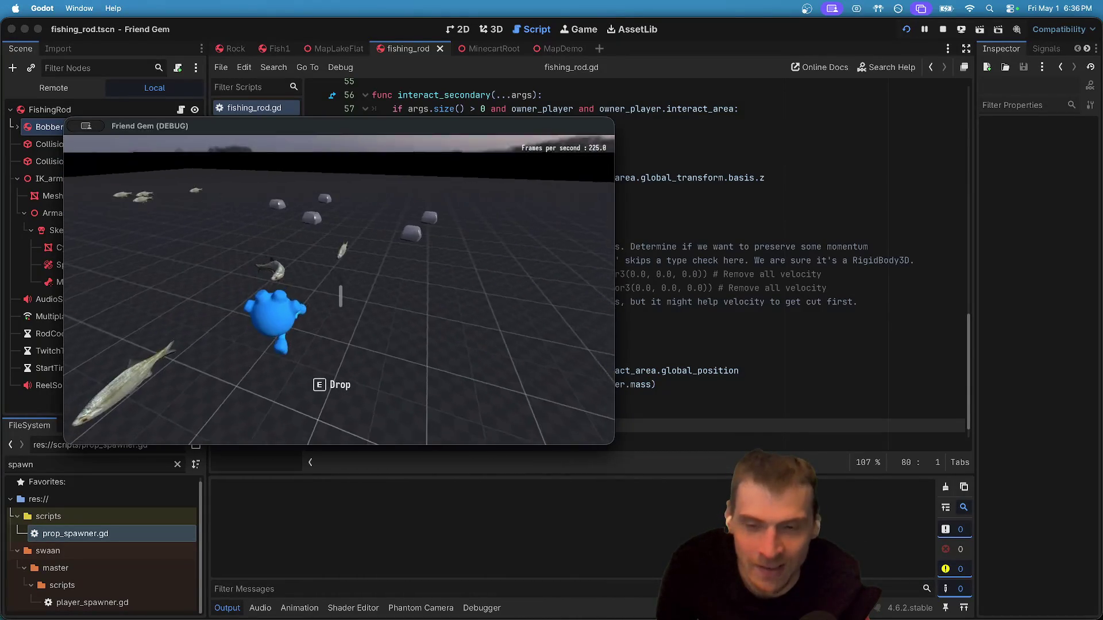
pyautogui.press('e')
pyautogui.press('e')
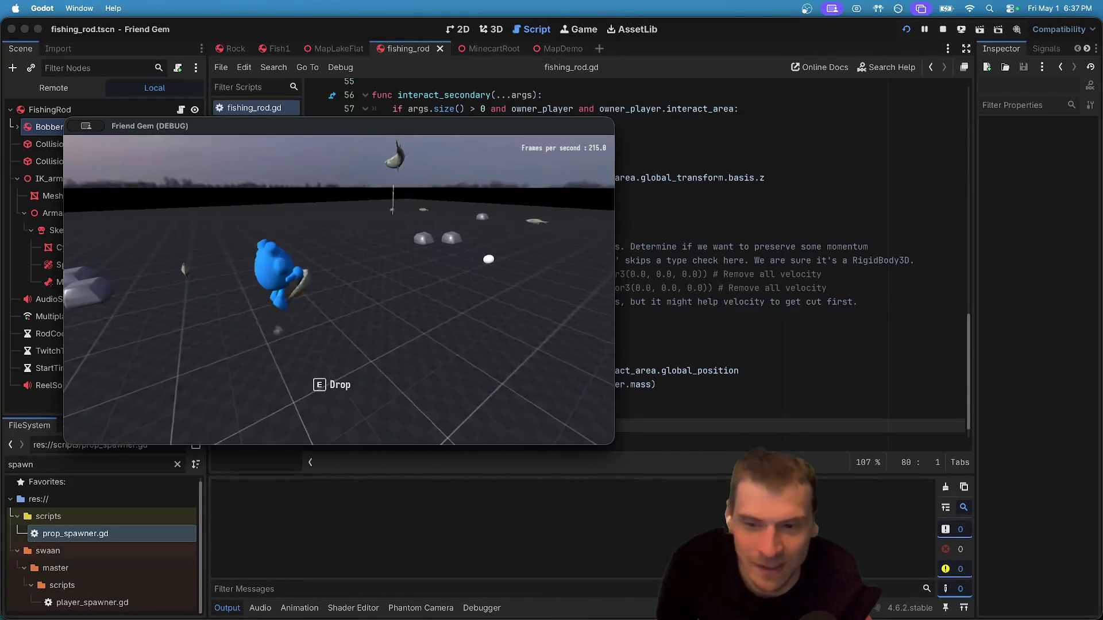
pyautogui.press('e')
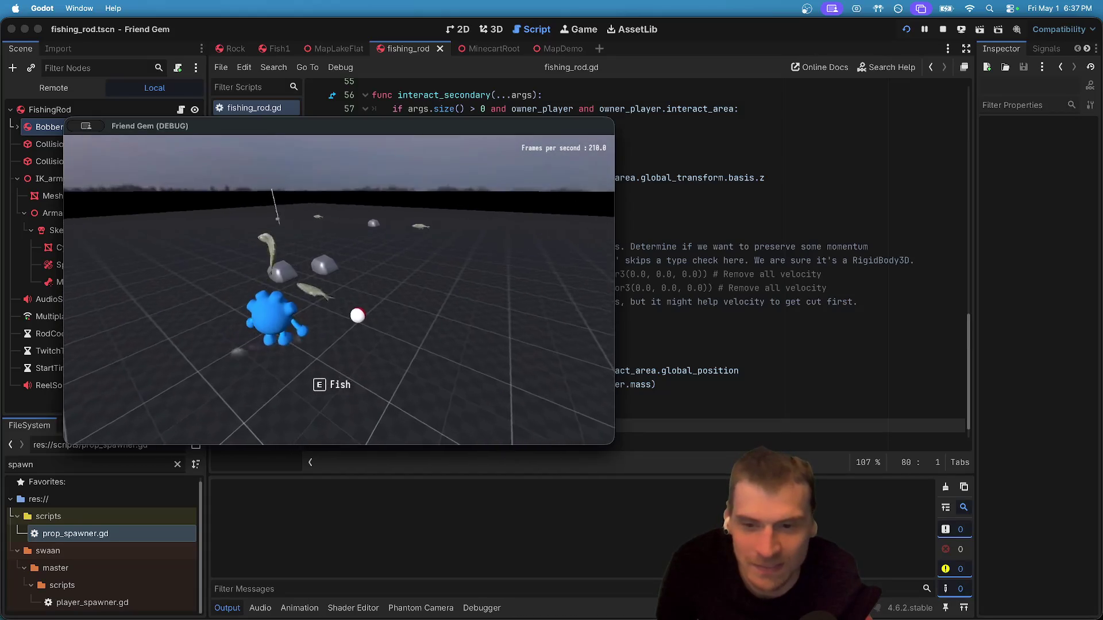
pyautogui.press('w')
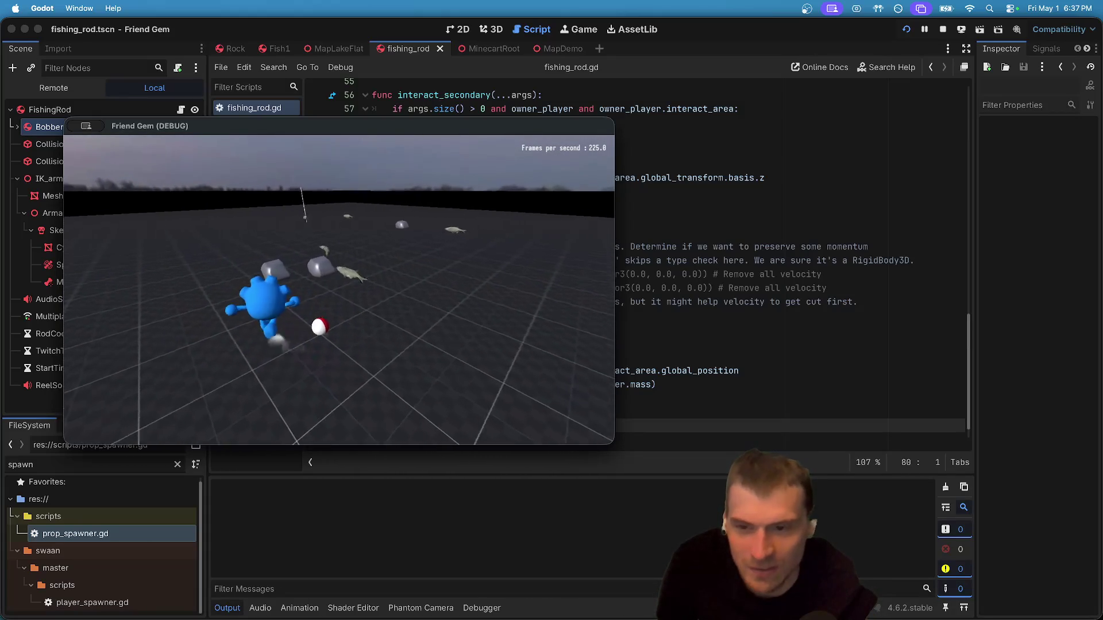
pyautogui.press('e')
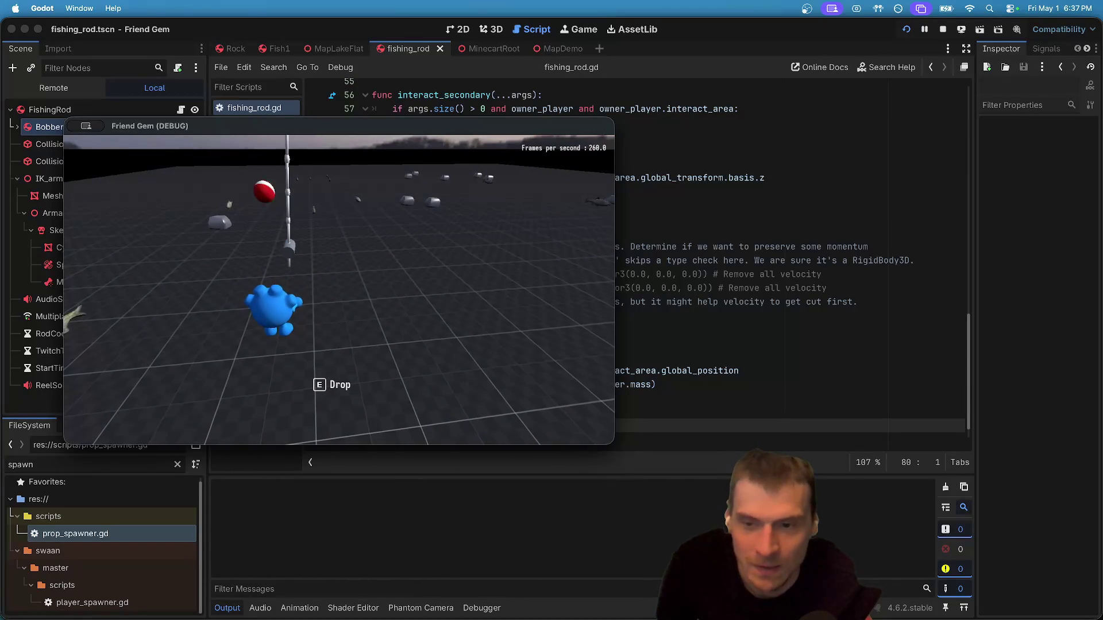
pyautogui.press('Escape')
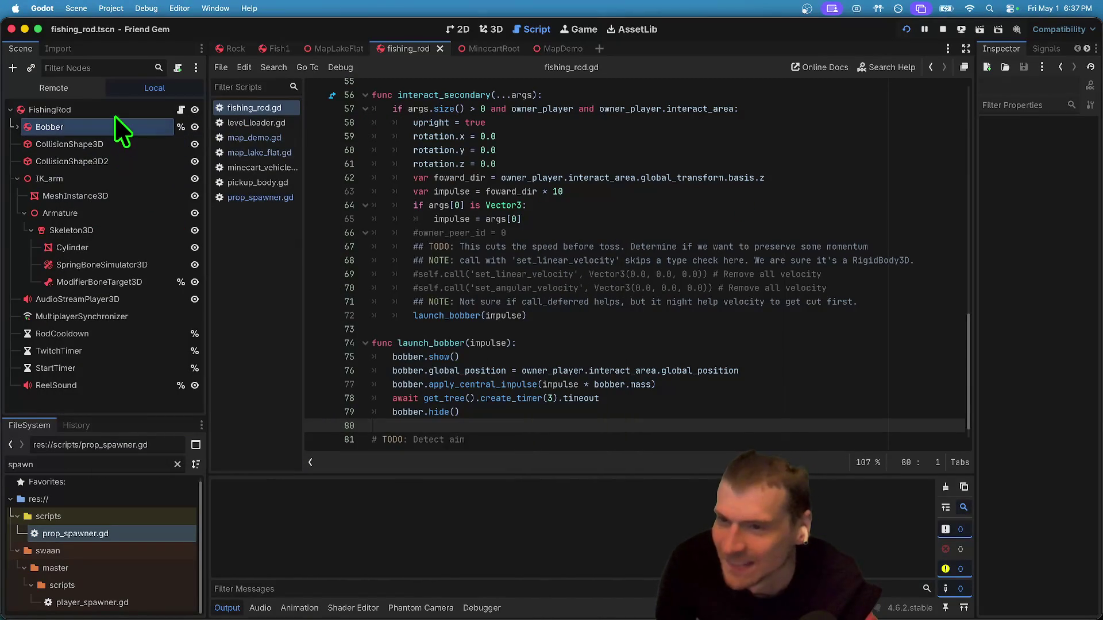
# Select the Bobber node and bring fishing_rod.gd's _ready() into view.
pyautogui.click(112, 109)
pyautogui.click(107, 125)
pyautogui.scroll(15, 552, 390)
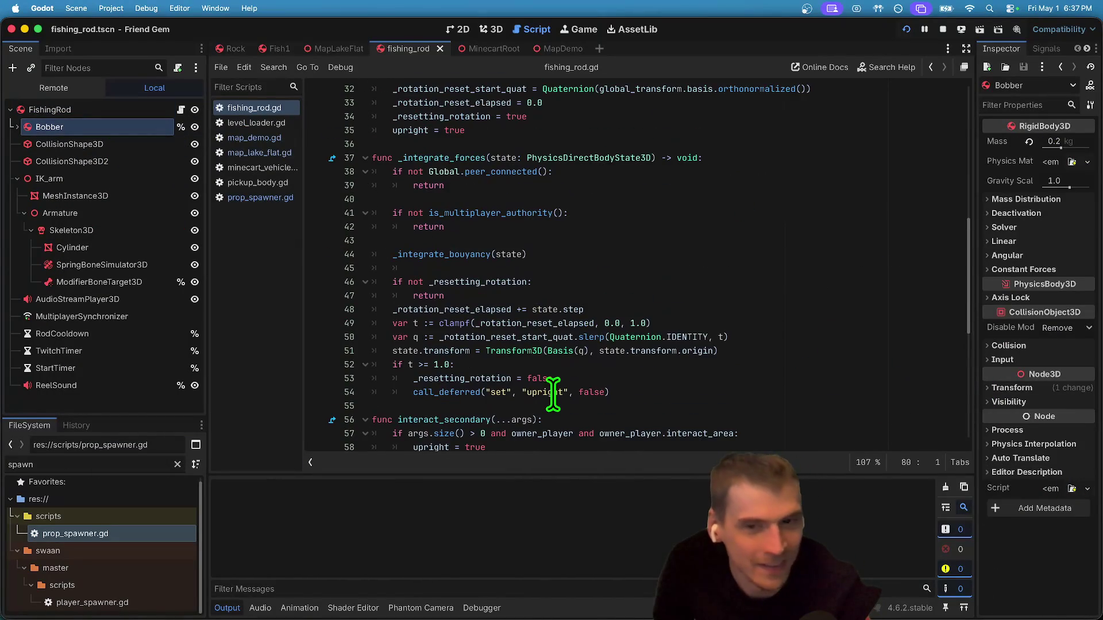
pyautogui.scroll(-3, 551, 391)
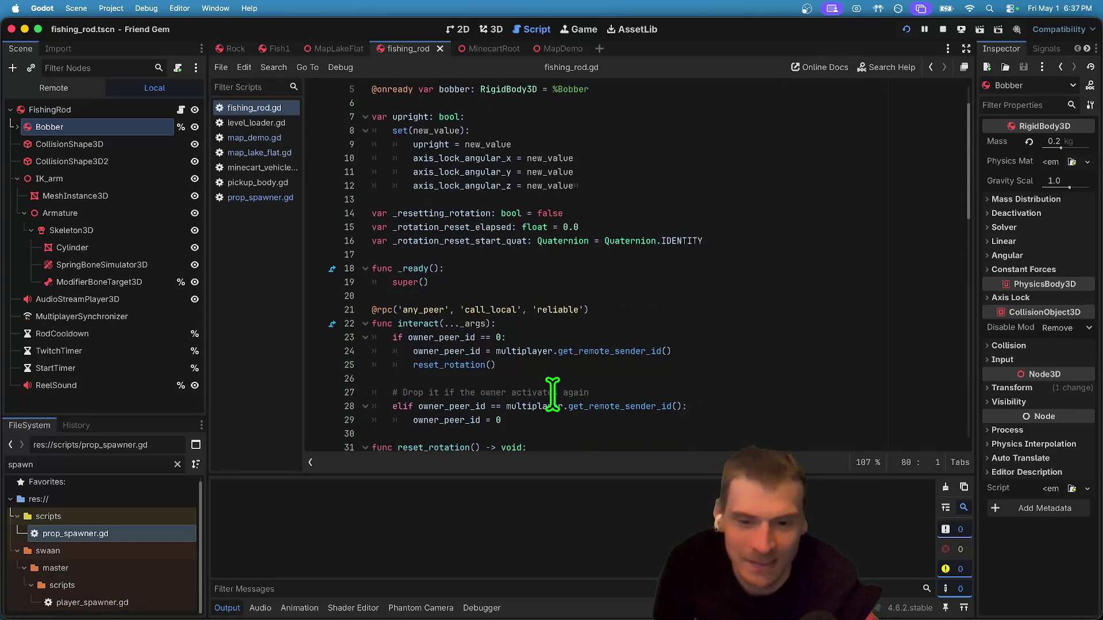
pyautogui.scroll(3, 551, 391)
# Add bobber.hide() and a bobber.set_collision_layer_value call inside _ready().
pyautogui.click(509, 347)
pyautogui.press('Return')
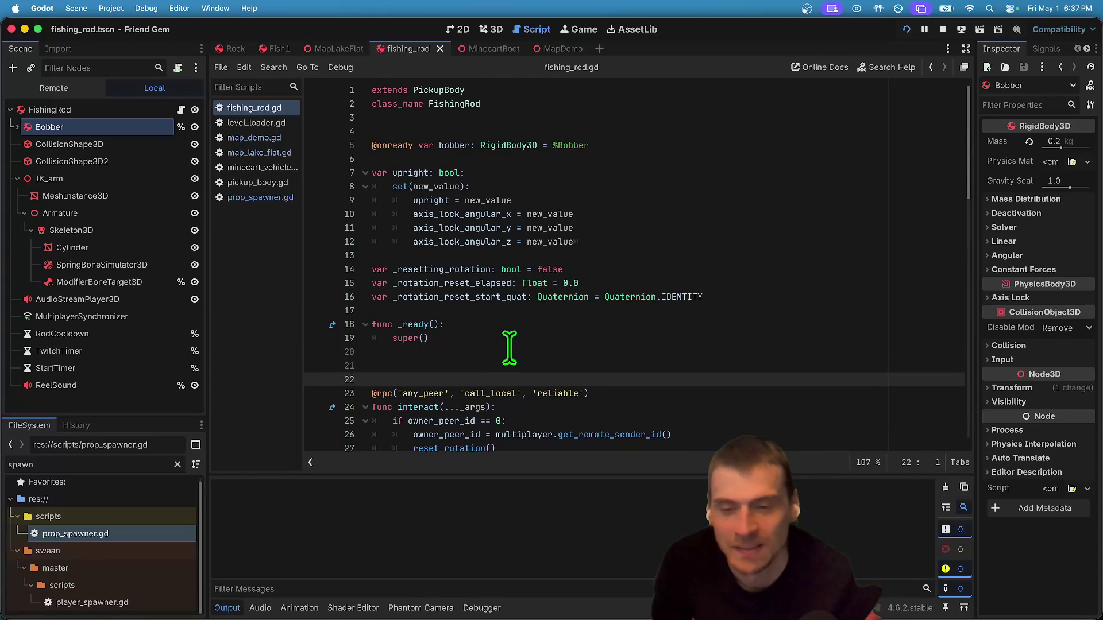
pyautogui.write('bbo')
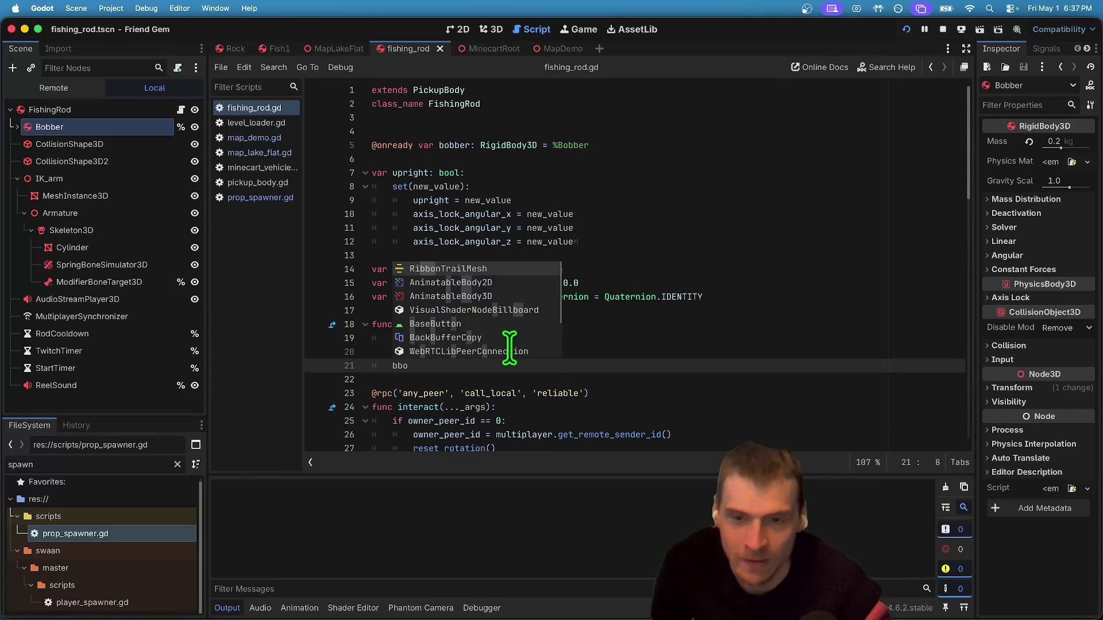
pyautogui.press('Return')
pyautogui.write('.hide')
pyautogui.press('Return')
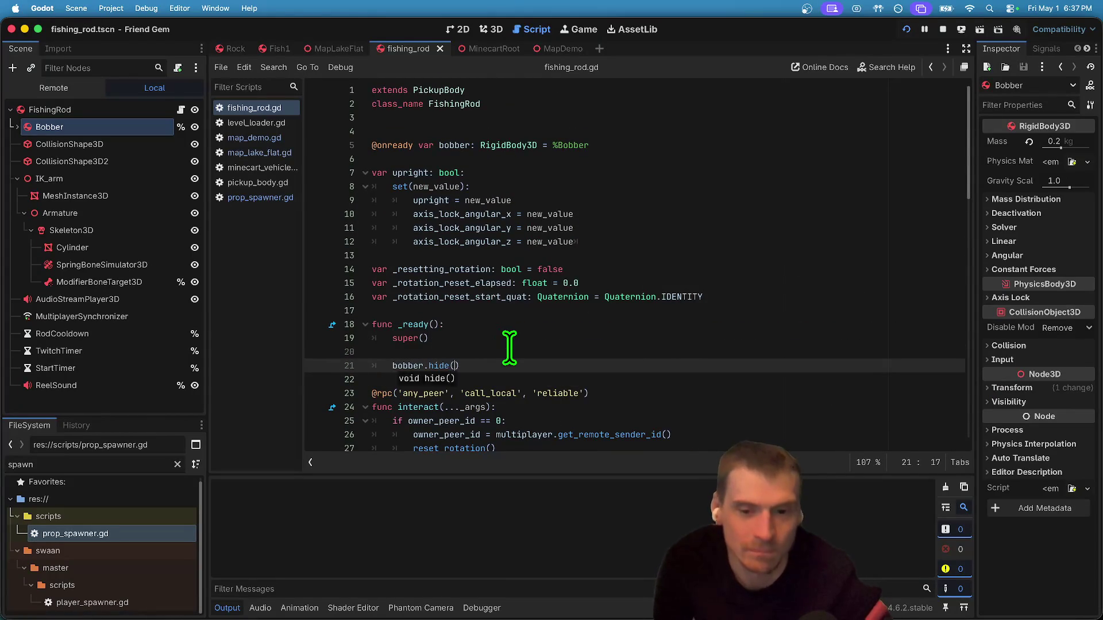
pyautogui.press('Return')
pyautogui.press('Return')
pyautogui.write('bobber.set_c')
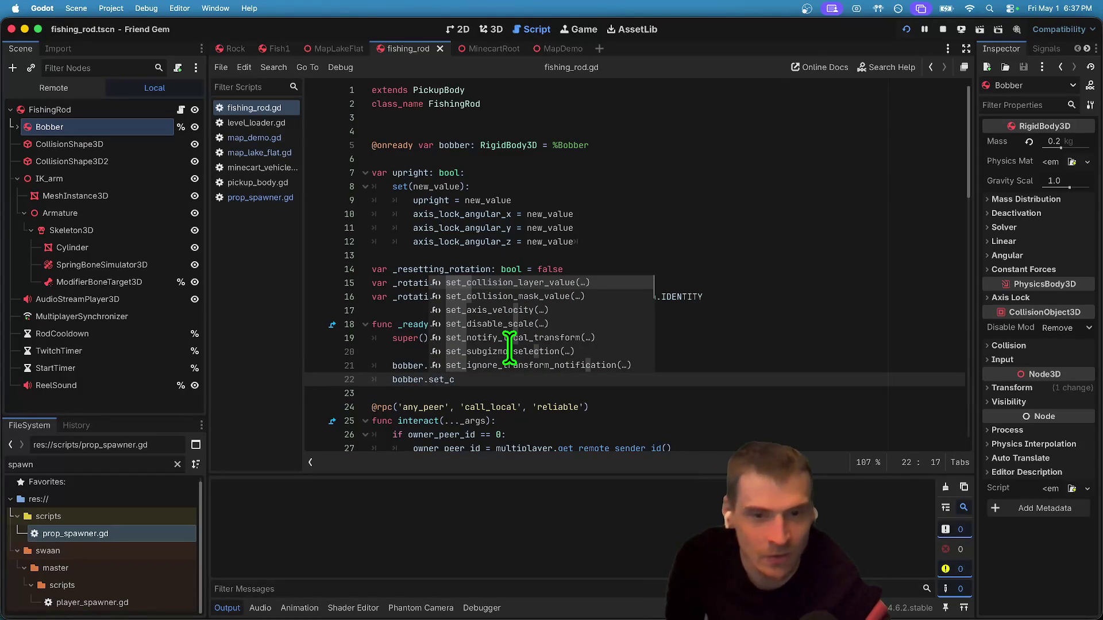
pyautogui.press('Return')
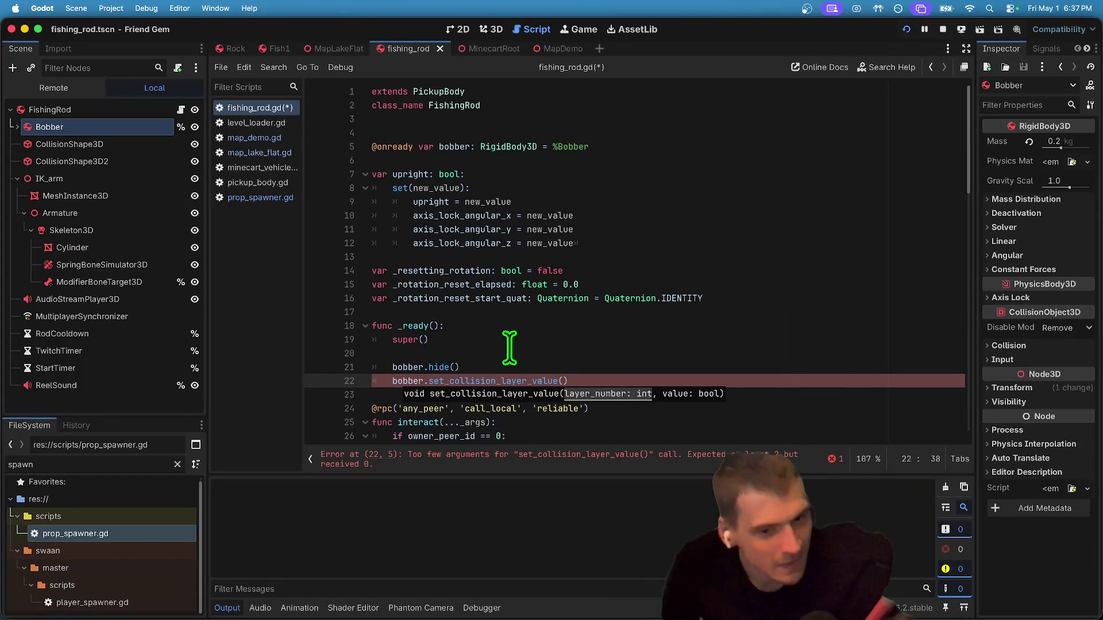
# Inspect and toggle the Bobber's collision layer and mask bits in the Inspector.
pyautogui.click(61, 131)
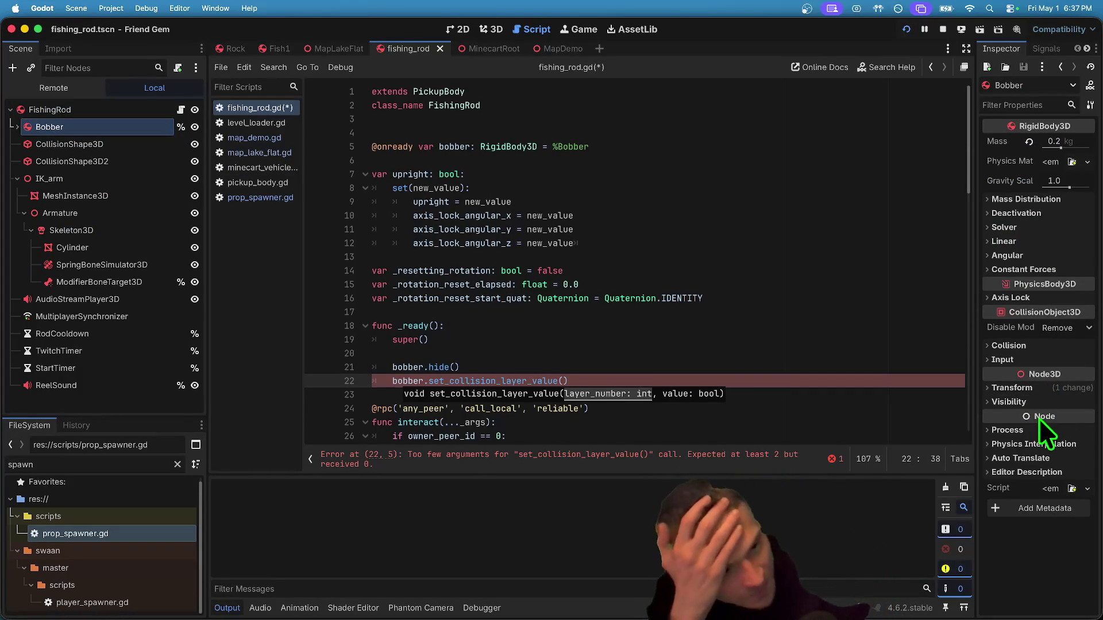
pyautogui.click(1029, 340)
pyautogui.click(999, 382)
pyautogui.click(997, 436)
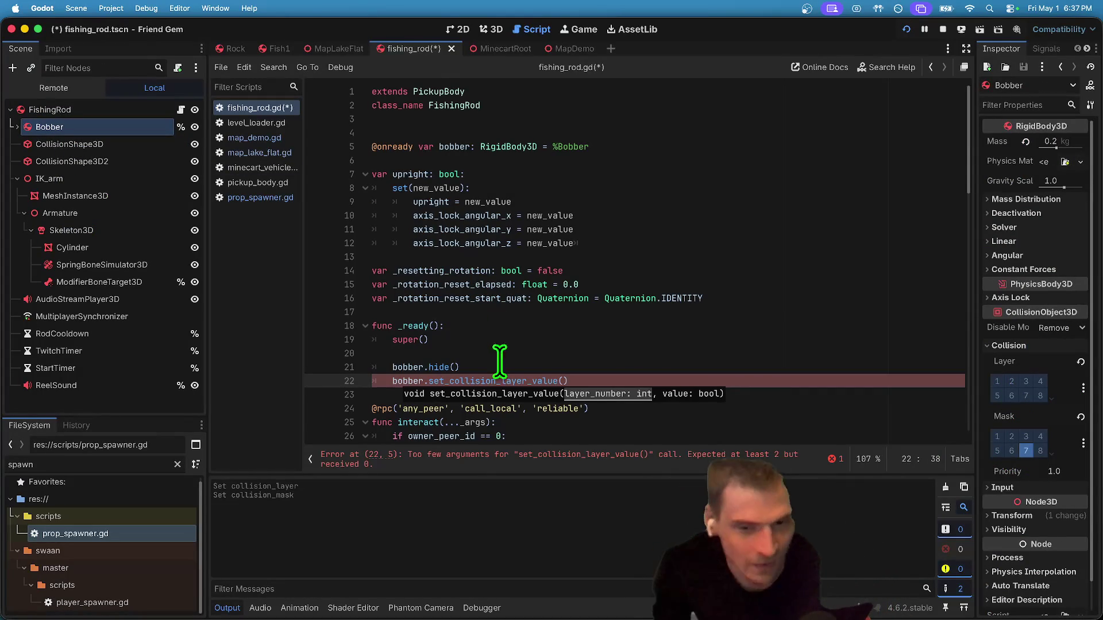
# Remove the bobber.hide() line, give the layer call argument 1, and duplicate that line.
pyautogui.press('Up')
pyautogui.hotkey('ctrl', 'shift', 'k')
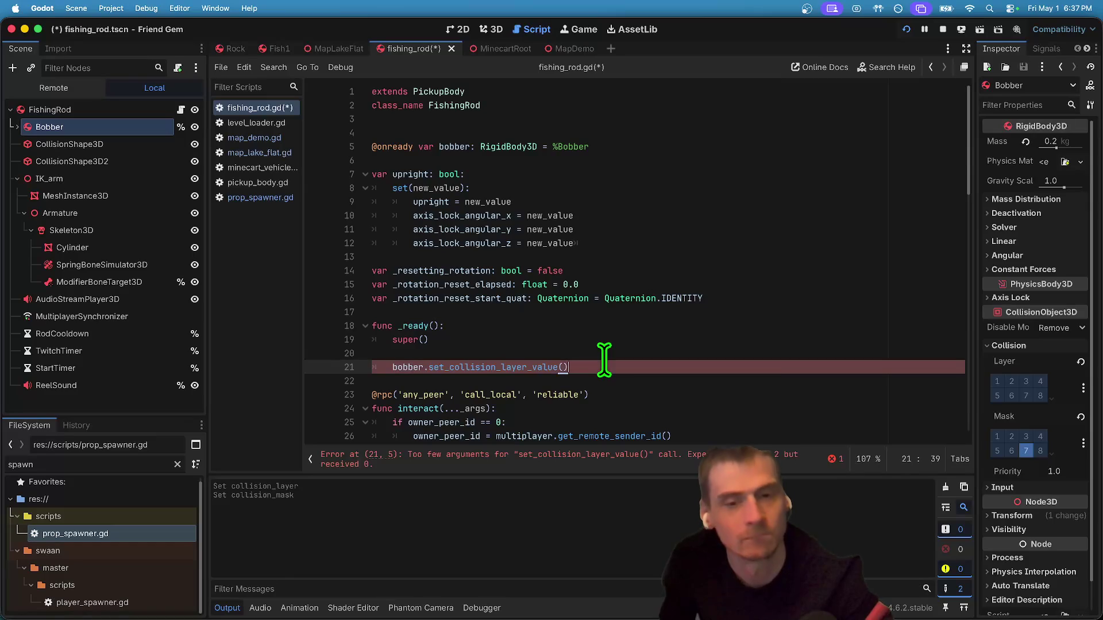
pyautogui.write('1, false')
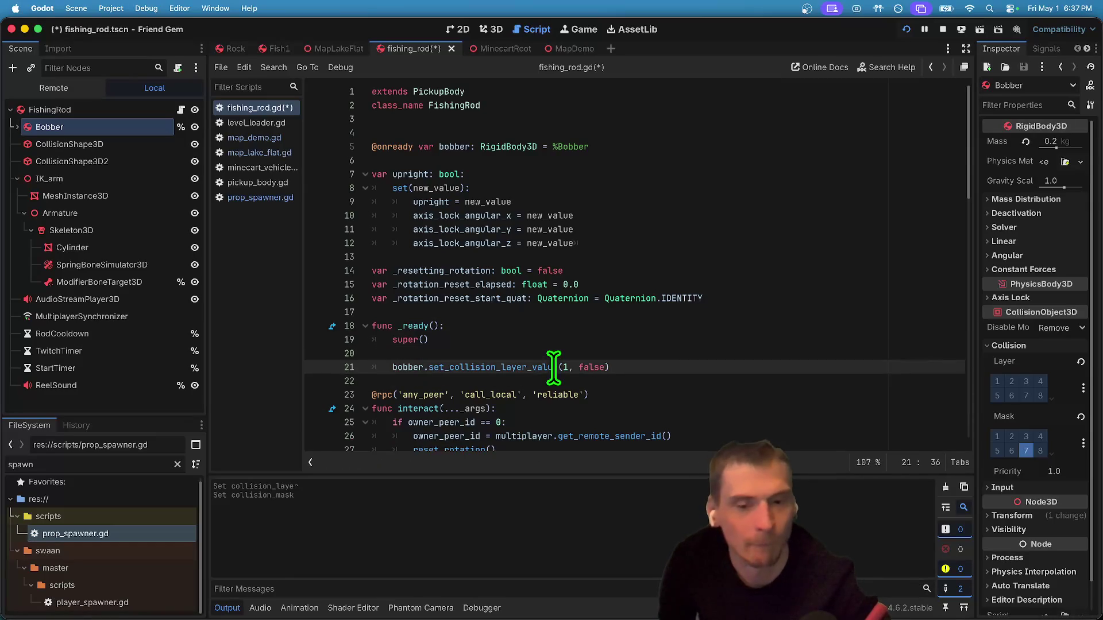
pyautogui.tripleClick(554, 367)
pyautogui.hotkey('ctrl', 'c')
pyautogui.click(560, 381)
pyautogui.hotkey('ctrl', 'v')
# Make the second call set_collision_mask_value, add a layer 7 call, then save and run.
pyautogui.doubleClick(469, 381)
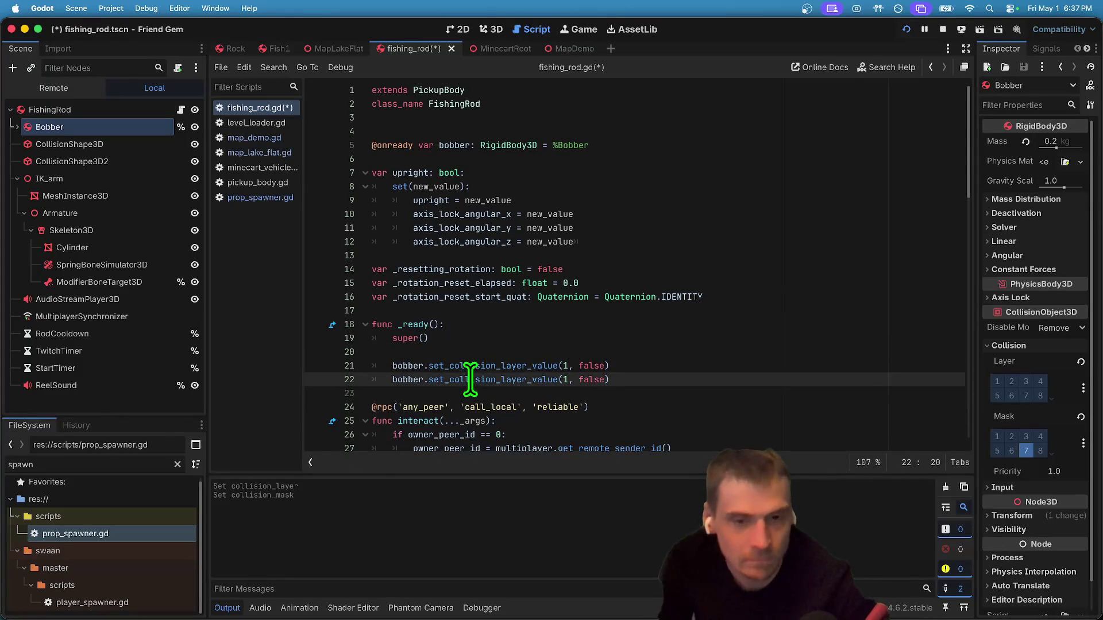
pyautogui.click(522, 379)
pyautogui.write('mask')
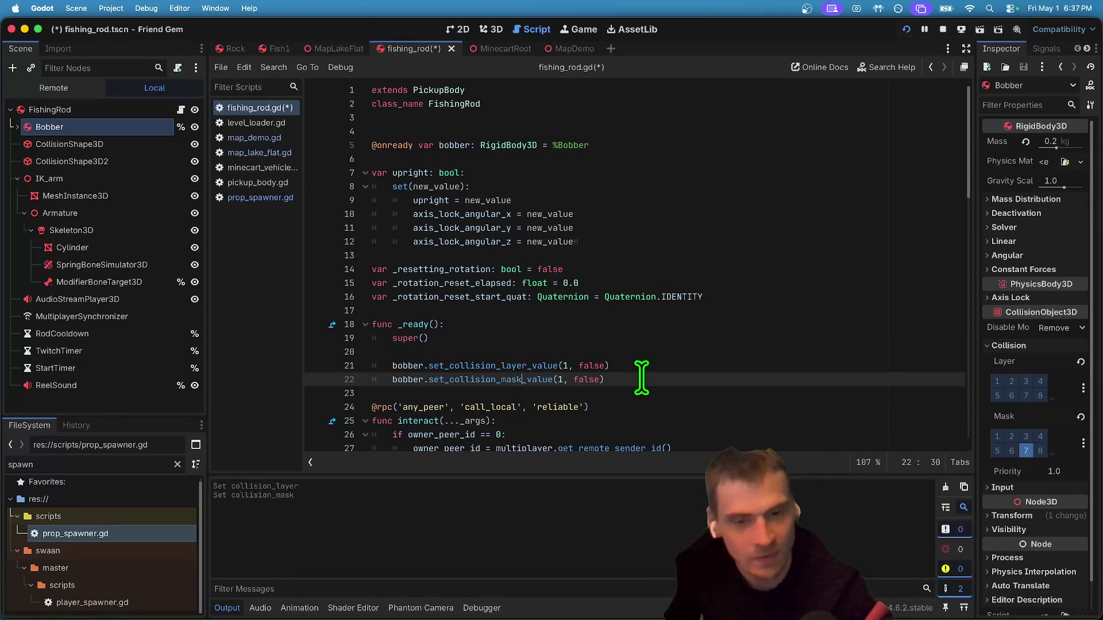
pyautogui.press('Down')
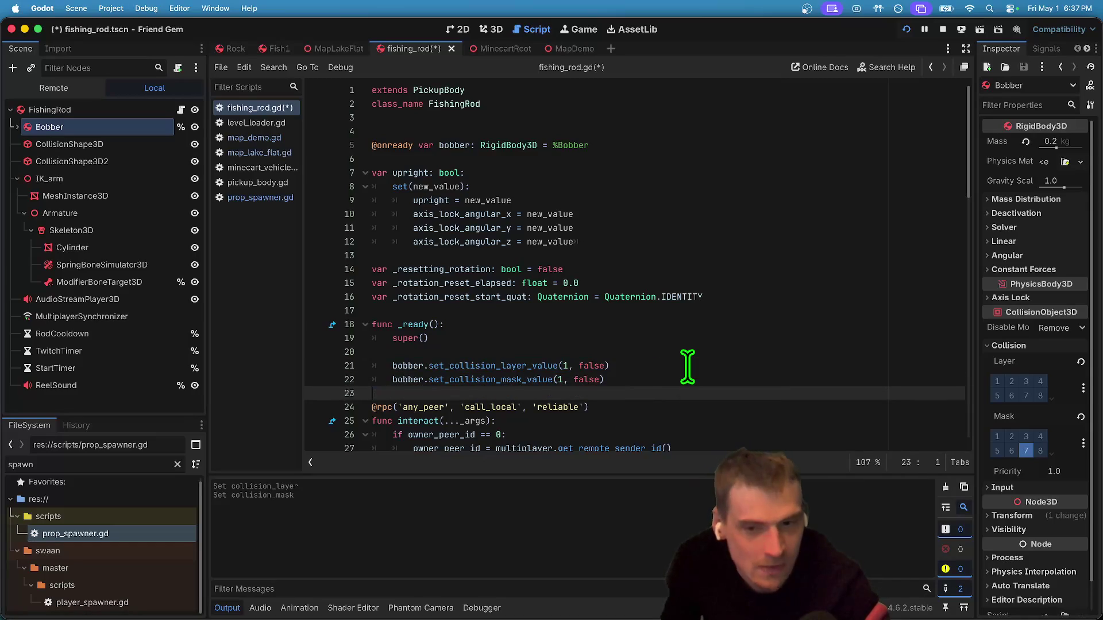
pyautogui.hotkey('ctrl', 'v')
pyautogui.doubleClick(565, 393)
pyautogui.write('7')
pyautogui.press('End')
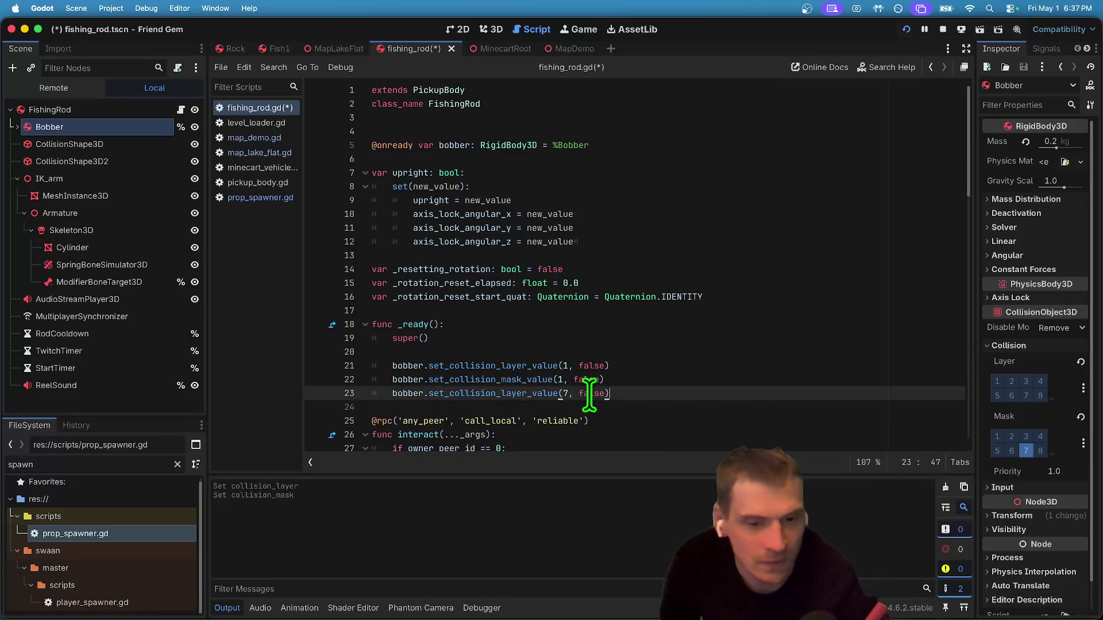
pyautogui.press('super+s')
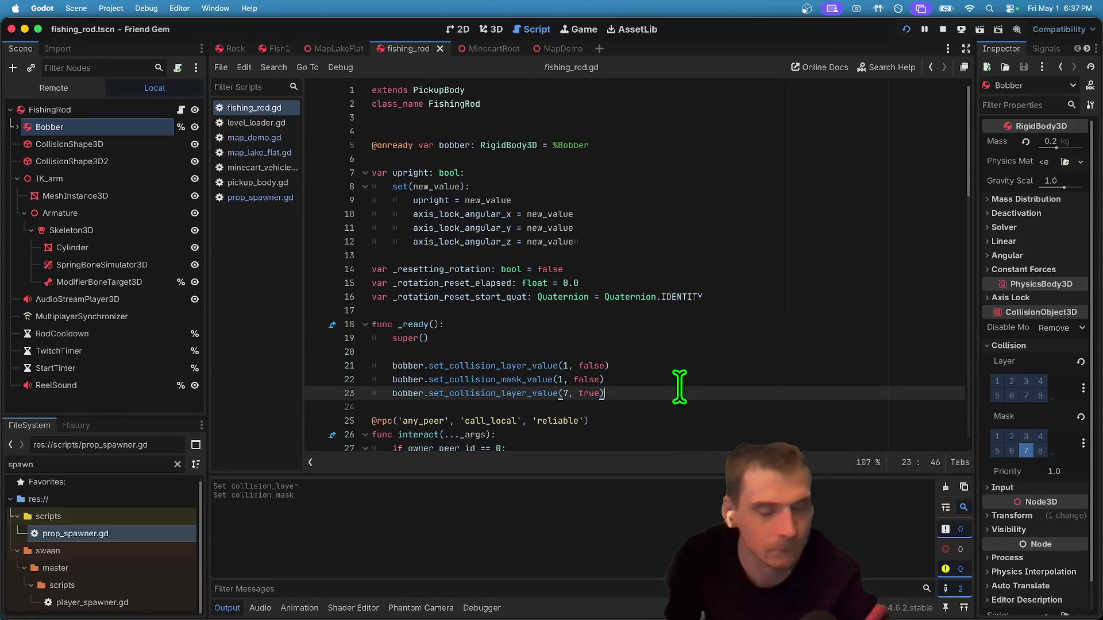
pyautogui.press('super+b')
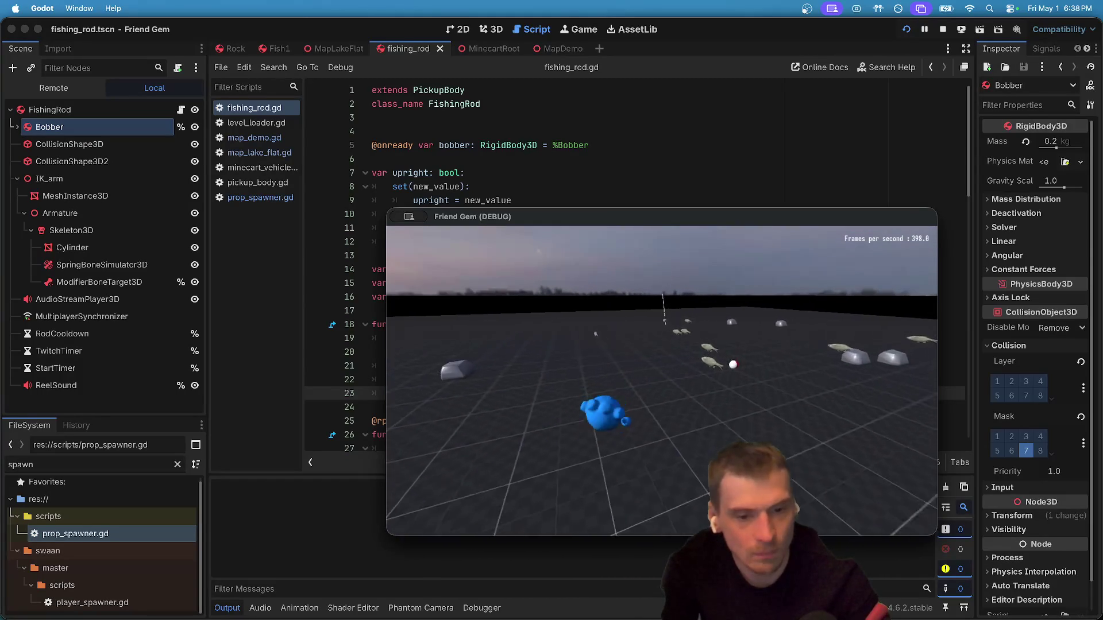
# Walk to the rod, pick it up and look left, then close the game and scroll to launch_bobber.
pyautogui.press('w')
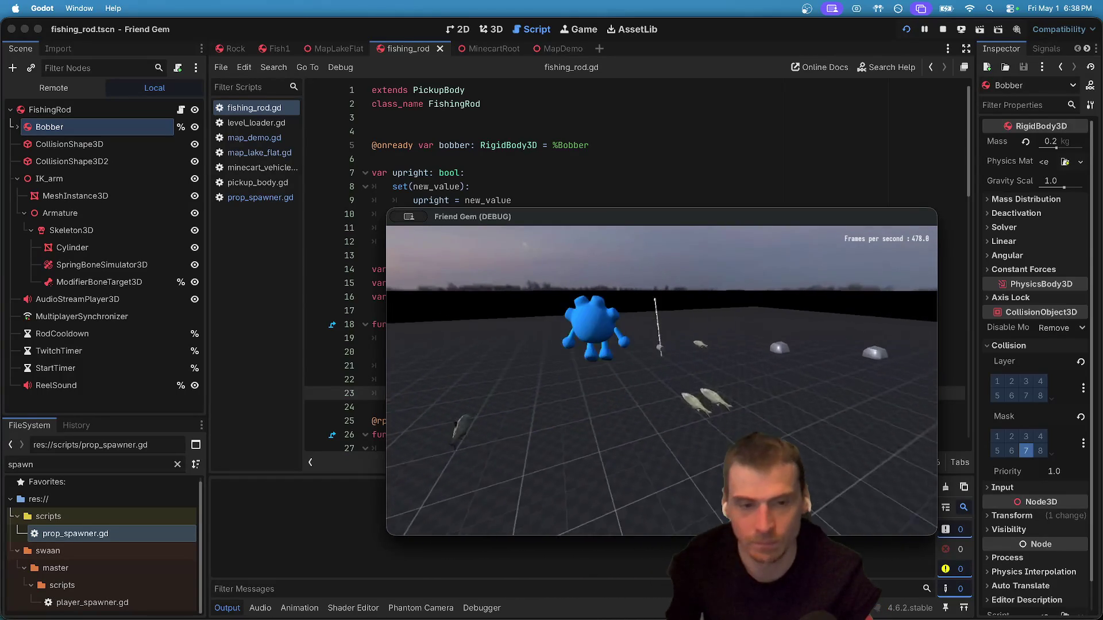
pyautogui.press('e')
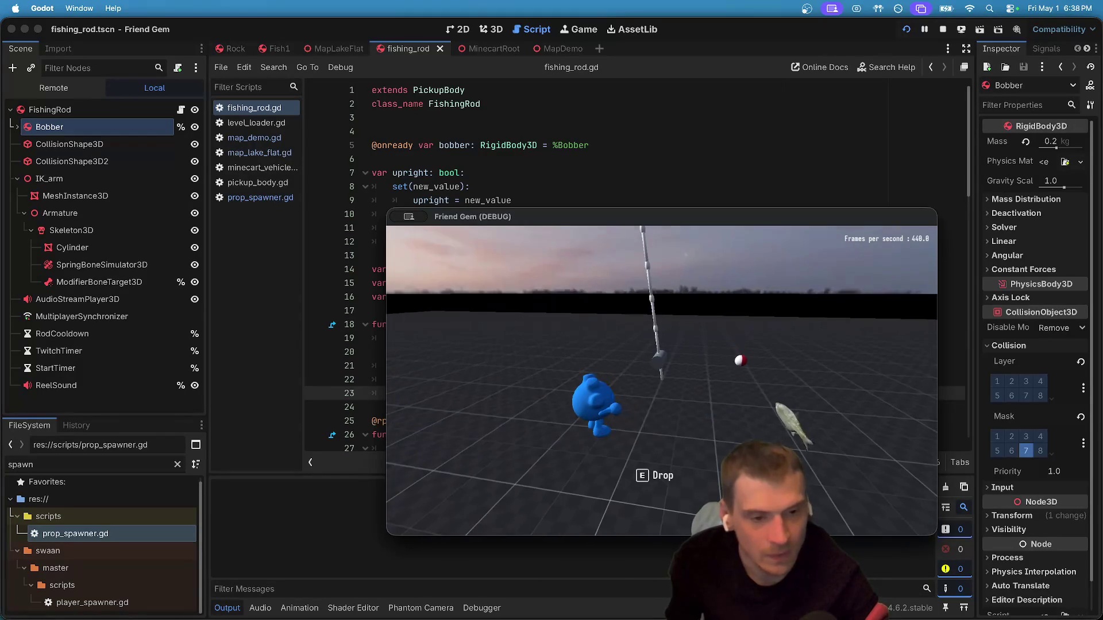
pyautogui.press('a')
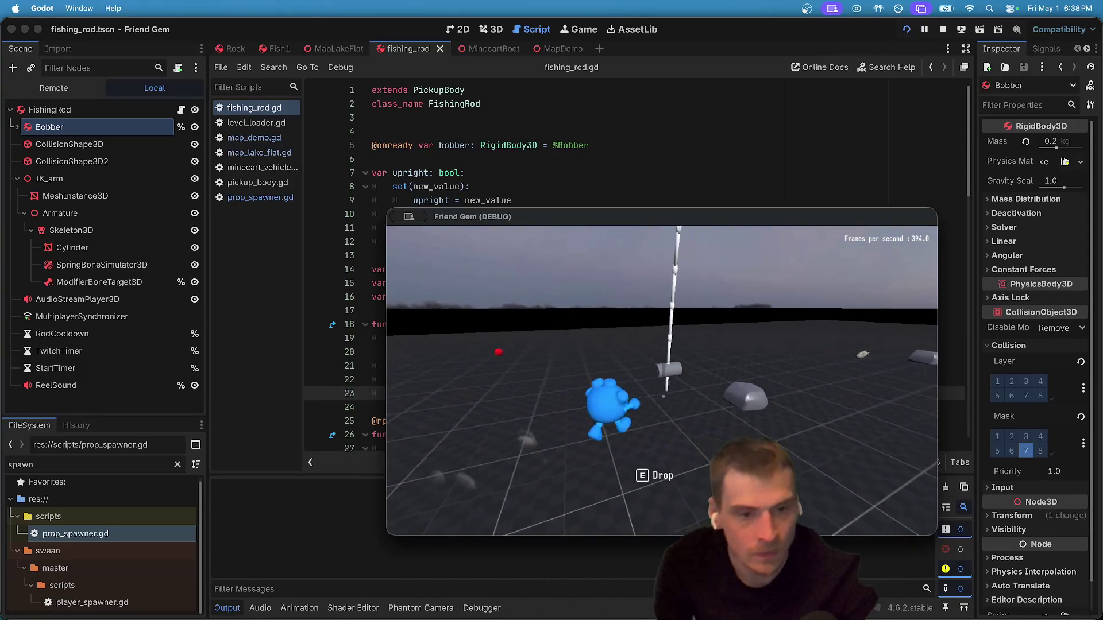
pyautogui.press('super+Tab')
pyautogui.scroll(-15, 669, 397)
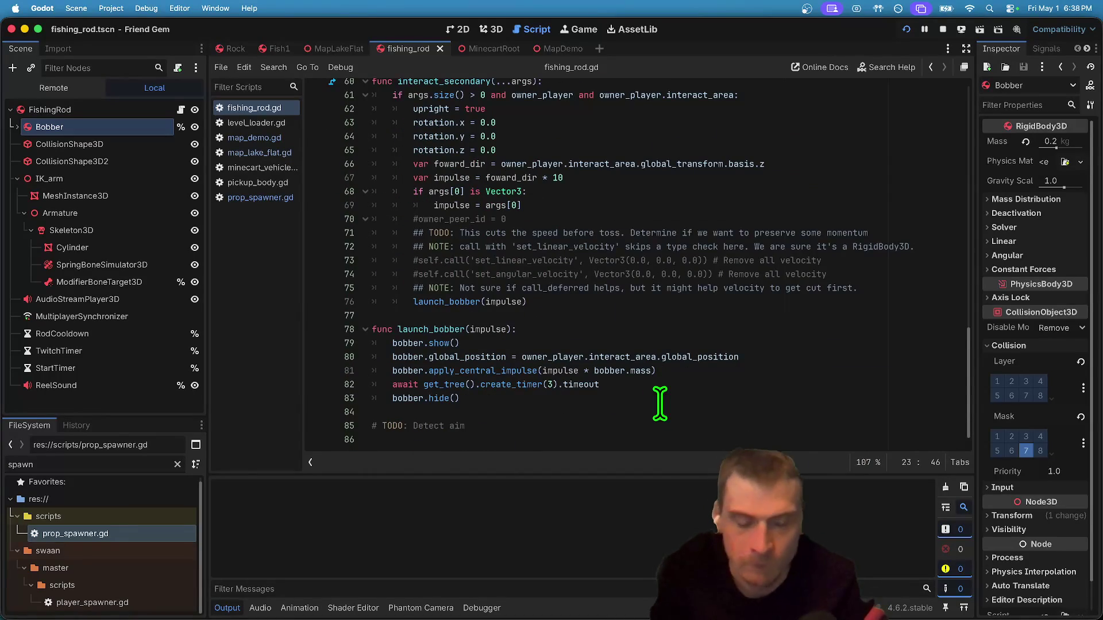
pyautogui.click(550, 382)
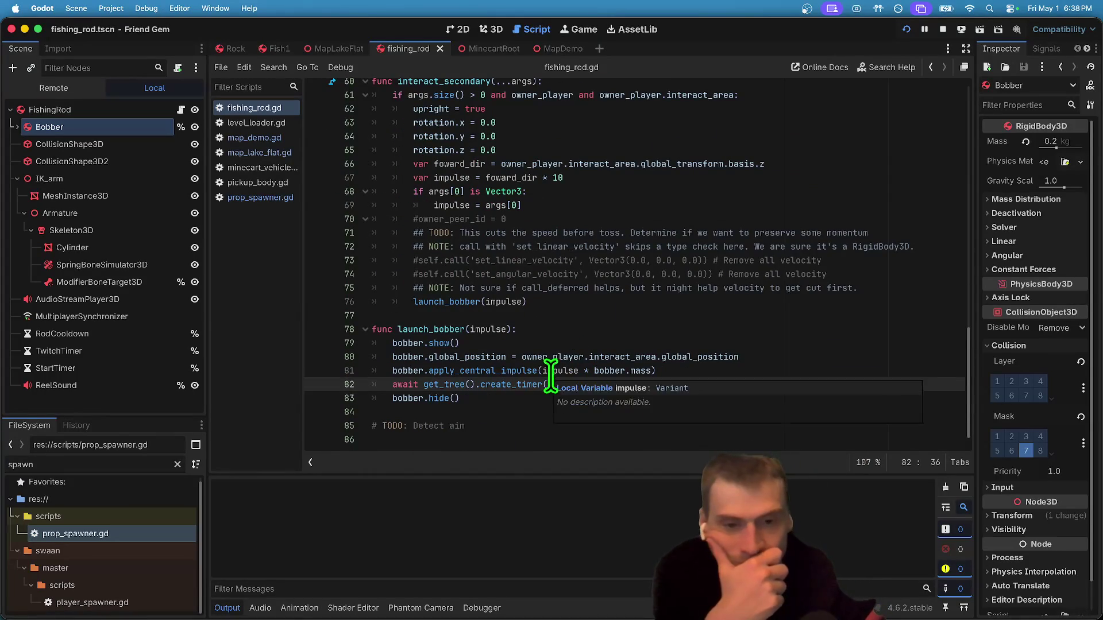
pyautogui.doubleClick(551, 371)
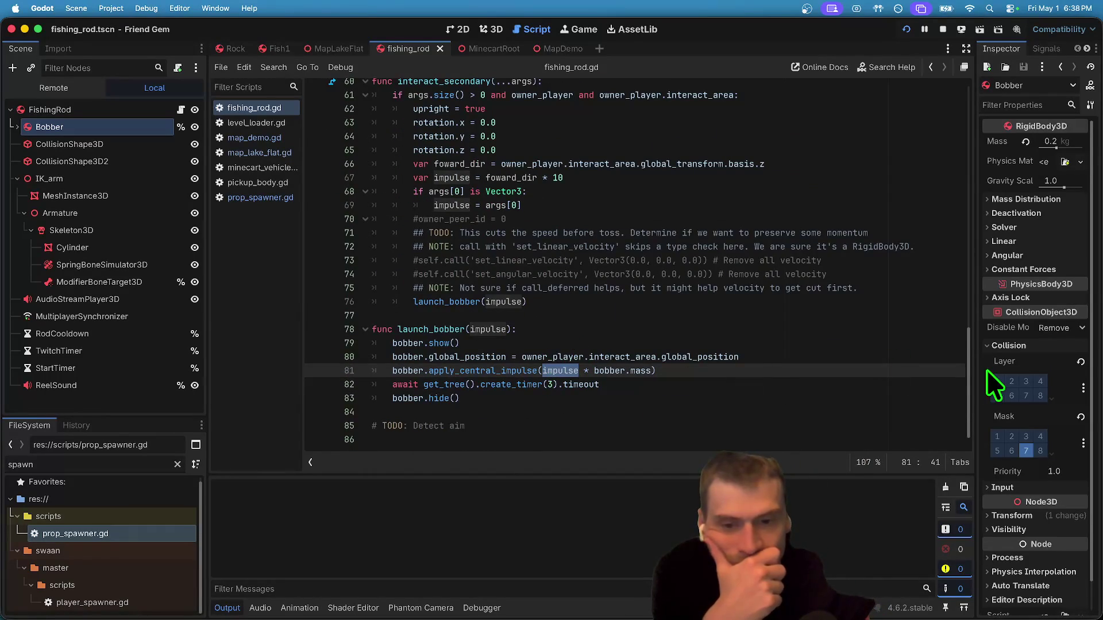
pyautogui.doubleClick(507, 371)
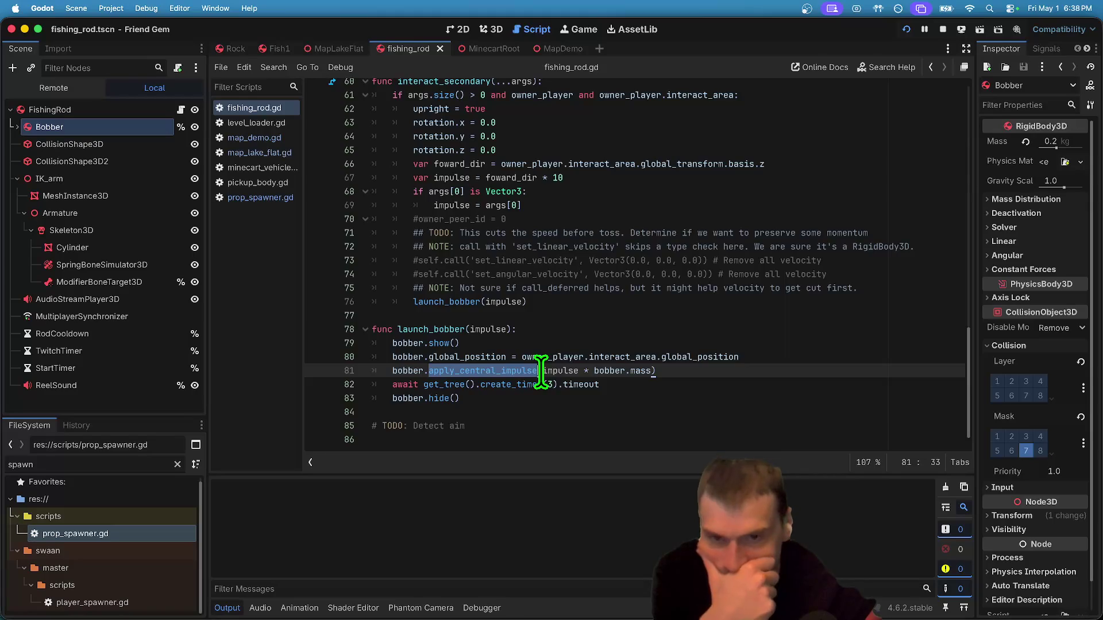
pyautogui.scroll(2, 541, 371)
pyautogui.scroll(-2, 540, 379)
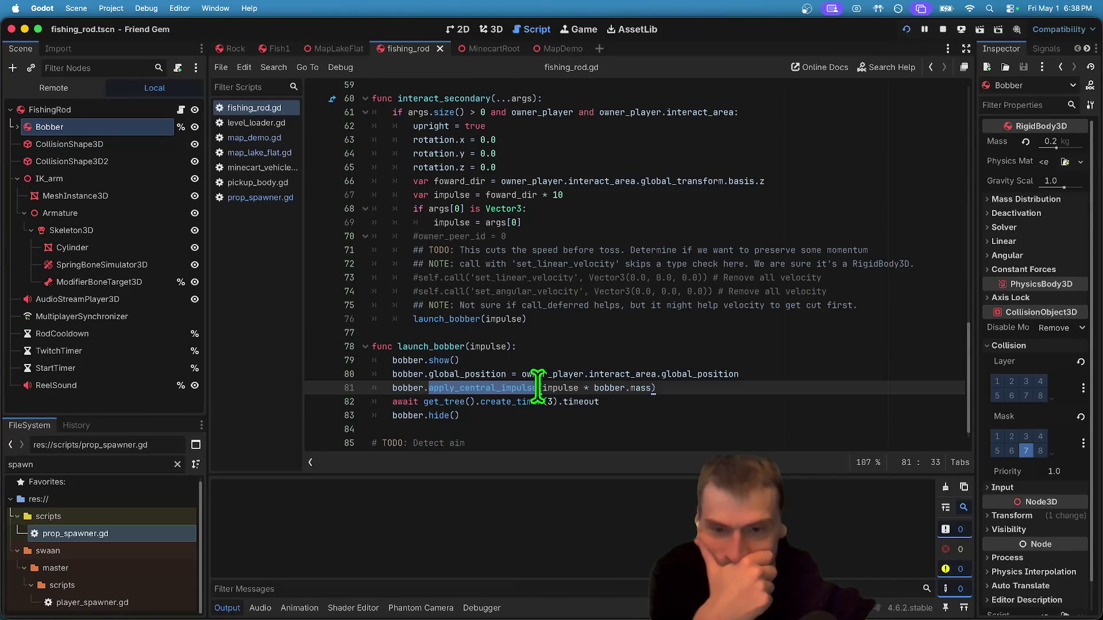
pyautogui.moveTo(539, 408)
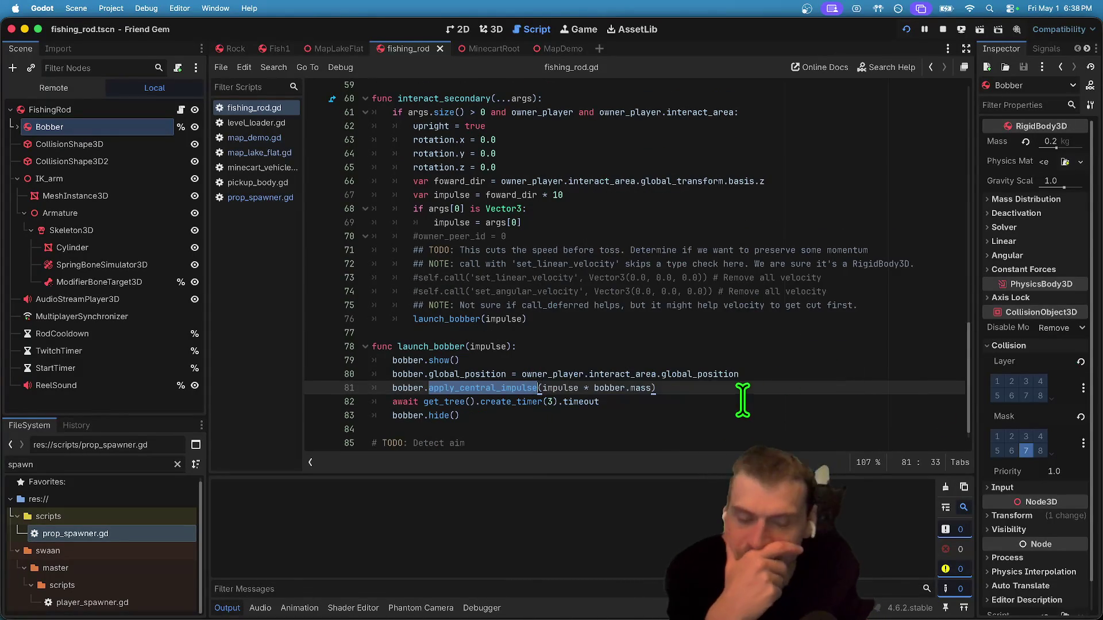
pyautogui.click(745, 403)
pyautogui.press('super+b')
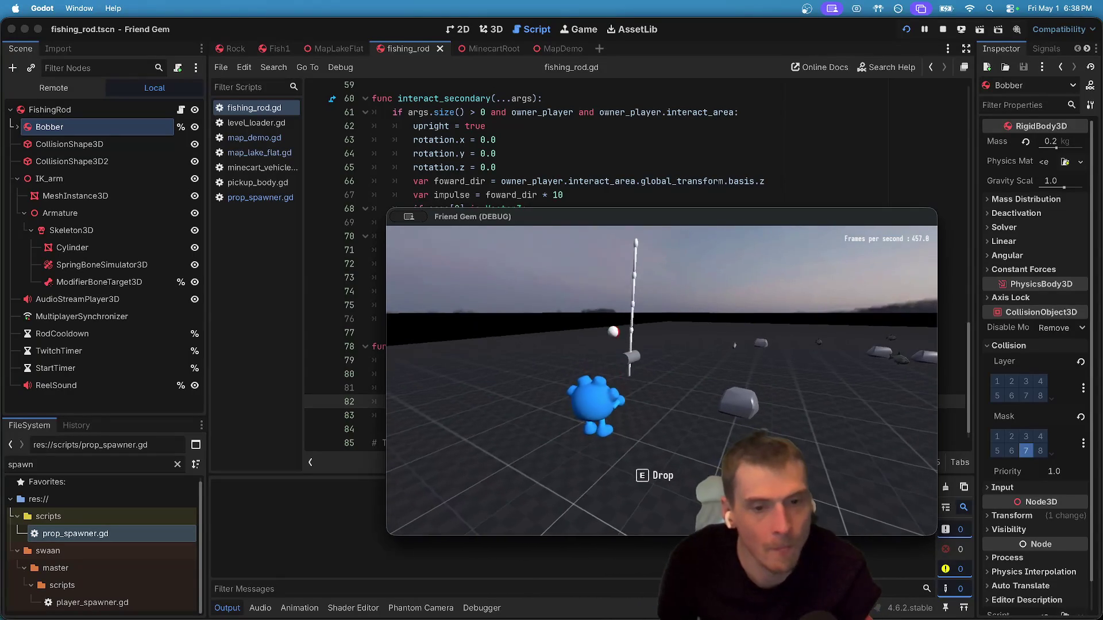
pyautogui.press('super+Tab')
pyautogui.click(562, 391)
pyautogui.doubleClick(561, 388)
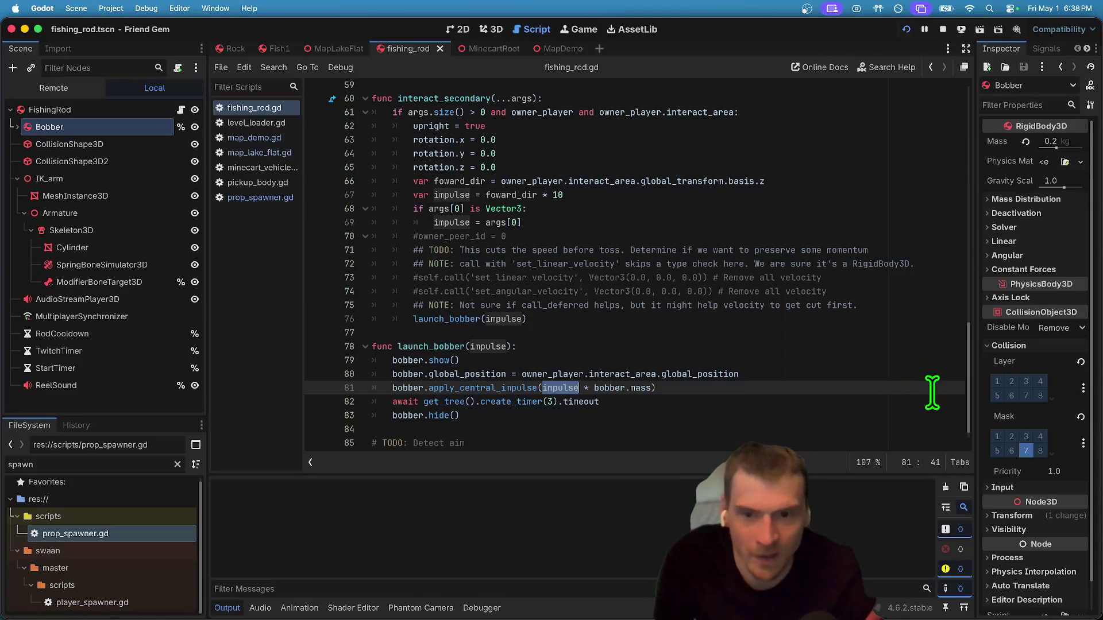
pyautogui.press('Left')
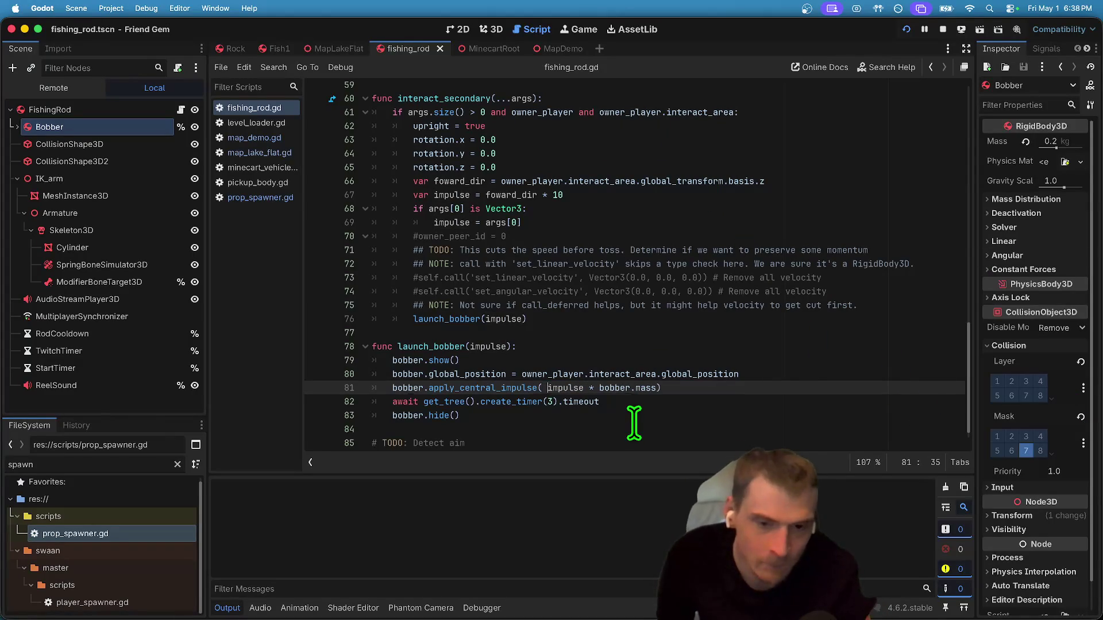
# Remove the stray space and start wrapping impulse in parentheses on line 81.
pyautogui.press('Left')
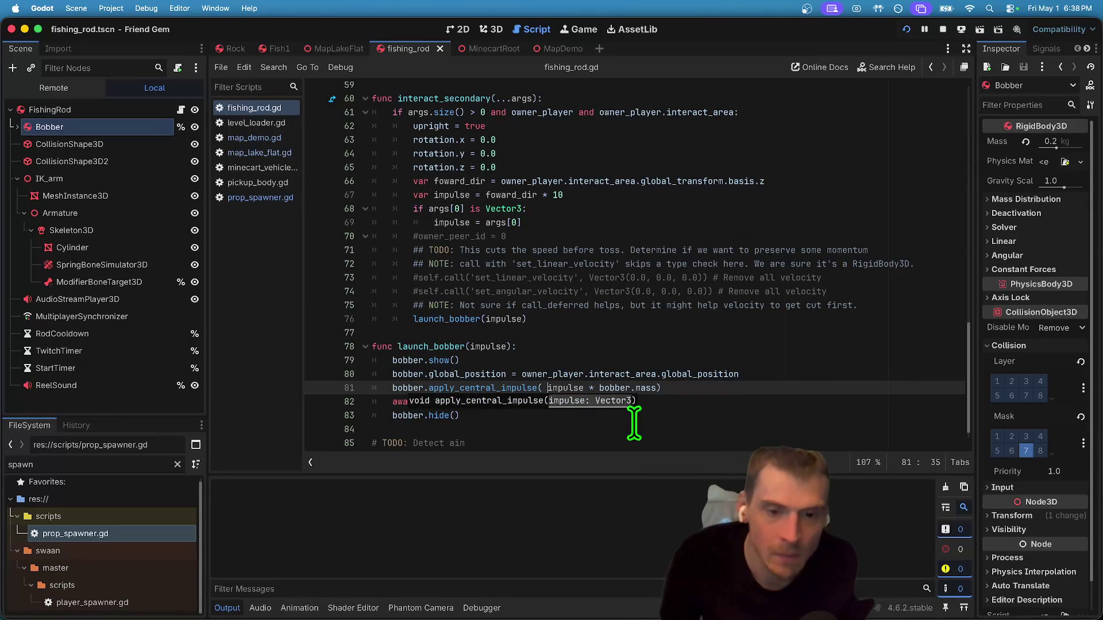
pyautogui.press('BackSpace')
pyautogui.click(781, 402)
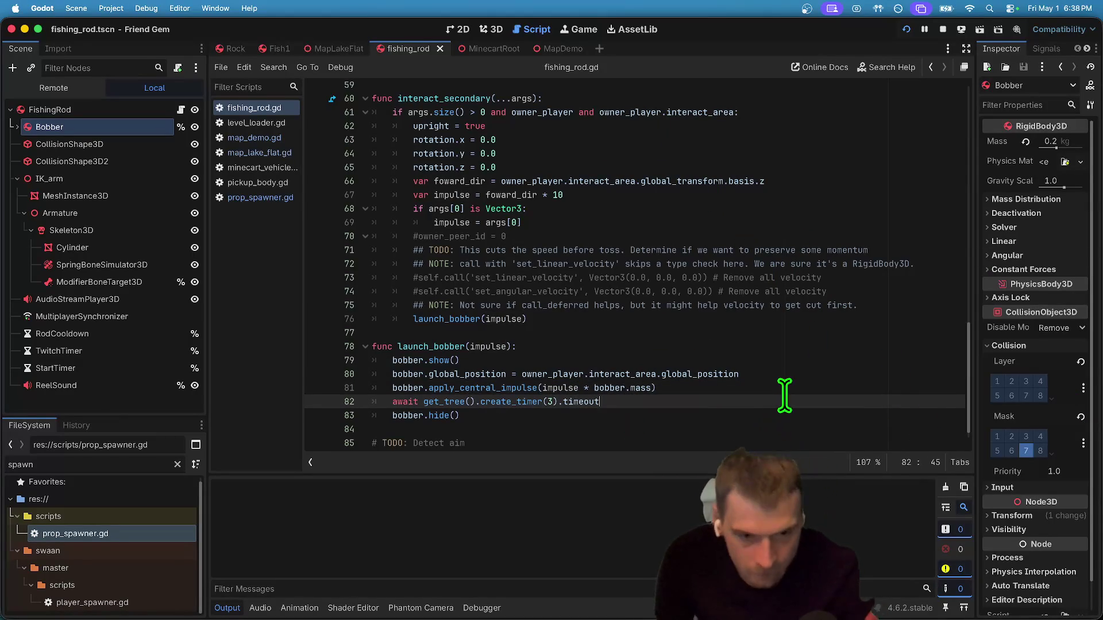
pyautogui.doubleClick(565, 387)
pyautogui.write('(')
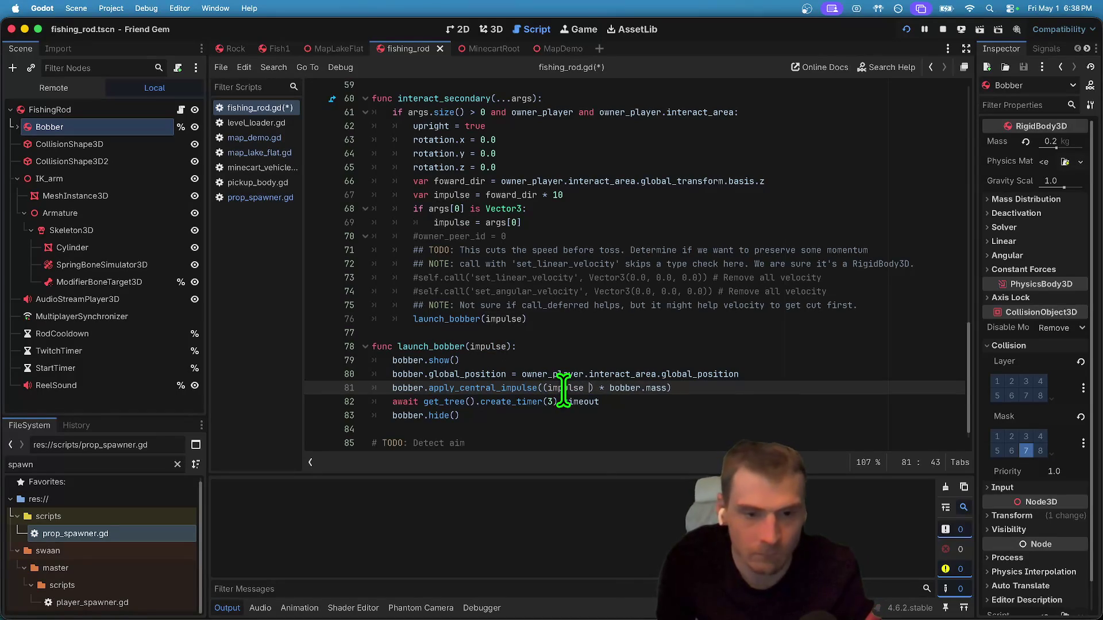
pyautogui.write('-')
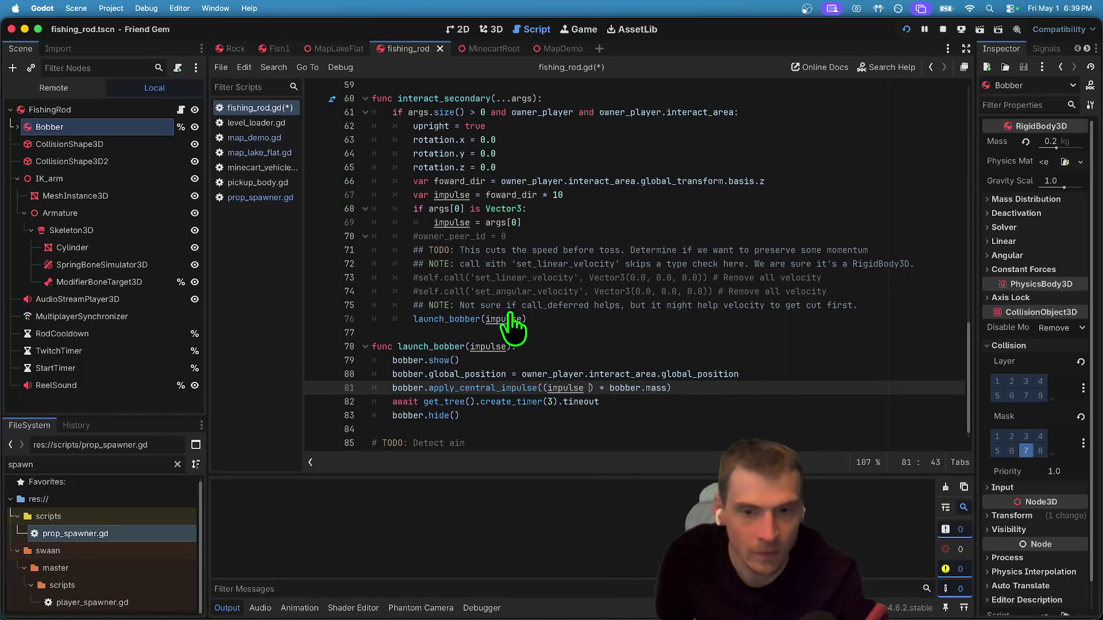
# Complete line 81 as (impulse + self.velocity) * bobber.mass, save, and run the game.
pyautogui.scroll(1, 460, 230)
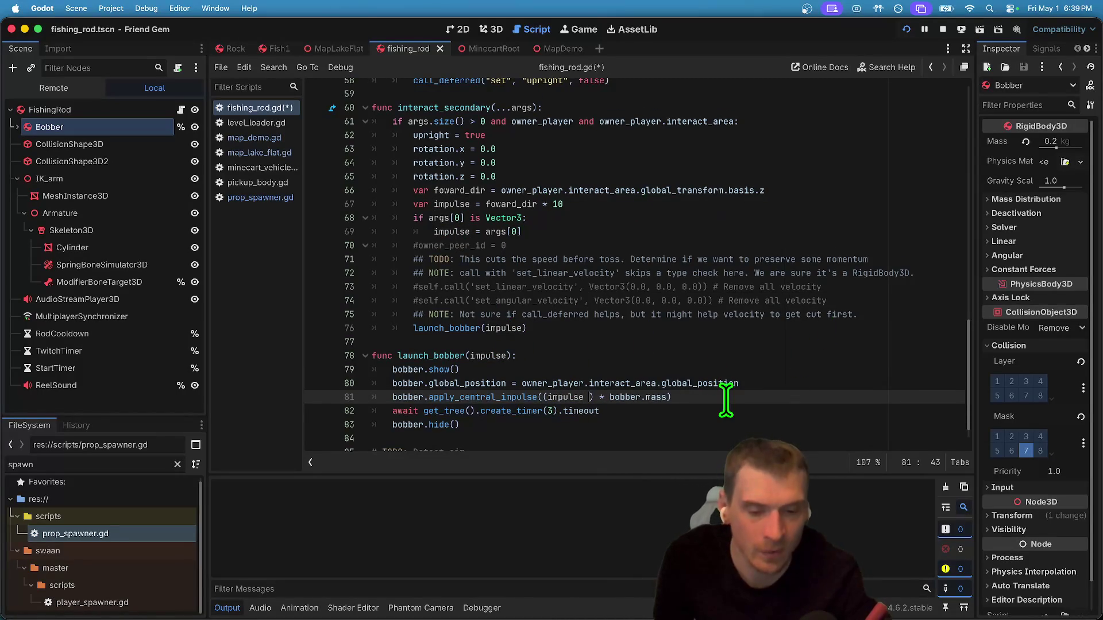
pyautogui.write('+')
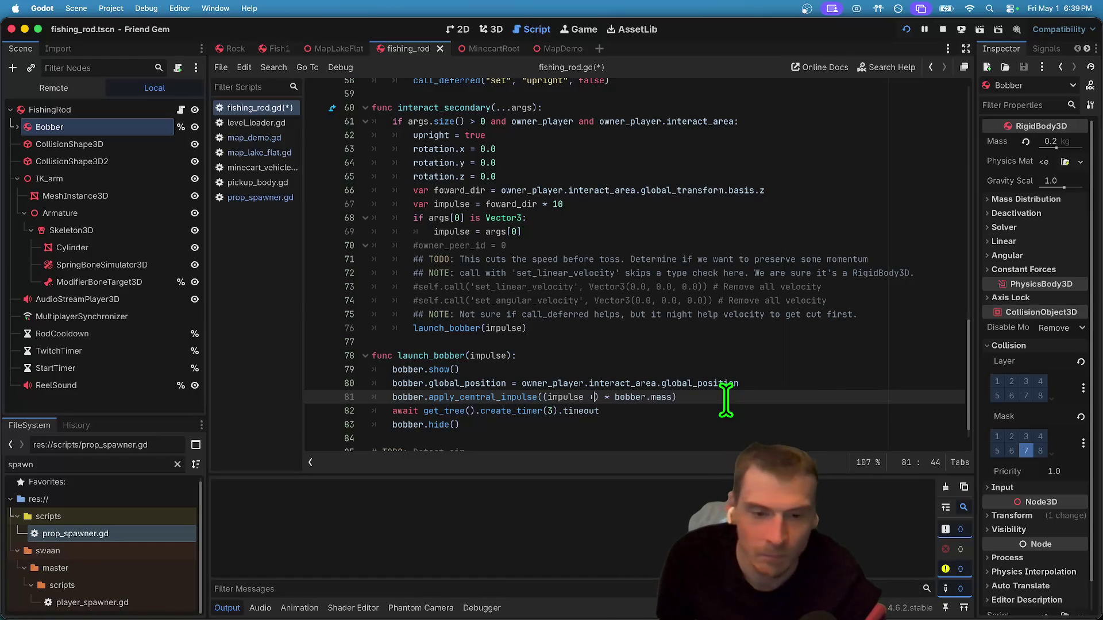
pyautogui.write('velocity')
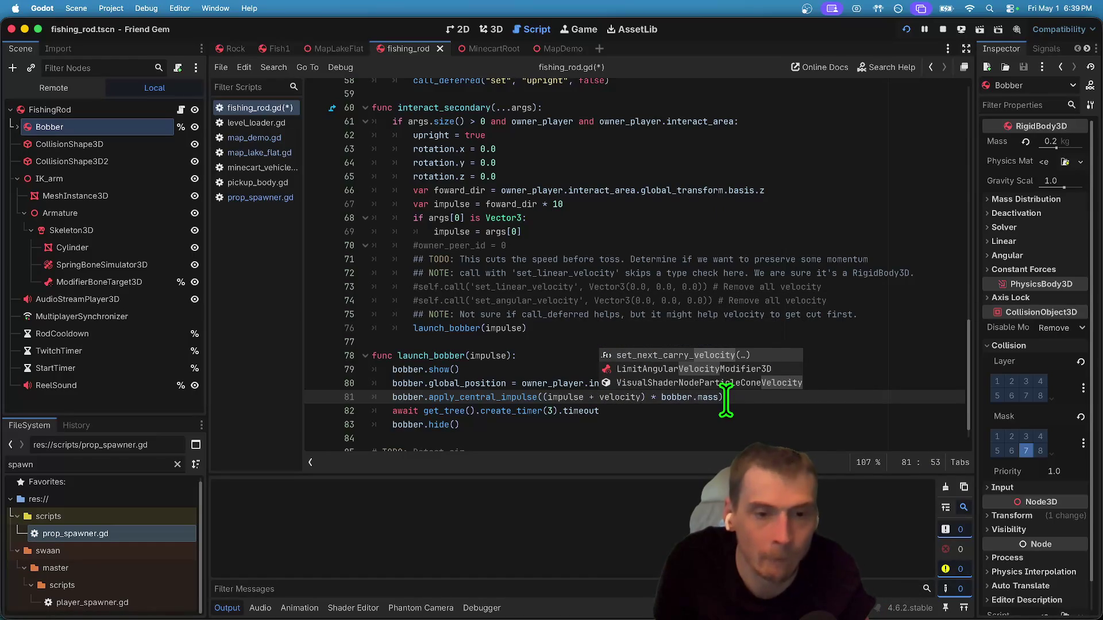
pyautogui.press('Escape')
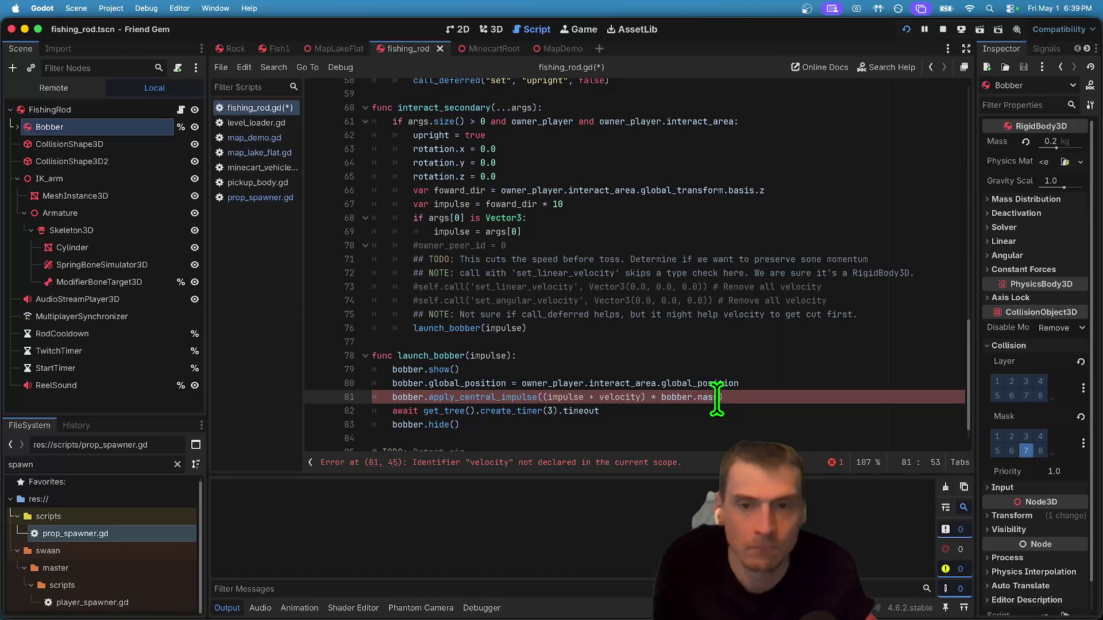
pyautogui.scroll(6, 725, 401)
pyautogui.scroll(-6, 698, 393)
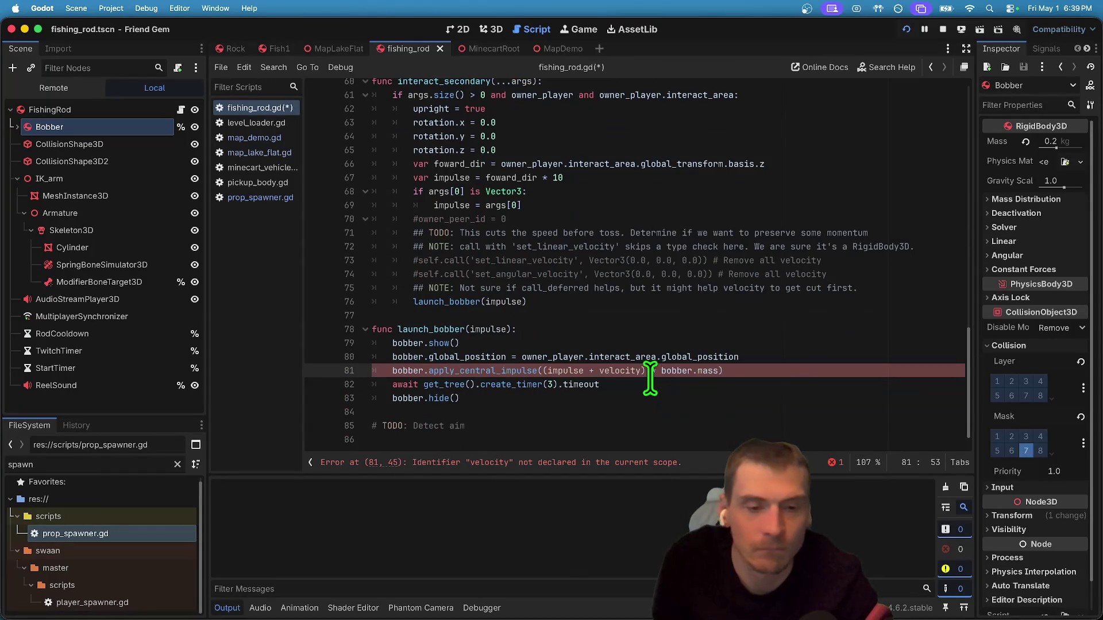
pyautogui.hotkey('alt', 'Left')
pyautogui.write('self.')
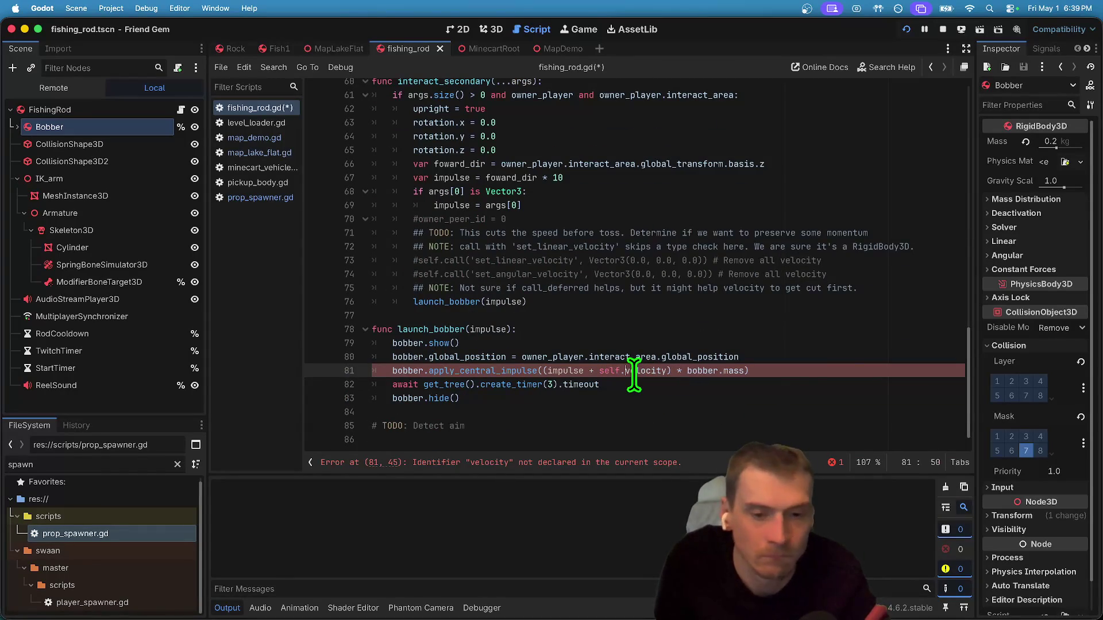
pyautogui.press('super+b')
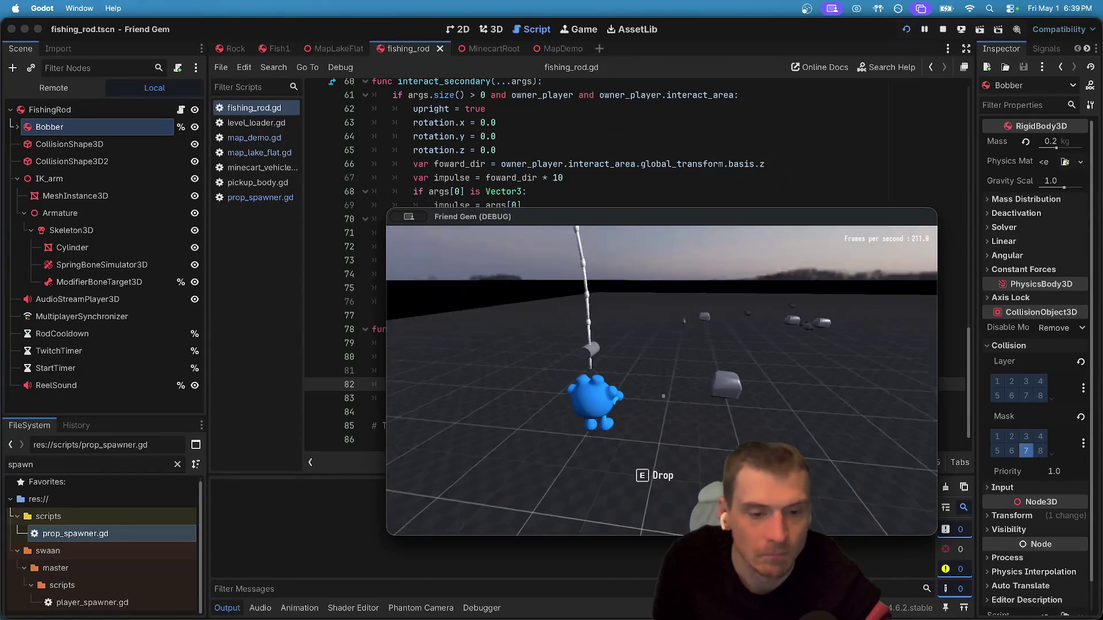
# Cast the bobber, change line 81 to self.linear_velocity, and stop the crashed game.
pyautogui.click(661, 379)
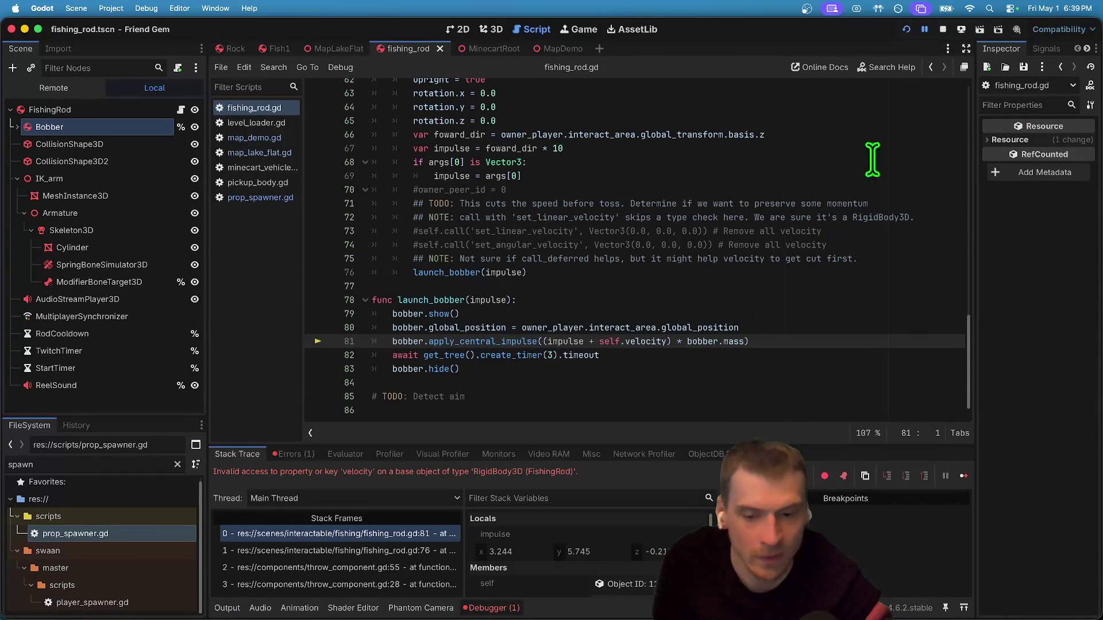
pyautogui.doubleClick(638, 341)
pyautogui.press('BackSpace')
pyautogui.press('BackSpace')
pyautogui.write('.linear_velocit')
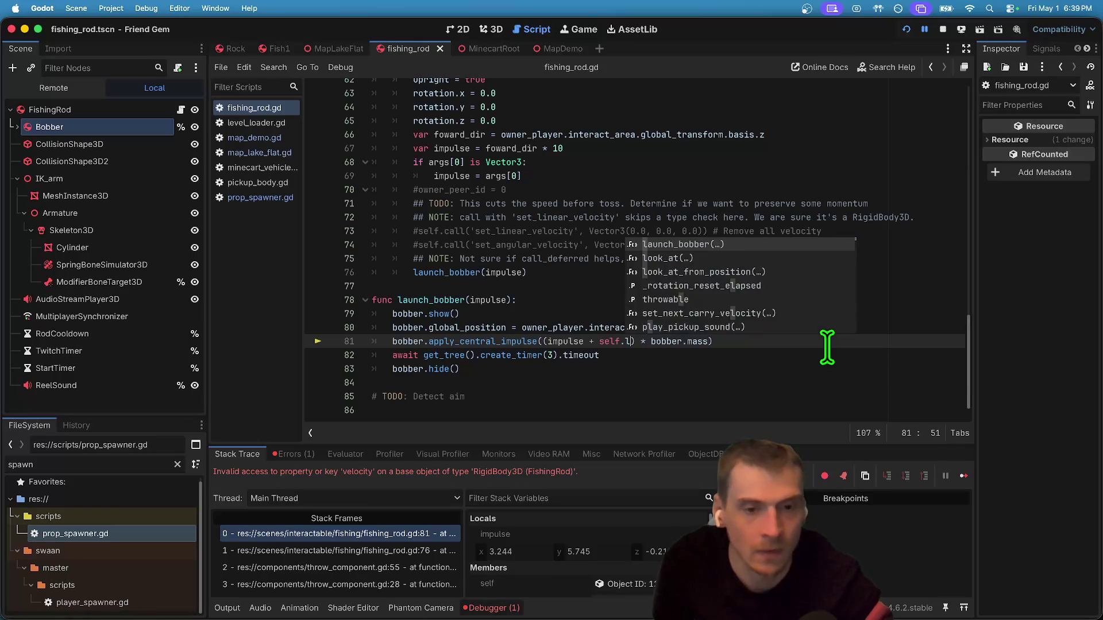
pyautogui.write('y')
pyautogui.click(942, 29)
# Type launch_bobber's impulse parameter as Vector3 and relaunch the game.
pyautogui.press('Up')
pyautogui.press('Up')
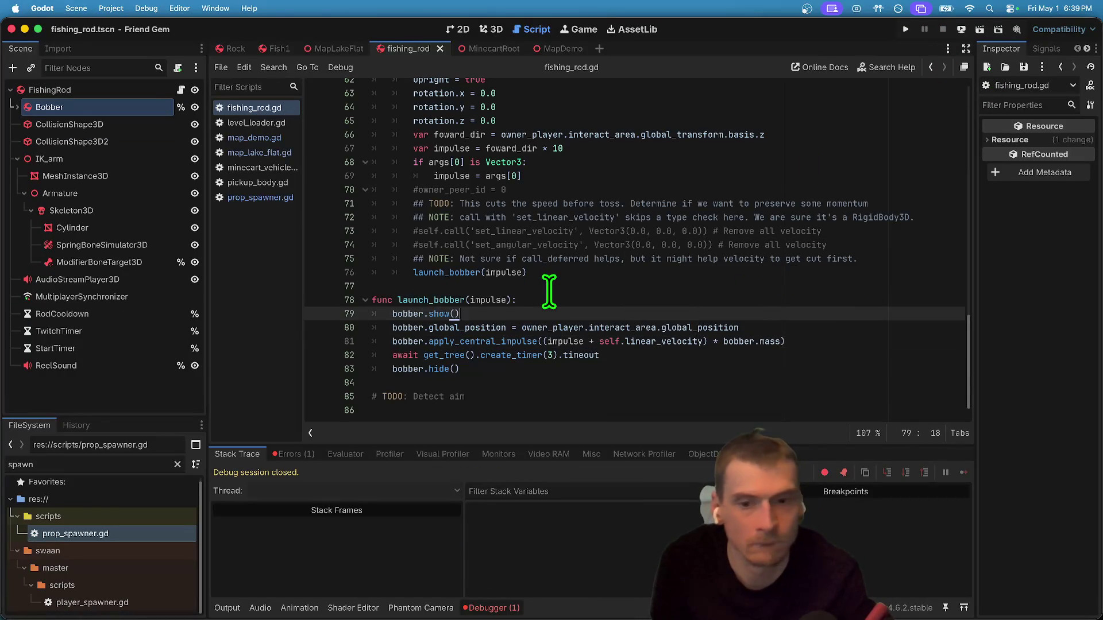
pyautogui.click(560, 298)
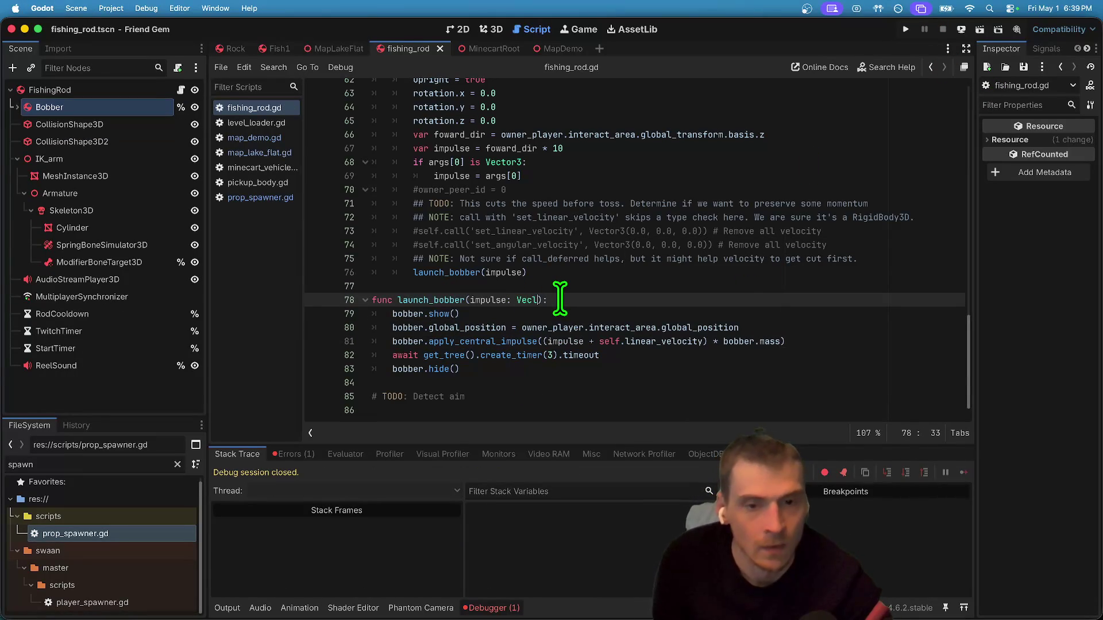
pyautogui.write('or3')
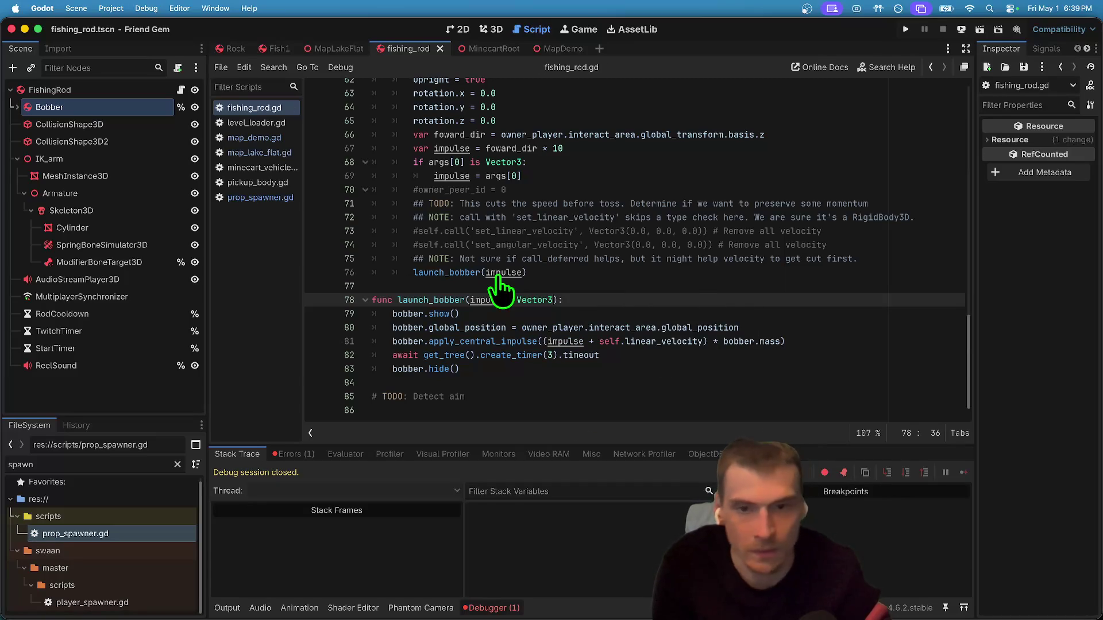
pyautogui.press('super+b')
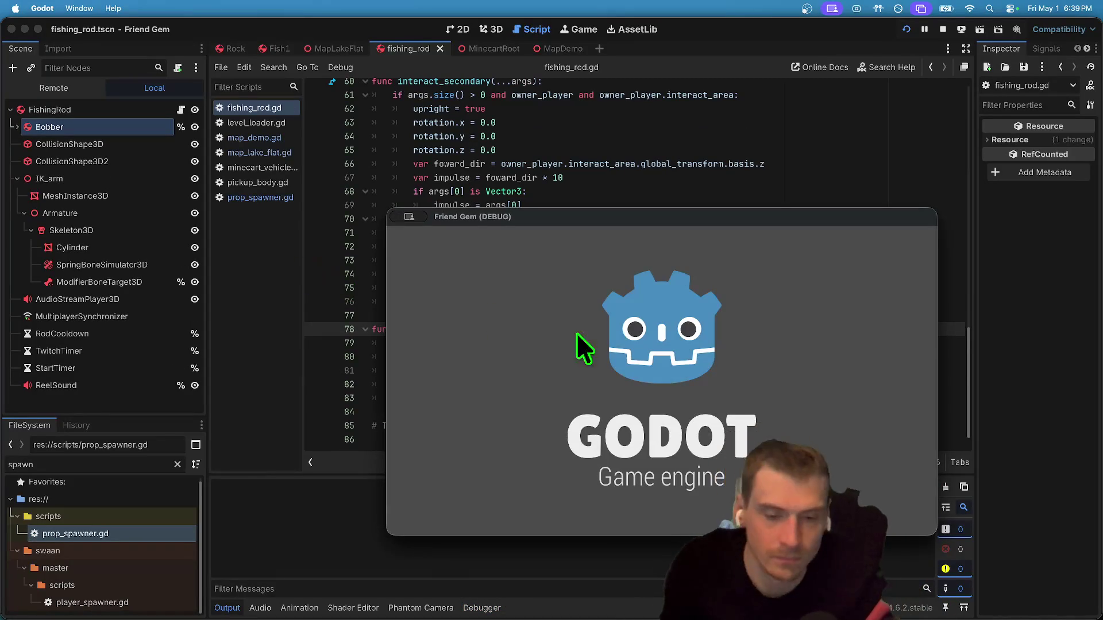
# Host a session, walk to the fishing rod, pick it up and cast, then close the game.
pyautogui.click(657, 323)
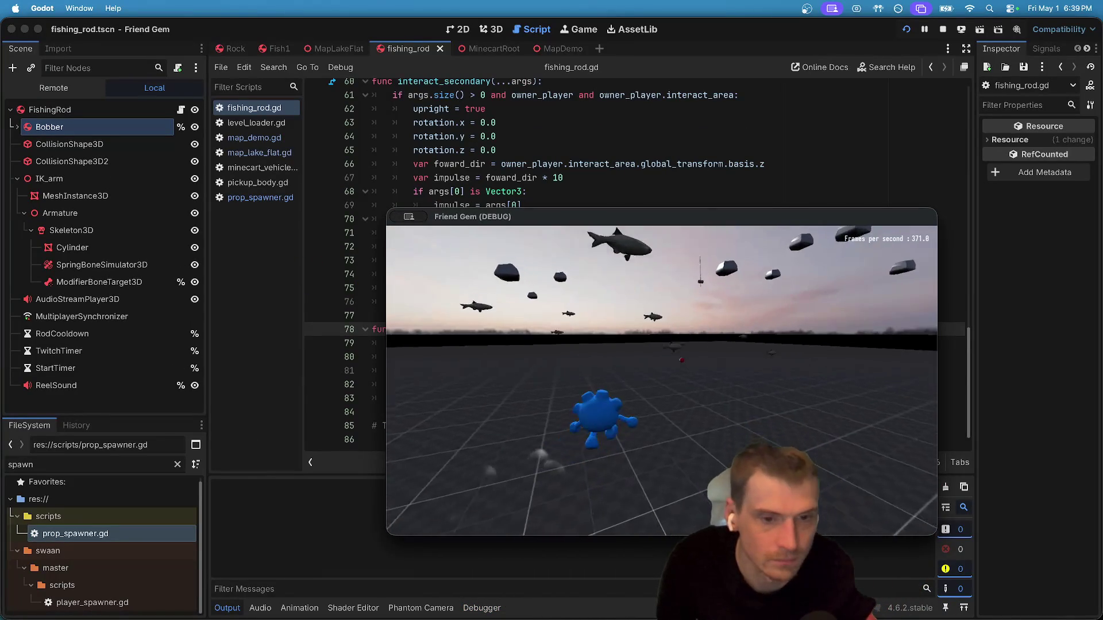
pyautogui.press('w')
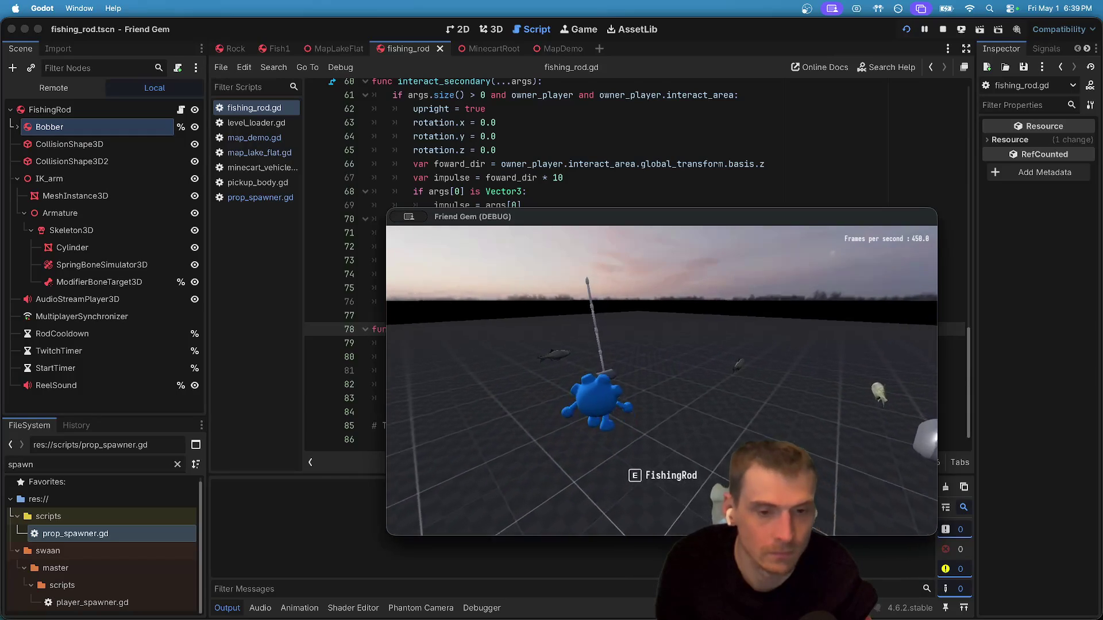
pyautogui.press('e')
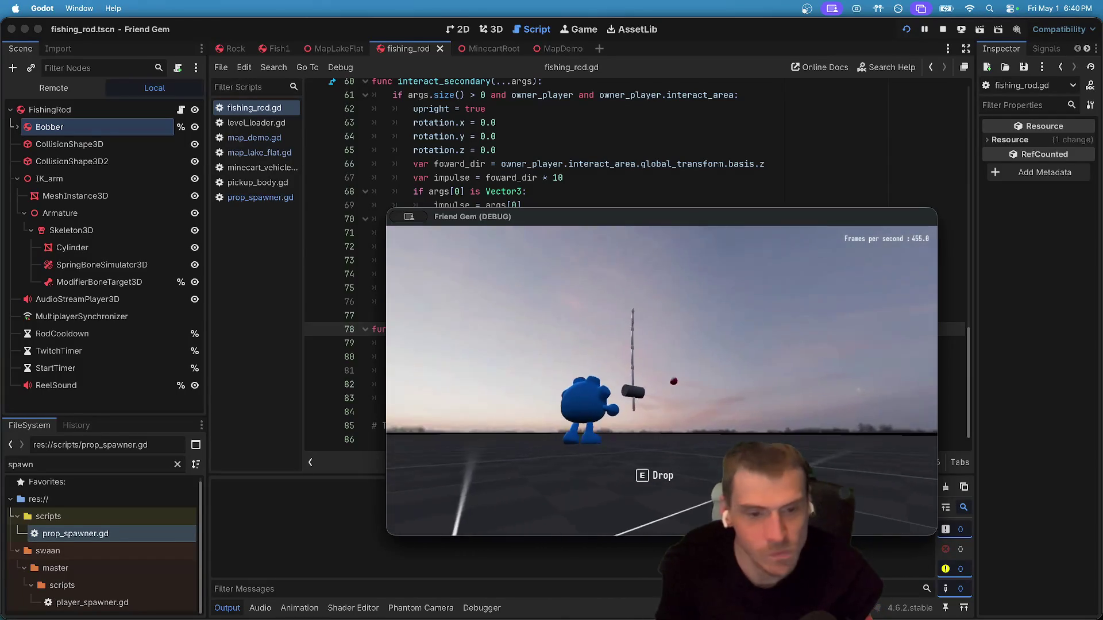
pyautogui.press('super+Tab')
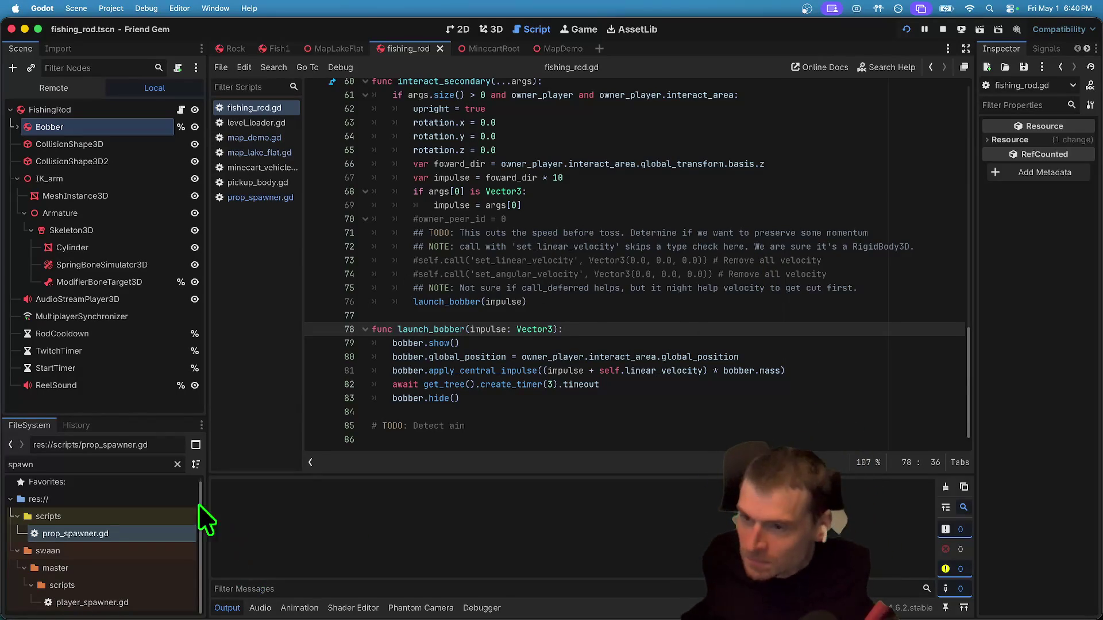
pyautogui.click(102, 401)
pyautogui.press('super+s')
pyautogui.click(476, 52)
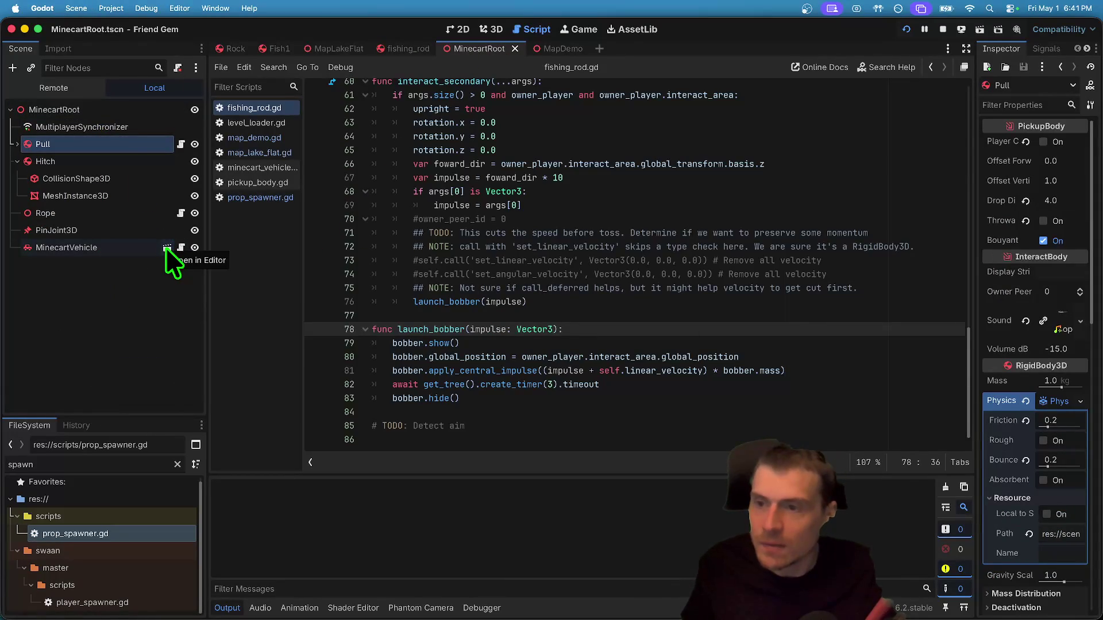
pyautogui.doubleClick(135, 163)
pyautogui.click(117, 179)
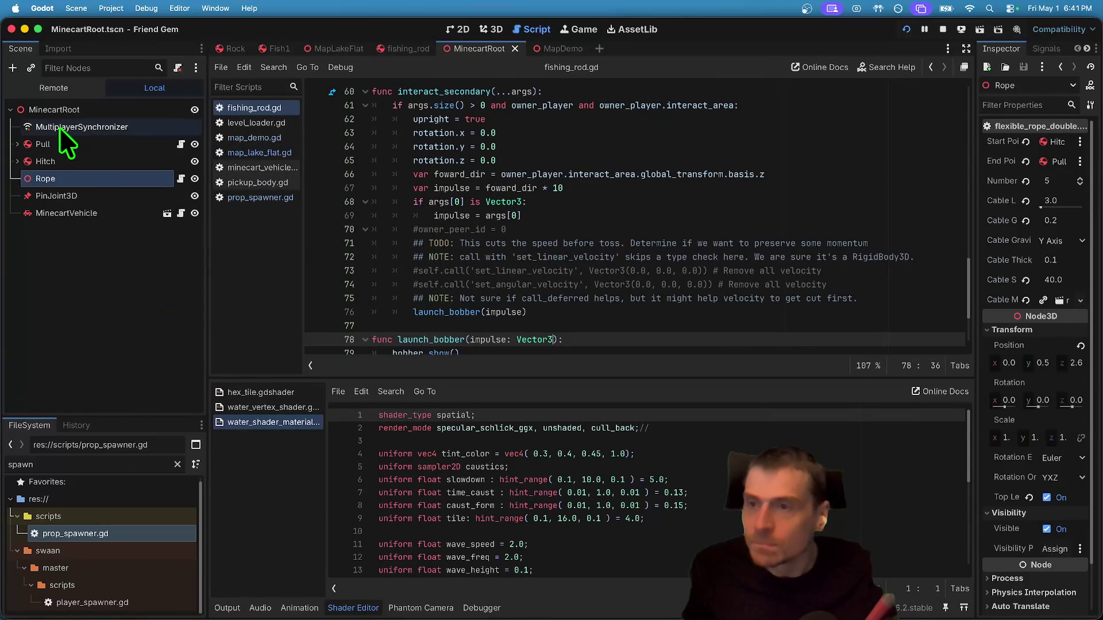
pyautogui.click(60, 126)
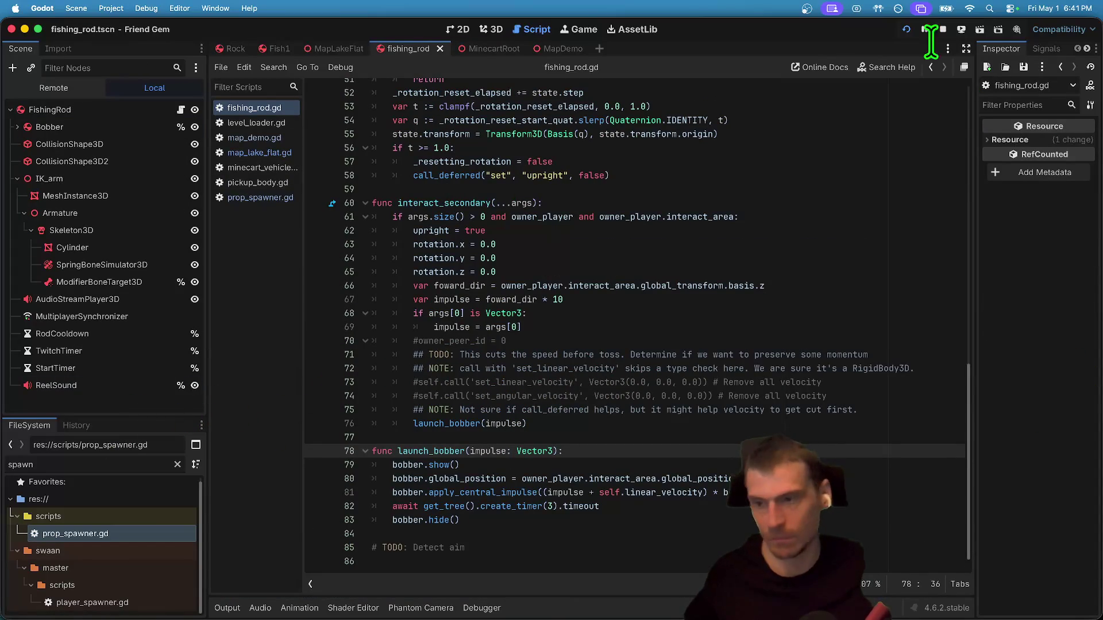
# Collapse the IK_arm branch and paste a Rope node, moving it just below Bobber.
pyautogui.doubleClick(108, 179)
pyautogui.click(119, 302)
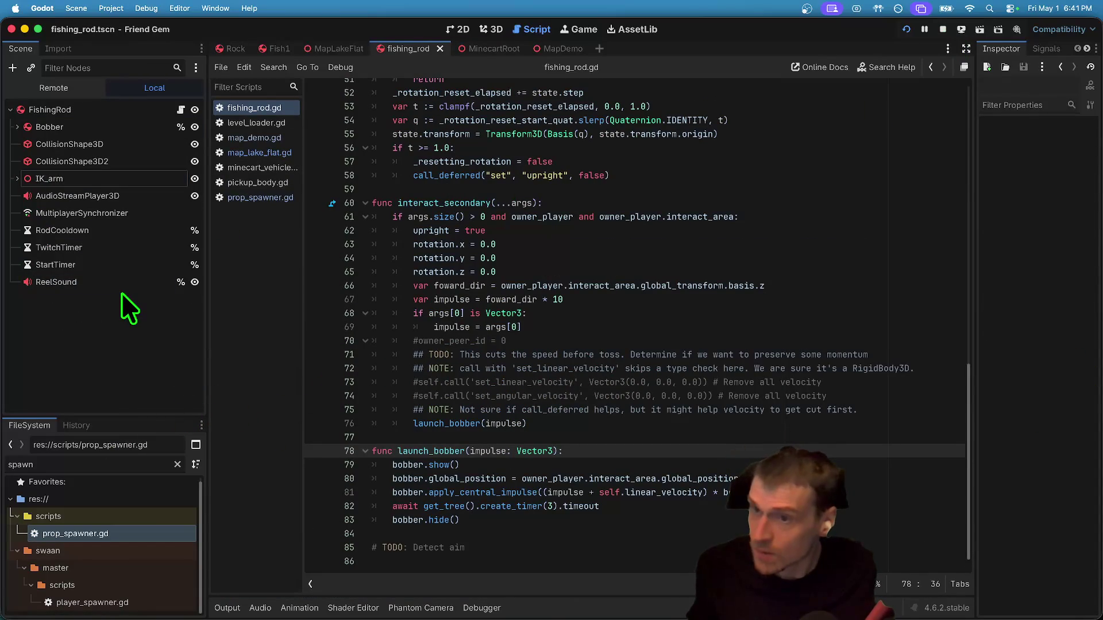
pyautogui.press('super+v')
pyautogui.moveTo(137, 298)
pyautogui.mouseDown()
pyautogui.moveTo(124, 126)
pyautogui.moveTo(127, 138)
pyautogui.mouseUp()
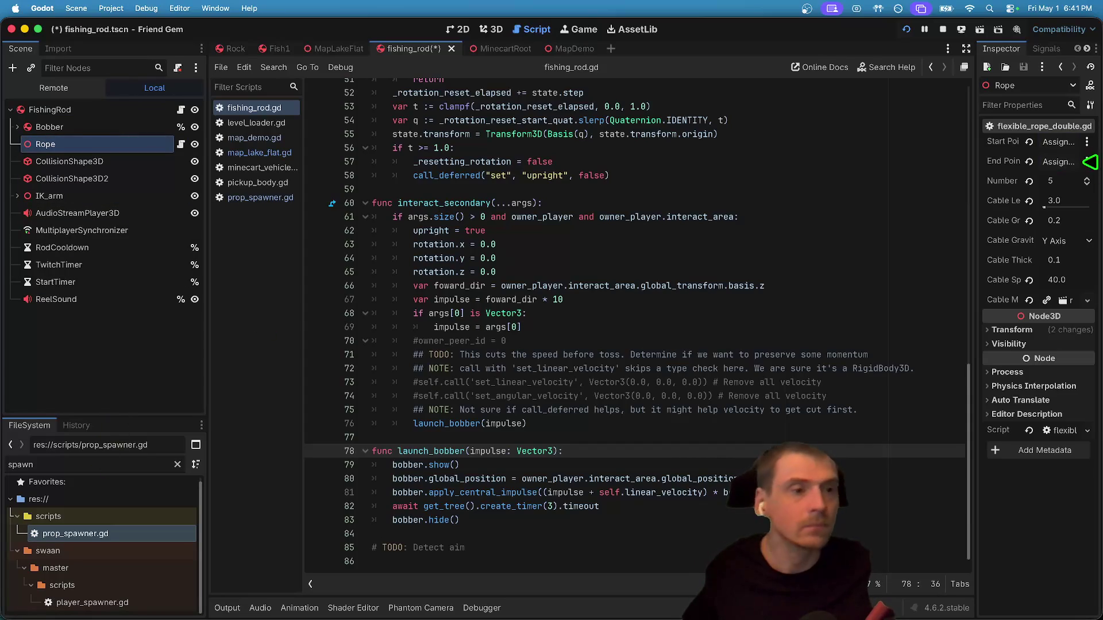
# Add a Marker3D node directly under FishingRod and begin renaming it.
pyautogui.moveTo(979, 201); pyautogui.dragTo(806, 202)
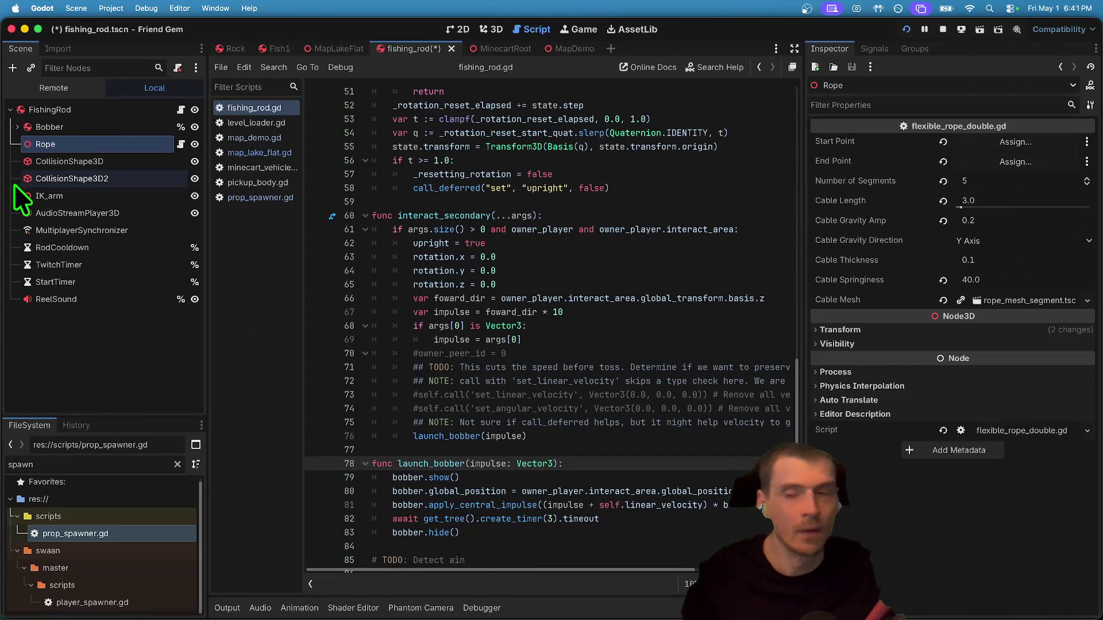
pyautogui.click(129, 328)
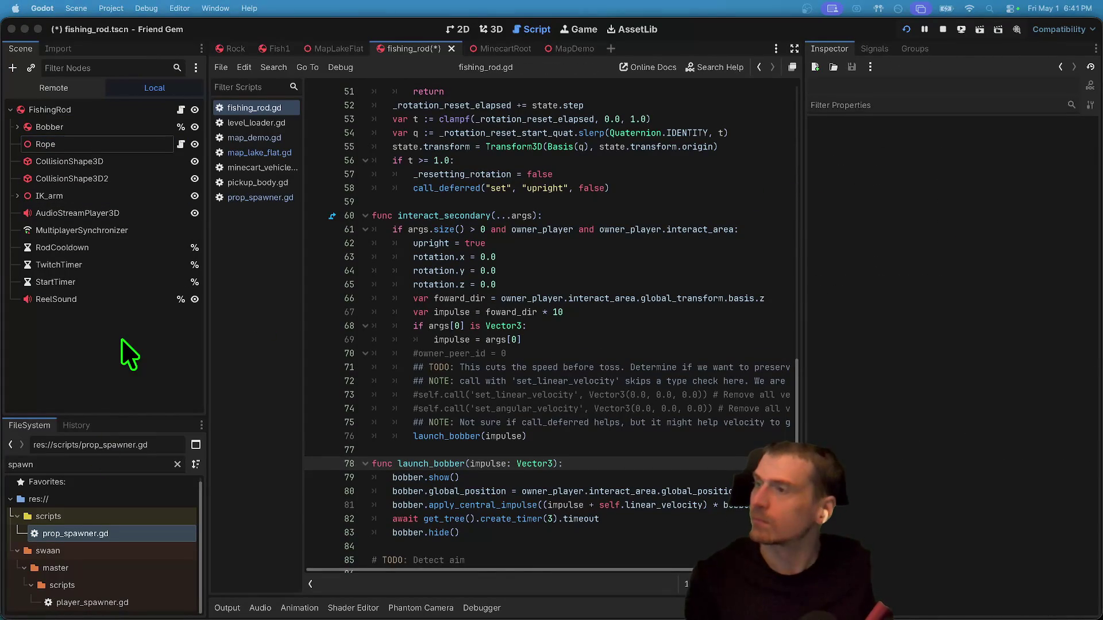
pyautogui.press('super+v')
pyautogui.moveTo(98, 315)
pyautogui.mouseDown()
pyautogui.moveTo(115, 106)
pyautogui.moveTo(94, 109)
pyautogui.moveTo(98, 118)
pyautogui.mouseUp()
pyautogui.doubleClick(58, 126)
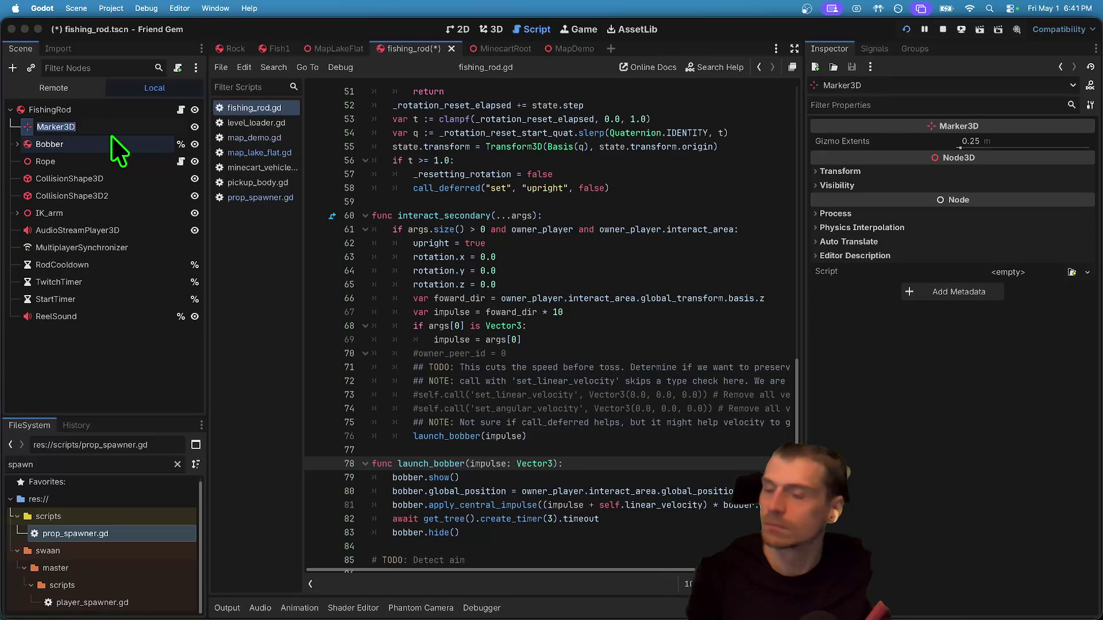
# Name the new Marker3D 'FishingRodTip' and expand the IK_arm node.
pyautogui.write('Fishi')
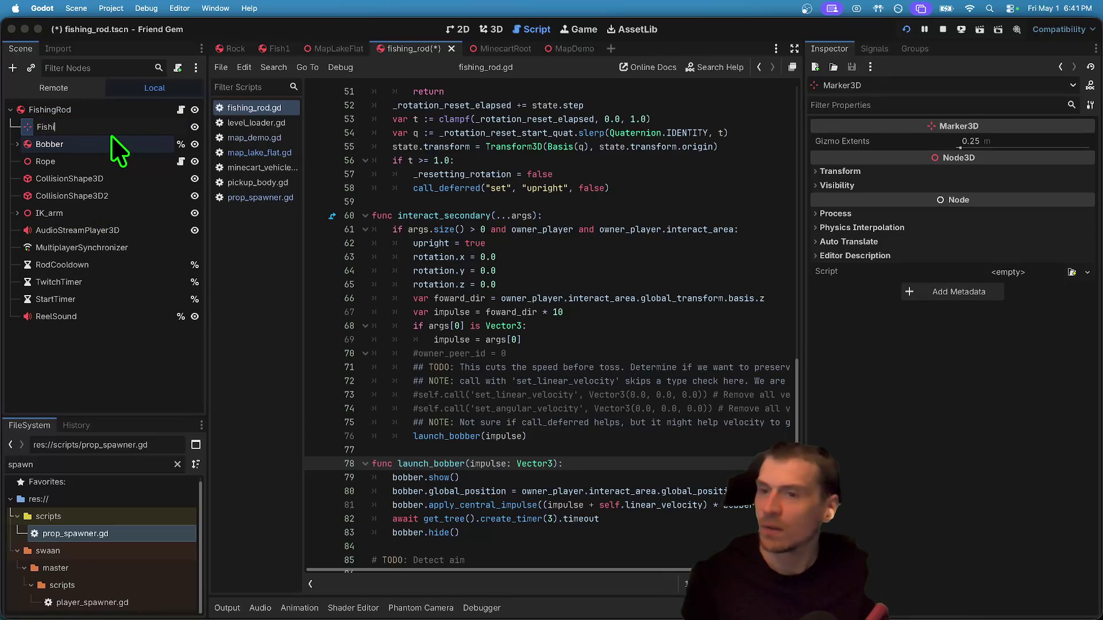
pyautogui.write('ngRodTip')
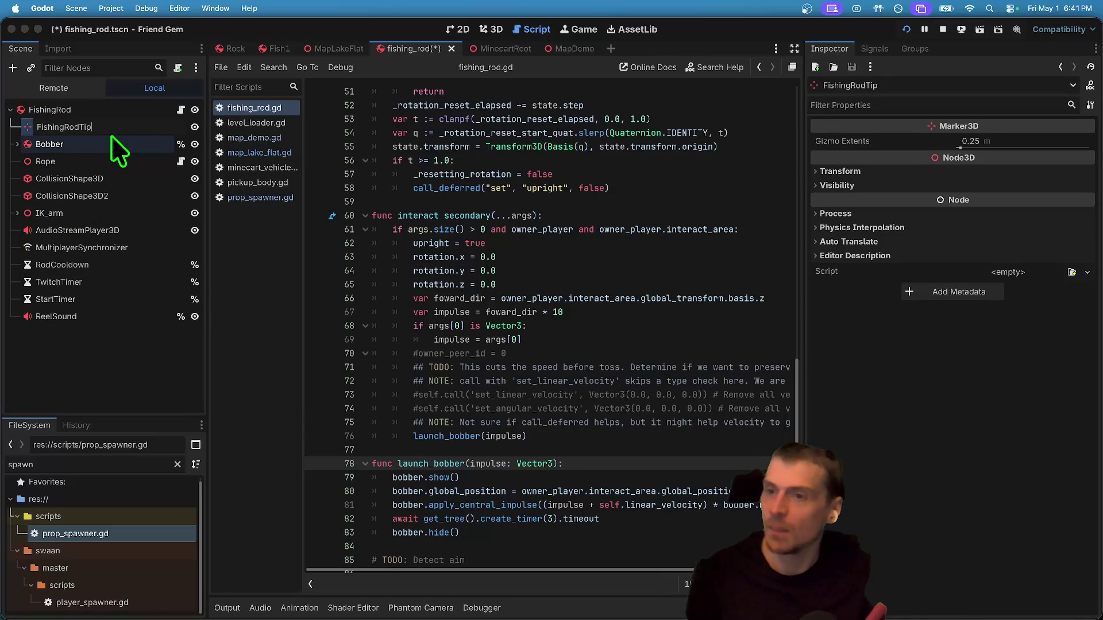
pyautogui.press('Return')
pyautogui.click(60, 230)
pyautogui.doubleClick(57, 213)
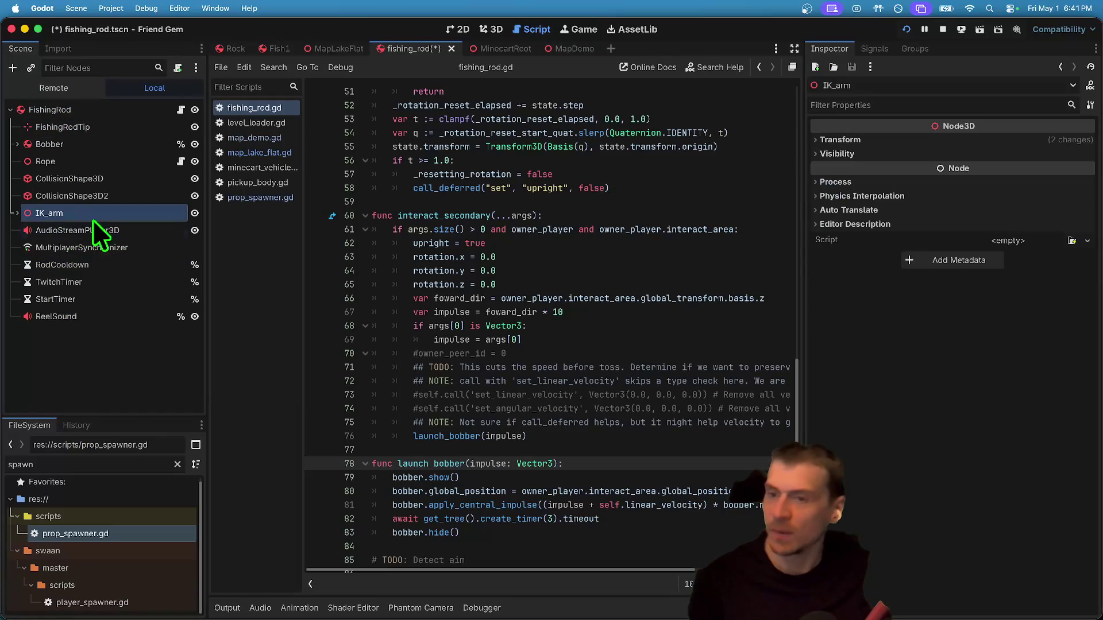
# Rename IK_arm's ModifierBoneTarget3D to 'FishingRodTip' and return to the 3D view.
pyautogui.scroll(-1, 126, 313)
pyautogui.click(129, 303)
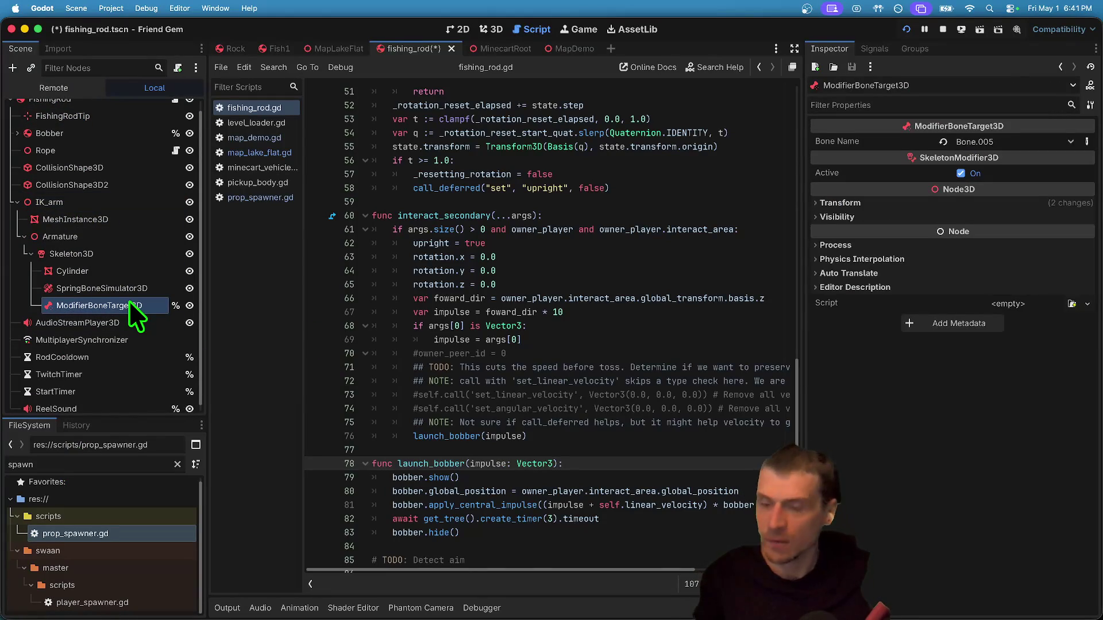
pyautogui.click(129, 304)
pyautogui.write('FishingR')
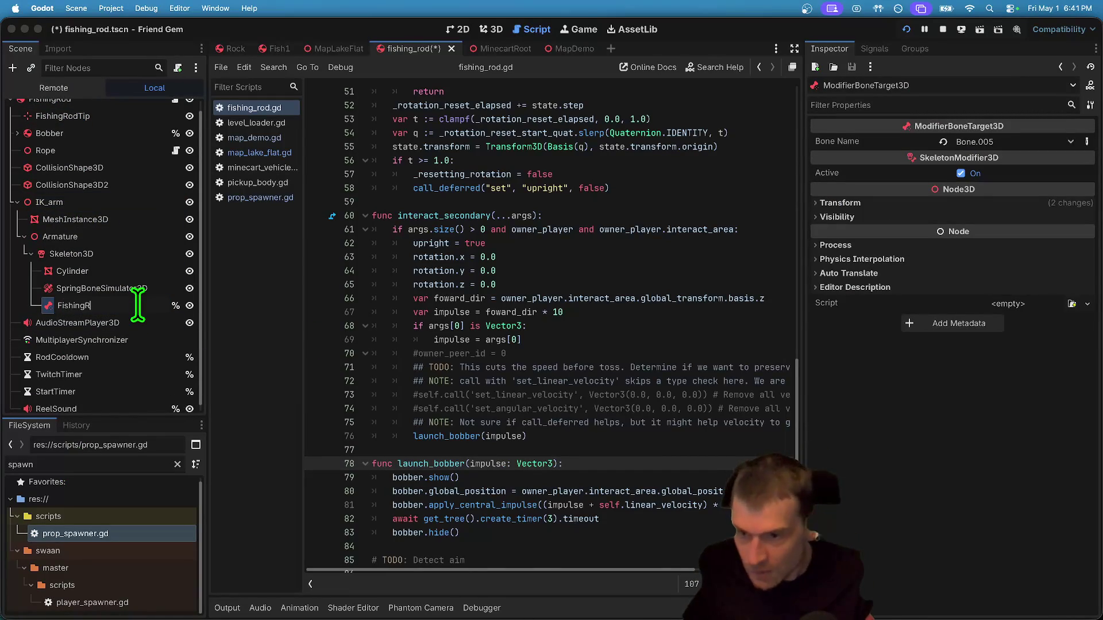
pyautogui.write('odTip')
pyautogui.press('Return')
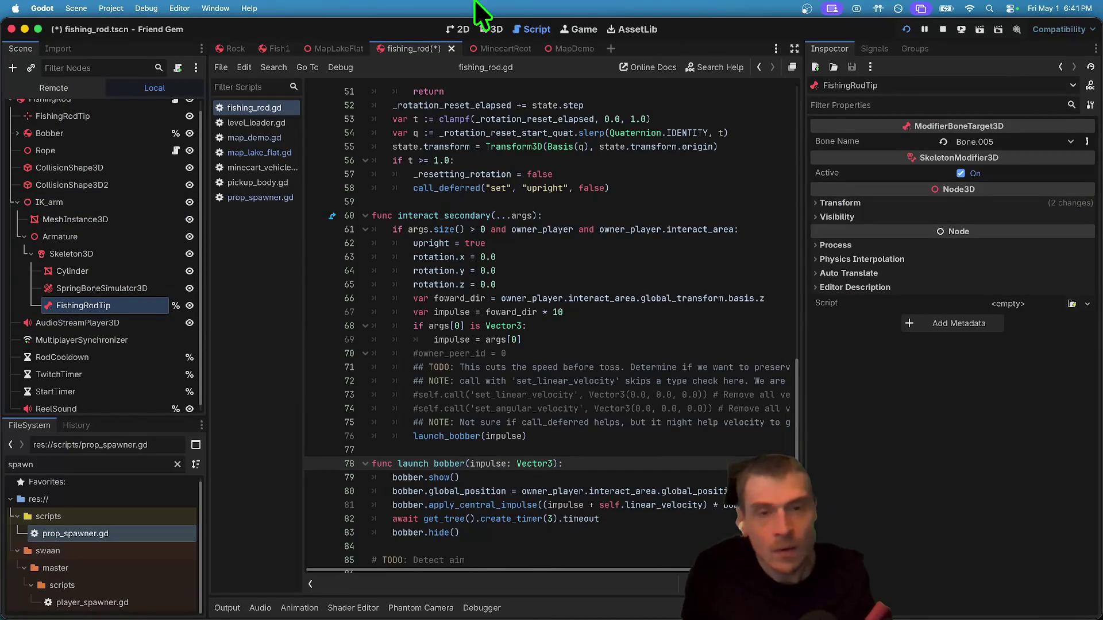
pyautogui.click(495, 30)
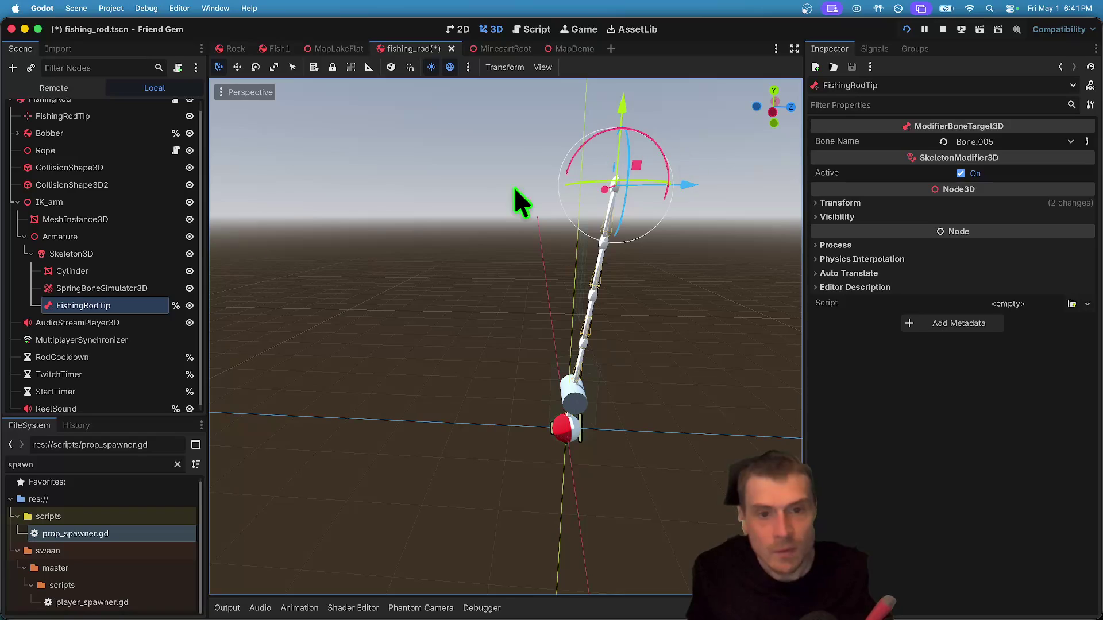
# Delete the stray top-level FishingRodTip marker node.
pyautogui.scroll(1, 87, 177)
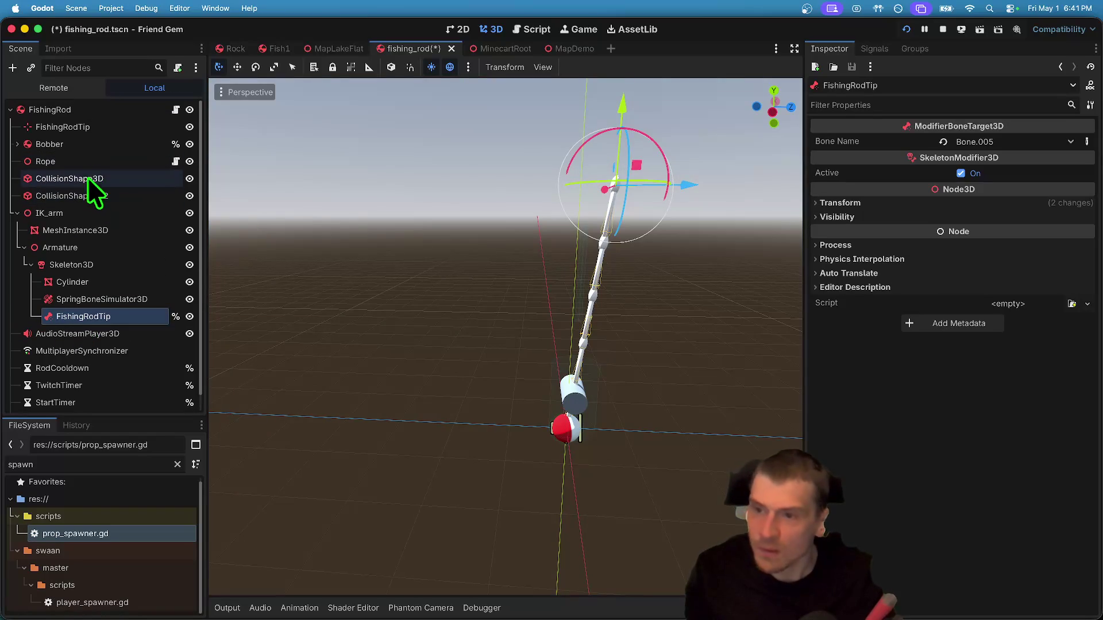
pyautogui.click(105, 139)
pyautogui.rightClick(111, 129)
pyautogui.click(298, 489)
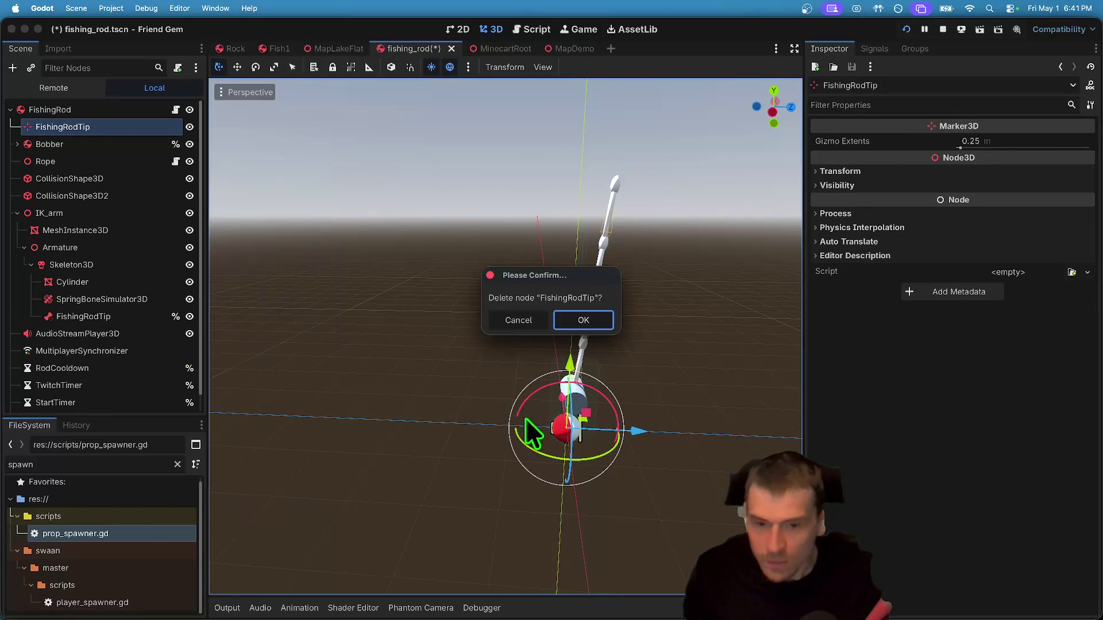
pyautogui.click(584, 320)
pyautogui.click(176, 109)
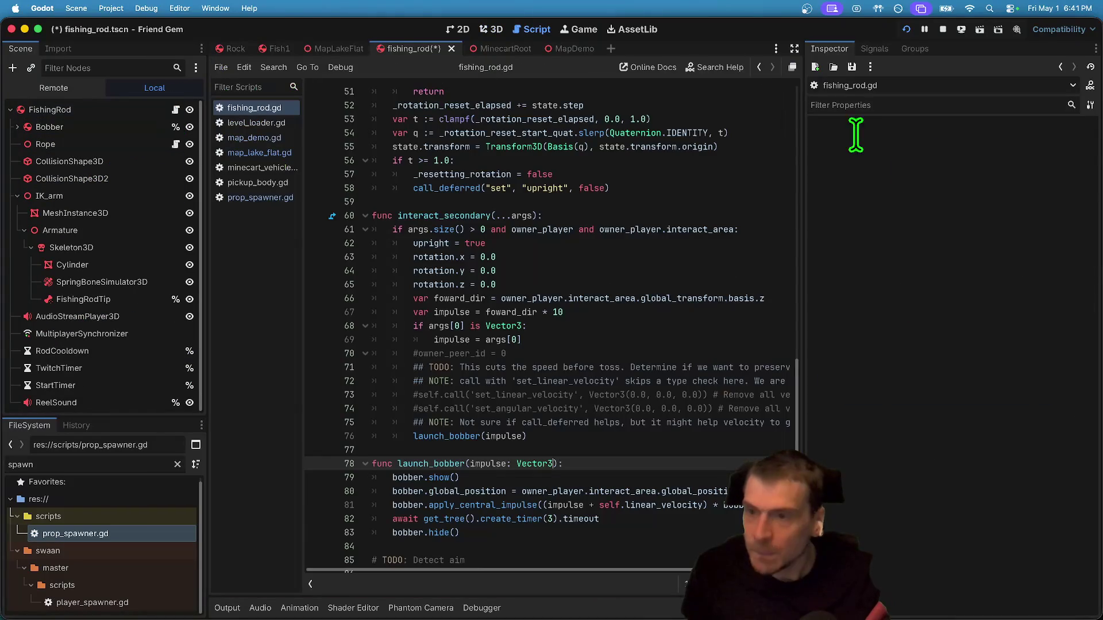
pyautogui.scroll(15, 720, 254)
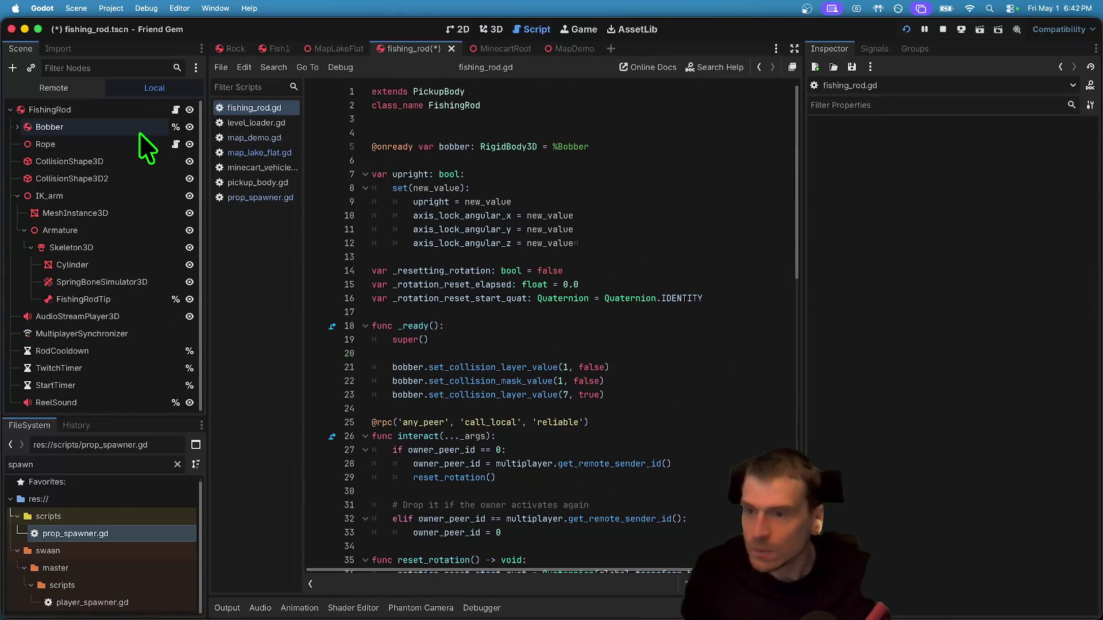
pyautogui.click(77, 130)
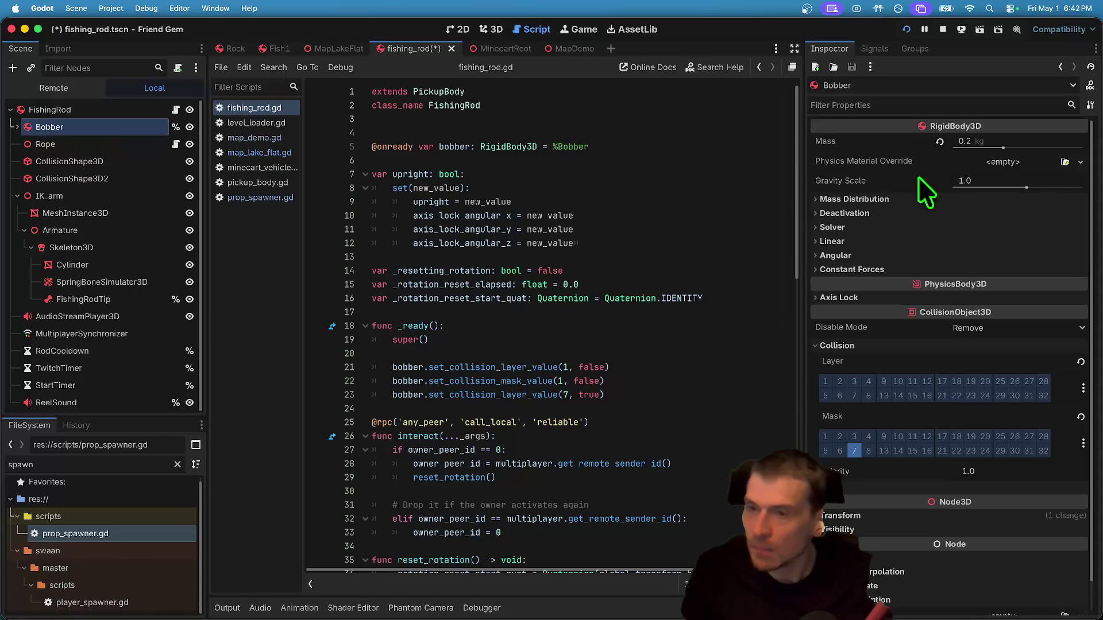
pyautogui.click(86, 110)
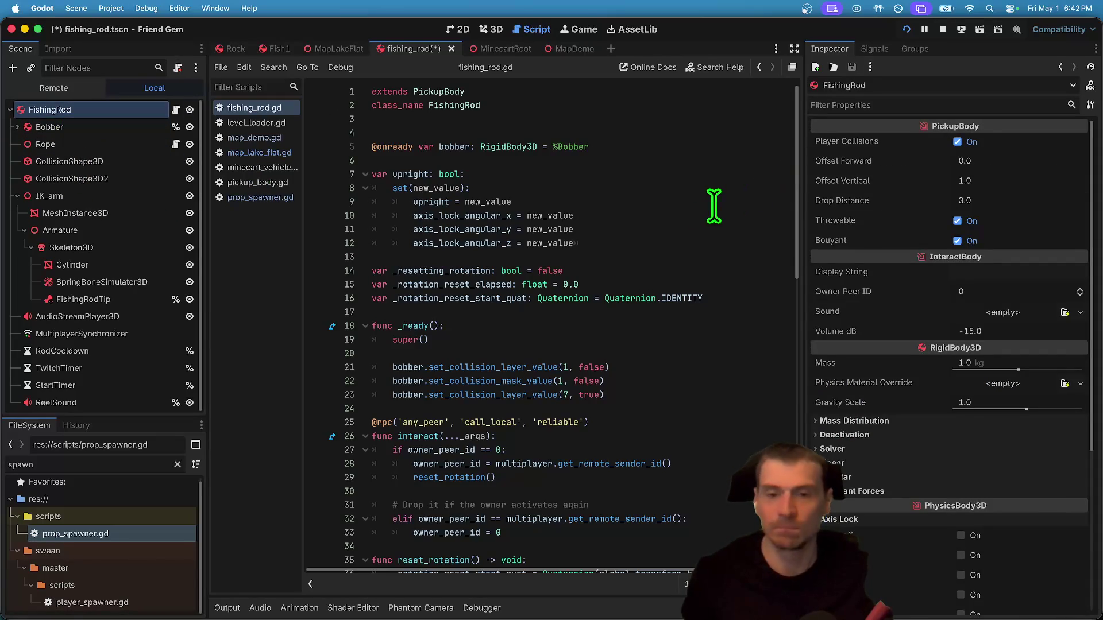
pyautogui.scroll(-1, 712, 241)
pyautogui.keyDown('super'); pyautogui.click(94, 300); pyautogui.keyUp('super')
pyautogui.moveTo(93, 299)
pyautogui.mouseDown()
pyautogui.moveTo(647, 337)
pyautogui.moveTo(600, 138)
pyautogui.moveTo(598, 147)
pyautogui.mouseUp()
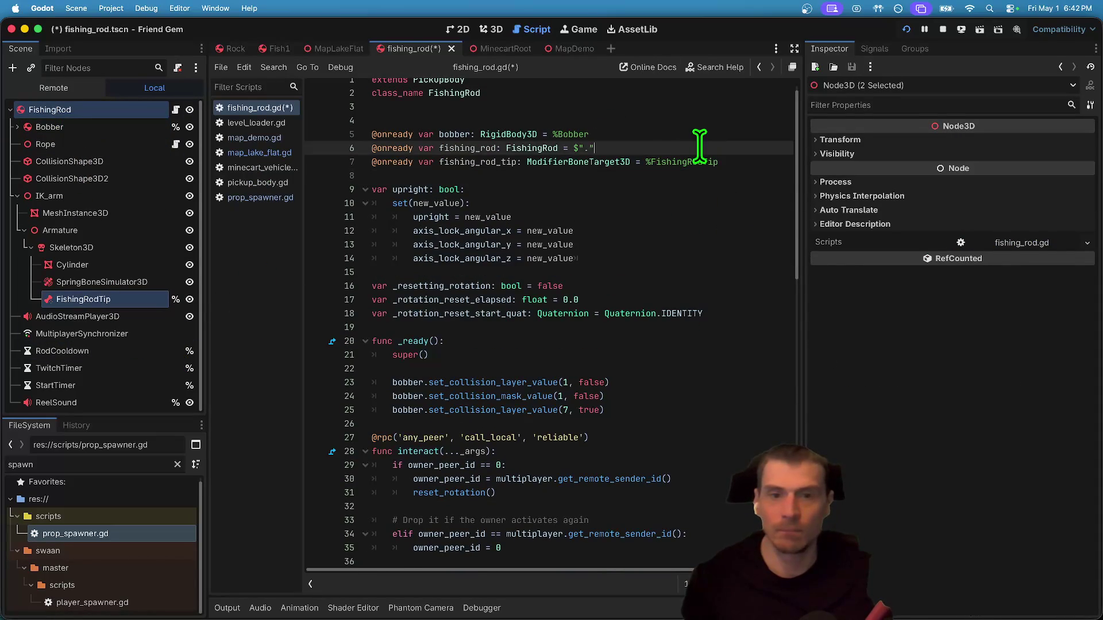
pyautogui.press('super+shift+k')
pyautogui.doubleClick(488, 147)
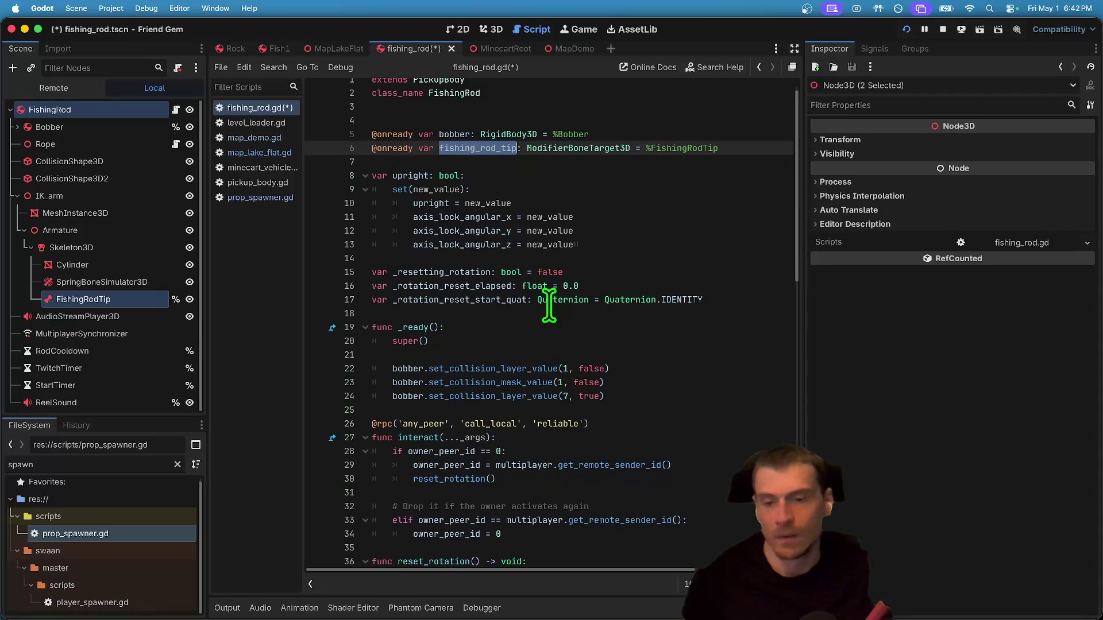
pyautogui.click(112, 125)
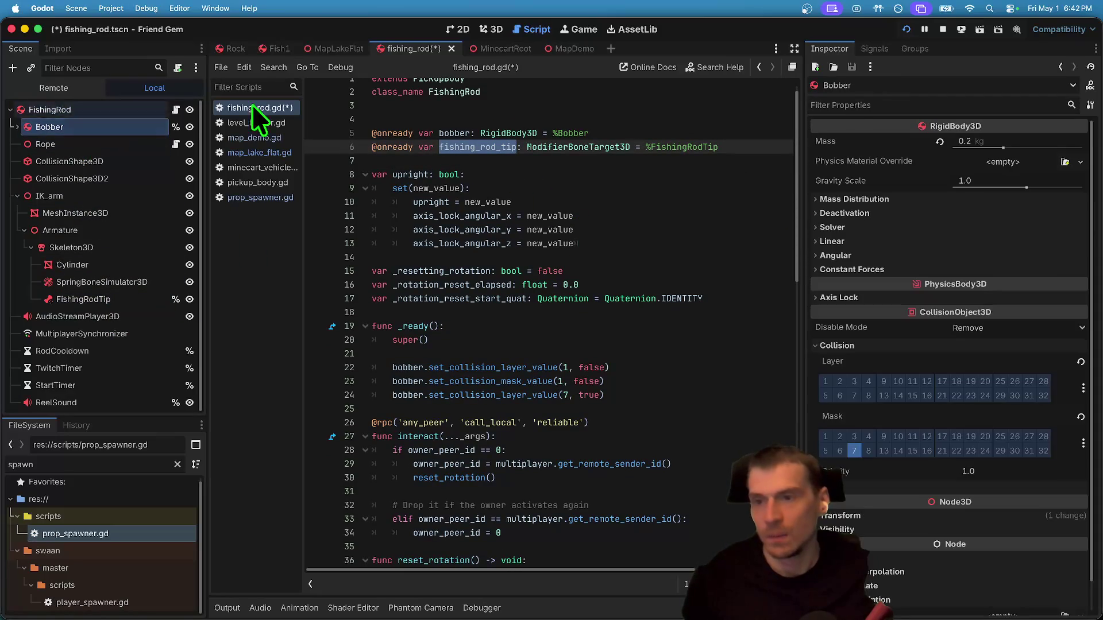
# Set the Rope's Start Point to FishingRodTip and End Point to Bobber.
pyautogui.click(74, 139)
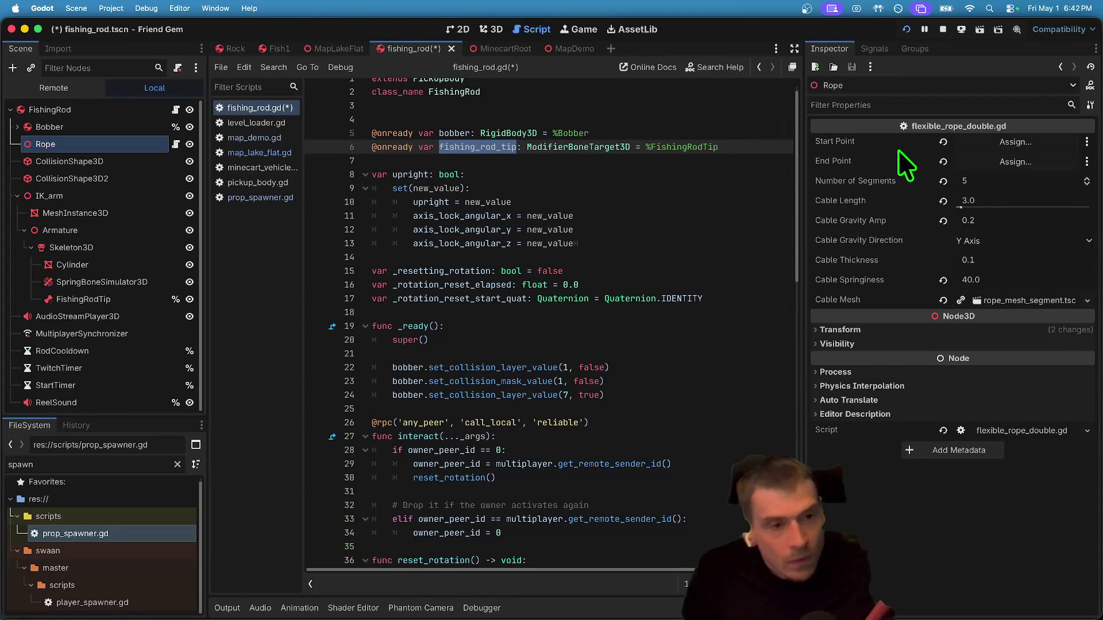
pyautogui.click(1018, 144)
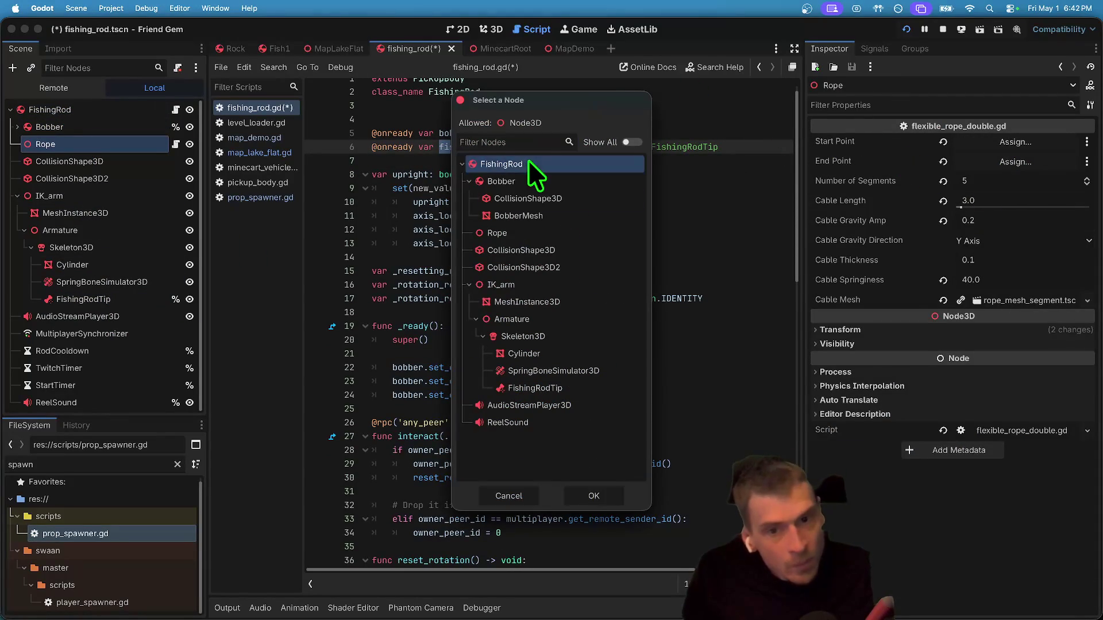
pyautogui.click(570, 388)
pyautogui.click(593, 495)
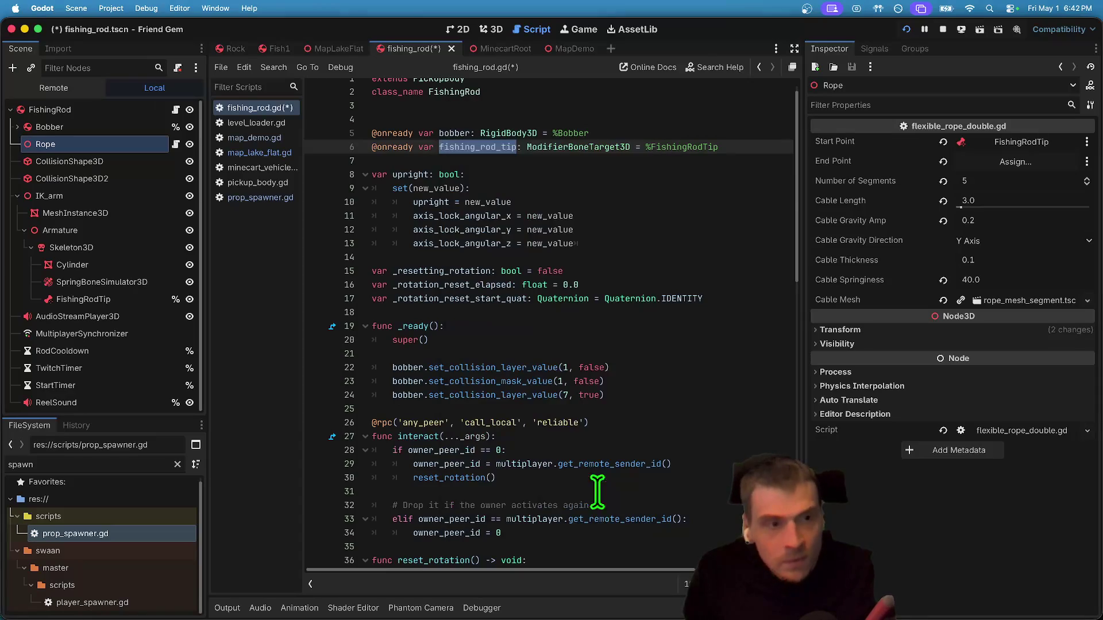
pyautogui.click(1062, 163)
pyautogui.click(504, 183)
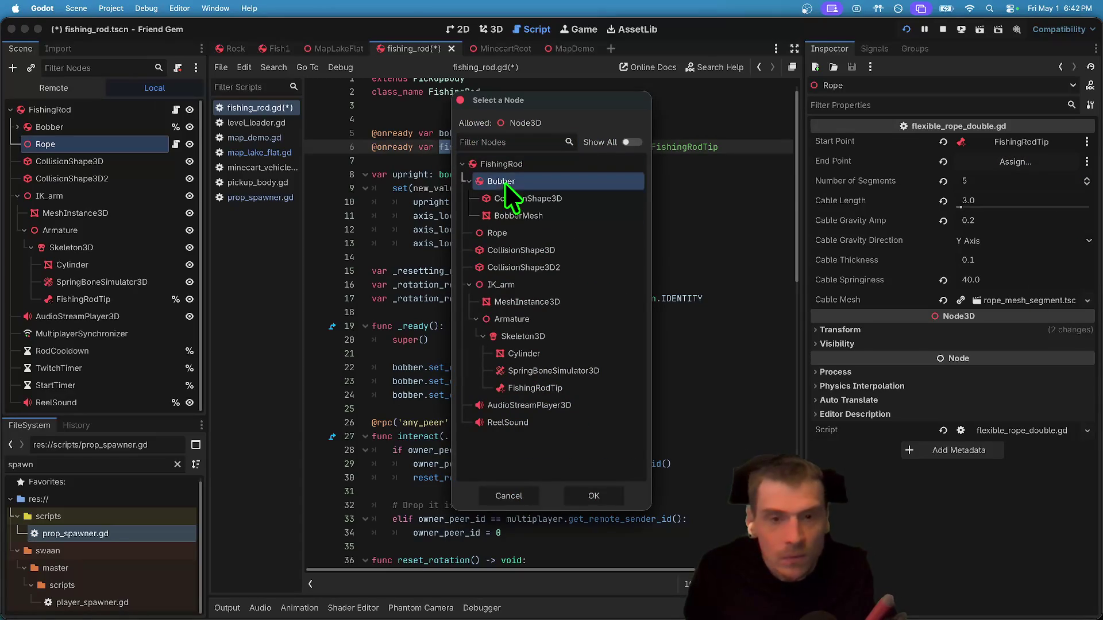
pyautogui.click(608, 495)
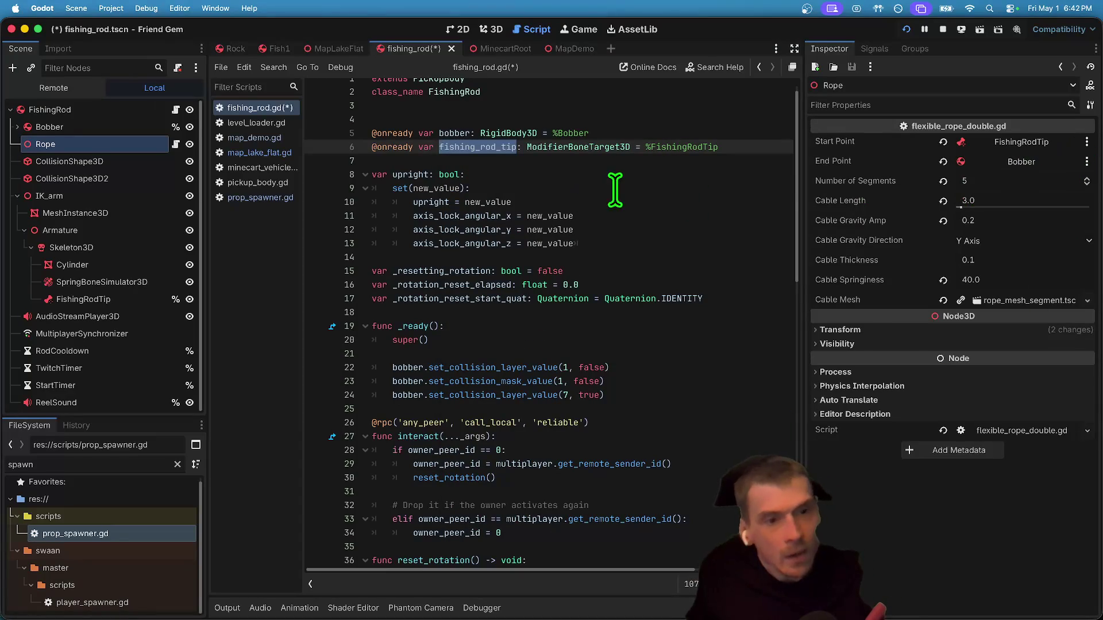
# Set the Rope's Cable Springiness to 20 and save the fishing rod scene.
pyautogui.click(606, 194)
pyautogui.click(1026, 181)
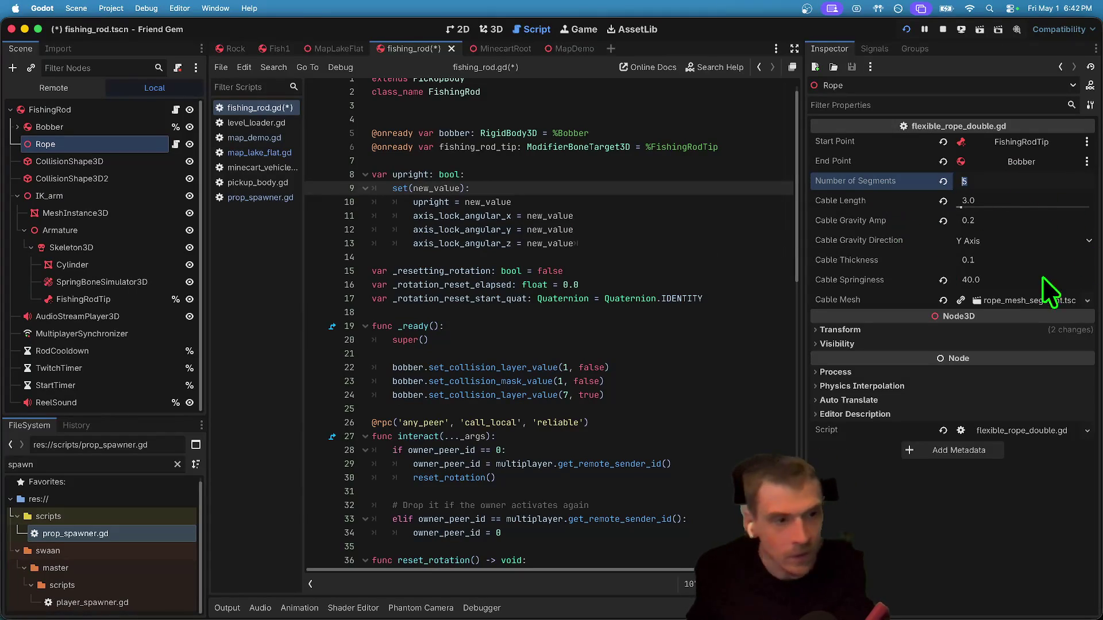
pyautogui.click(1023, 275)
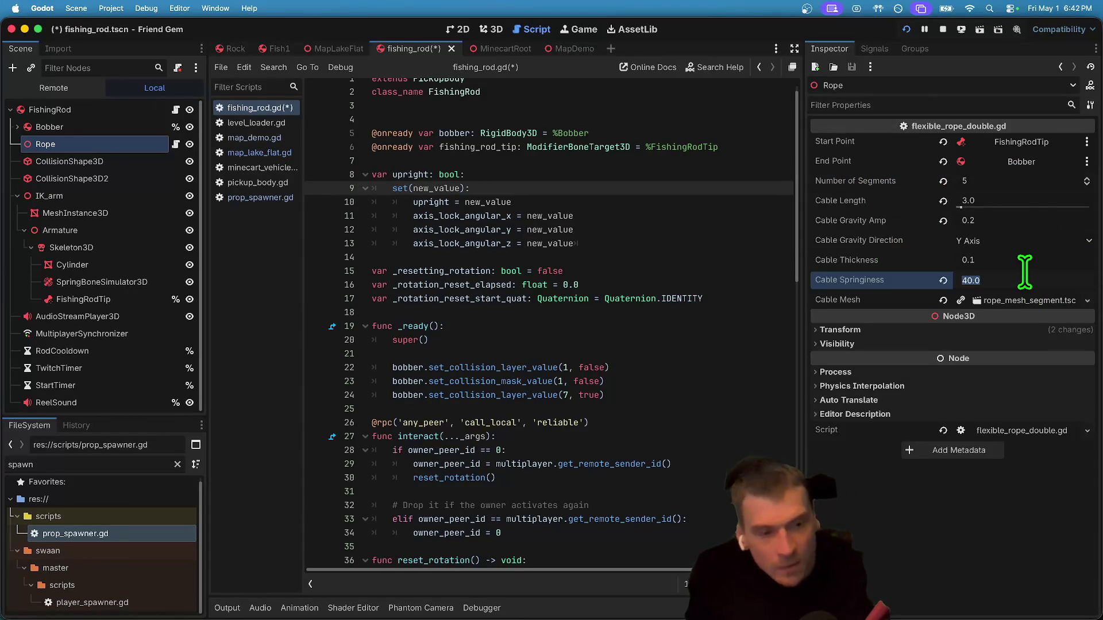
pyautogui.write('20')
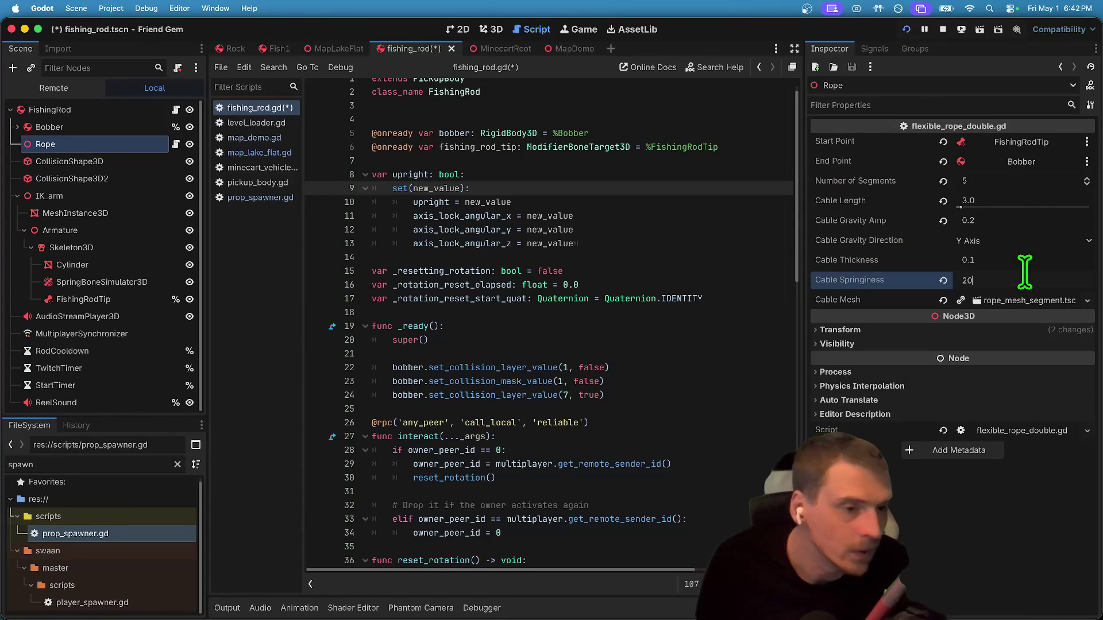
pyautogui.press('Return')
pyautogui.hotkey('ctrl', 's')
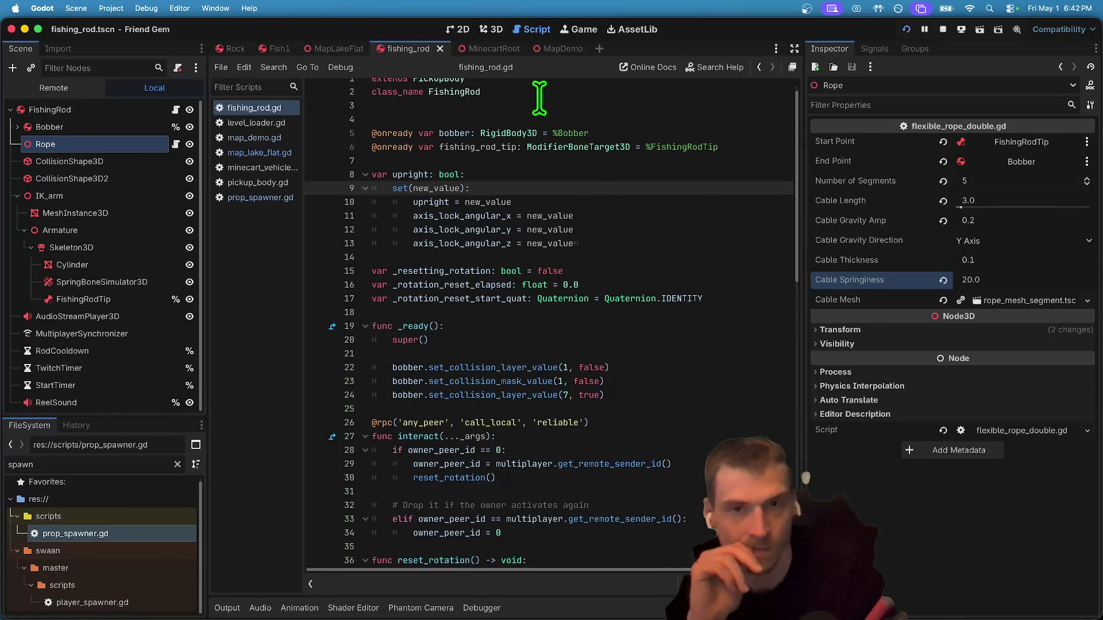
# Open the Rope's flexible_rope_double.gd script.
pyautogui.click(493, 29)
pyautogui.hscroll(5, 537, 254)
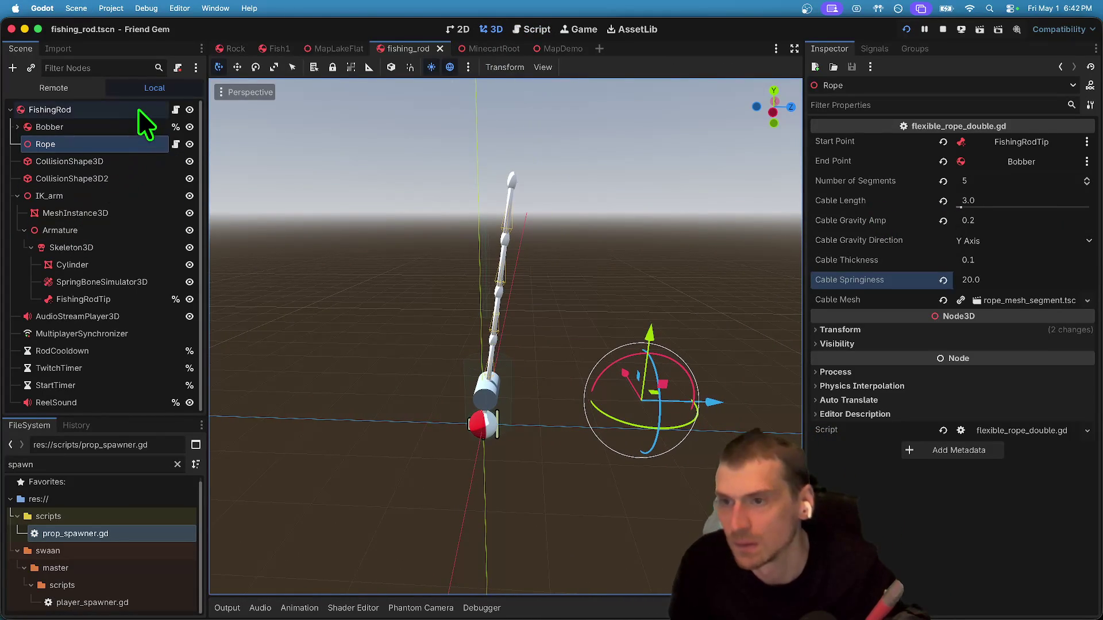
pyautogui.click(176, 110)
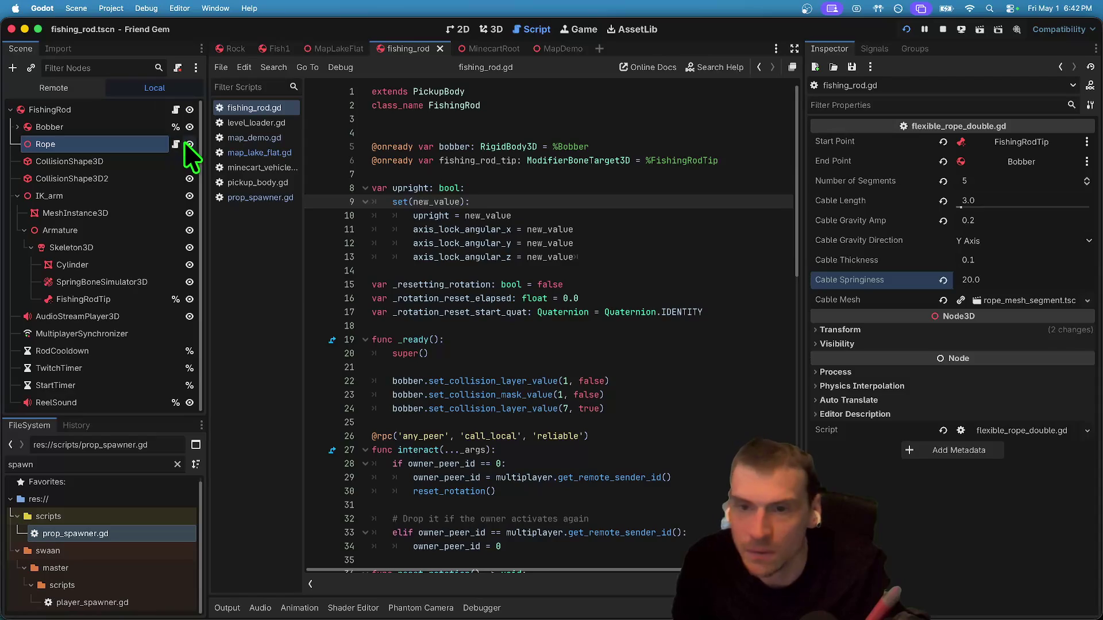
pyautogui.click(176, 144)
pyautogui.scroll(15, 563, 229)
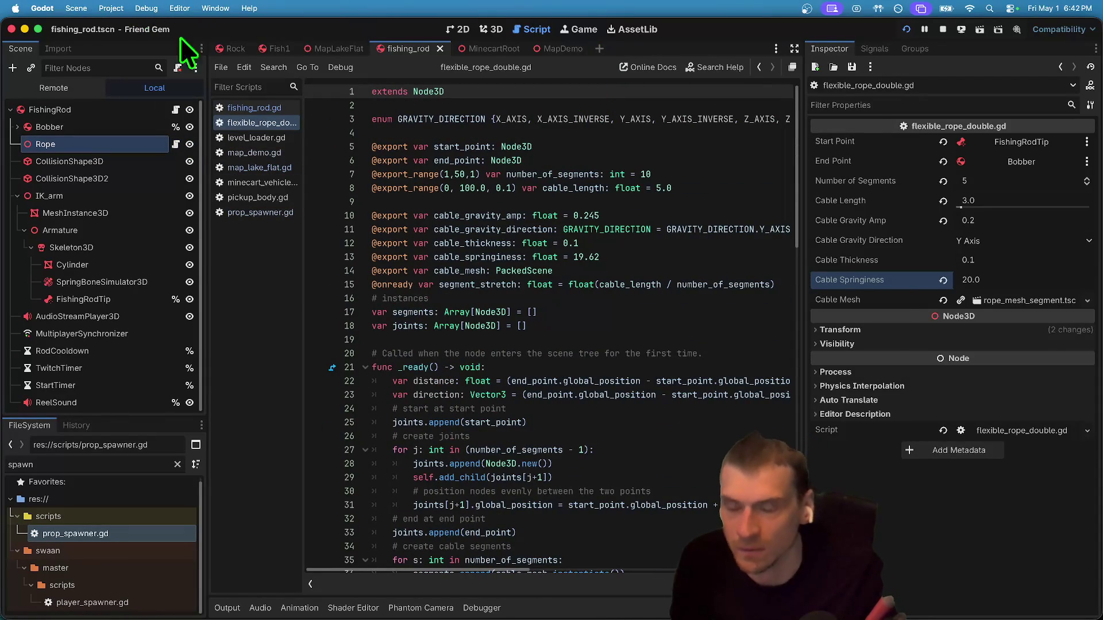
pyautogui.press('super+Tab')
pyautogui.press('super+Tab')
pyautogui.press('super+Tab')
# Check git status with gs and stage all changes with 'git add .'.
pyautogui.write('gs')
pyautogui.press('Return')
pyautogui.write('git add')
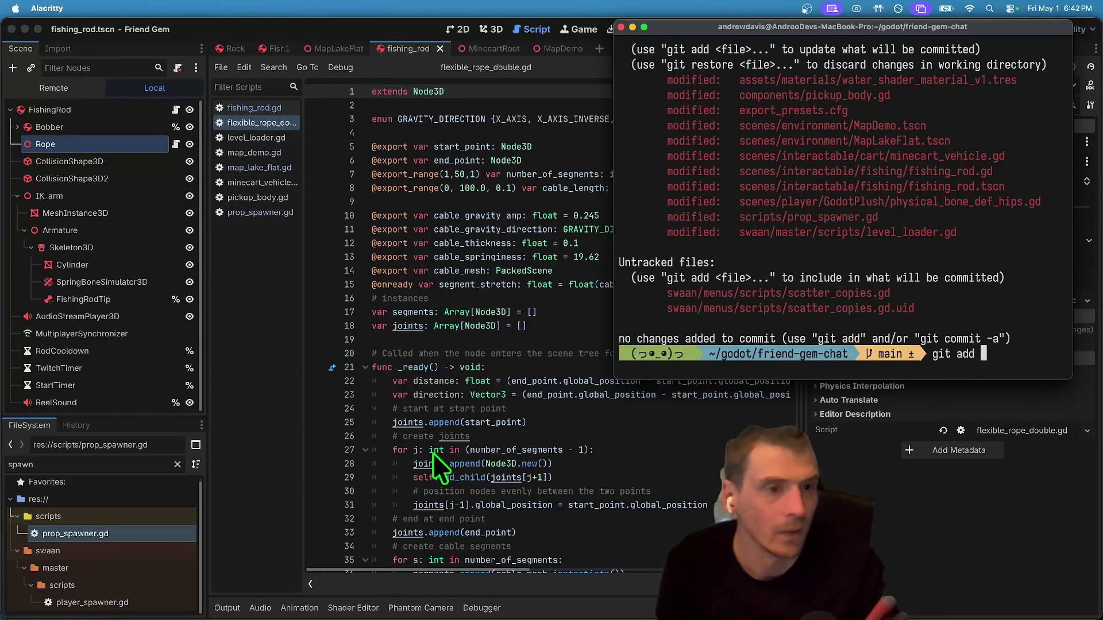
pyautogui.click(490, 377)
pyautogui.press('super+Tab')
pyautogui.moveTo(828, 32)
pyautogui.mouseDown()
pyautogui.moveTo(725, 133)
pyautogui.moveTo(800, 25)
pyautogui.mouseUp()
pyautogui.write('a')
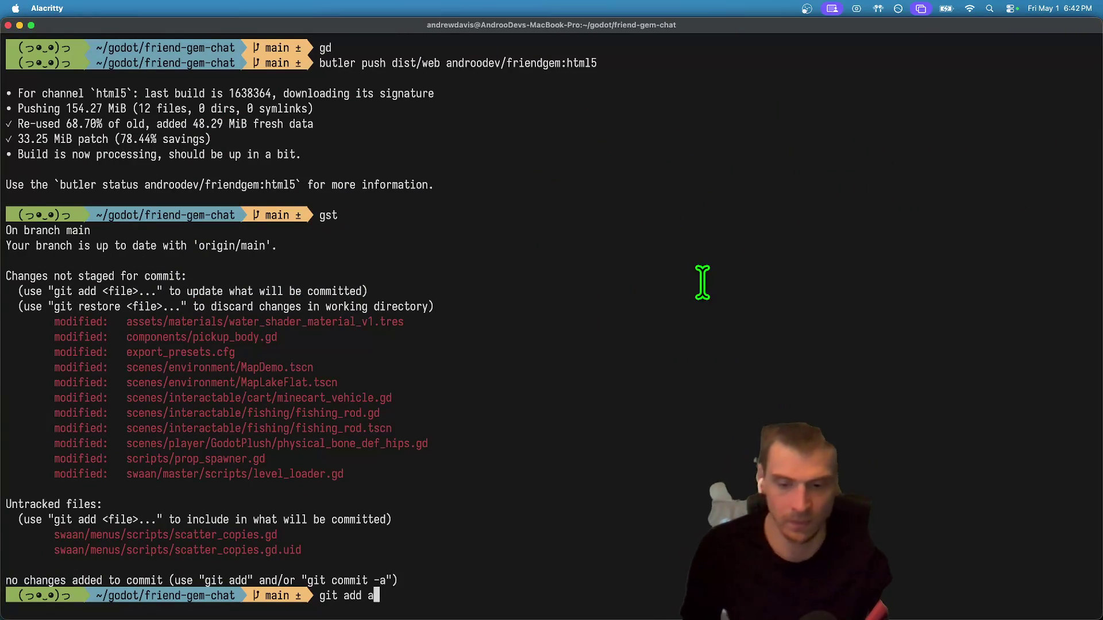
pyautogui.press('BackSpace')
pyautogui.write('.')
pyautogui.press('Return')
# Commit as 'feat: start fishing rod finally' with gcam and push to main.
pyautogui.write('gcam')
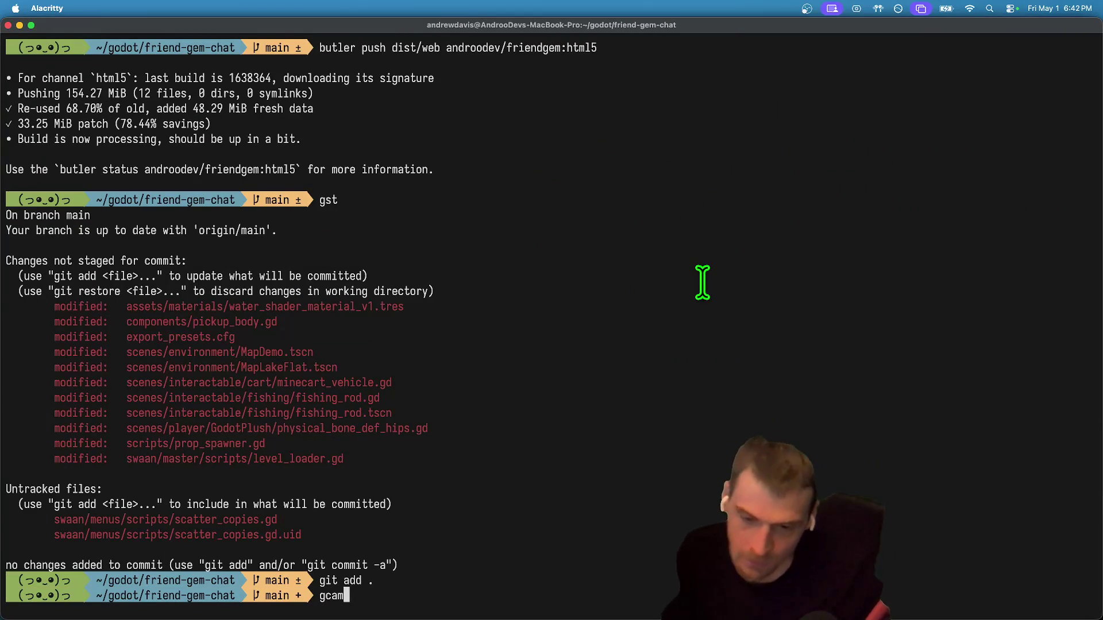
pyautogui.press('Up')
pyautogui.hotkey('alt', 'BackSpace')
pyautogui.hotkey('alt', 'BackSpace')
pyautogui.hotkey('alt', 'BackSpace')
pyautogui.hotkey('alt', 'BackSpace')
pyautogui.hotkey('alt', 'BackSpace')
pyautogui.hotkey('alt', 'BackSpace')
pyautogui.write('feat: start fishing rod finally')
pyautogui.press('Return')
pyautogui.write('git push')
pyautogui.press('Return')
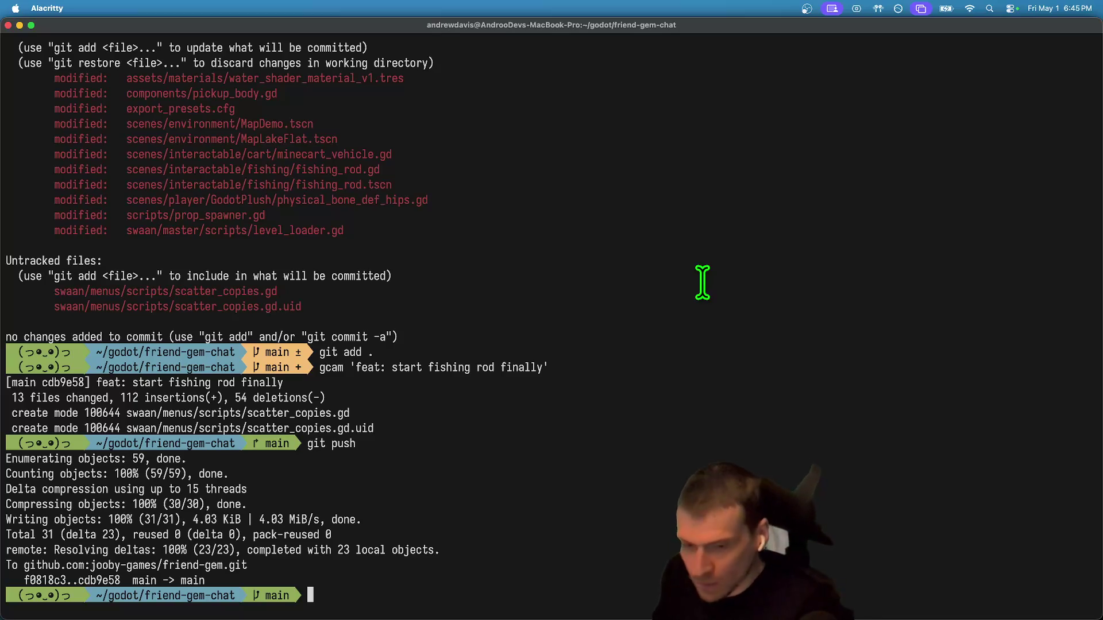
pyautogui.press('super+Tab')
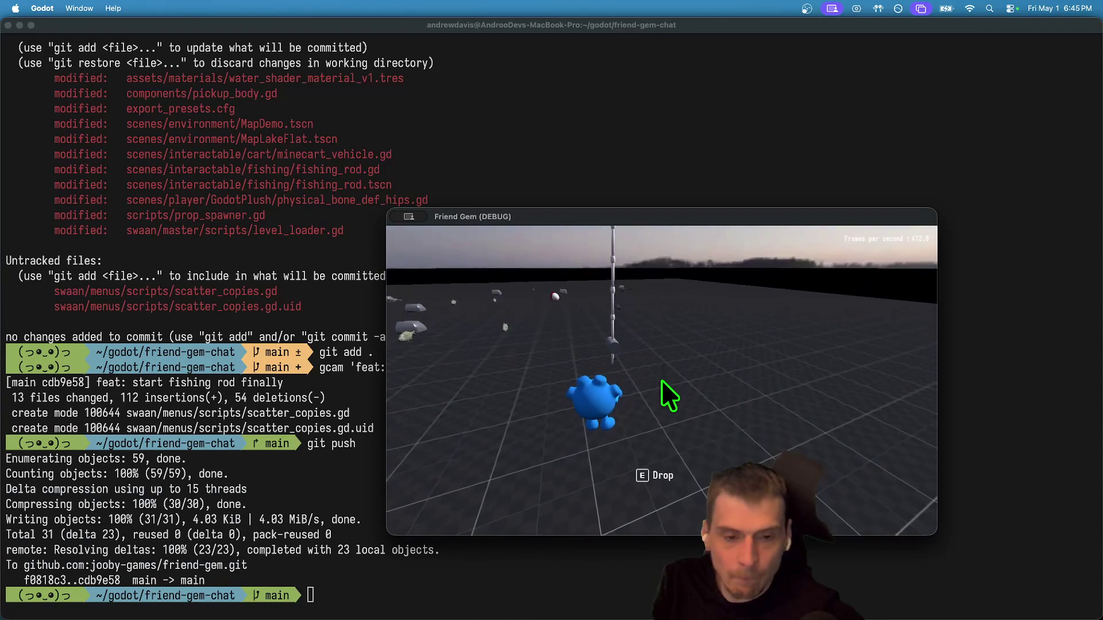
# Move between the Friend Gem (DEBUG) game and the editor, then quit the game with Escape.
pyautogui.press('super+Tab')
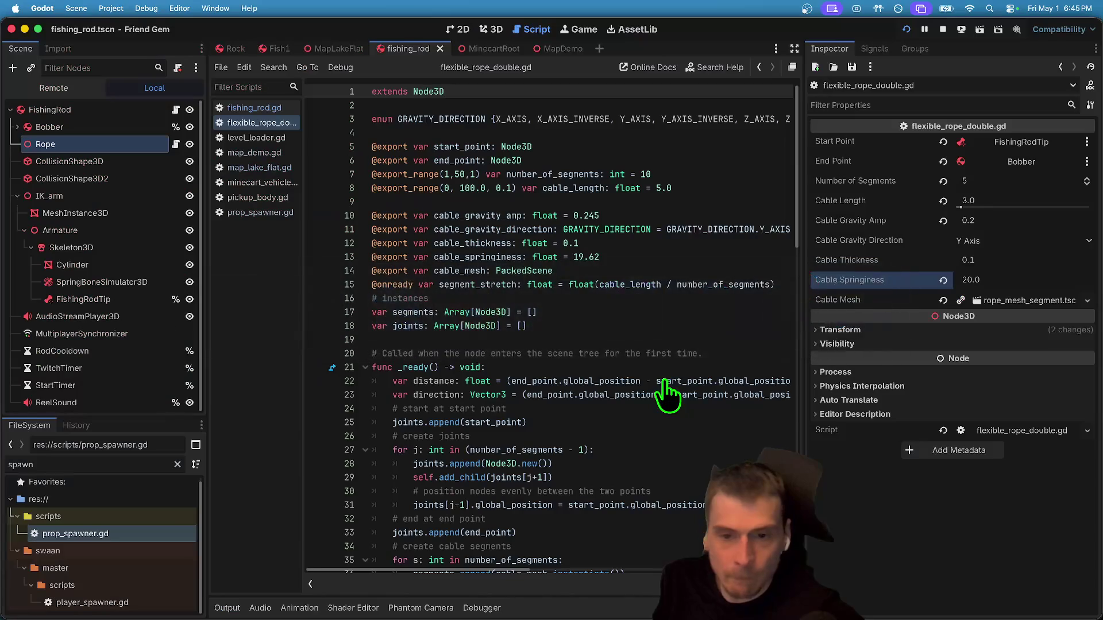
pyautogui.press('super+Tab')
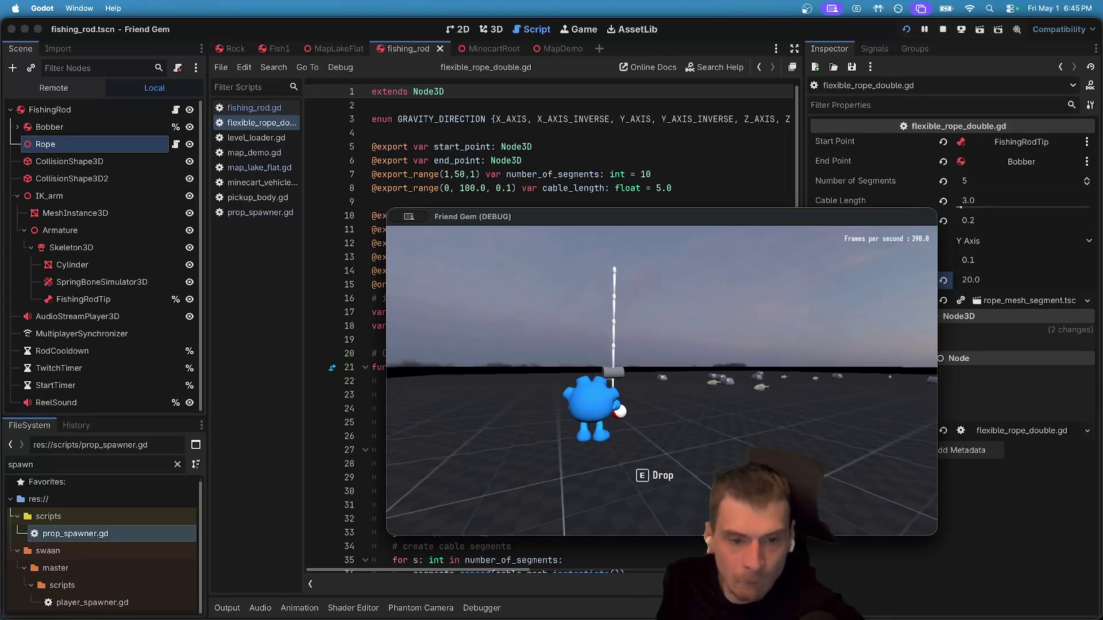
pyautogui.press('Escape')
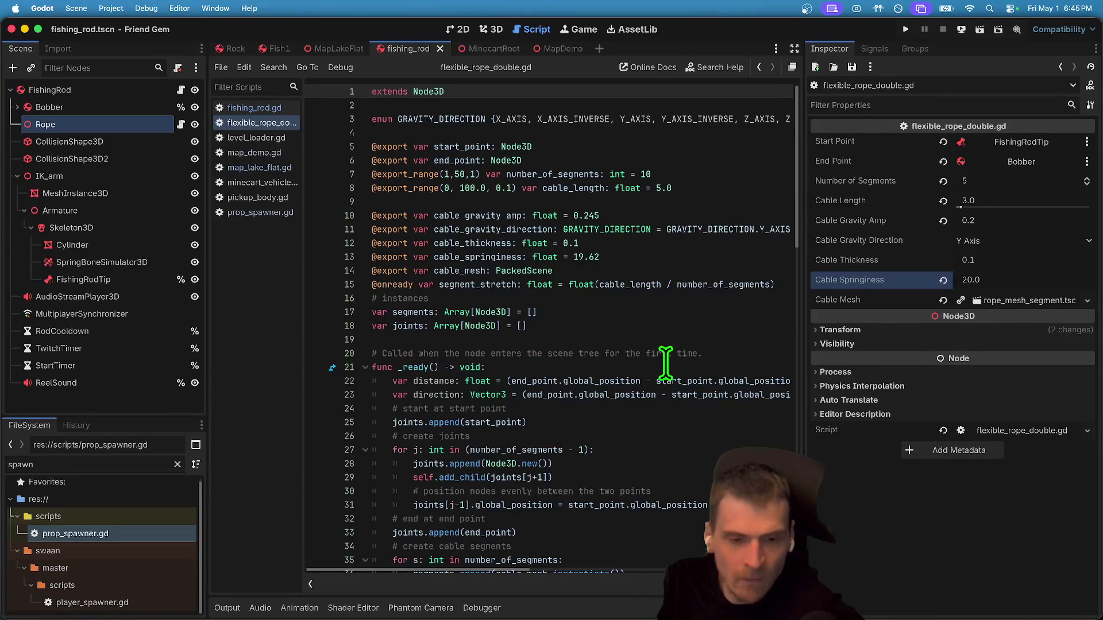
# Stop the game test and read through the segment radius code in flexible_rope_double.gd.
pyautogui.click(670, 323)
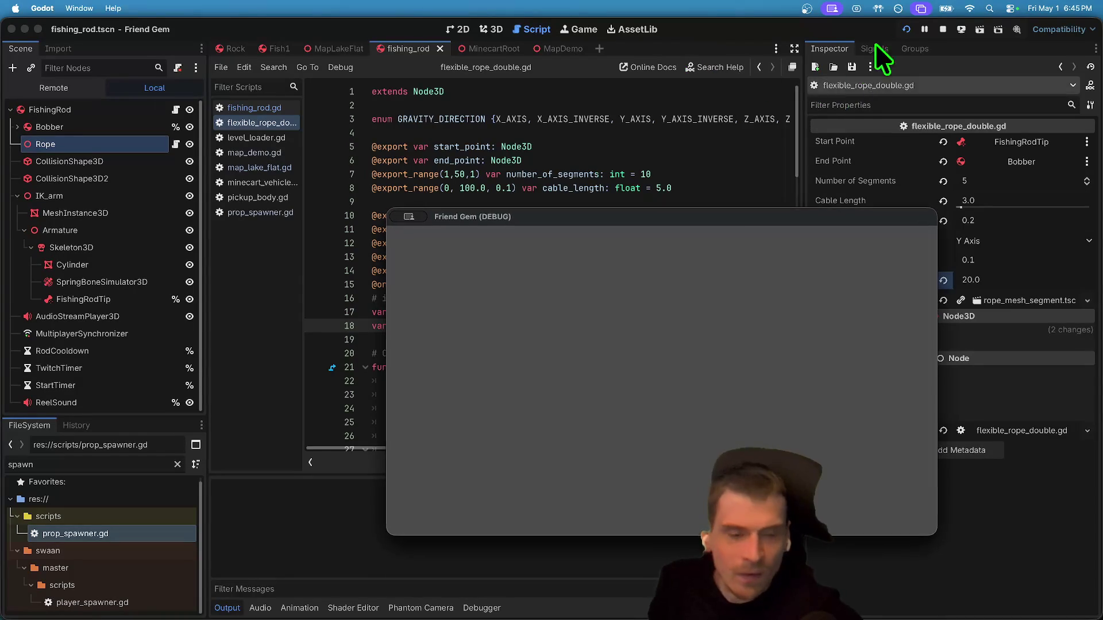
pyautogui.click(941, 30)
pyautogui.scroll(-4, 608, 232)
pyautogui.scroll(-12, 608, 233)
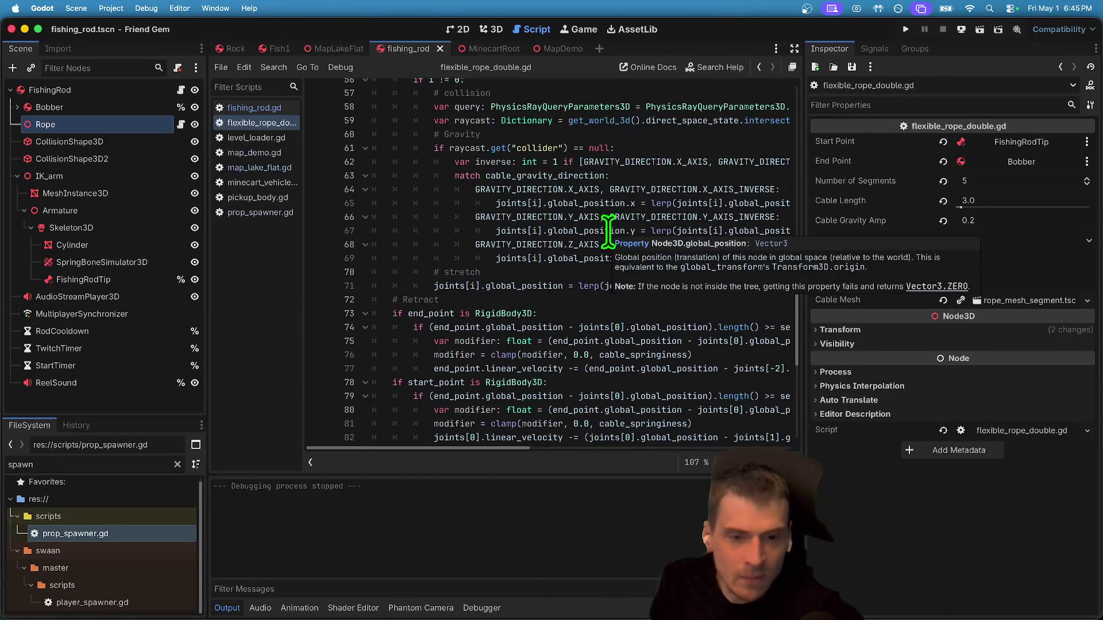
pyautogui.scroll(7, 534, 405)
pyautogui.click(626, 183)
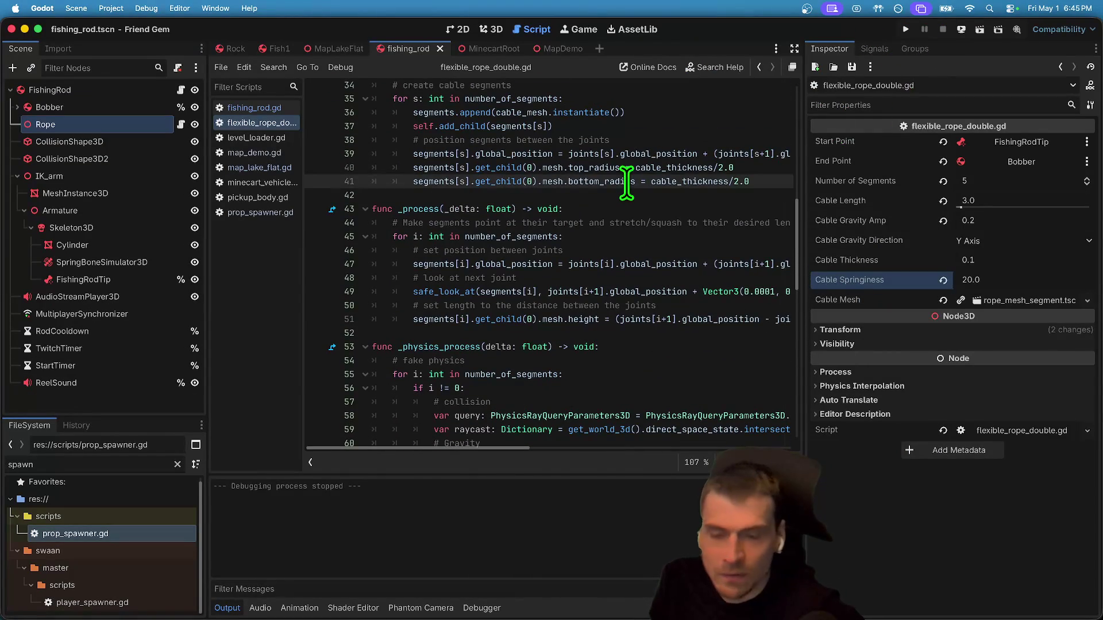
# Review the impulse and linear_velocity code on line 82 of fishing_rod.gd.
pyautogui.click(261, 105)
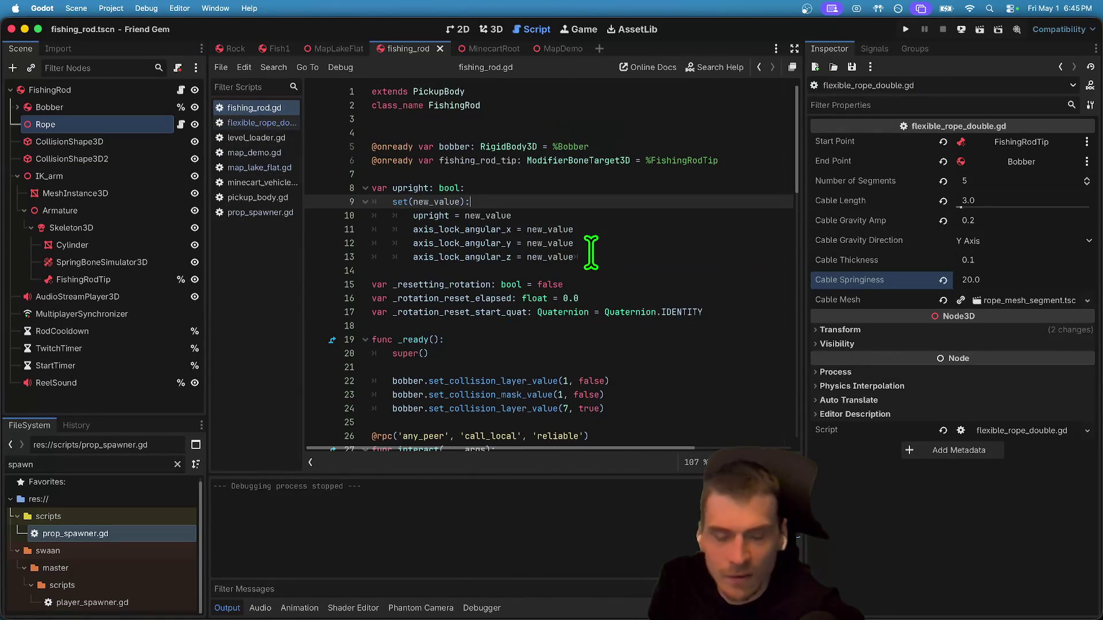
pyautogui.scroll(-20, 596, 241)
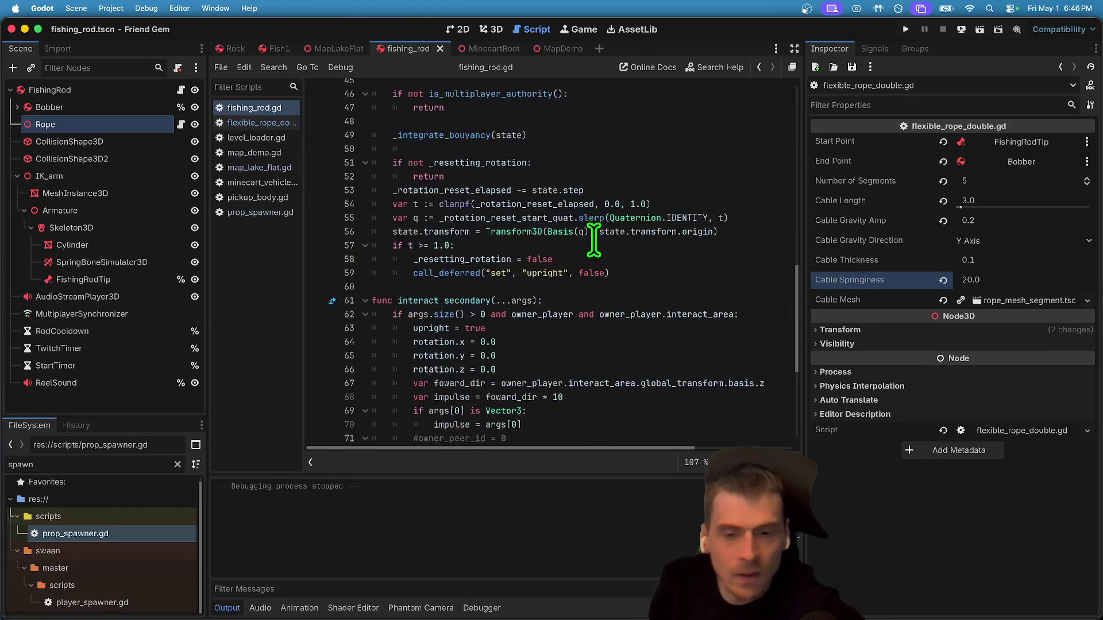
pyautogui.doubleClick(552, 368)
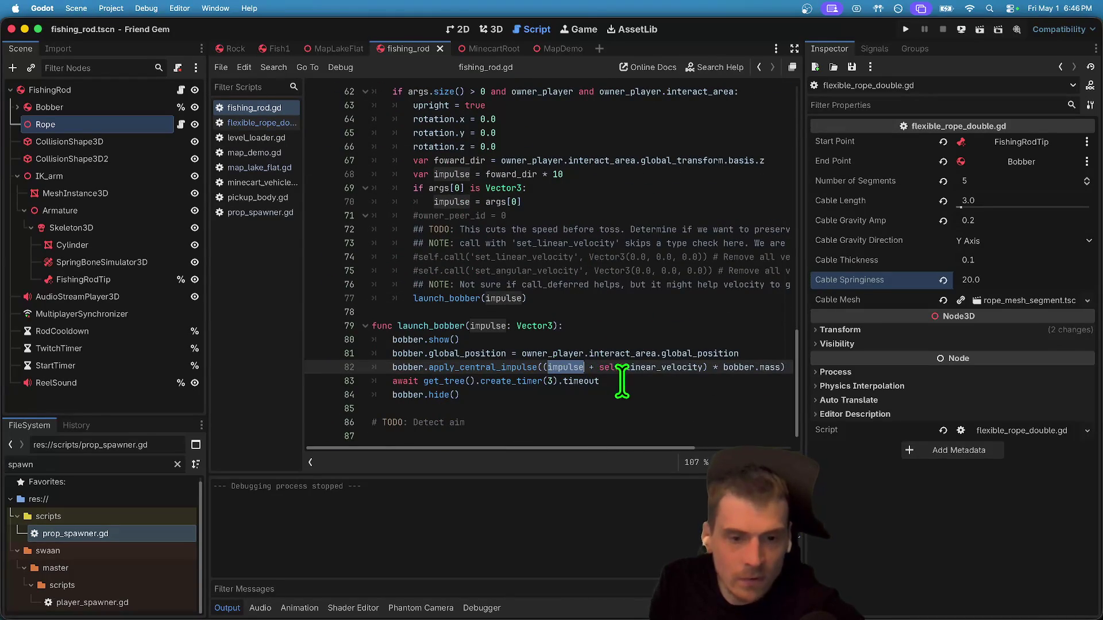
pyautogui.doubleClick(648, 367)
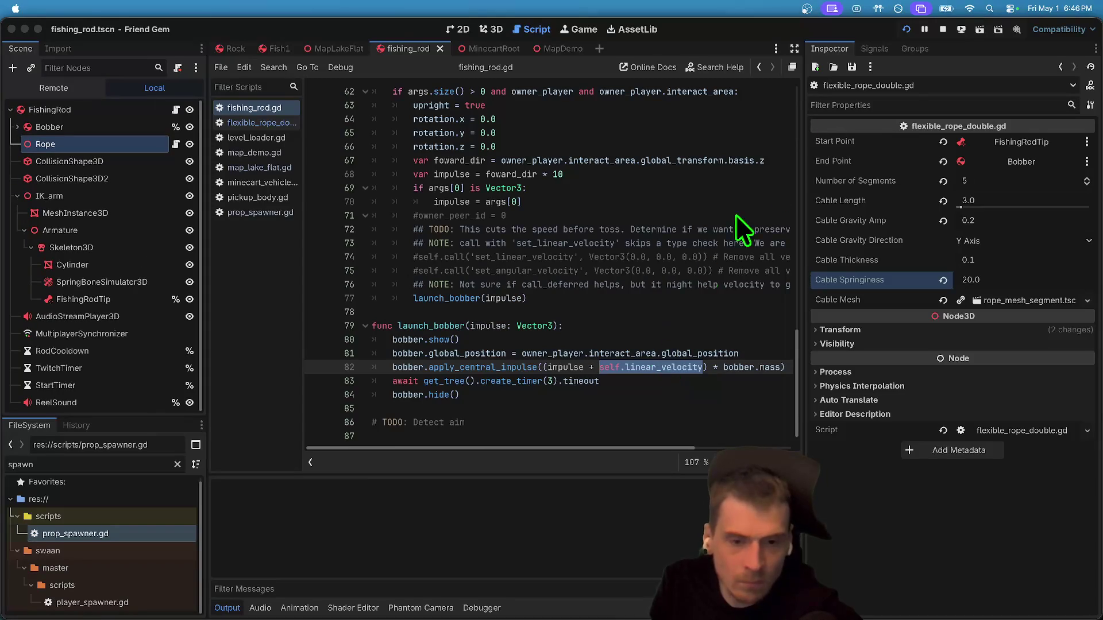
# Close the running game window and relaunch the game.
pyautogui.moveTo(587, 555); pyautogui.dragTo(577, 616)
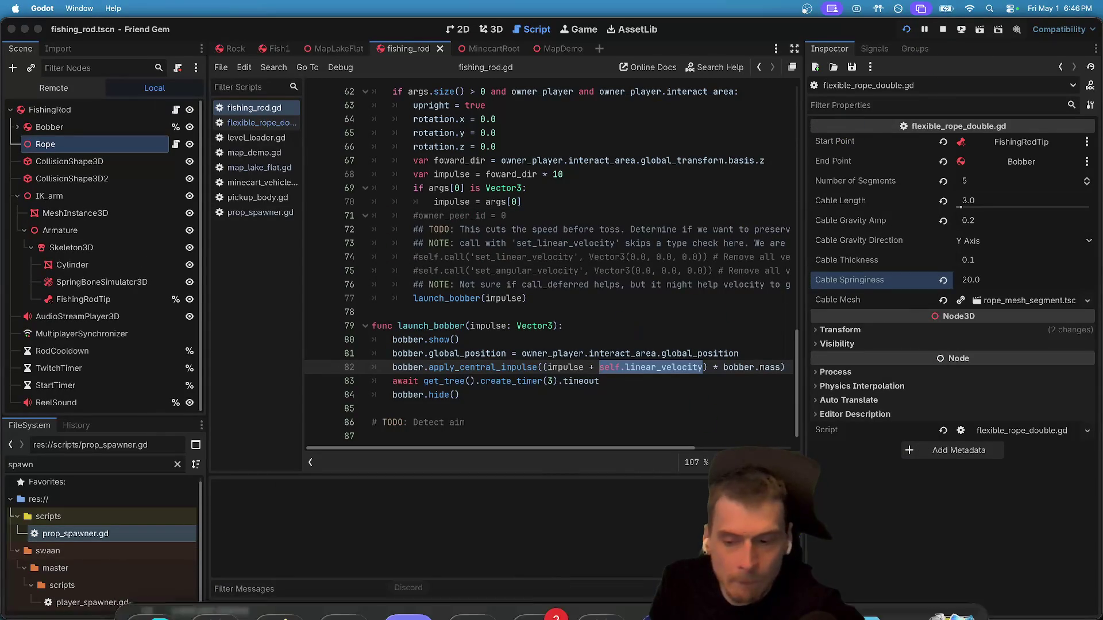
pyautogui.moveTo(408, 617)
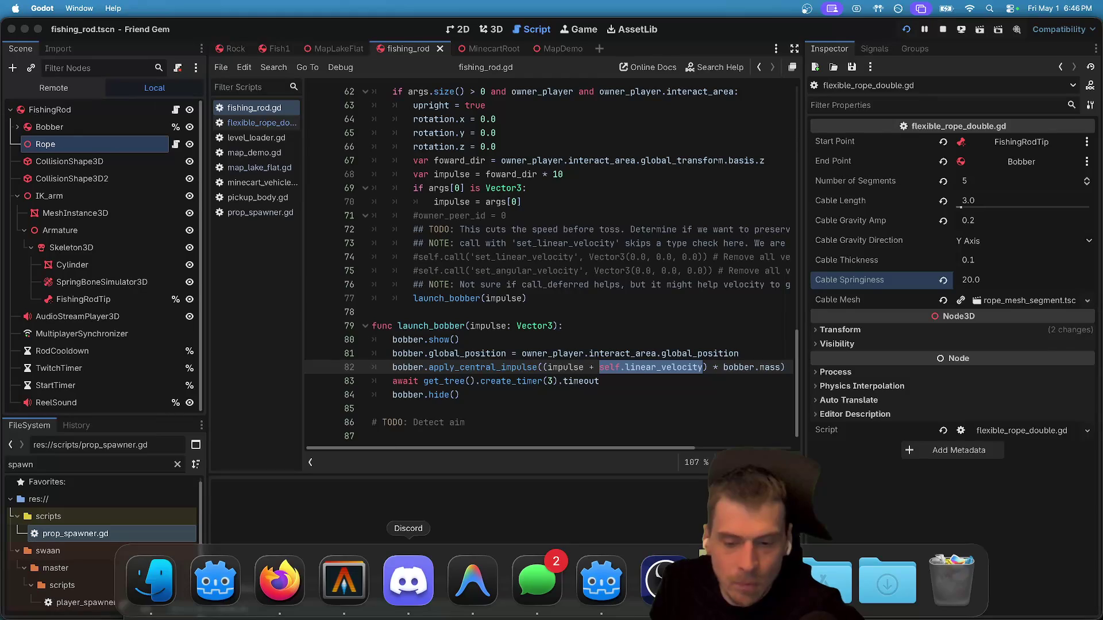
pyautogui.press('super+q')
pyautogui.press('super+b')
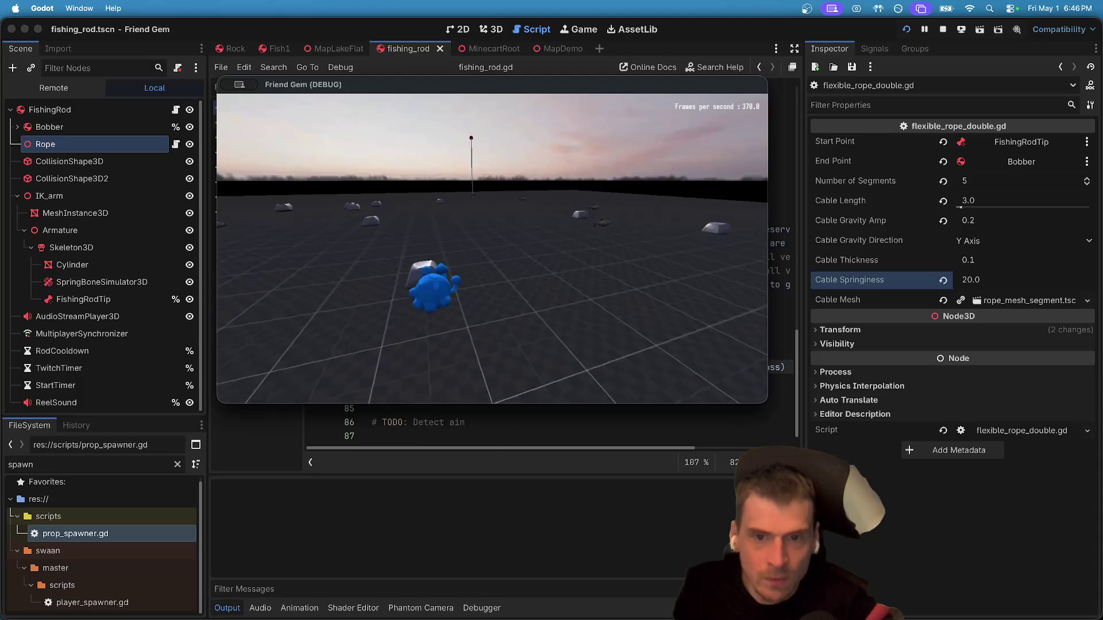
# Walk the character to the fishing rod, pick it up, and return to the editor.
pyautogui.press('w')
pyautogui.press('e')
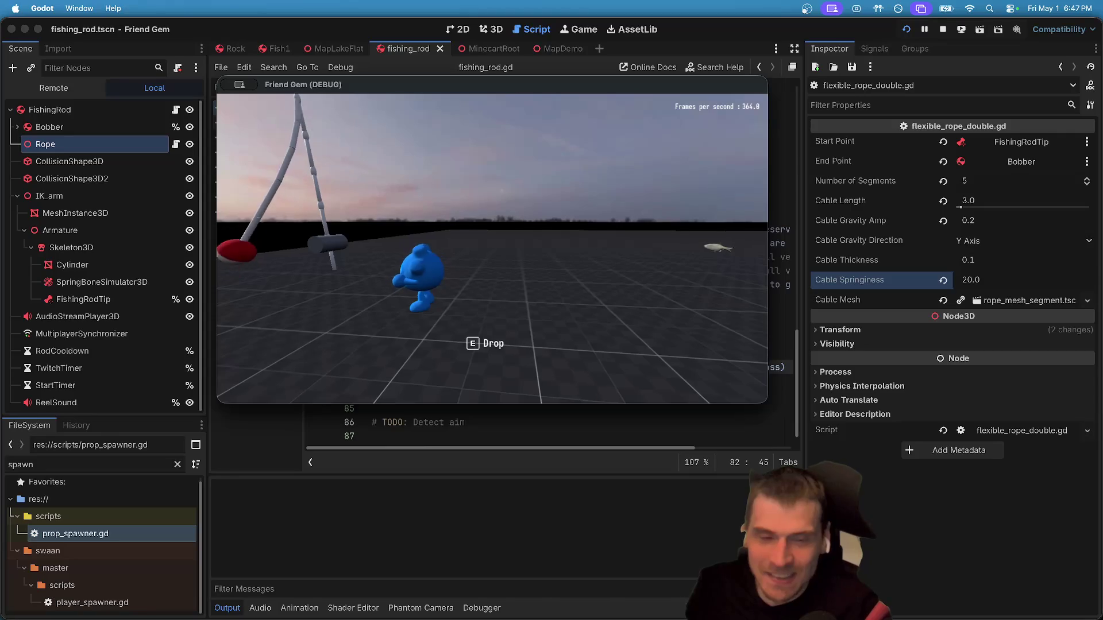
pyautogui.press('super+period')
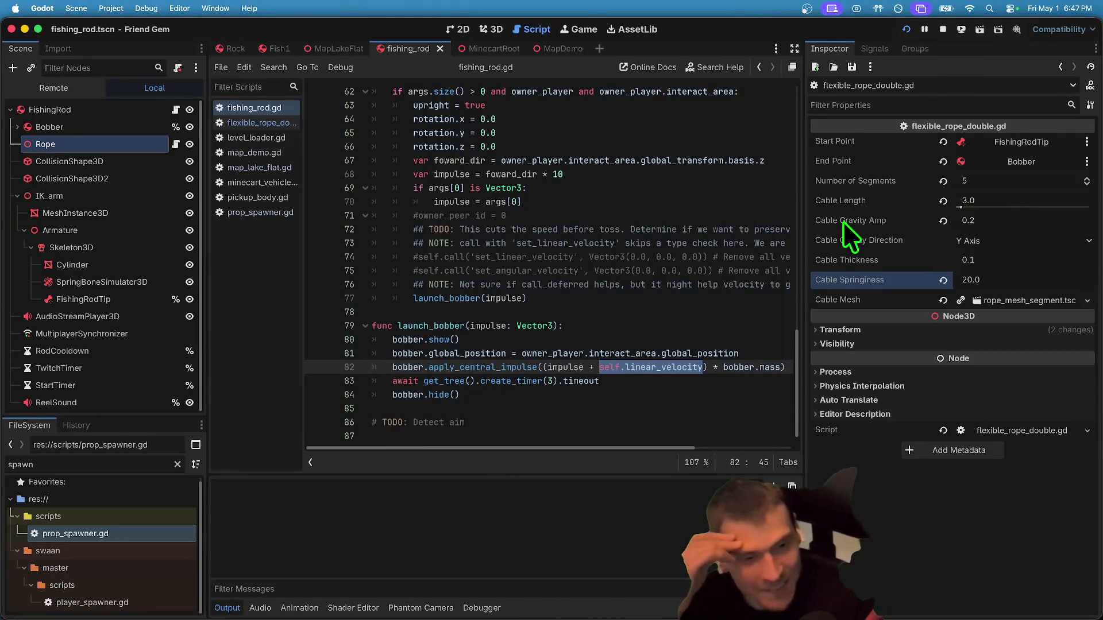
# Play-test Cable Springiness values of 0.0 and 0.01, rerunning the game each time.
pyautogui.click(1039, 280)
pyautogui.write('0')
pyautogui.press('Return')
pyautogui.press('super+b')
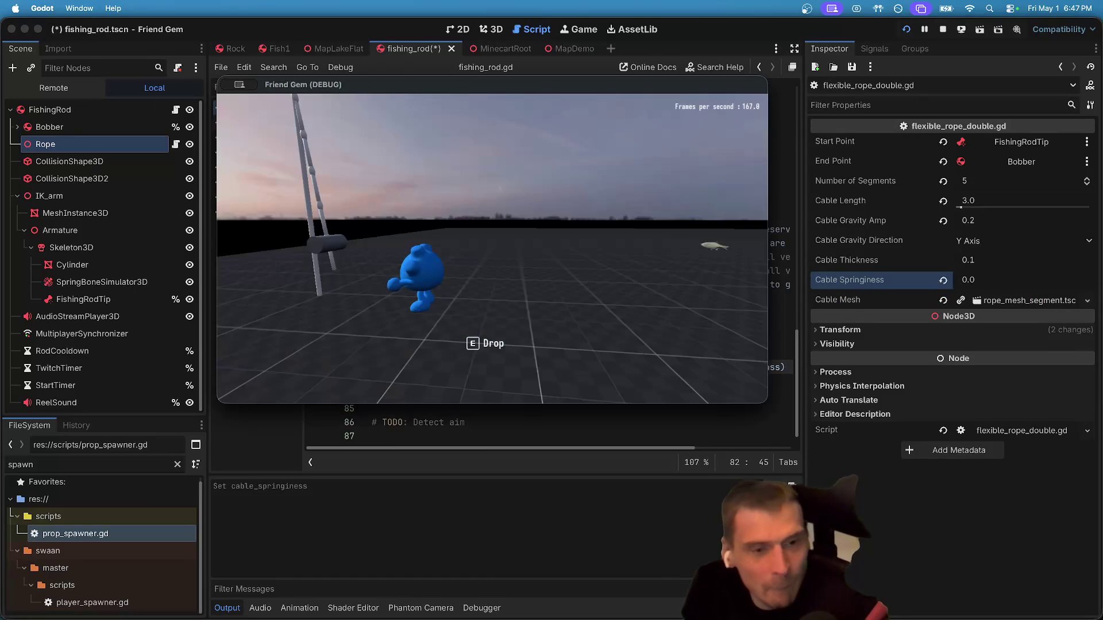
pyautogui.press('super+b')
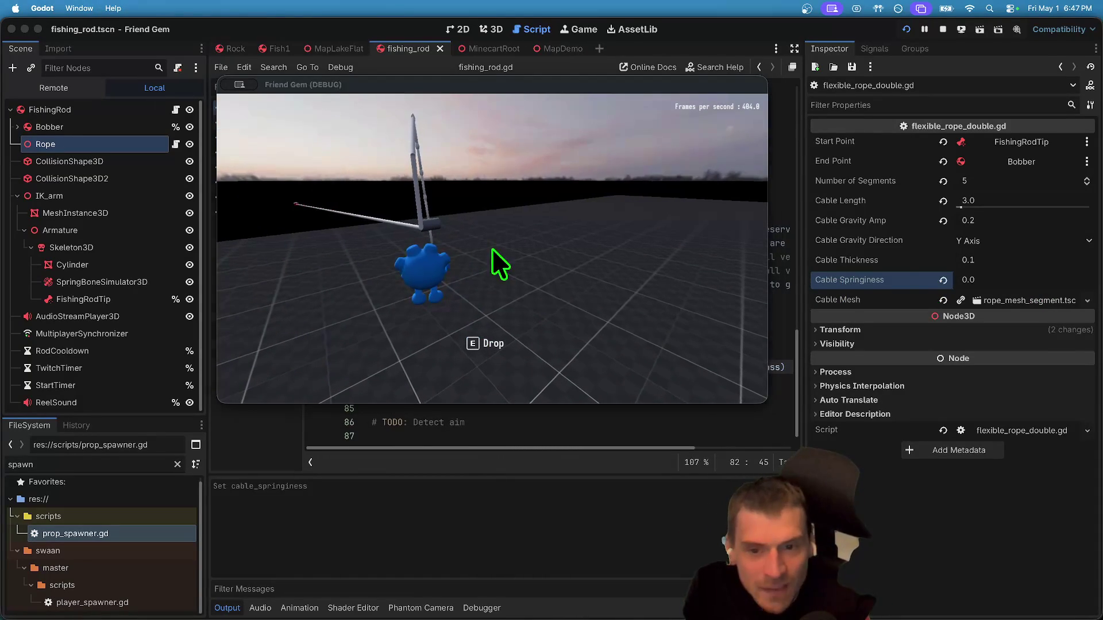
pyautogui.click(983, 270)
pyautogui.click(986, 280)
pyautogui.write('.')
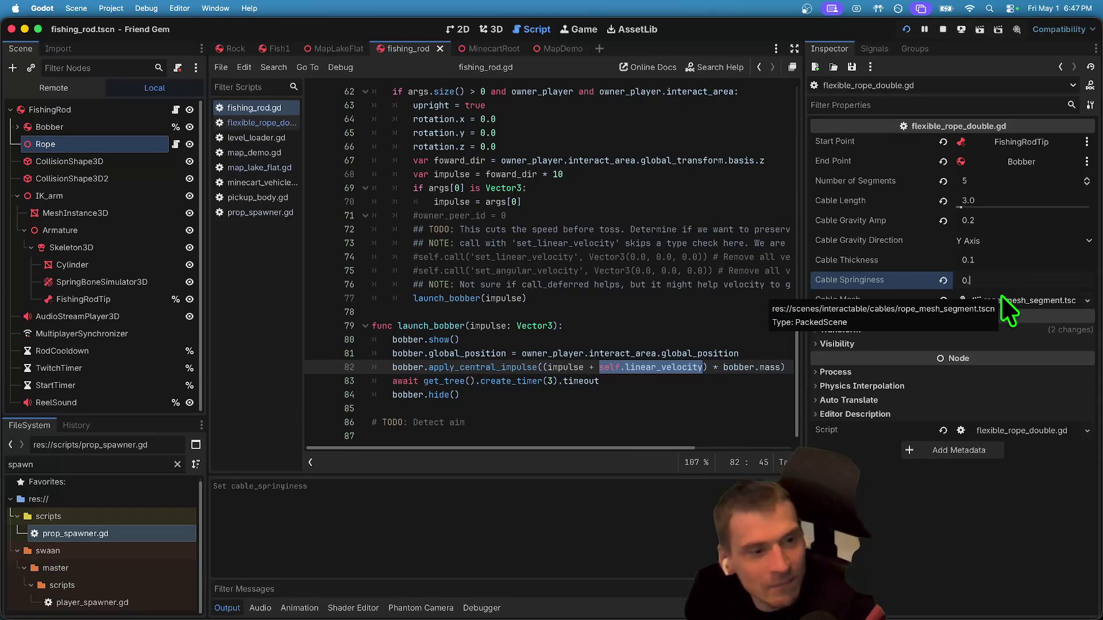
pyautogui.press('Return')
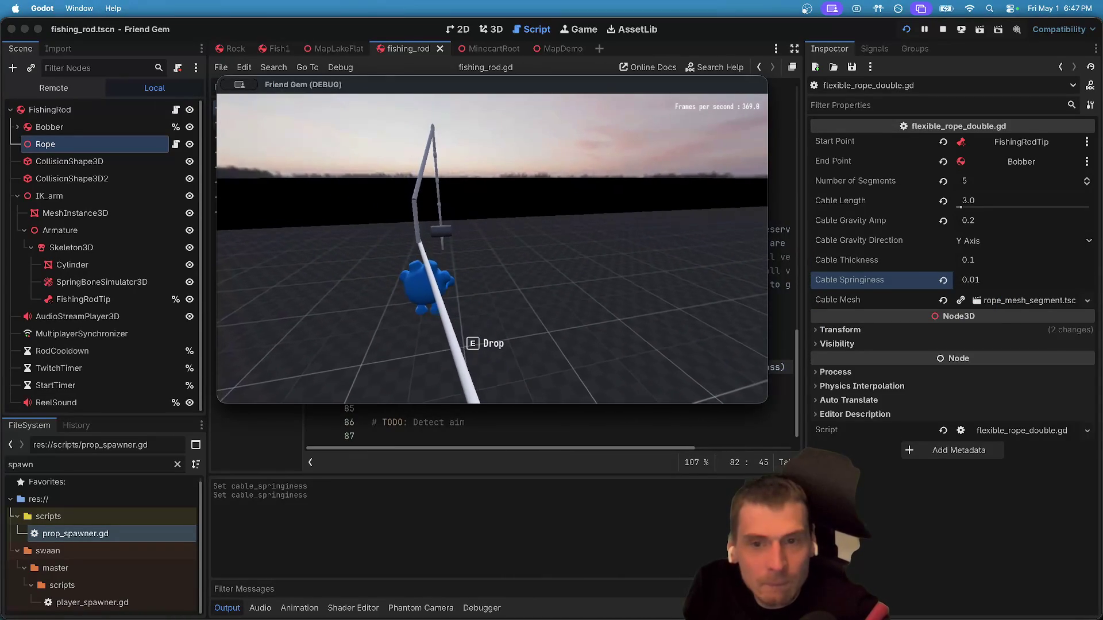
pyautogui.press('super+Tab')
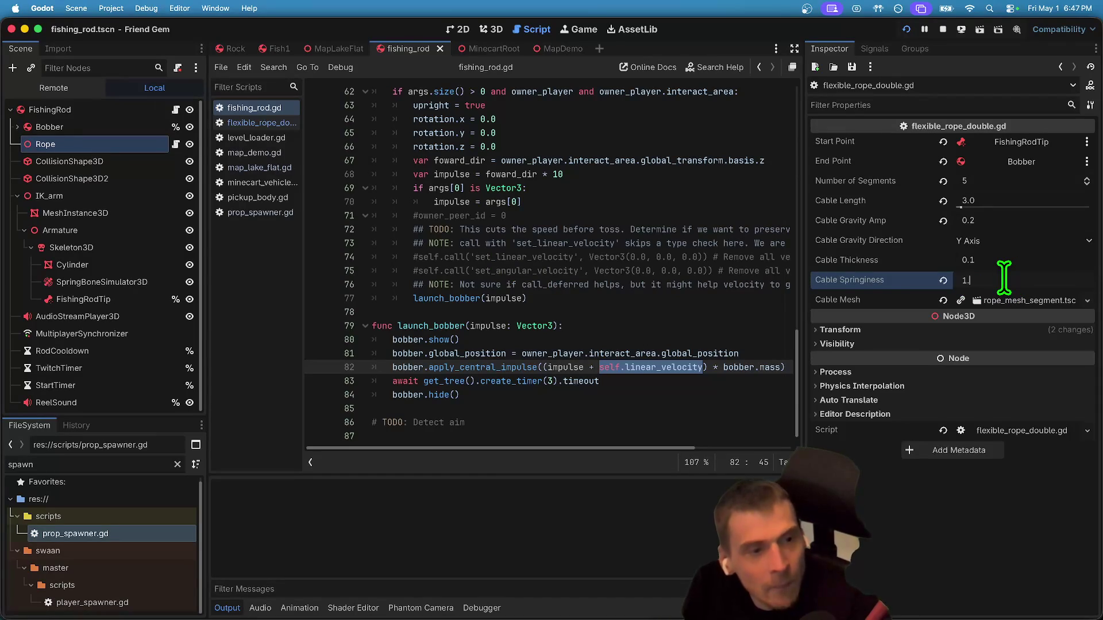
pyautogui.press('super+b')
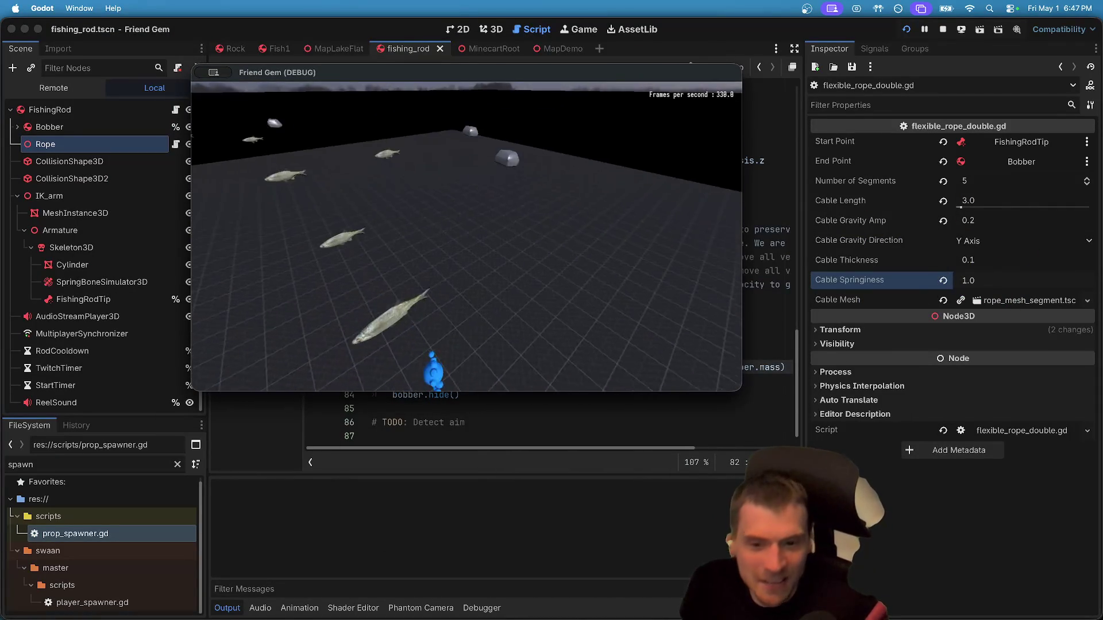
pyautogui.press('w')
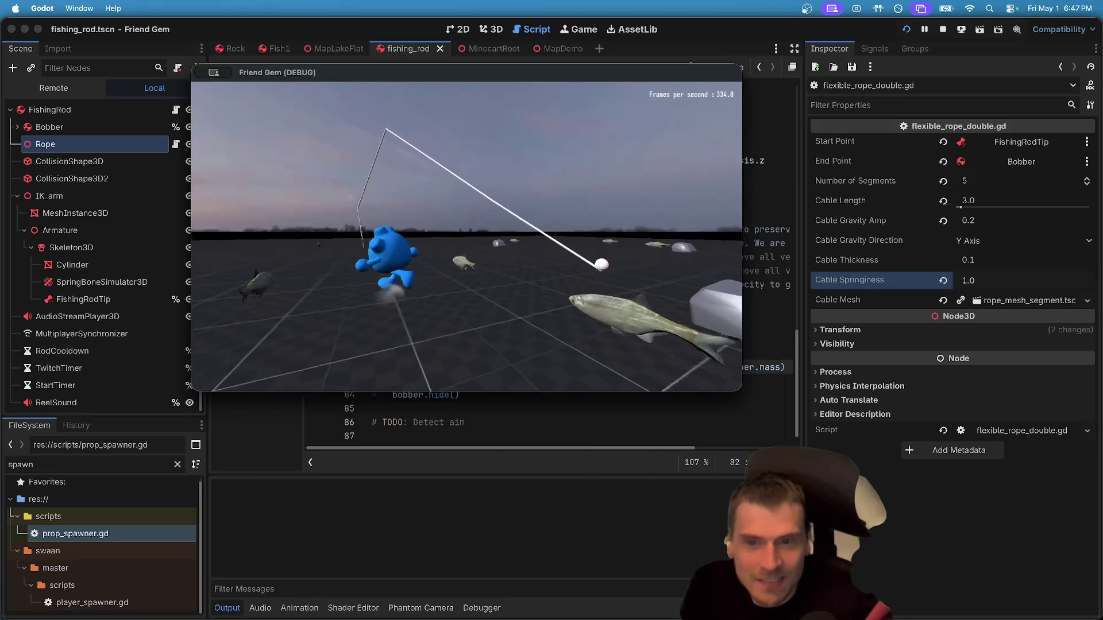
# Reset Cable Springiness to 20.0, set Cable Length to 10.0, and stop the game.
pyautogui.click(1006, 275)
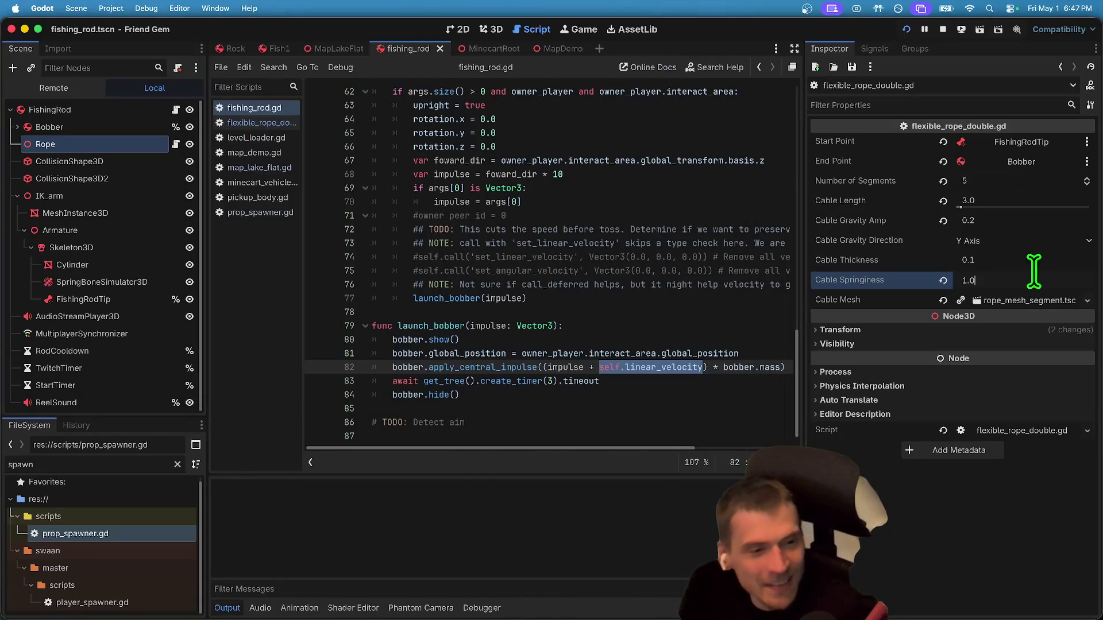
pyautogui.click(942, 280)
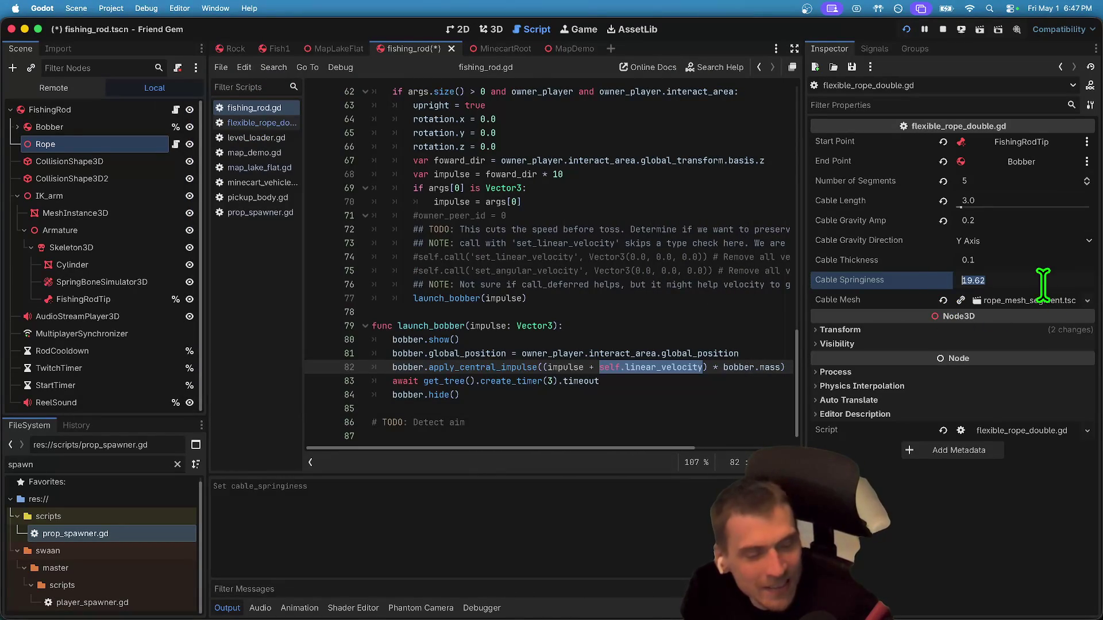
pyautogui.press('super+Tab')
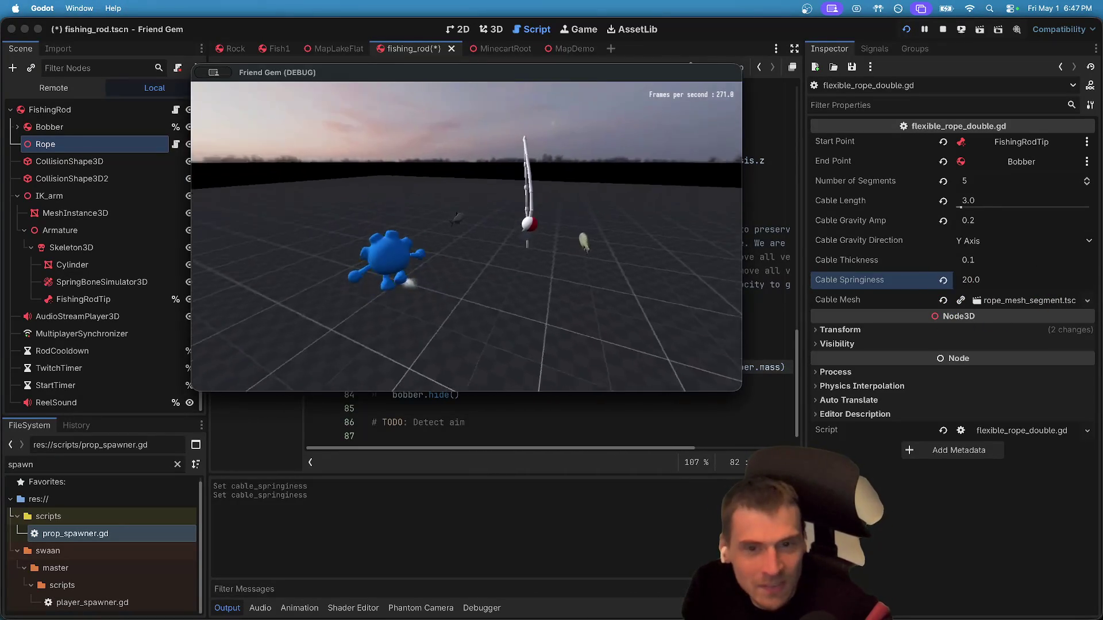
pyautogui.press('super+Tab')
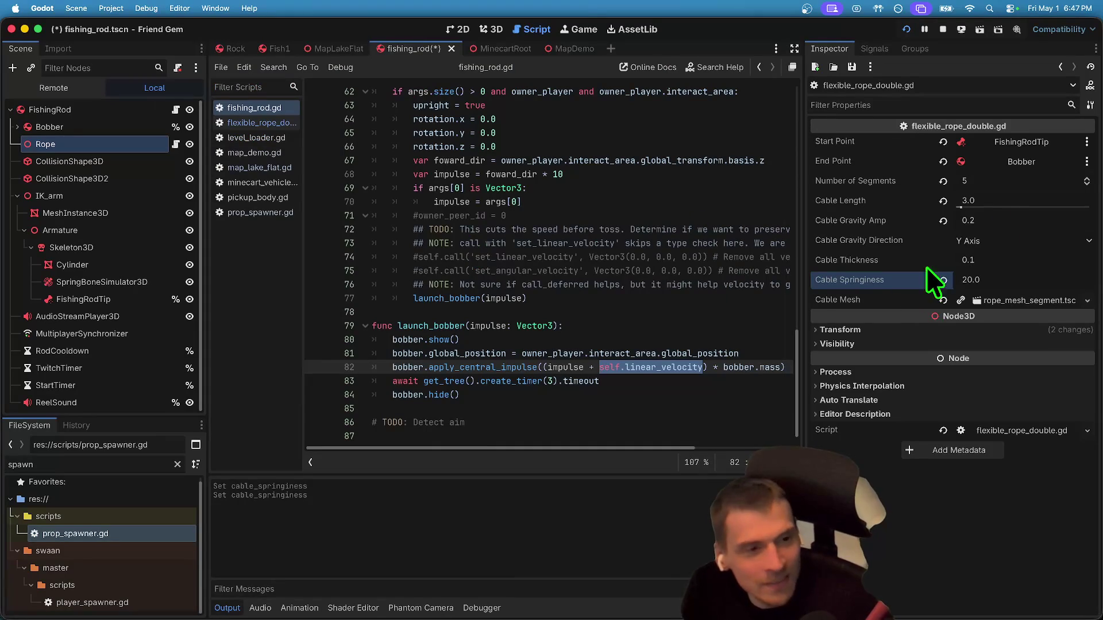
pyautogui.click(1006, 199)
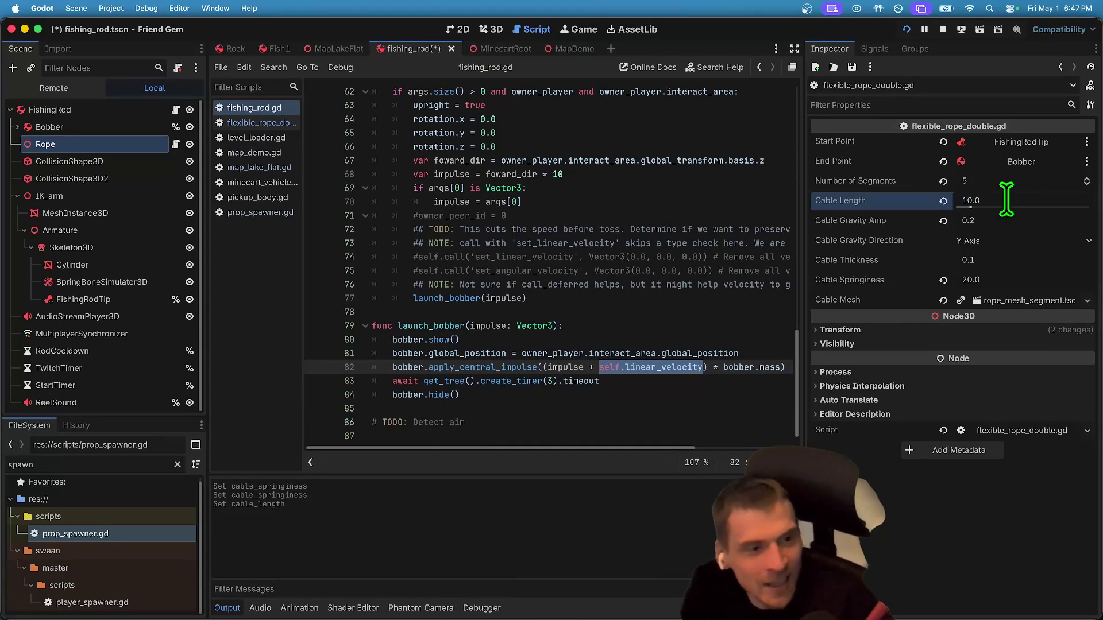
pyautogui.press('super+Tab')
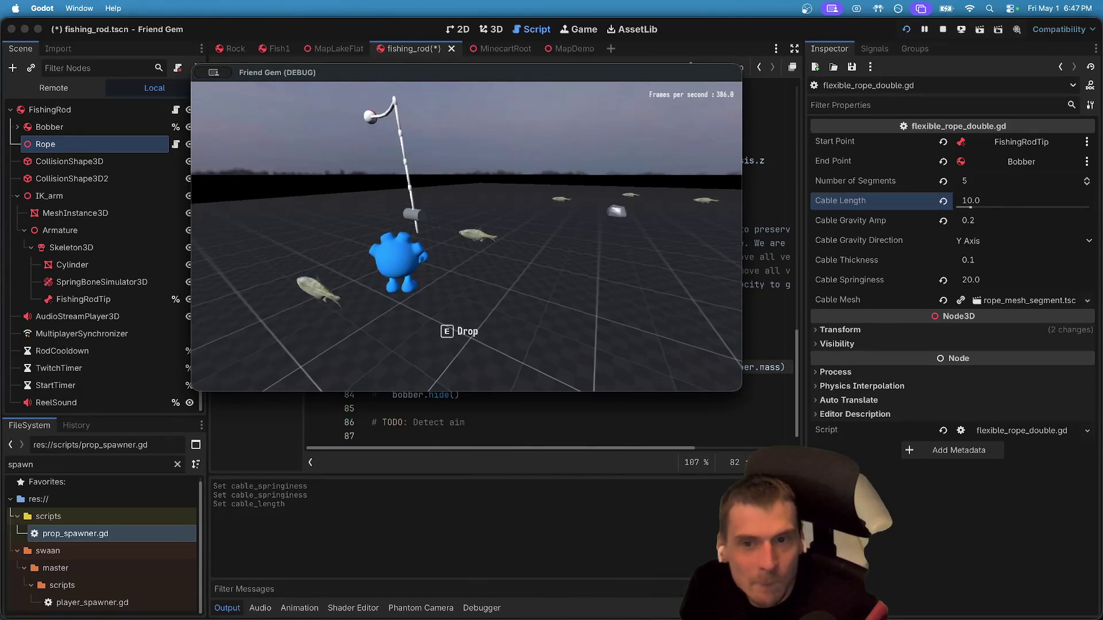
pyautogui.press('super+q')
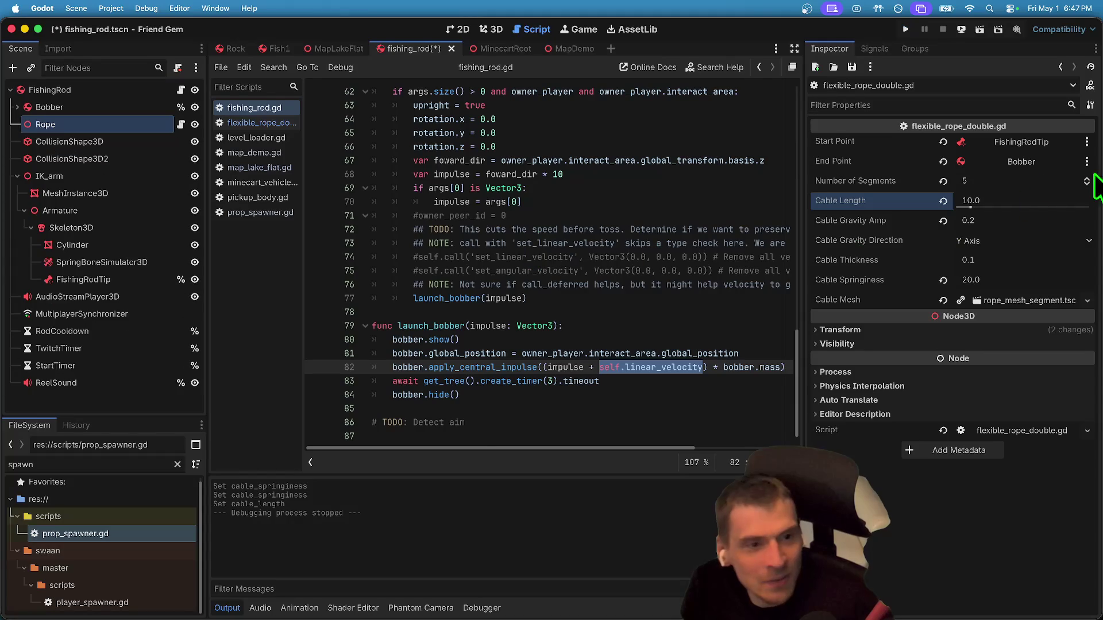
# Set the Rope's Number of Segments to 50, save, and launch the game.
pyautogui.click(1004, 174)
pyautogui.write('50')
pyautogui.press('Return')
pyautogui.press('cmd+s')
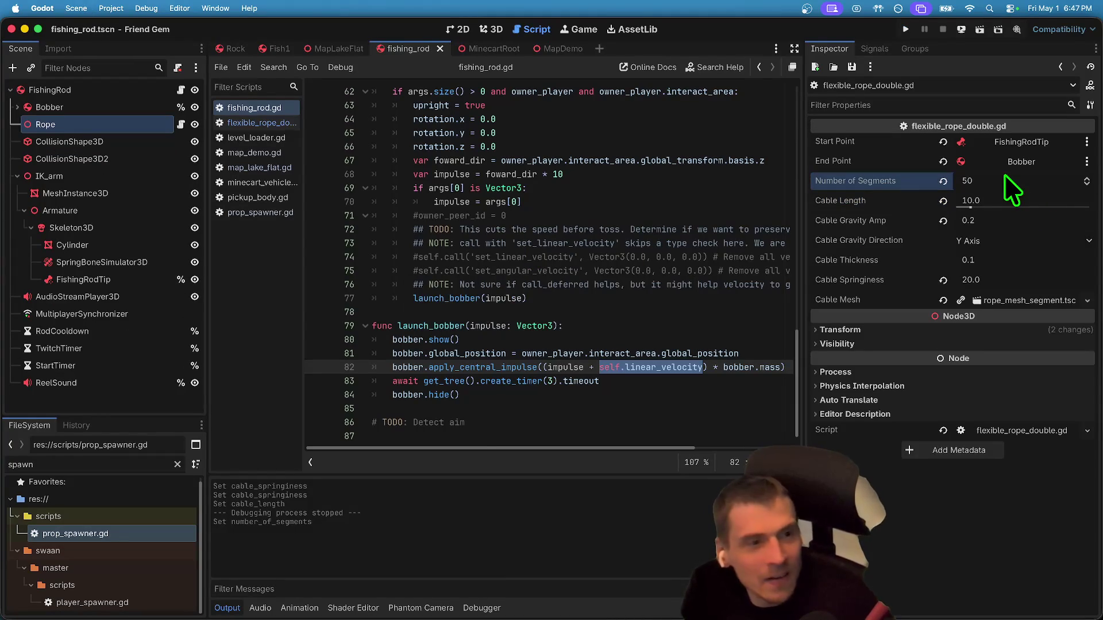
pyautogui.press('super+b')
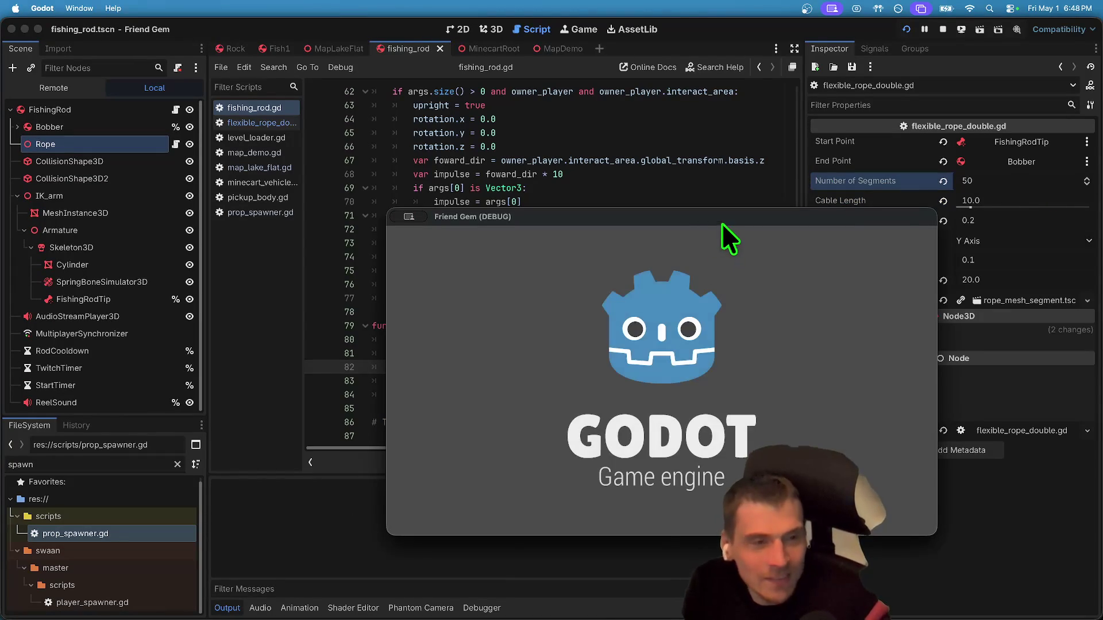
# Cast and reel in the bobber in-game, then close the game.
pyautogui.moveTo(722, 225); pyautogui.dragTo(508, 115)
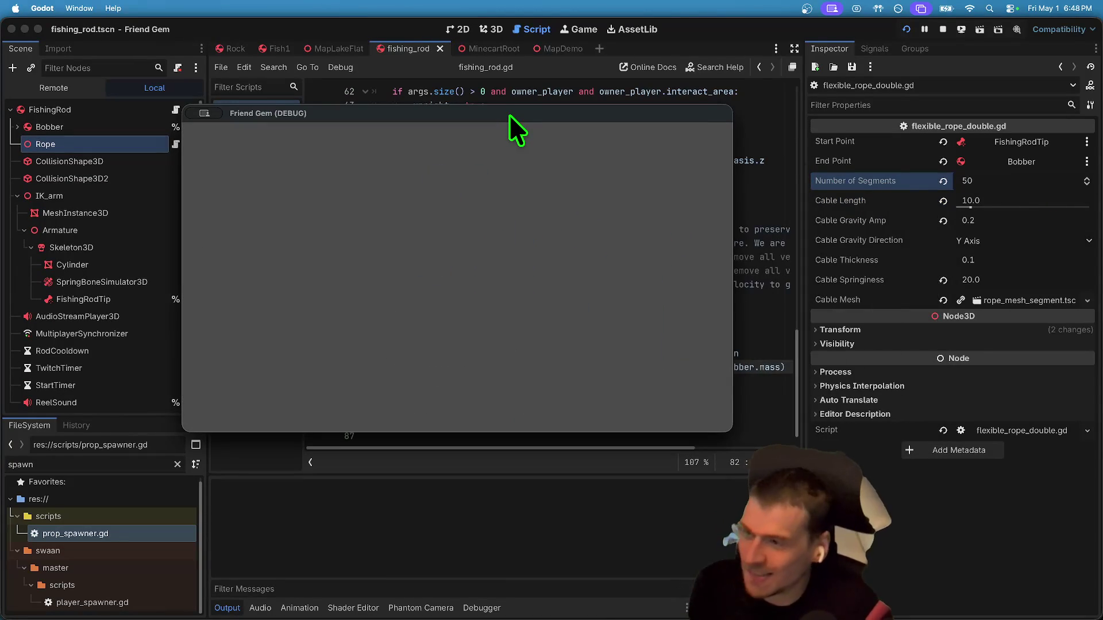
pyautogui.press('w')
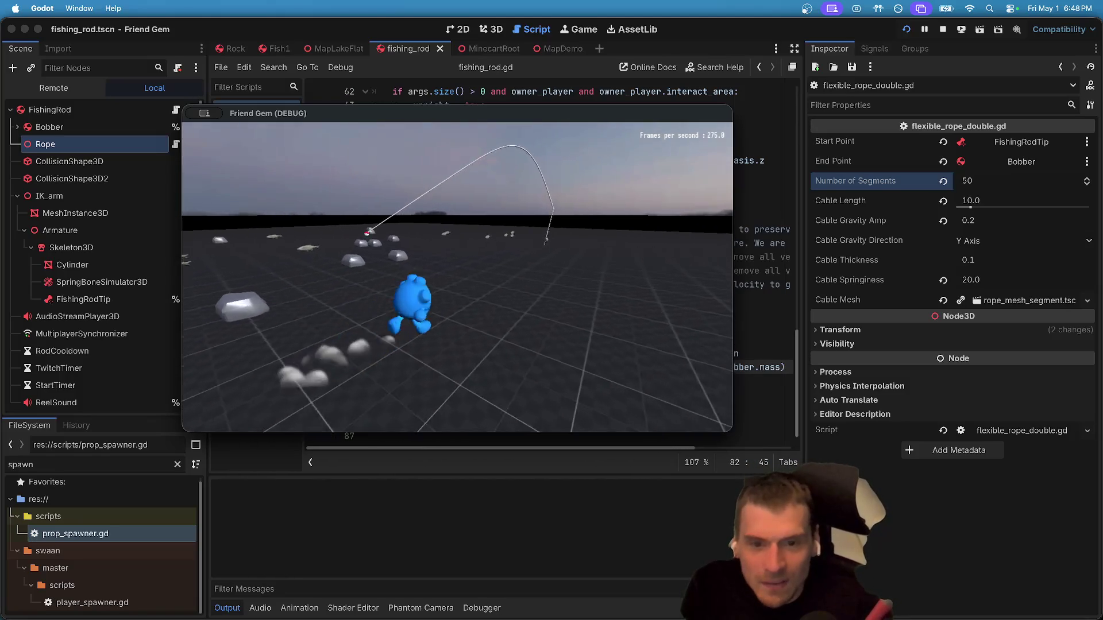
pyautogui.press('s')
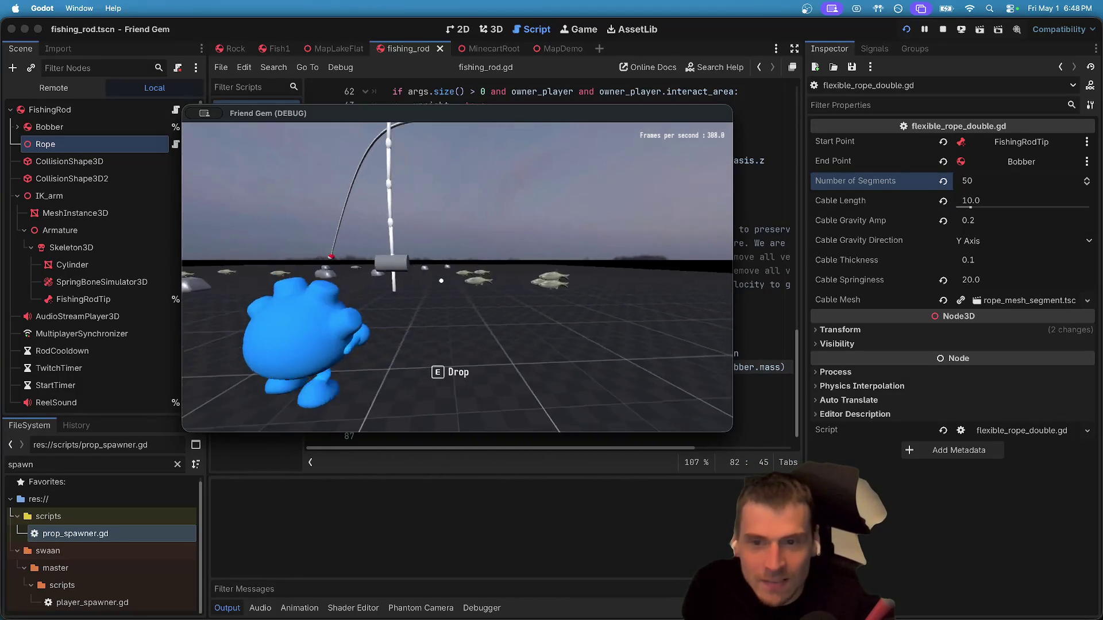
pyautogui.click(442, 281)
pyautogui.click(459, 281)
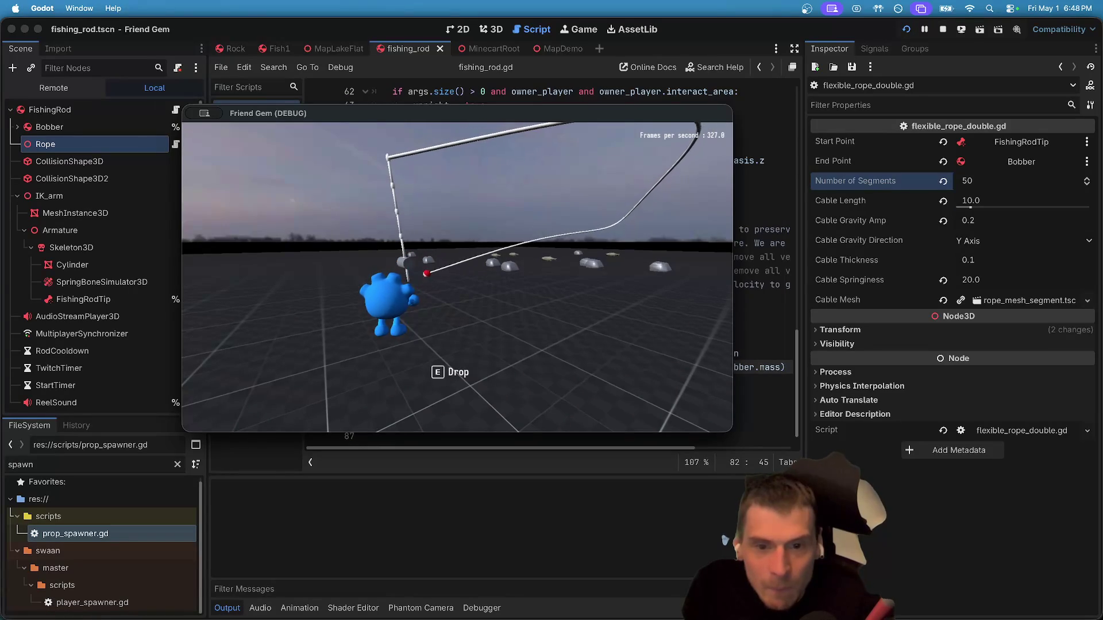
pyautogui.press('super+period')
# Set segments to 10 and Cable Length to 10.0, test-running the rope.
pyautogui.click(995, 279)
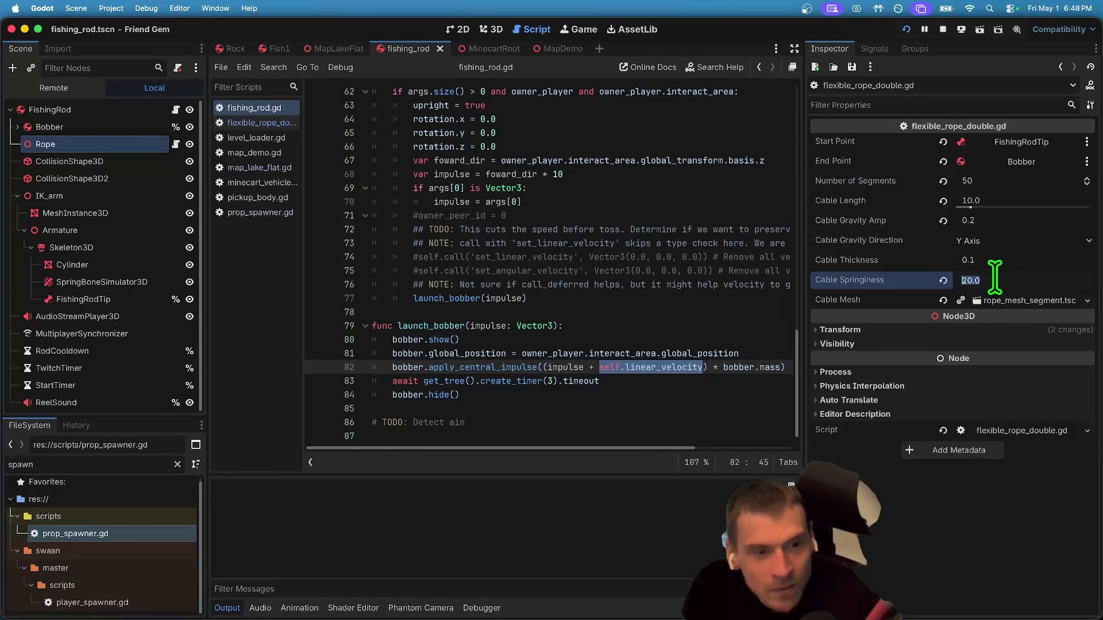
pyautogui.click(1015, 181)
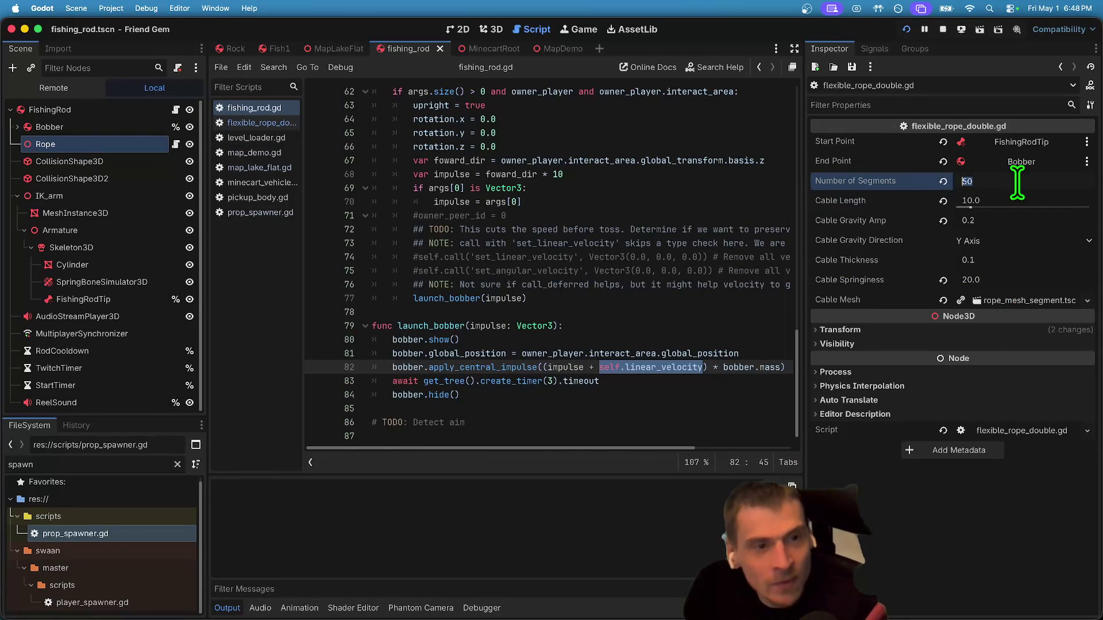
pyautogui.write('10')
pyautogui.press('Return')
pyautogui.click(1009, 199)
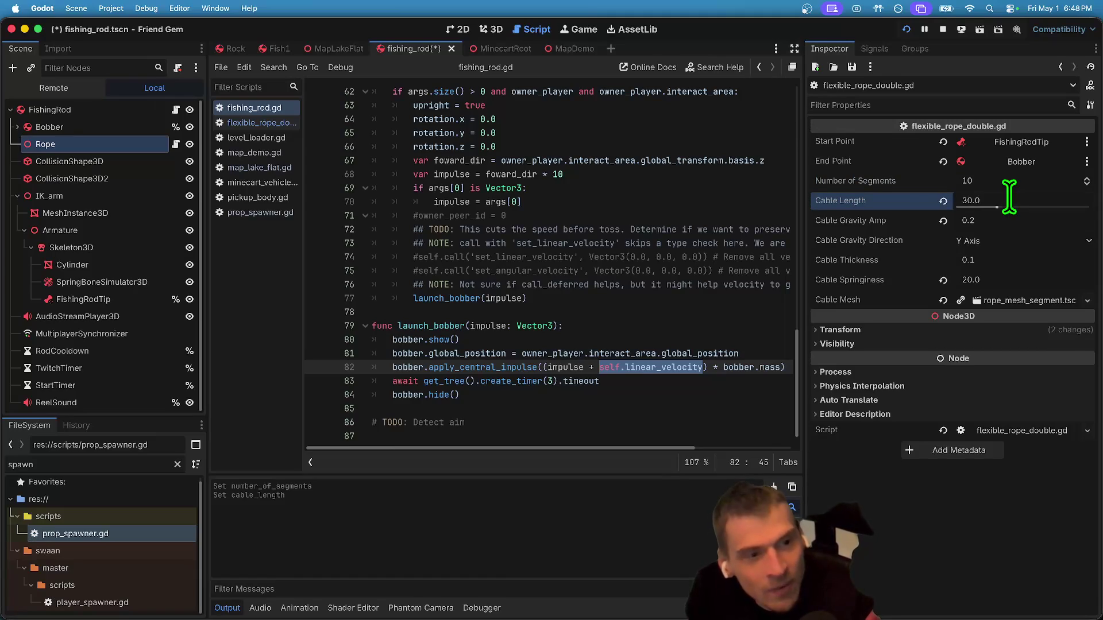
pyautogui.press('super+b')
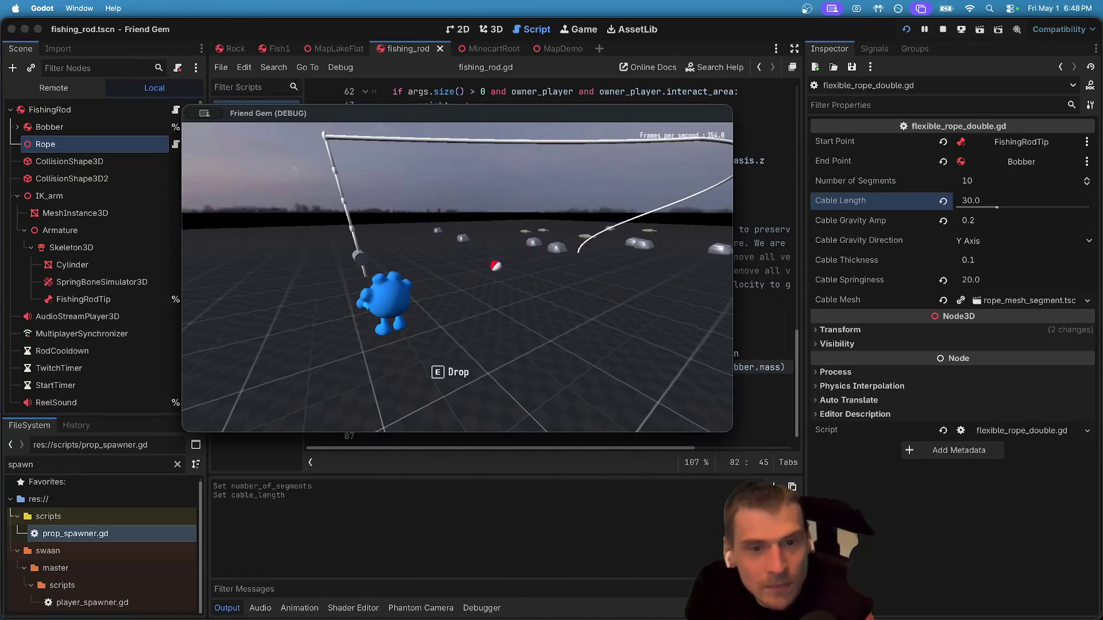
pyautogui.press('super+period')
pyautogui.press('super+z')
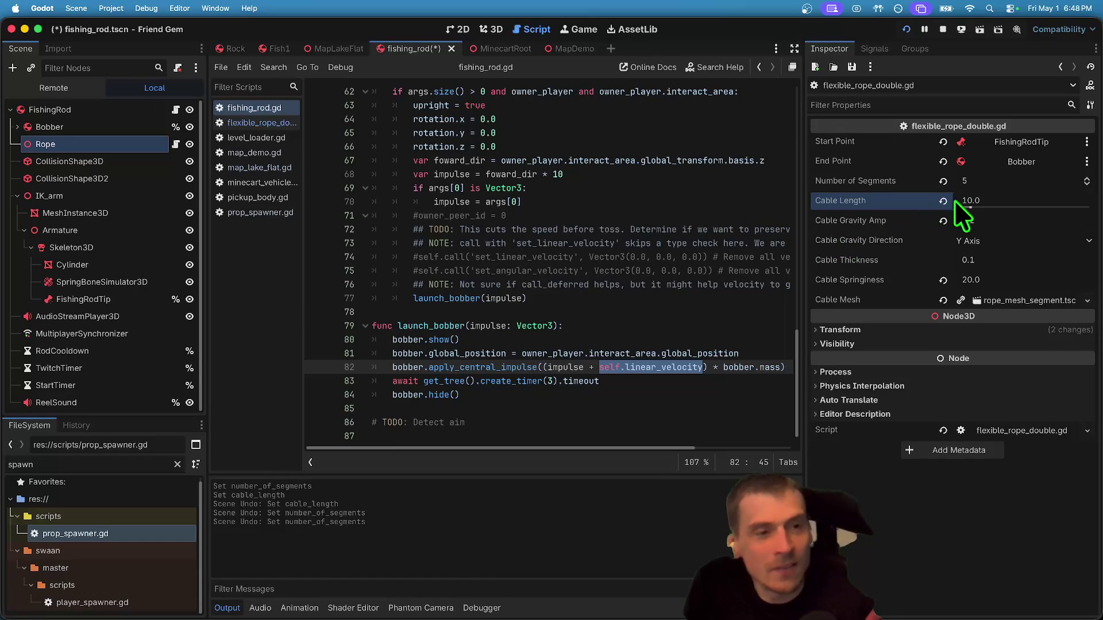
pyautogui.press('super+shift+z')
# Set Cable Springiness to 50 and rerun the game to test the stiffer rope.
pyautogui.click(1054, 281)
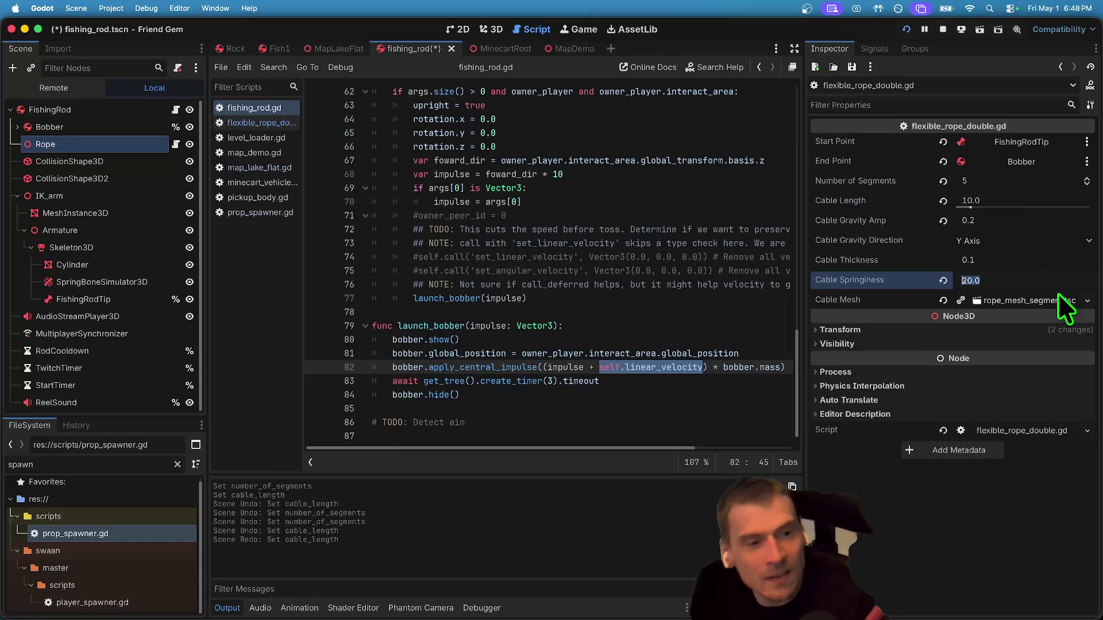
pyautogui.write('50')
pyautogui.press('Return')
pyautogui.press('super+b')
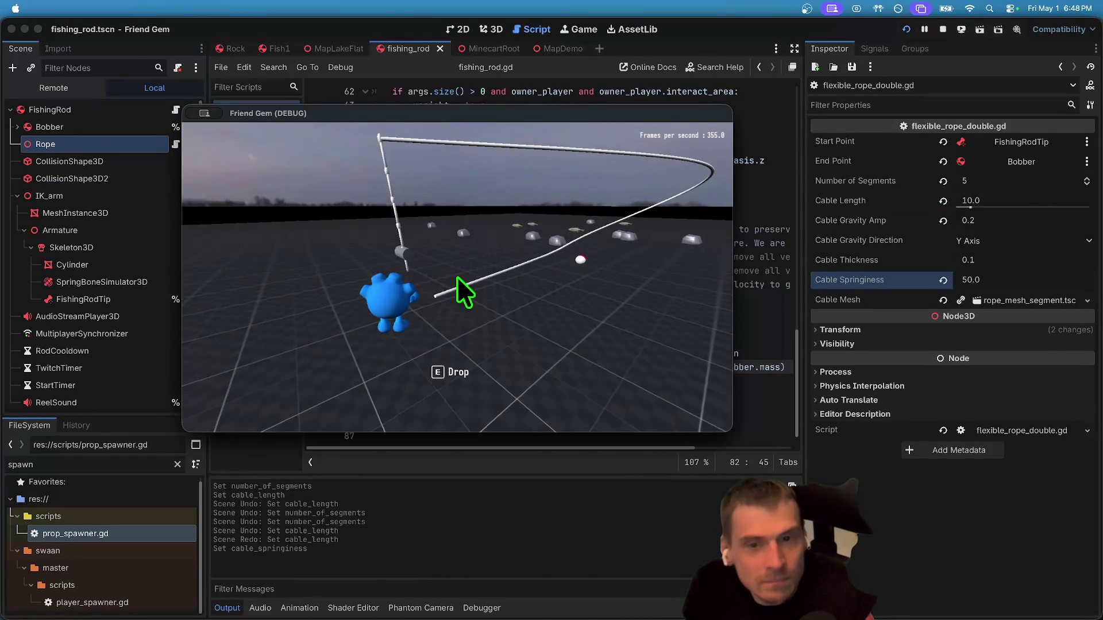
pyautogui.press('super+period')
pyautogui.press('super+b')
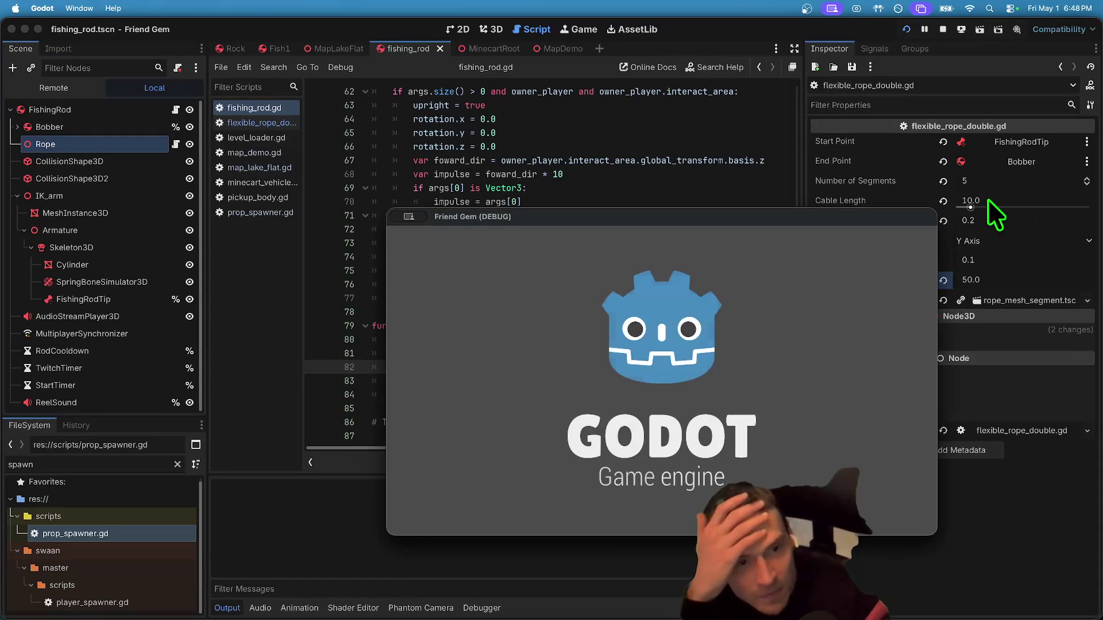
pyautogui.click(998, 182)
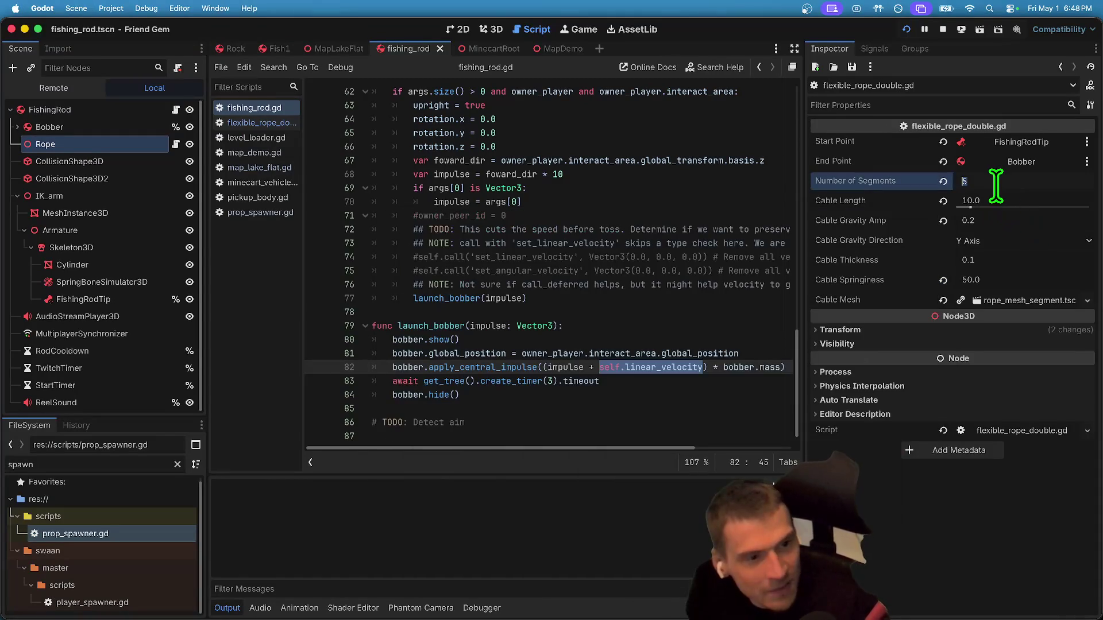
# Stop the game, revert the rope length edits and lower Cable Springiness to 19.62.
pyautogui.click(943, 29)
pyautogui.moveTo(1012, 197); pyautogui.dragTo(1040, 196)
pyautogui.press('super+z')
pyautogui.press('super+z')
pyautogui.press('super+z')
pyautogui.press('super+z')
pyautogui.press('super+shift+z')
pyautogui.moveTo(954, 276); pyautogui.dragTo(945, 277)
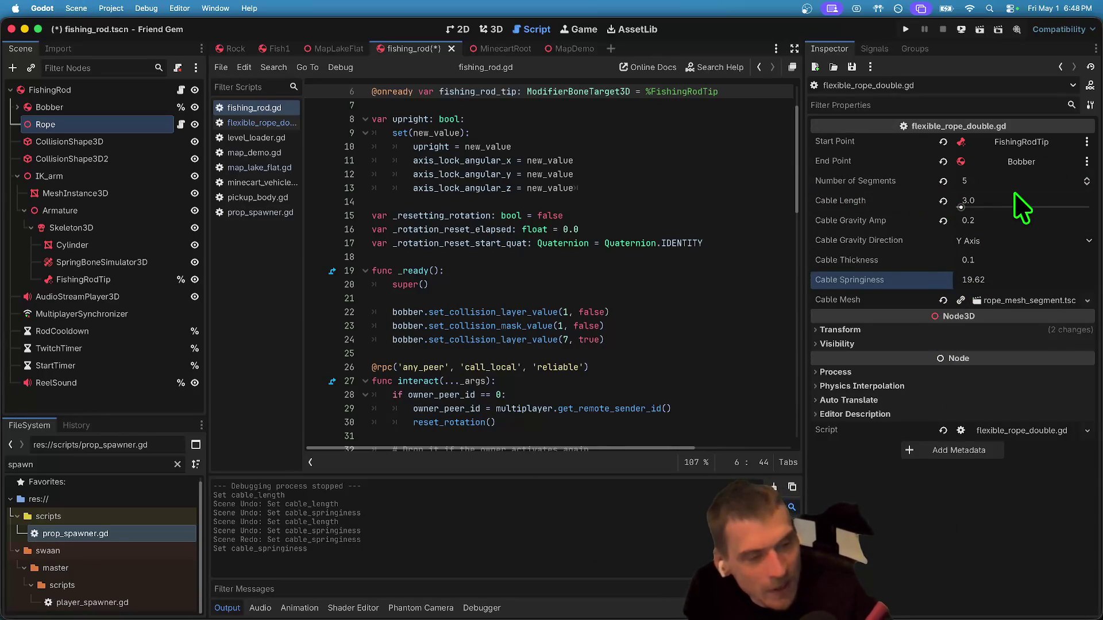
# Set the Rope's Number of Segments to 25.
pyautogui.click(983, 199)
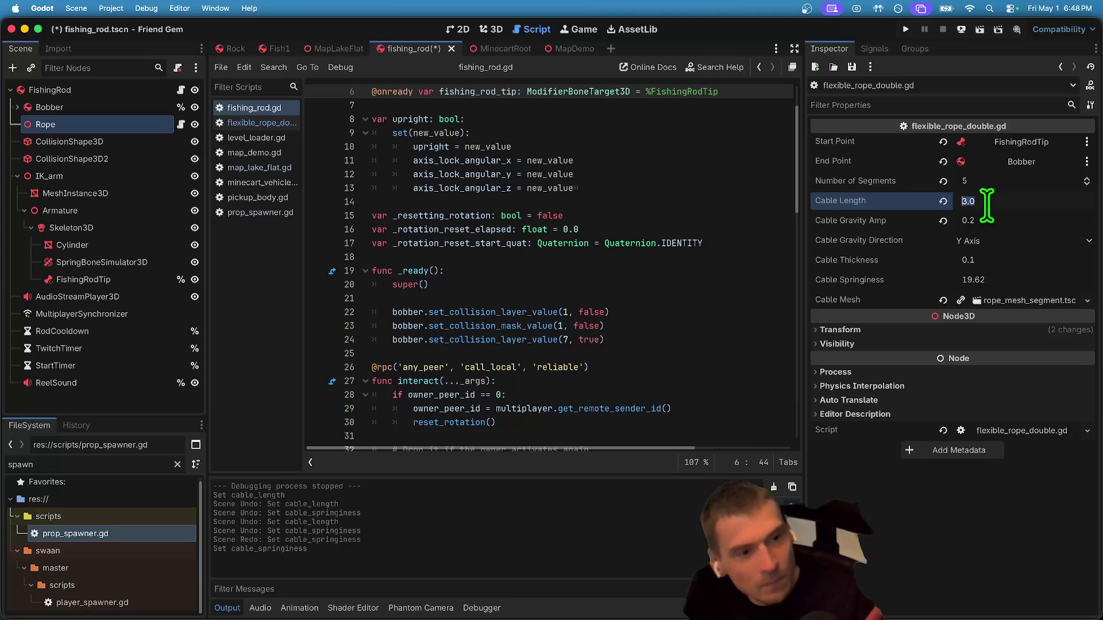
pyautogui.click(999, 180)
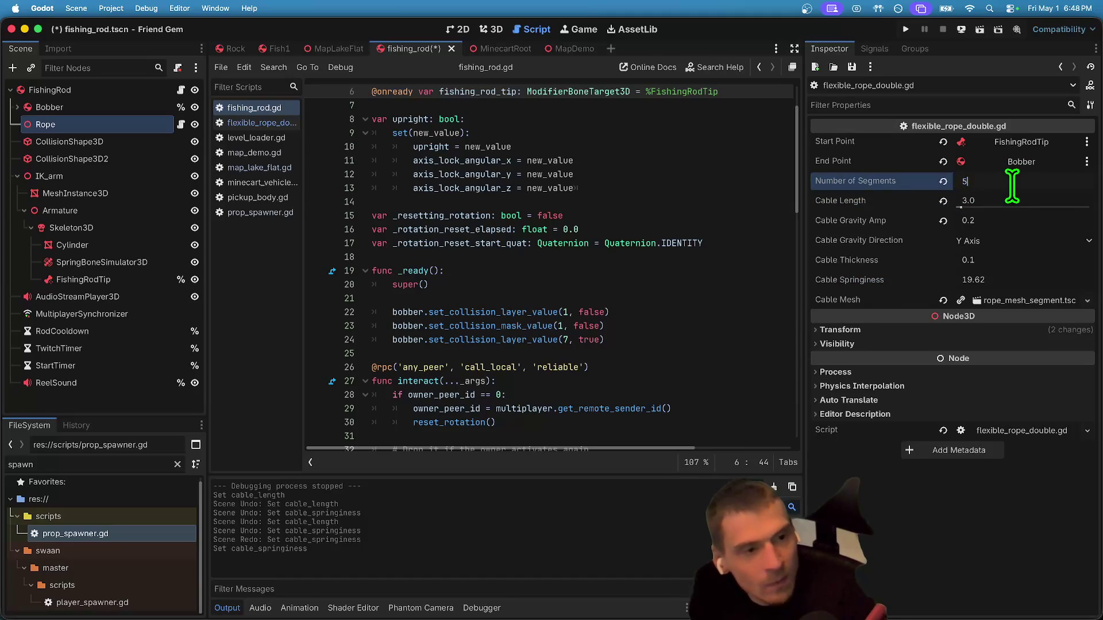
pyautogui.write('0')
pyautogui.click(1011, 184)
pyautogui.write('25')
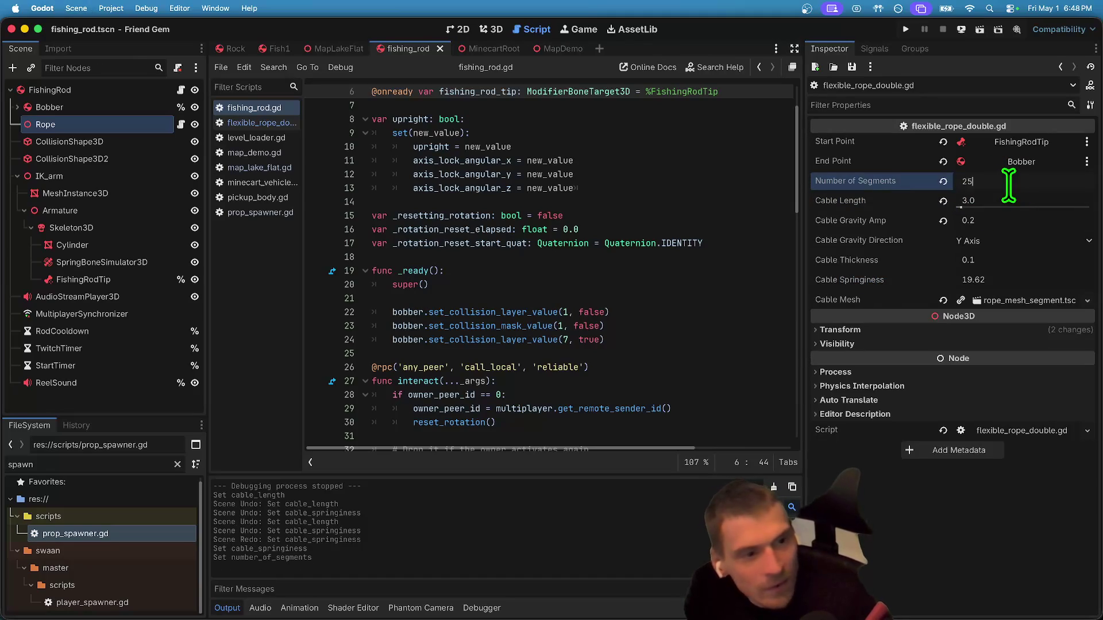
pyautogui.press('Return')
# Playtest the 25-segment rope by walking to the fishing rod and picking it up.
pyautogui.press('super+b')
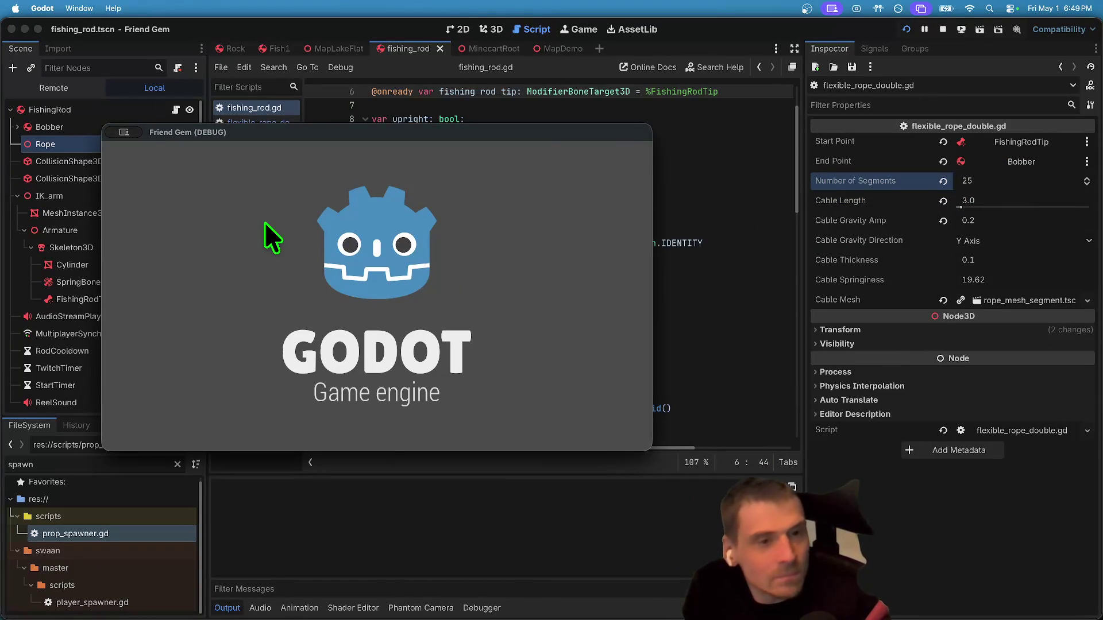
pyautogui.press('Return')
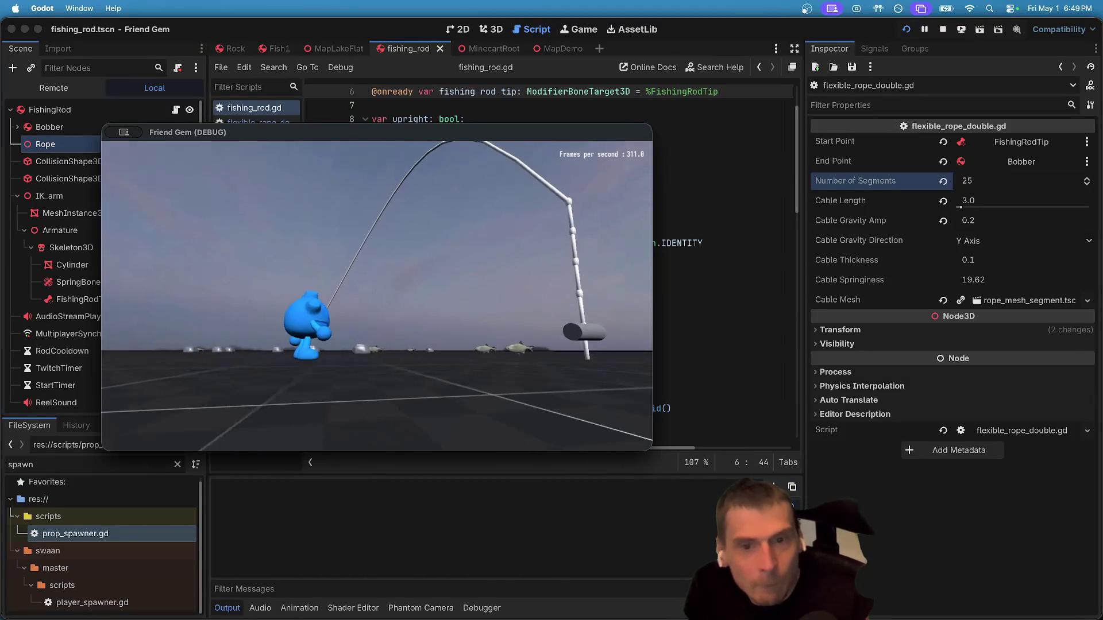
pyautogui.press('w')
pyautogui.press('e')
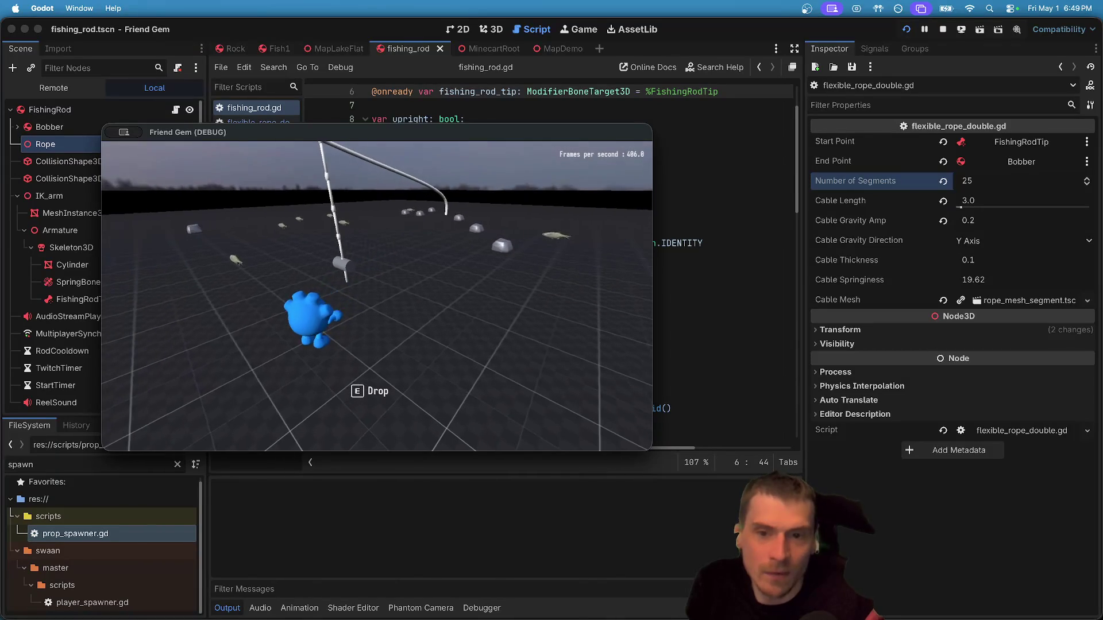
# Set the Rope's Number of Segments back to 5 and stop the game.
pyautogui.click(984, 181)
pyautogui.write('5')
pyautogui.press('Return')
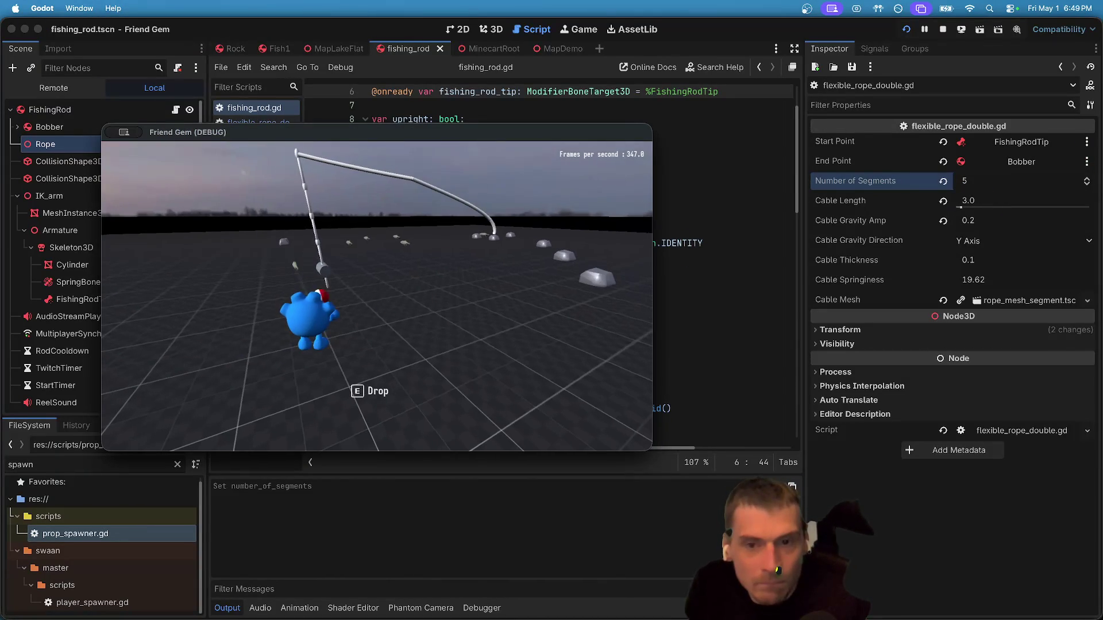
pyautogui.press('super+period')
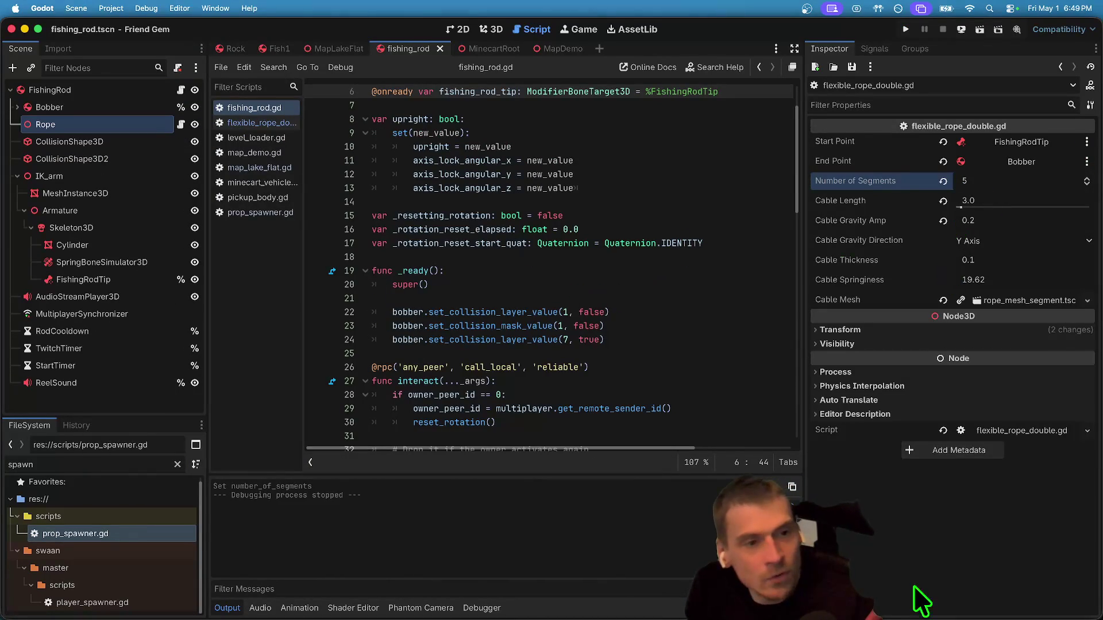
# Set Cable Length to 10.0 and playtest picking up the rod again.
pyautogui.click(976, 200)
pyautogui.write('10')
pyautogui.press('Return')
pyautogui.press('super+b')
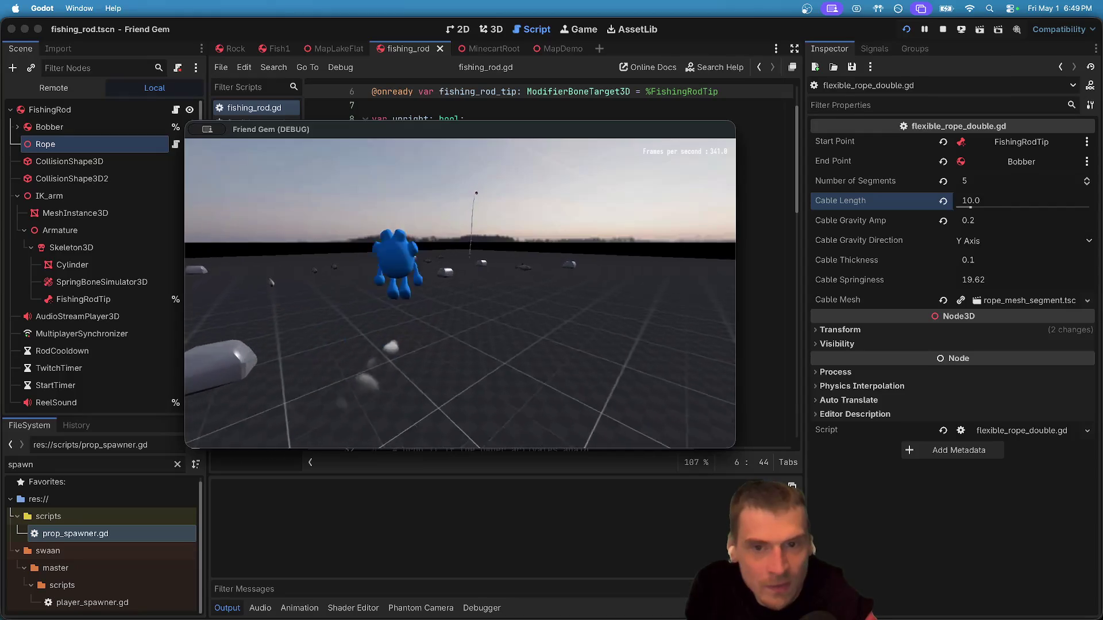
pyautogui.press('w')
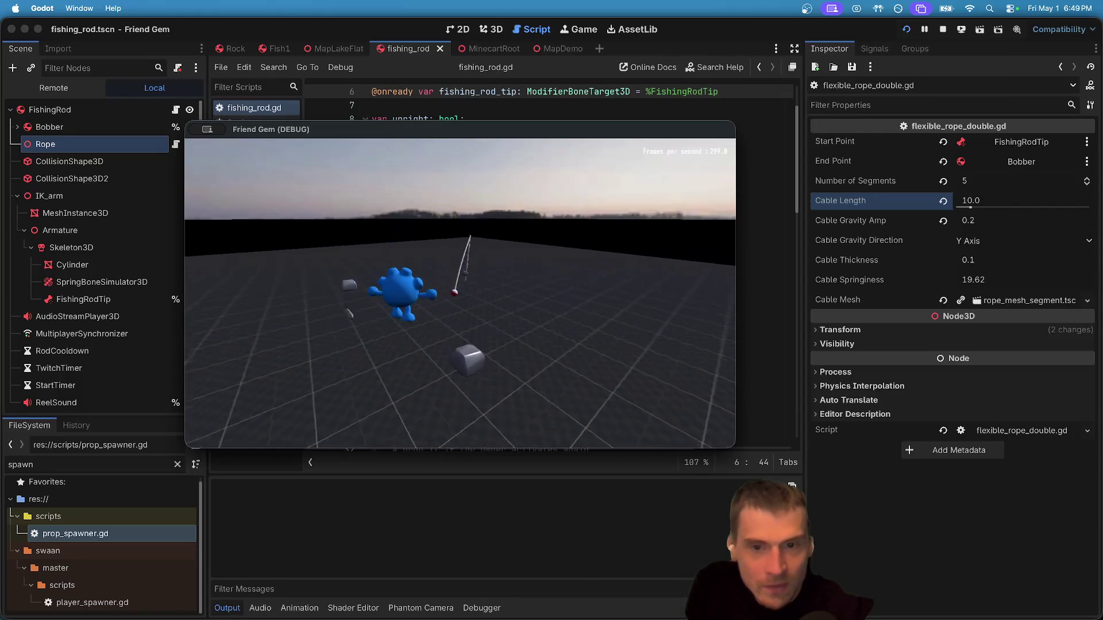
pyautogui.press('e')
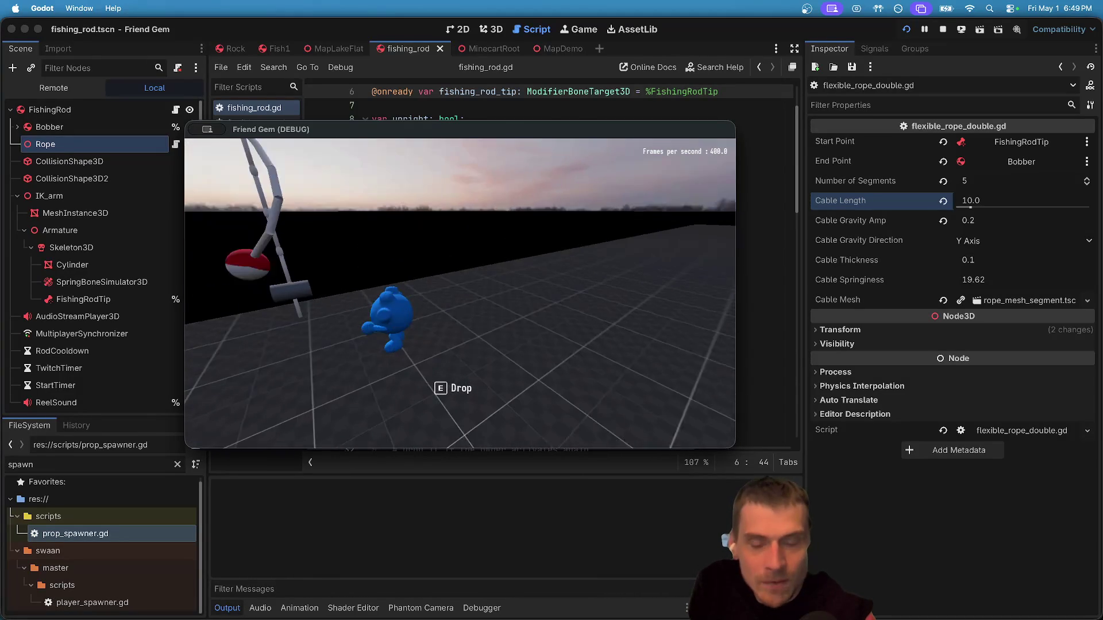
pyautogui.click(1050, 281)
pyautogui.click(1049, 282)
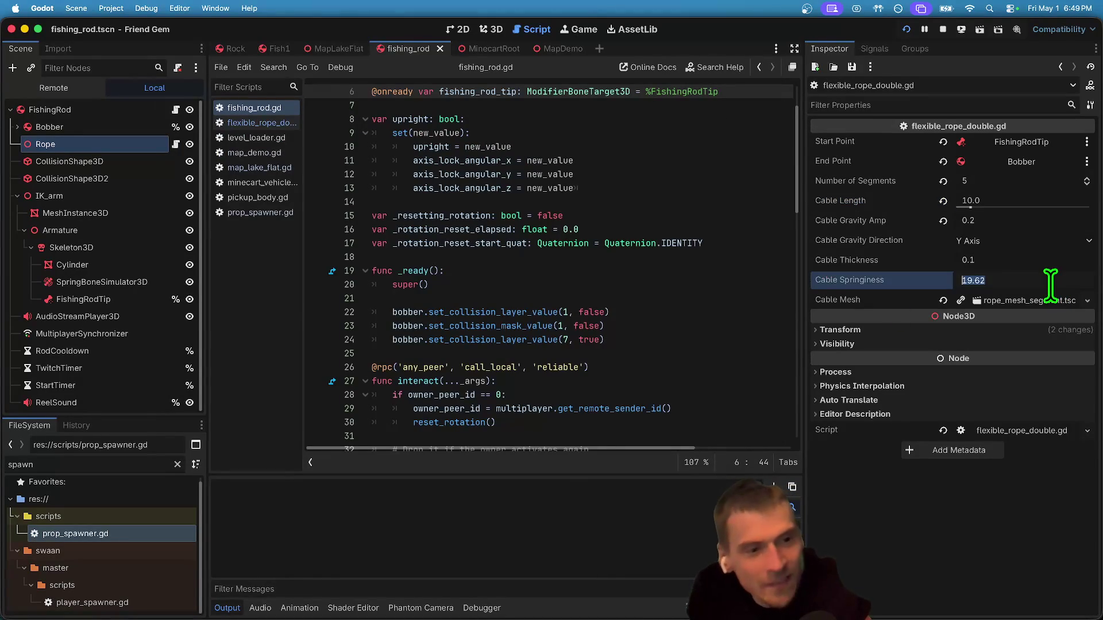
pyautogui.write('2')
# Try Cable Springiness values of 2.0 and then 3.0, checking each in the running game.
pyautogui.press('Return')
pyautogui.press('super+Tab')
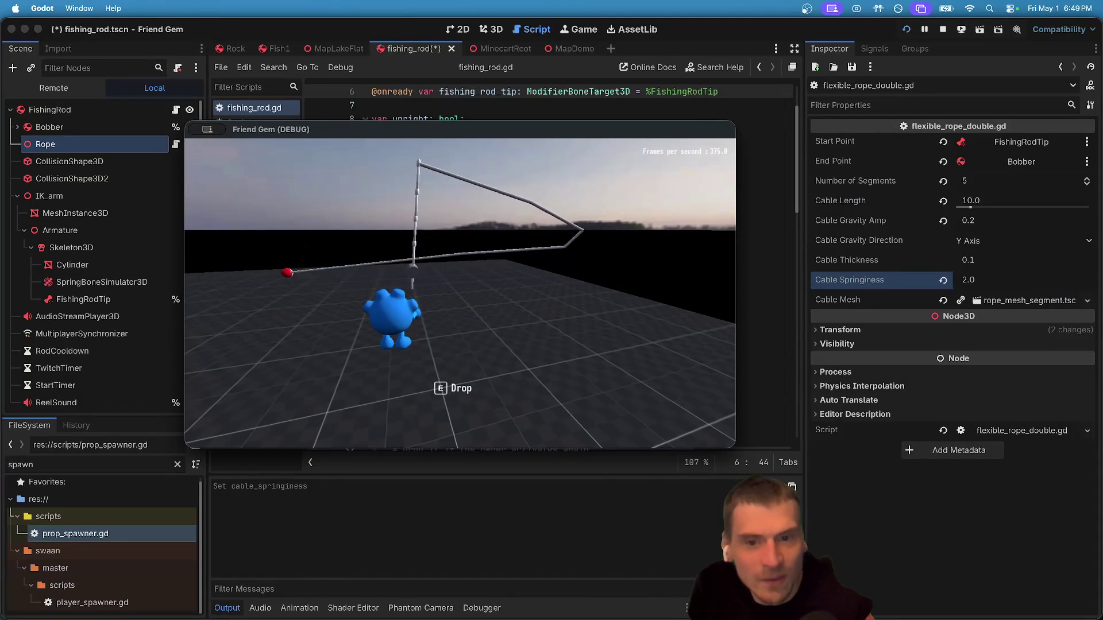
pyautogui.press('super+Tab')
pyautogui.click(1030, 279)
pyautogui.write('3')
pyautogui.press('Return')
pyautogui.press('super+Tab')
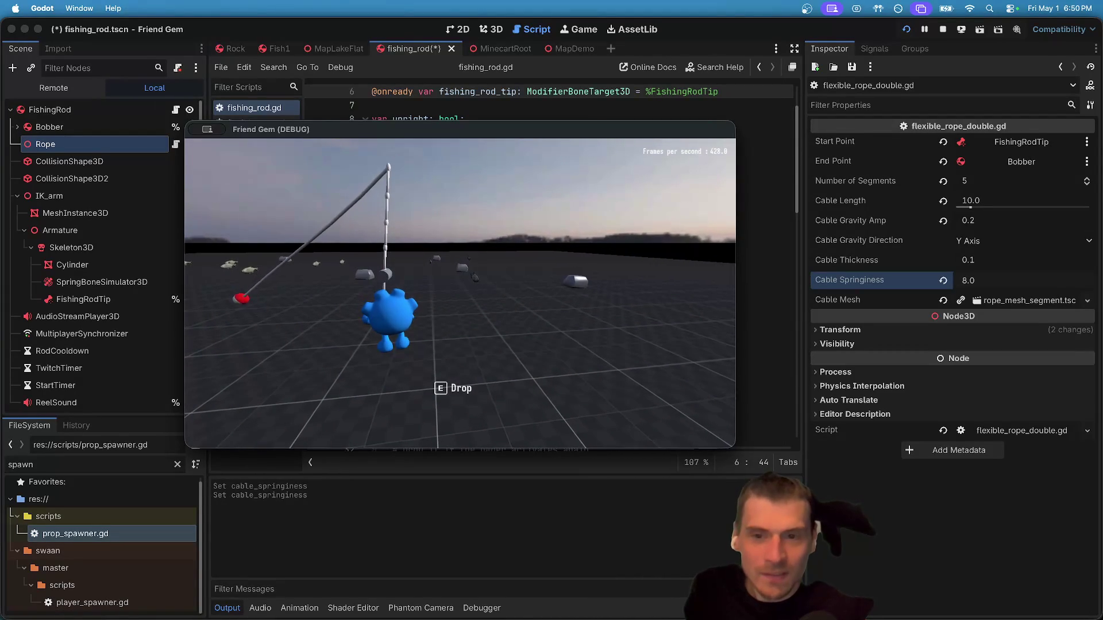
pyautogui.press('super+Tab')
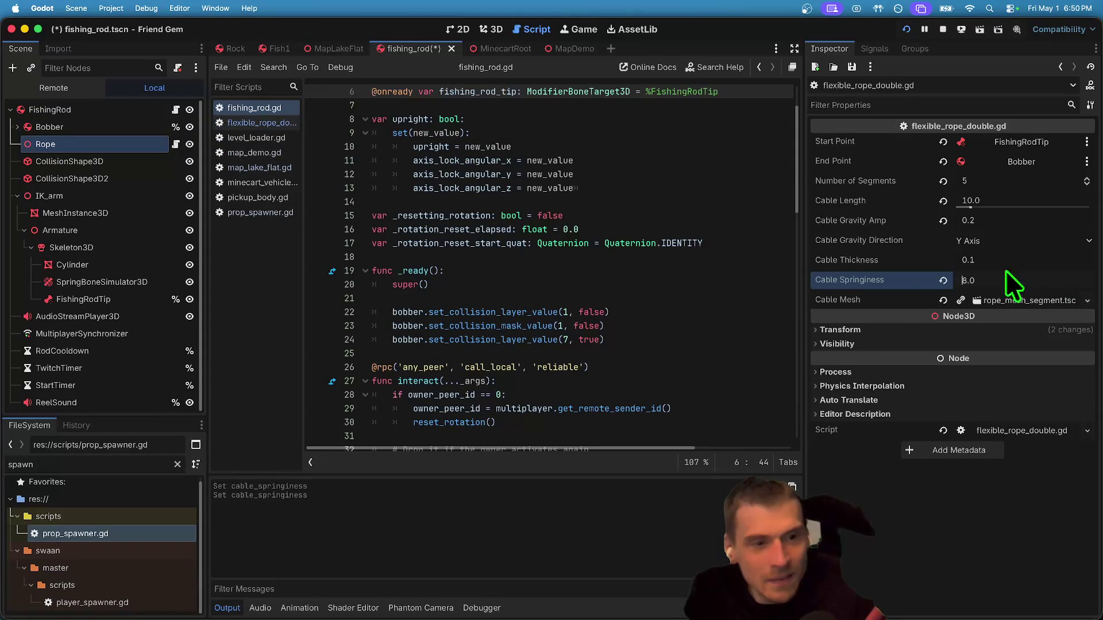
# Set Cable Thickness to 0.05, then thin it further to 0.02.
pyautogui.click(1045, 265)
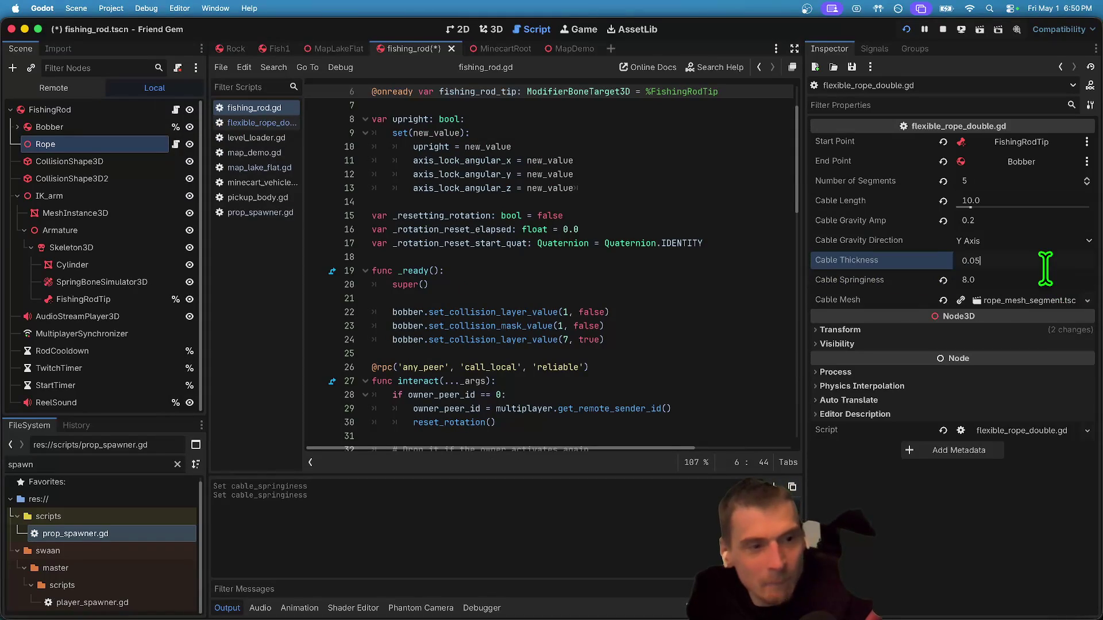
pyautogui.press('Return')
pyautogui.press('super+Tab')
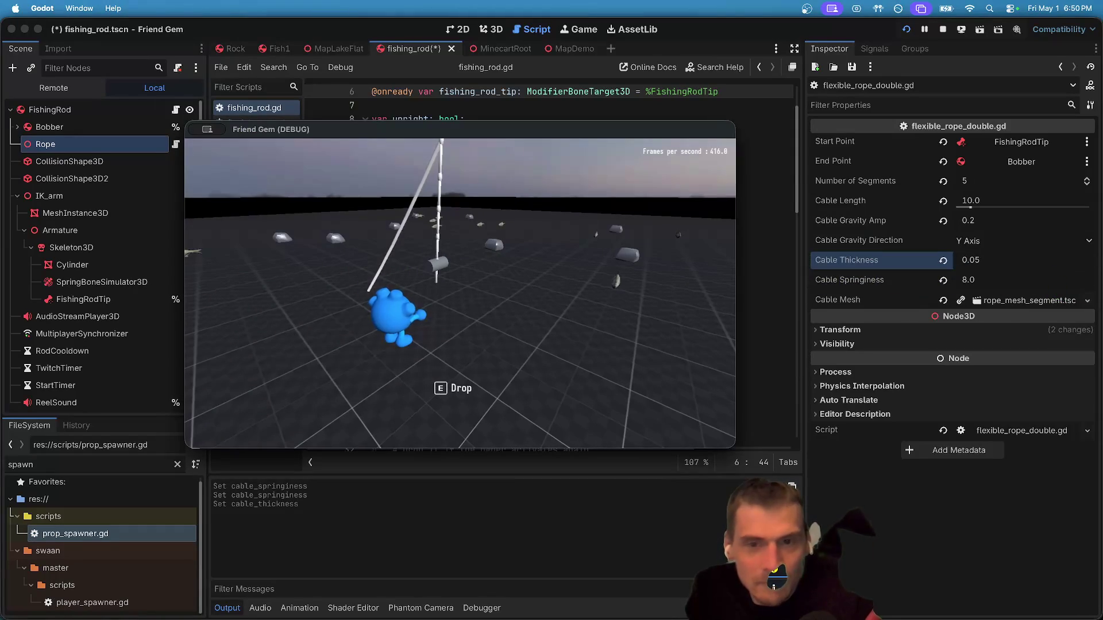
pyautogui.press('super+Tab')
pyautogui.press('BackSpace')
pyautogui.write('2')
pyautogui.press('Return')
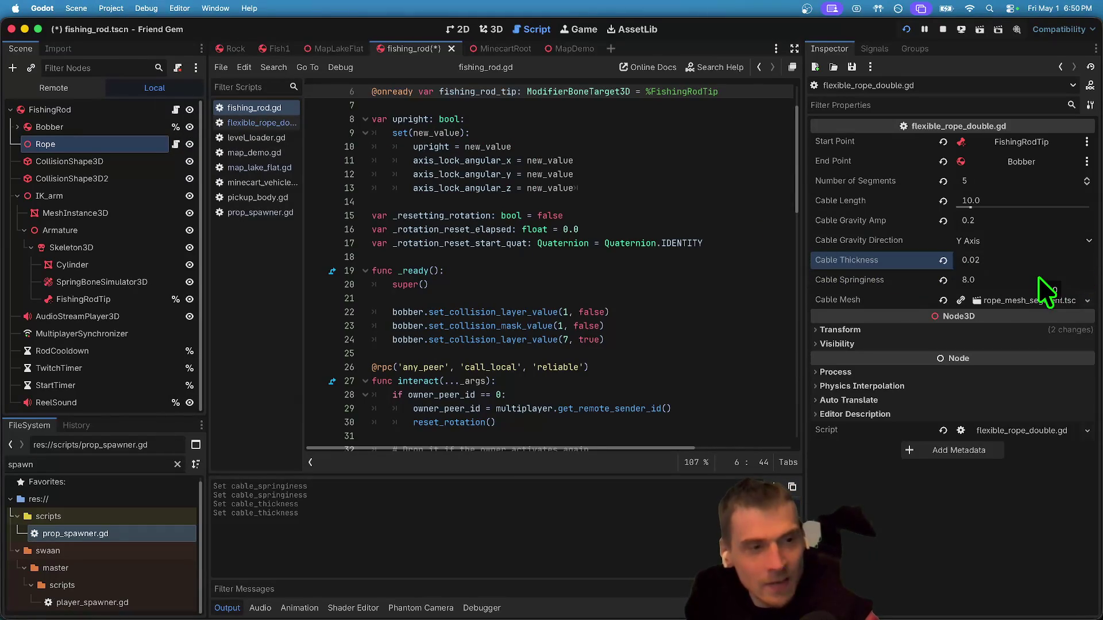
# Relaunch and host the game, then pick up the rod to watch the thinner rope.
pyautogui.click(624, 201)
pyautogui.press('super+b')
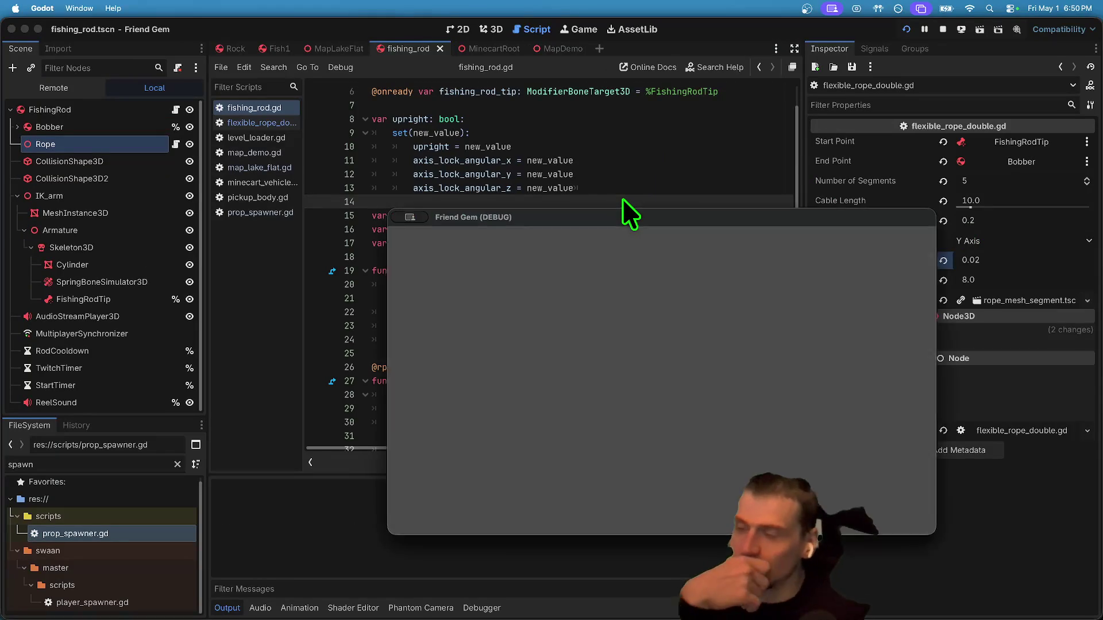
pyautogui.moveTo(519, 220); pyautogui.dragTo(294, 124)
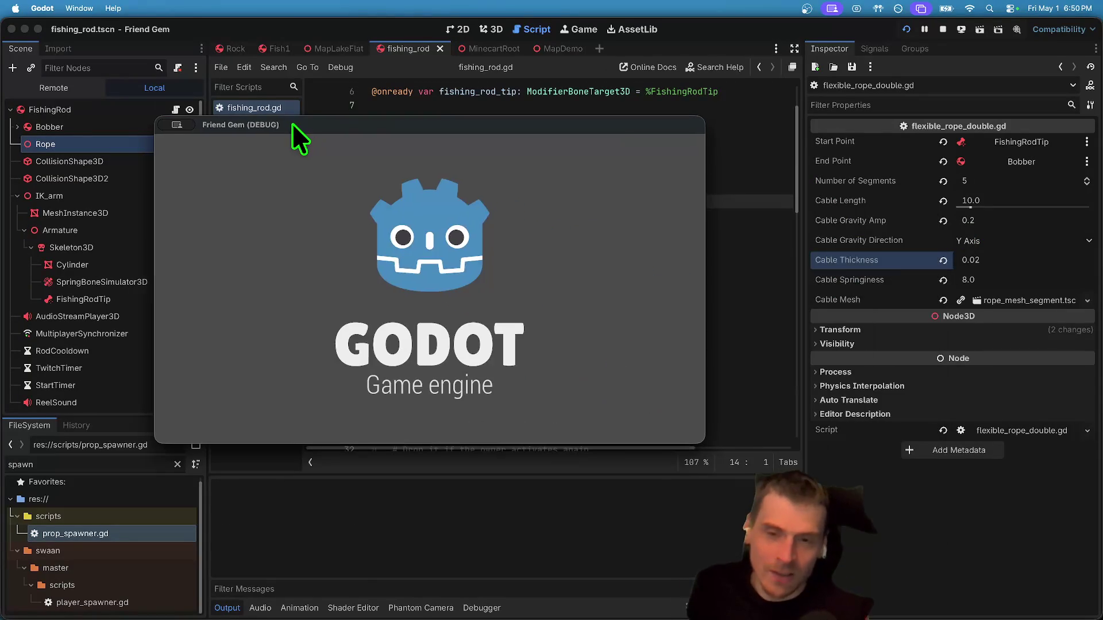
pyautogui.press('Return')
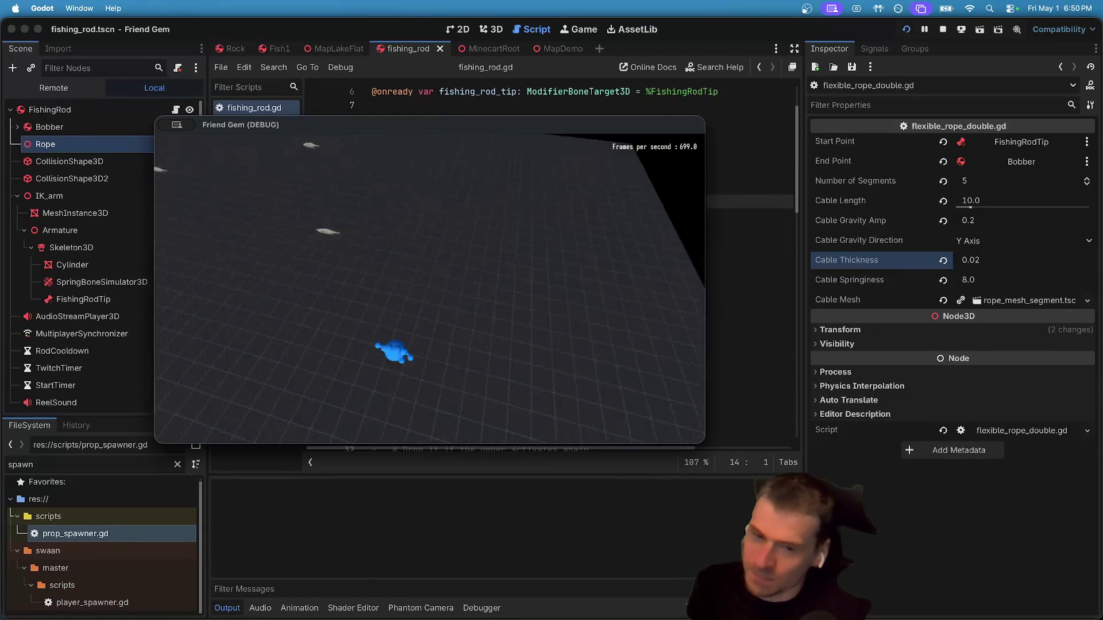
pyautogui.press('w')
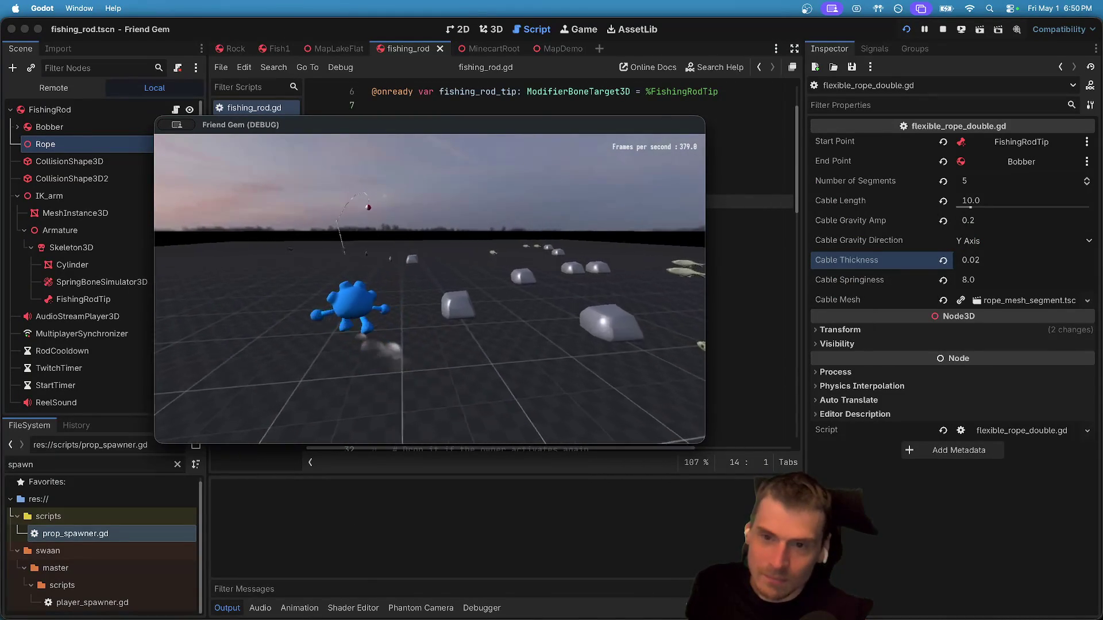
pyautogui.press('w')
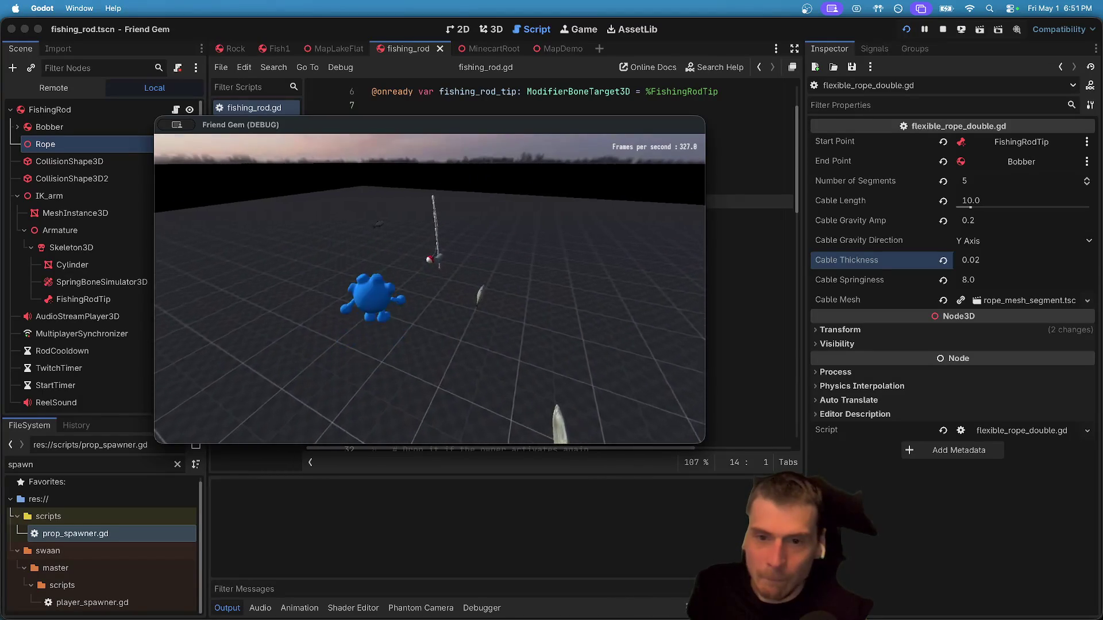
pyautogui.press('e')
pyautogui.press('a')
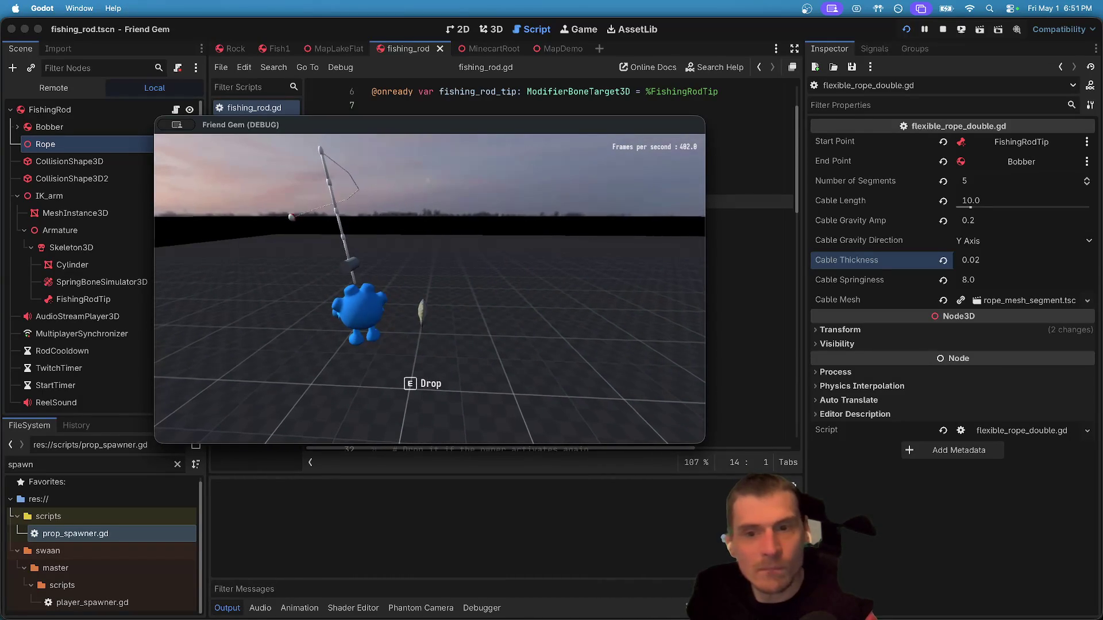
pyautogui.press('Escape')
pyautogui.click(1020, 205)
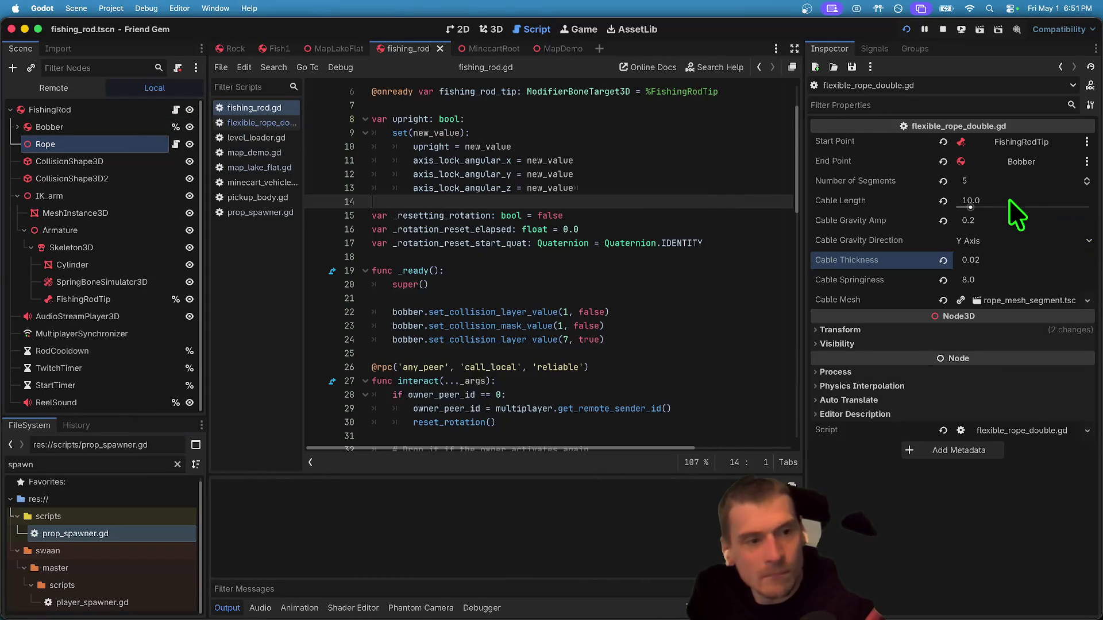
# Stop the game and set the Rope's Number of Segments to 20.
pyautogui.click(942, 28)
pyautogui.click(1012, 182)
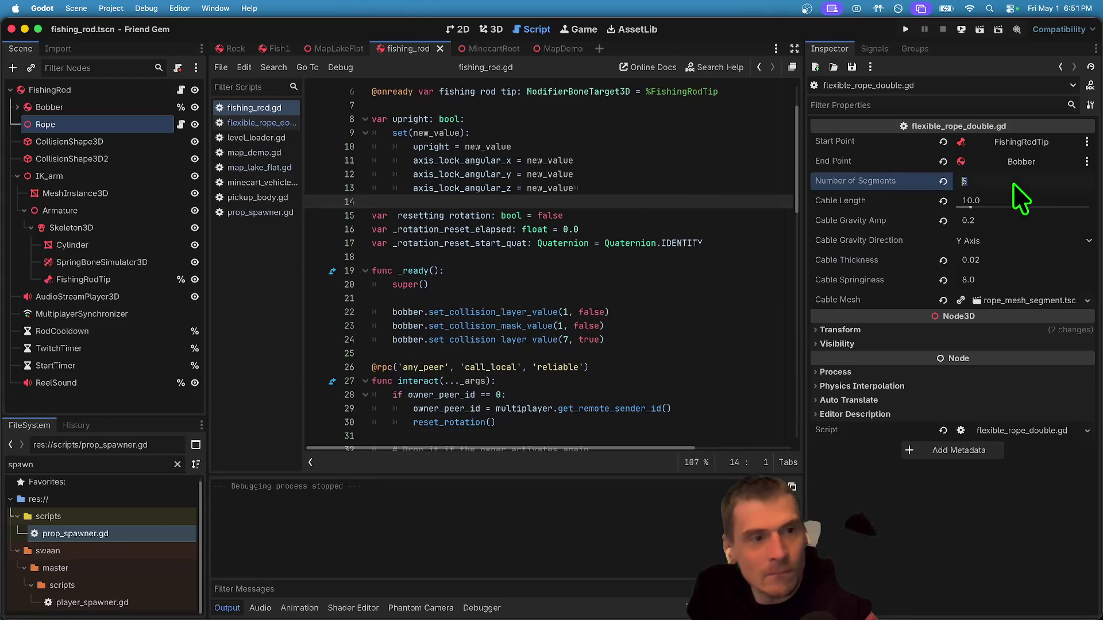
pyautogui.write('20')
pyautogui.press('Return')
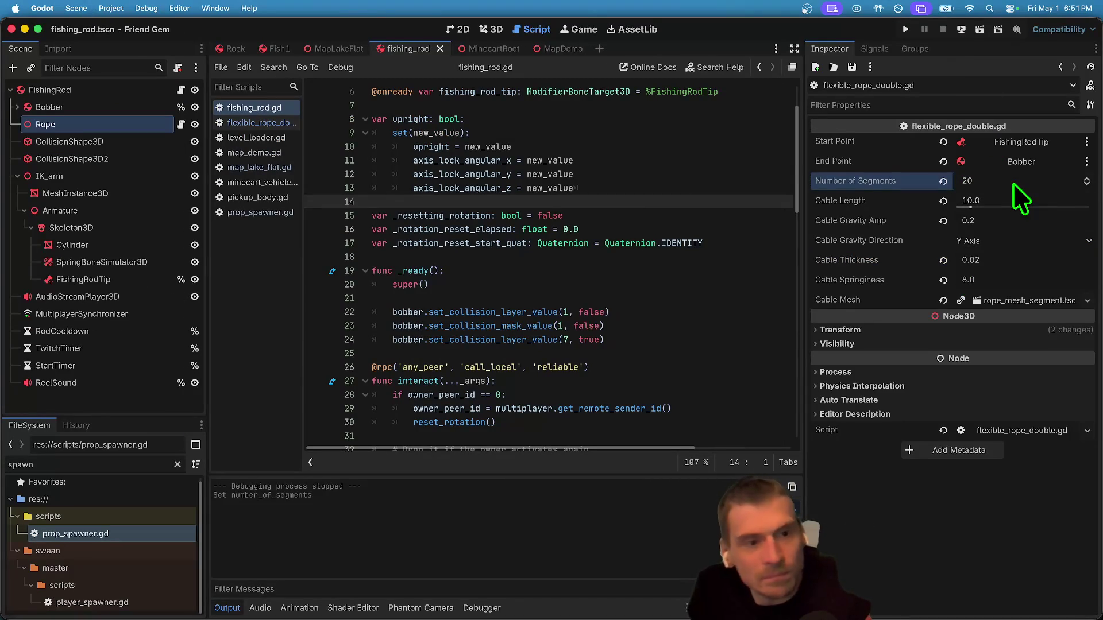
# Playtest the 20-segment rope, picking up the rod and circling the camera around it.
pyautogui.press('super+b')
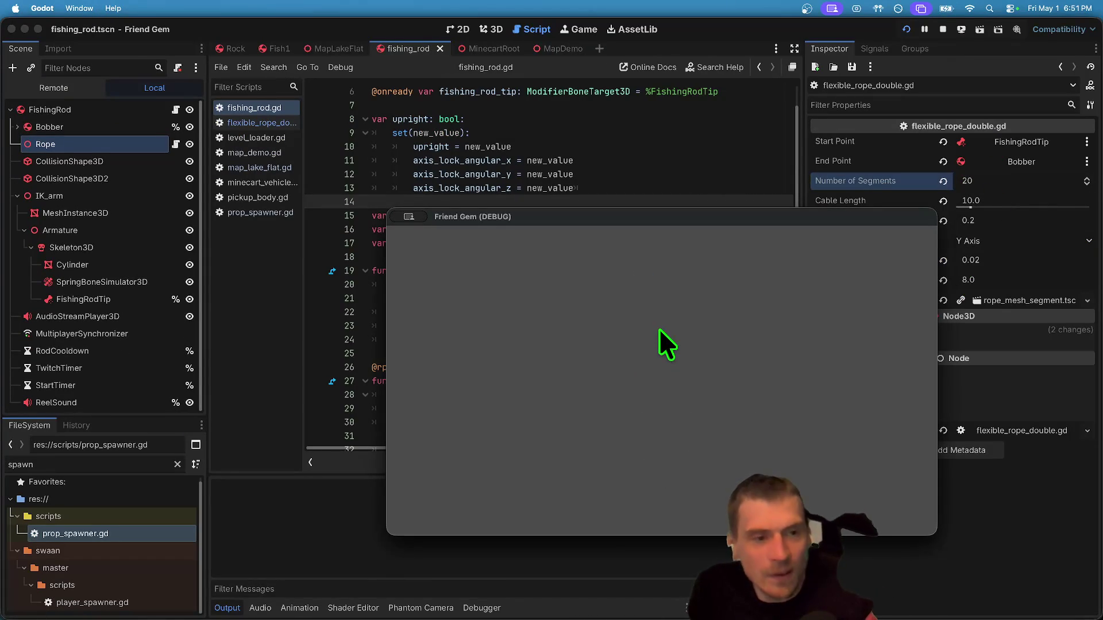
pyautogui.click(660, 380)
pyautogui.press('w')
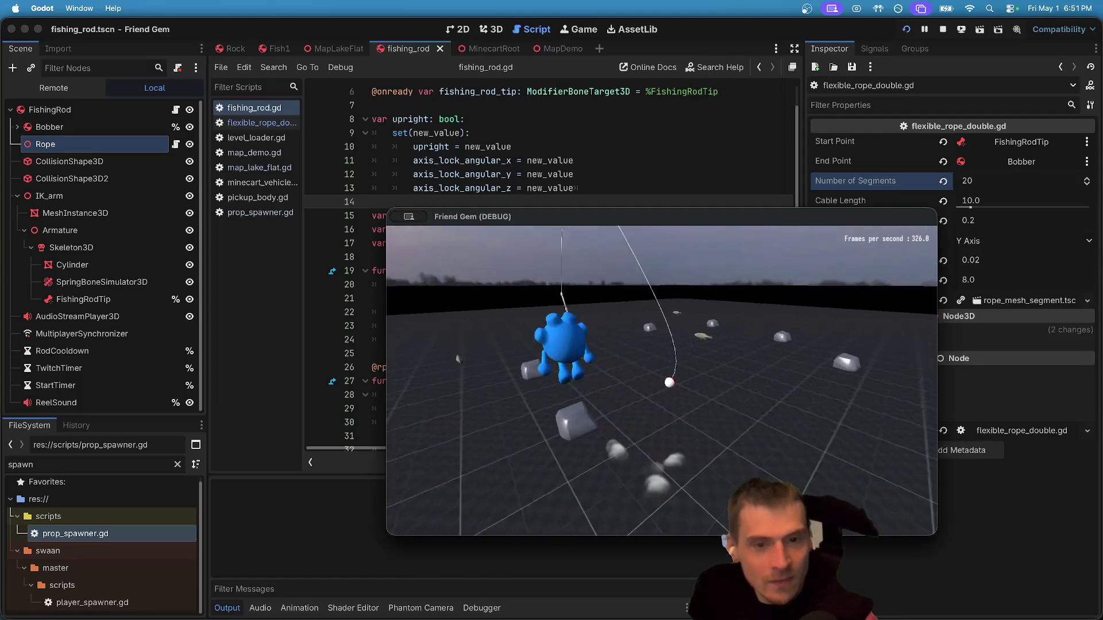
pyautogui.press('e')
pyautogui.press('a')
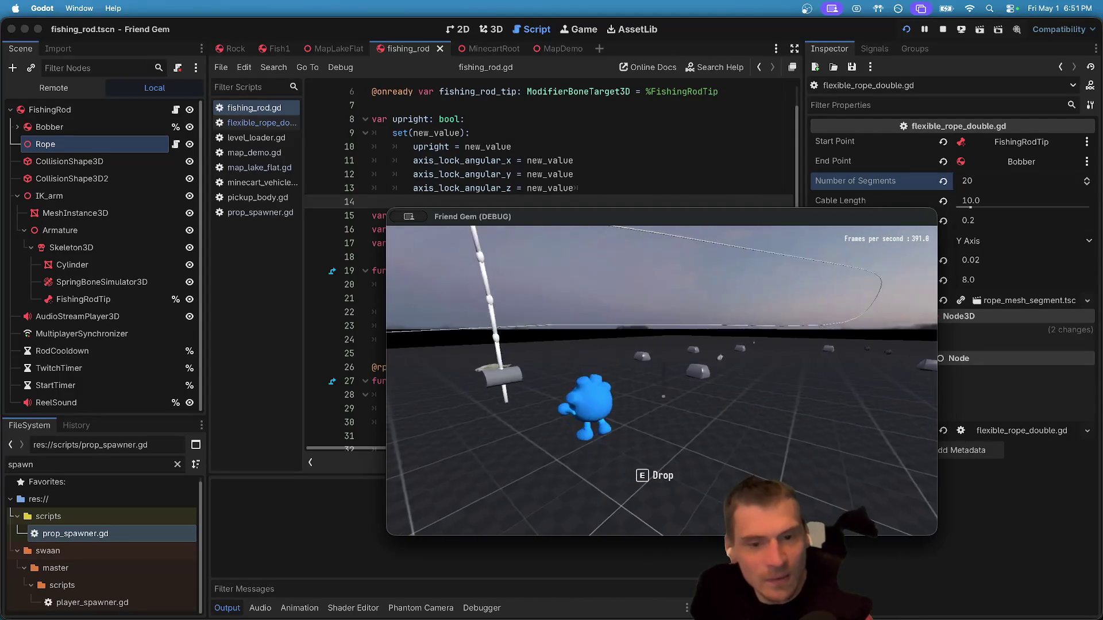
pyautogui.press('d')
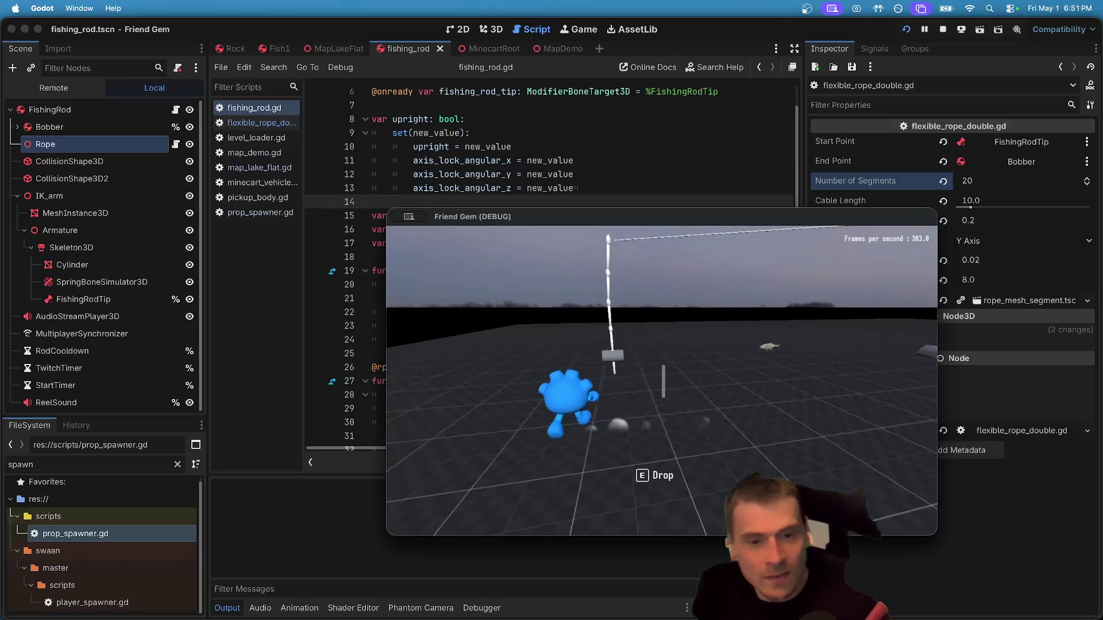
pyautogui.press('d')
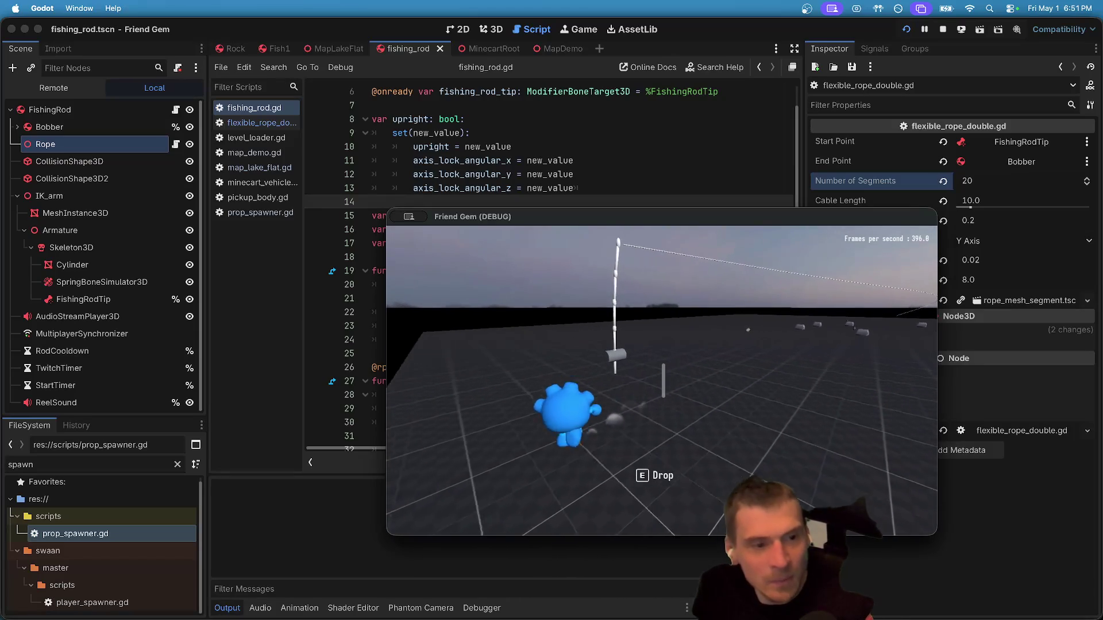
pyautogui.press('a')
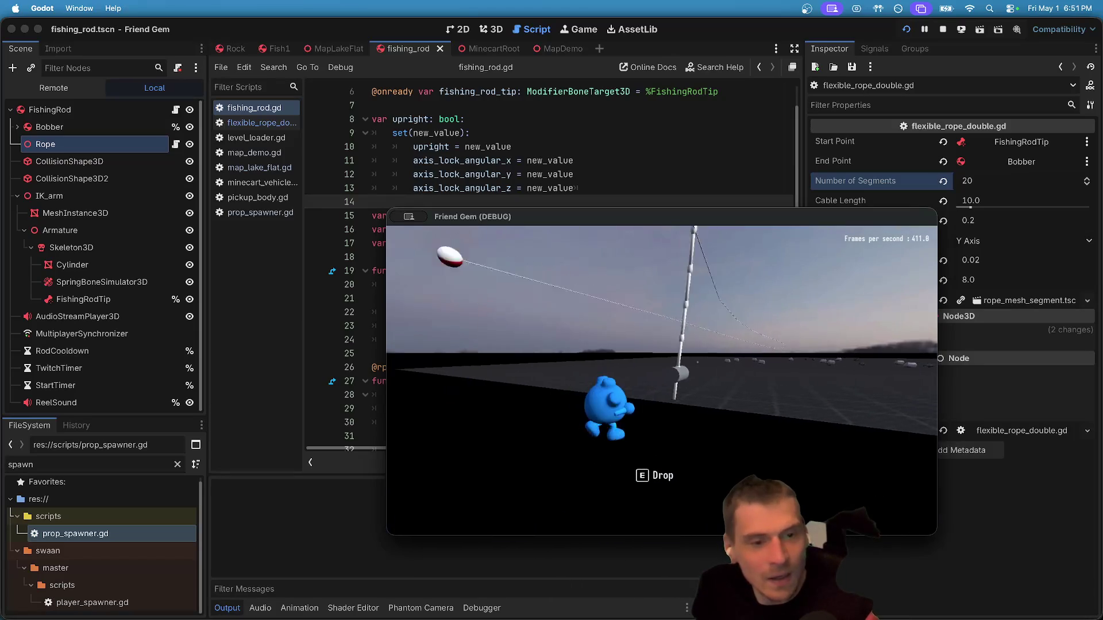
pyautogui.press('d')
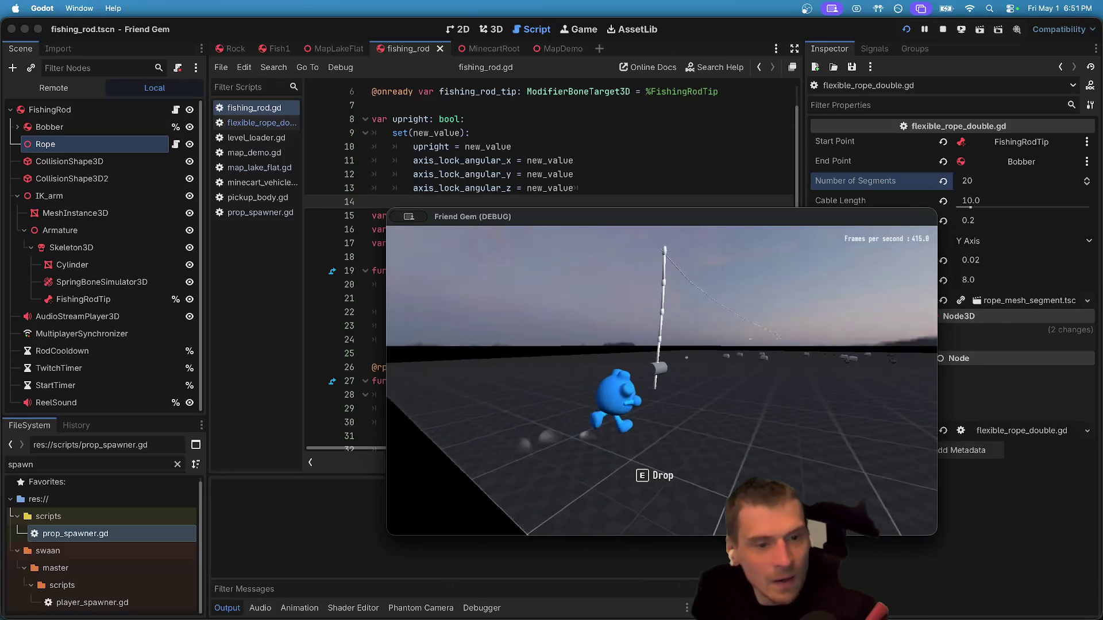
pyautogui.press('Escape')
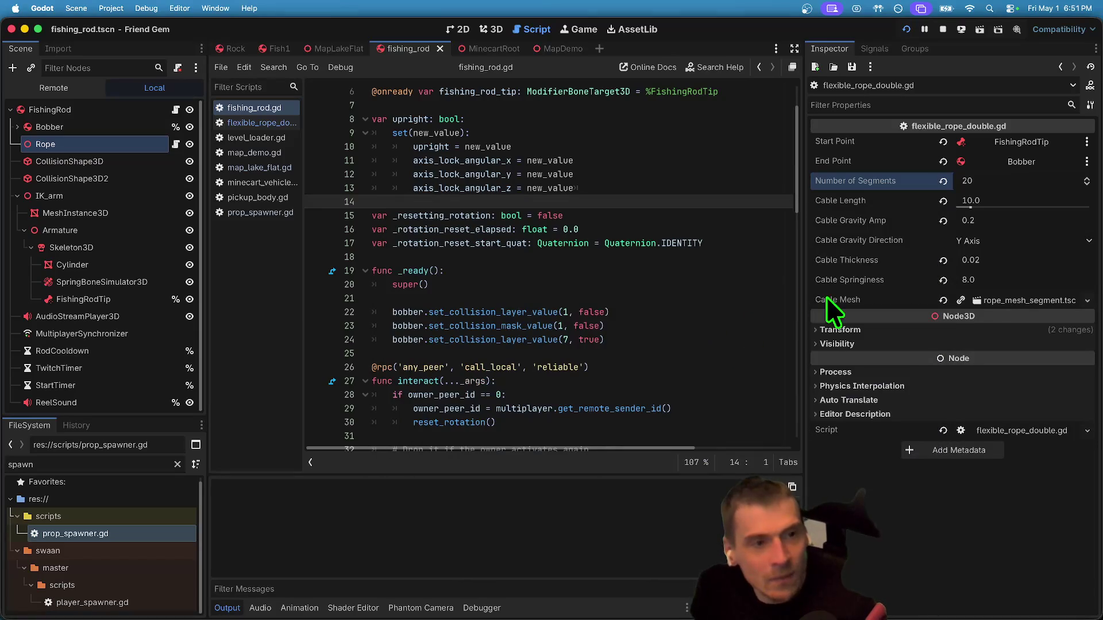
pyautogui.click(1068, 164)
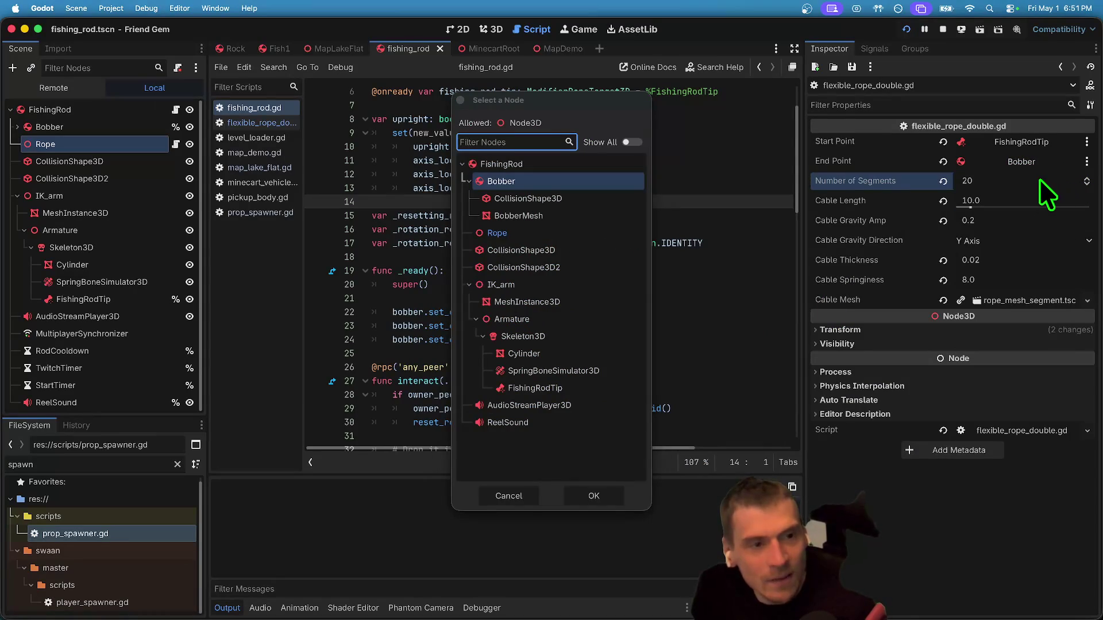
# Dismiss the node picker, set Number of Segments to 13, and briefly test it in game.
pyautogui.press('Escape')
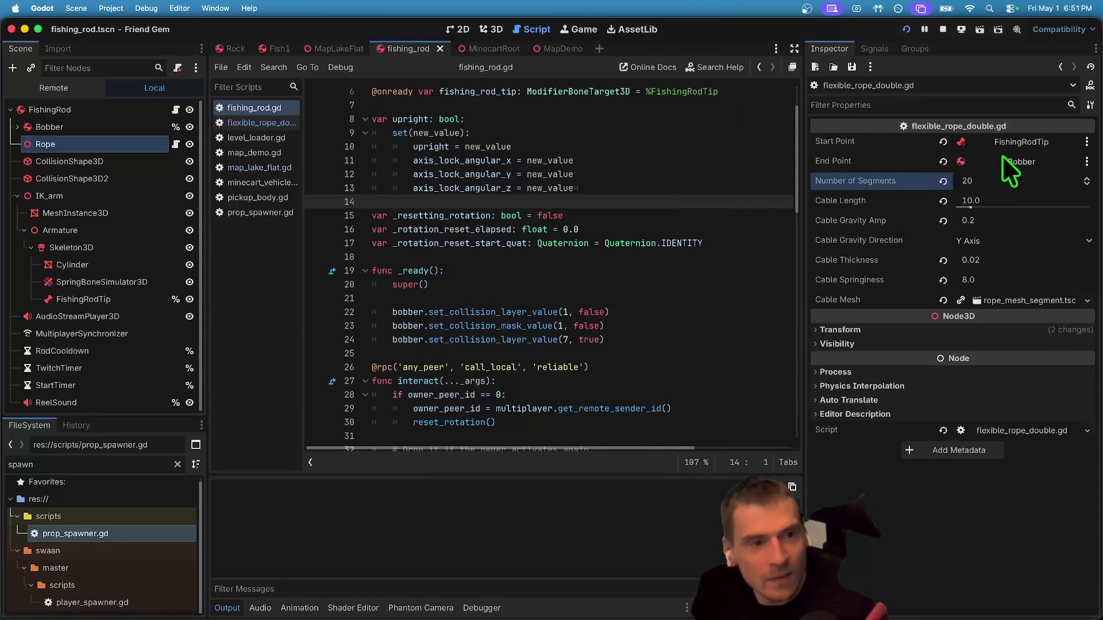
pyautogui.click(1024, 180)
pyautogui.write('13')
pyautogui.press('Return')
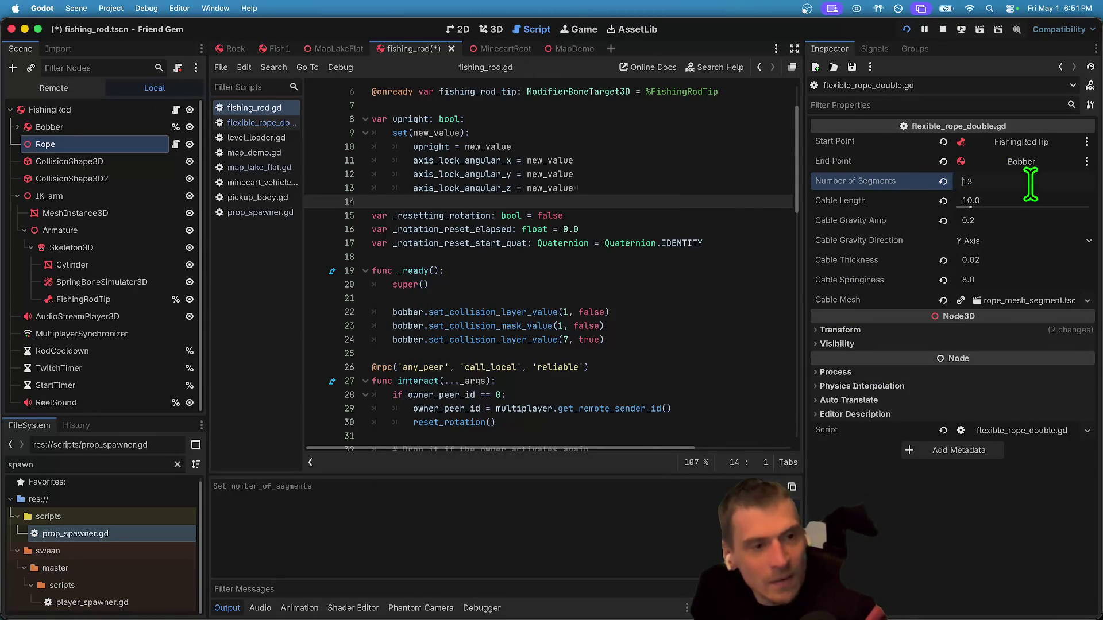
pyautogui.press('super+b')
pyautogui.press('w')
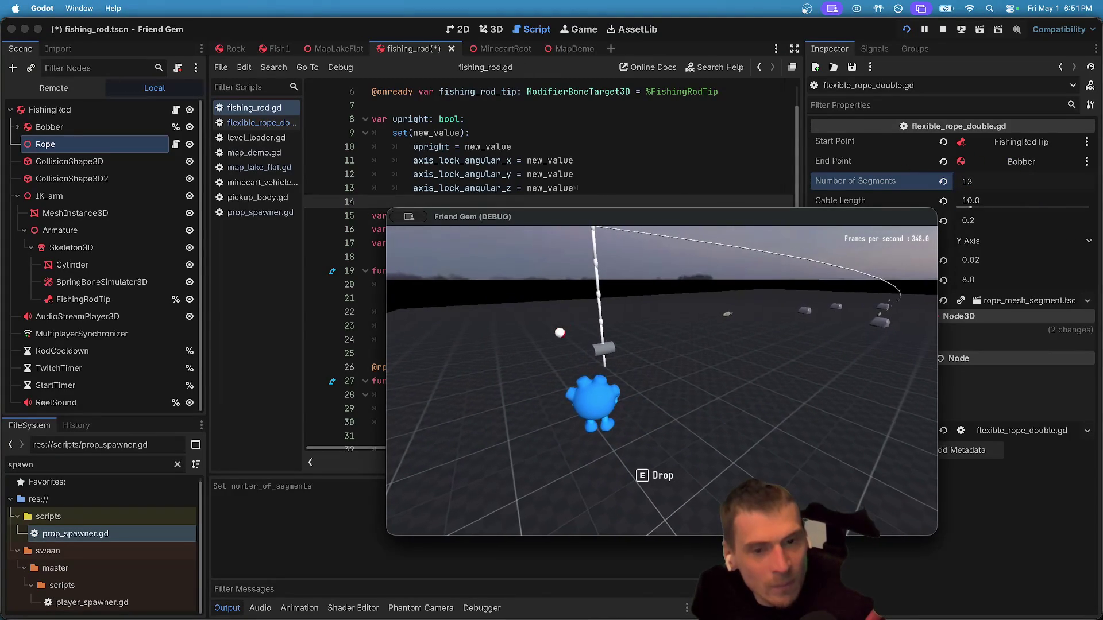
pyautogui.press('super+period')
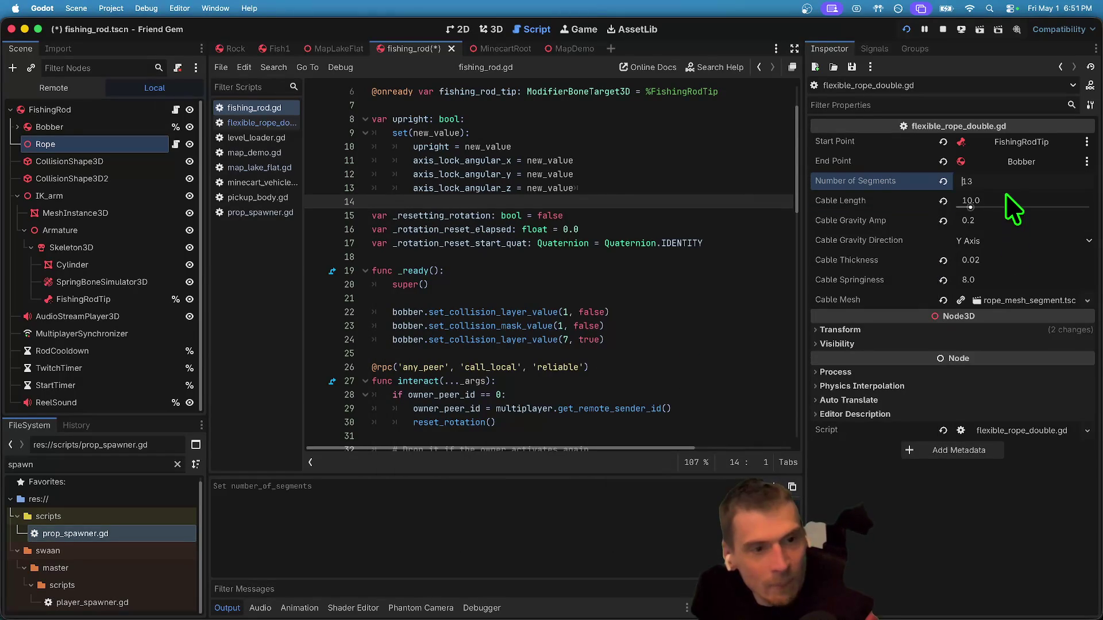
# Shorten the Cable Length, then save, host a game and hold the rod to retest.
pyautogui.click(1005, 200)
pyautogui.write('7')
pyautogui.press('Return')
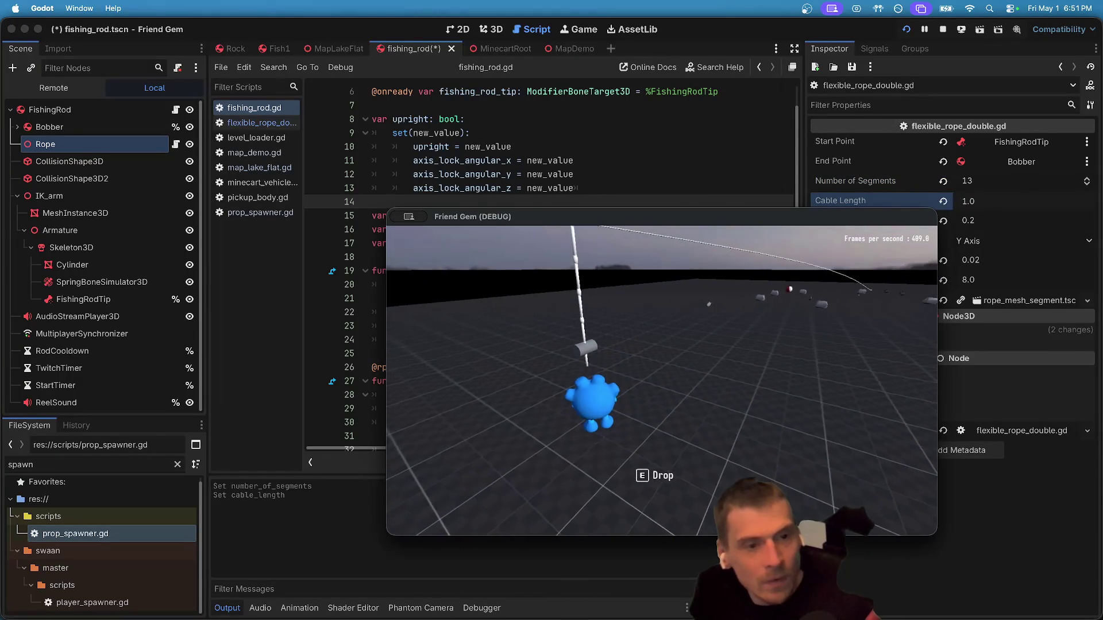
pyautogui.press('super+b')
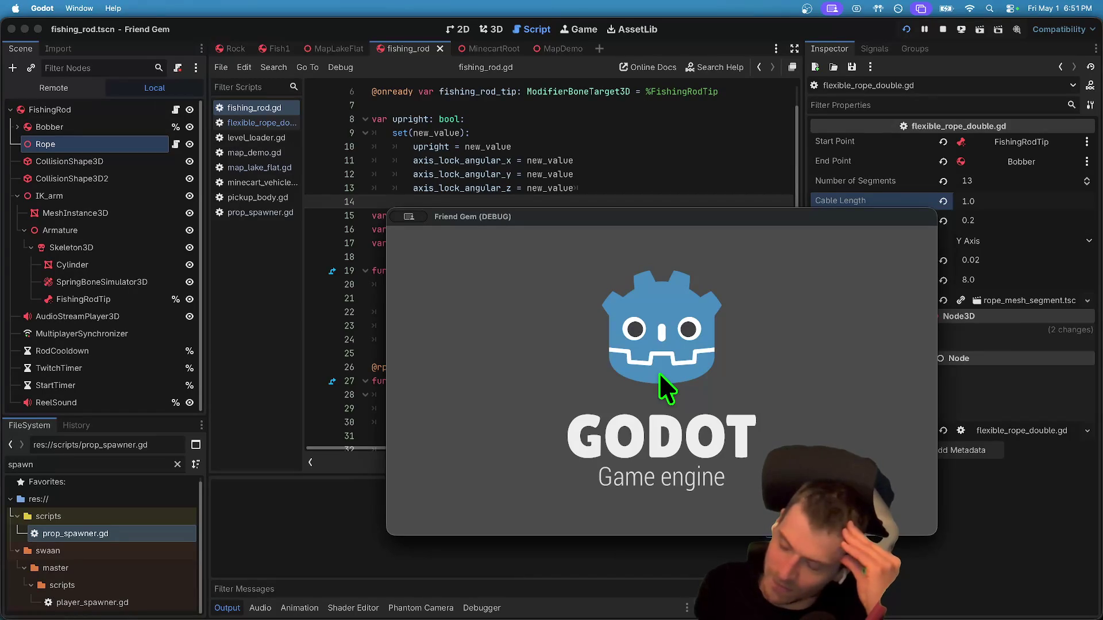
pyautogui.press('Return')
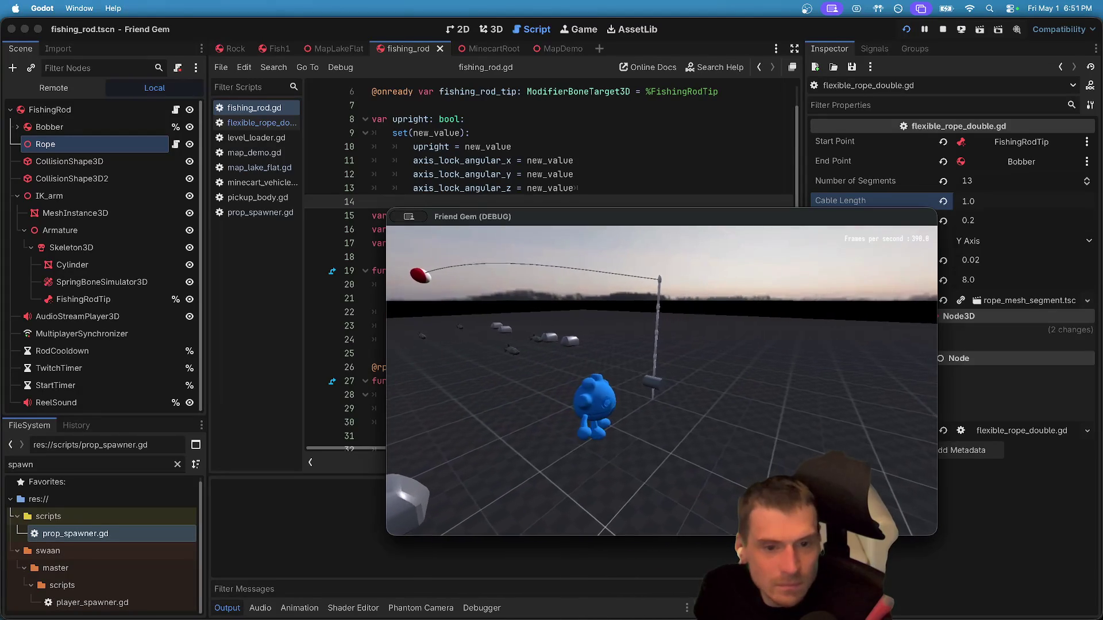
pyautogui.press('e')
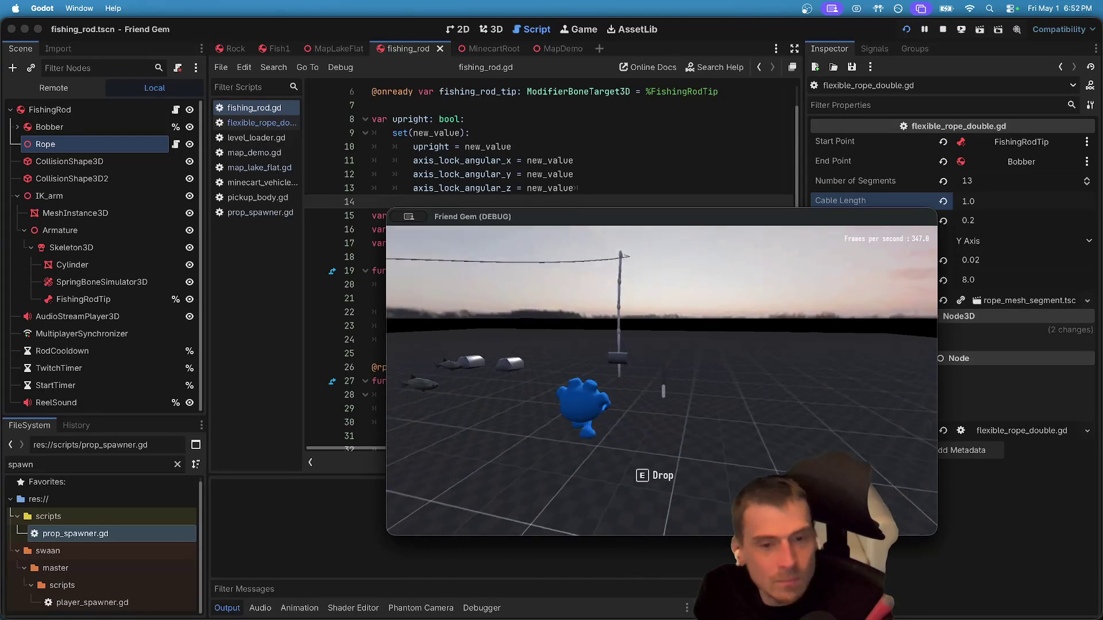
pyautogui.press('super+q')
pyautogui.click(661, 381)
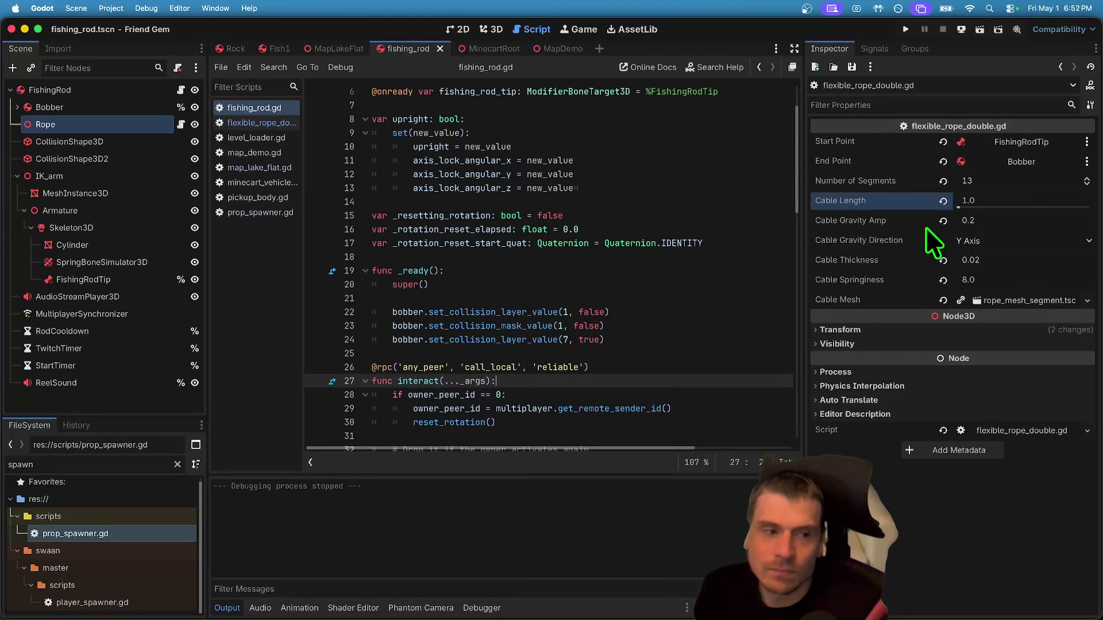
# Try and undo a Cable Gravity Amp change, then set Number of Segments back to 5.
pyautogui.moveTo(924, 224); pyautogui.dragTo(936, 219)
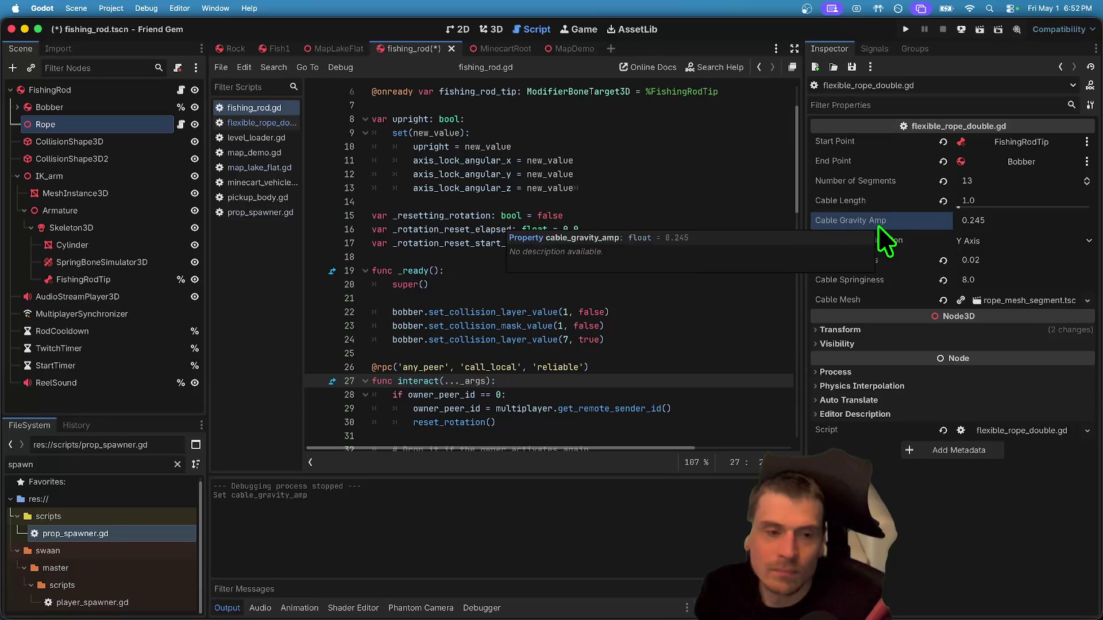
pyautogui.press('super+z')
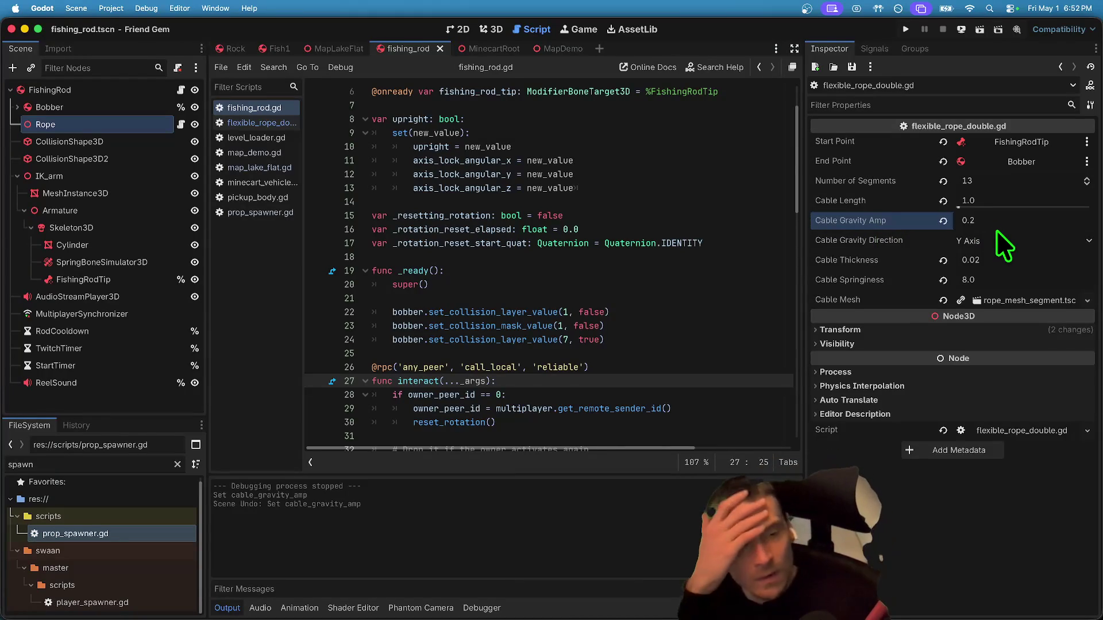
pyautogui.click(957, 183)
pyautogui.write('5')
pyautogui.press('Return')
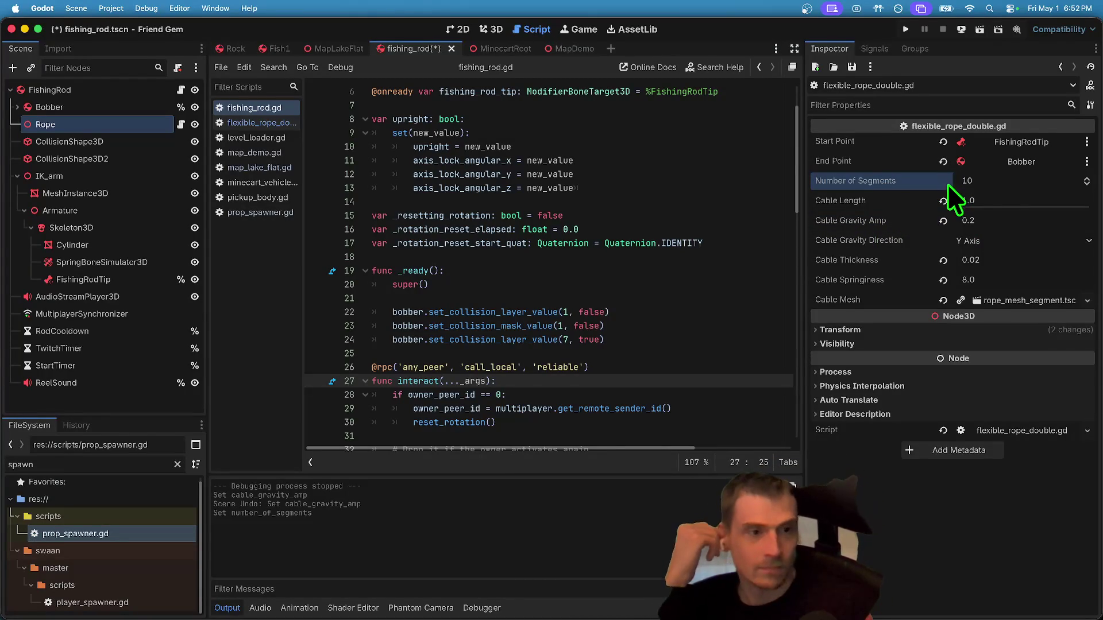
pyautogui.click(983, 280)
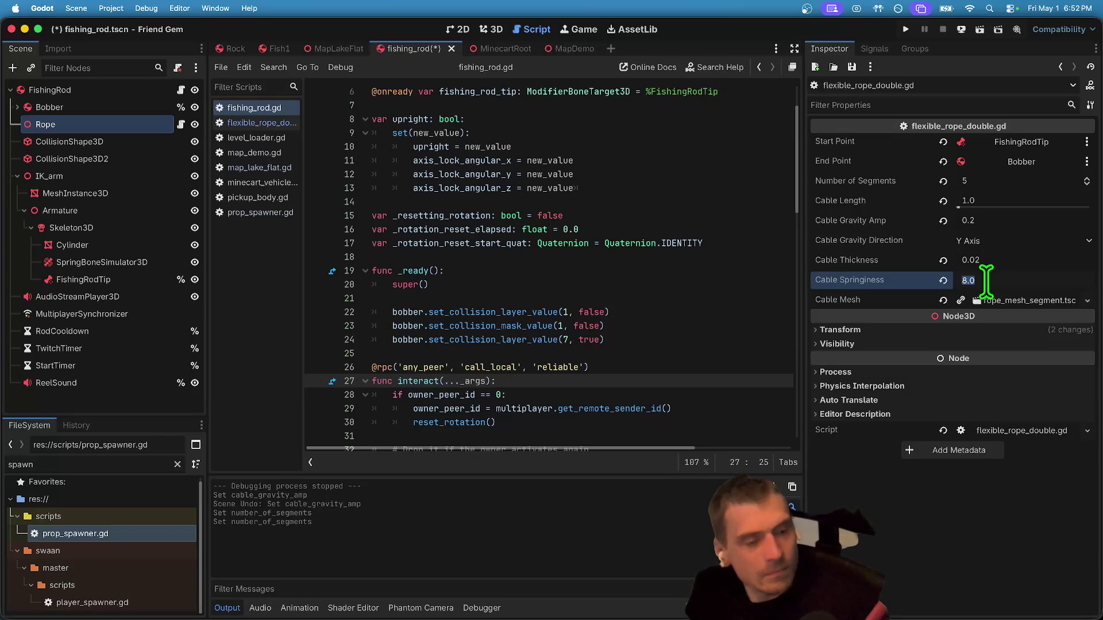
pyautogui.write('2')
# Set Cable Length to 3.0, then save the scene and run the game.
pyautogui.click(1019, 201)
pyautogui.write('3')
pyautogui.press('Return')
pyautogui.press('super+b')
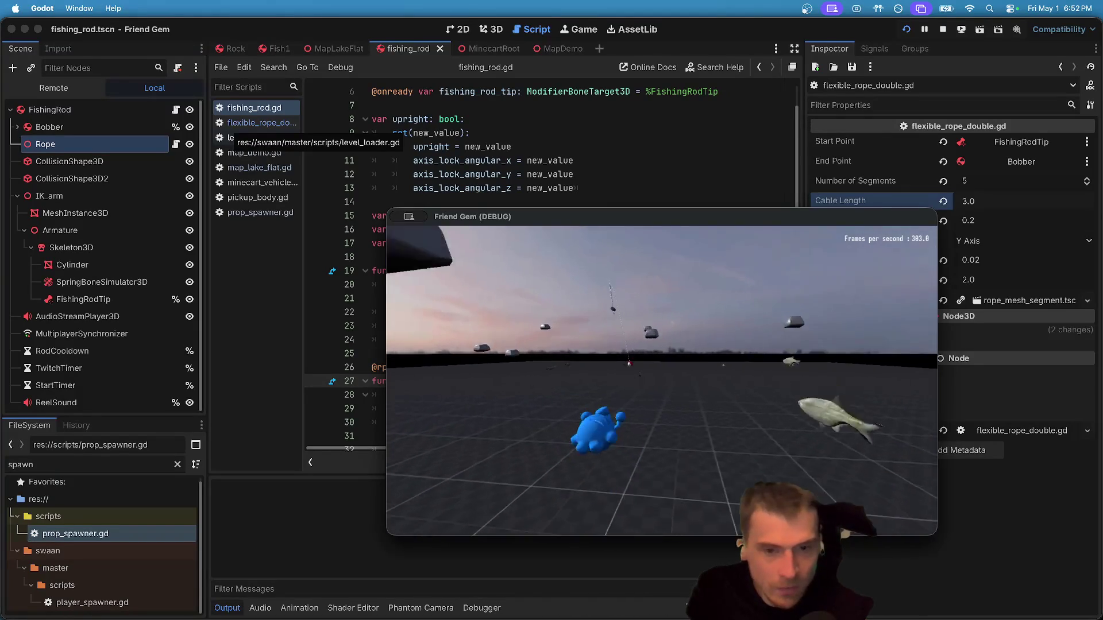
# Pick up the fishing rod in the running game, then quit the game.
pyautogui.press('e')
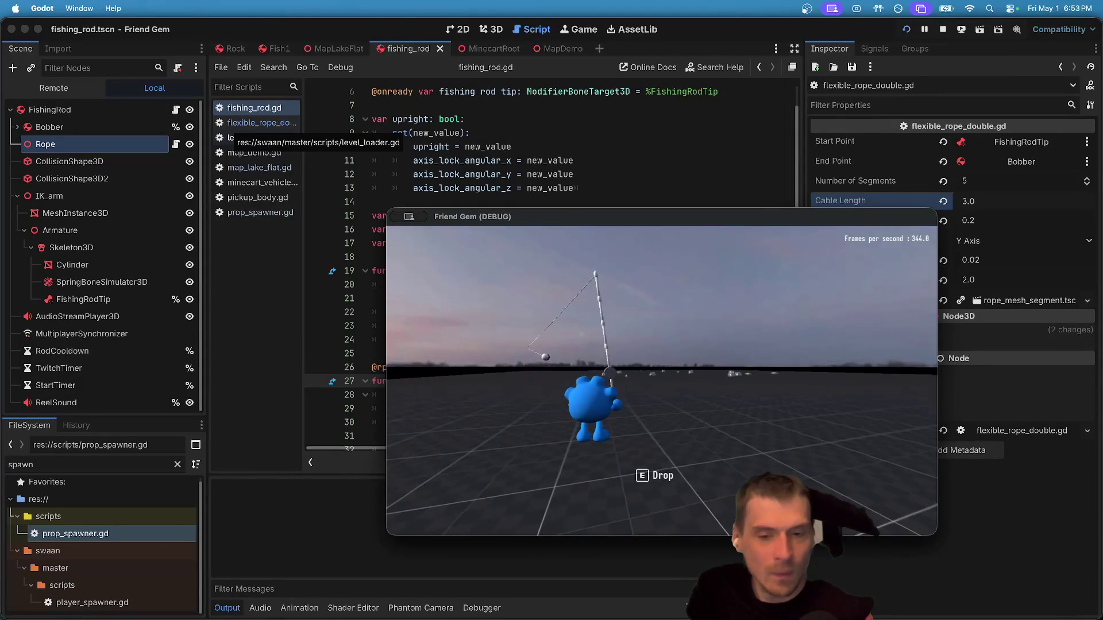
pyautogui.press('super+q')
pyautogui.click(565, 408)
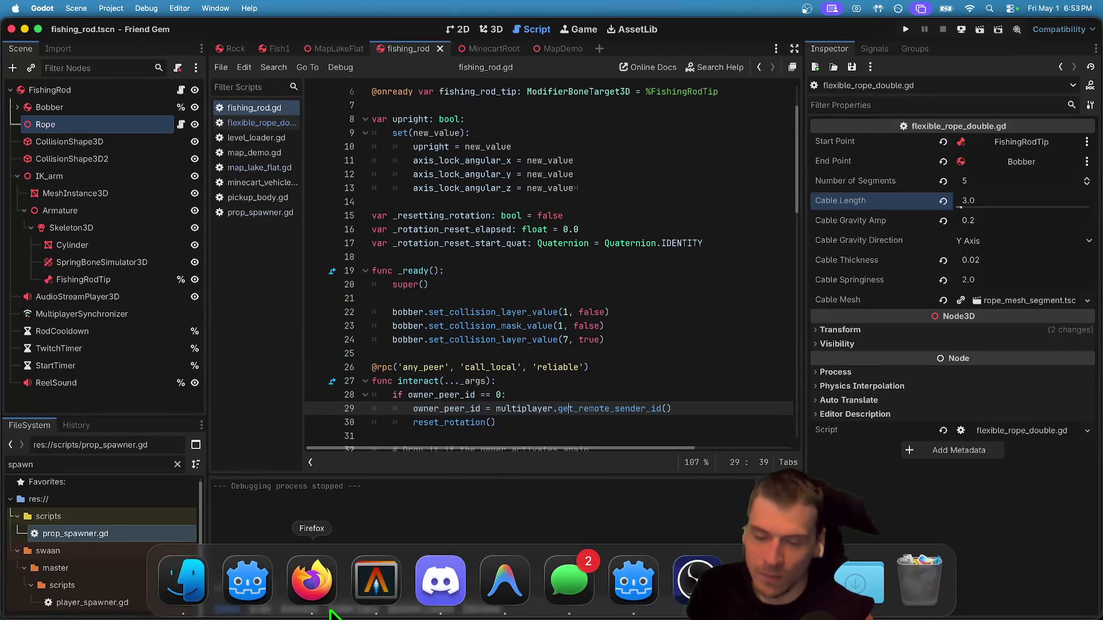
# Bring up the browser and a Finder window from the Dock.
pyautogui.click(325, 610)
pyautogui.click(198, 594)
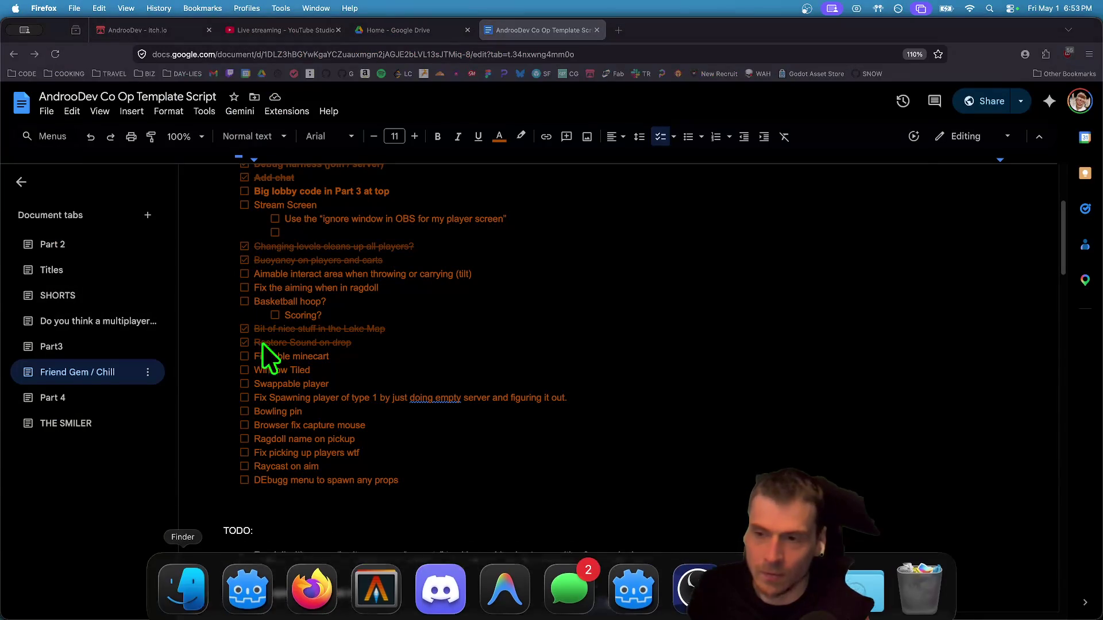
pyautogui.scroll(-5, 260, 289)
pyautogui.scroll(5, 252, 324)
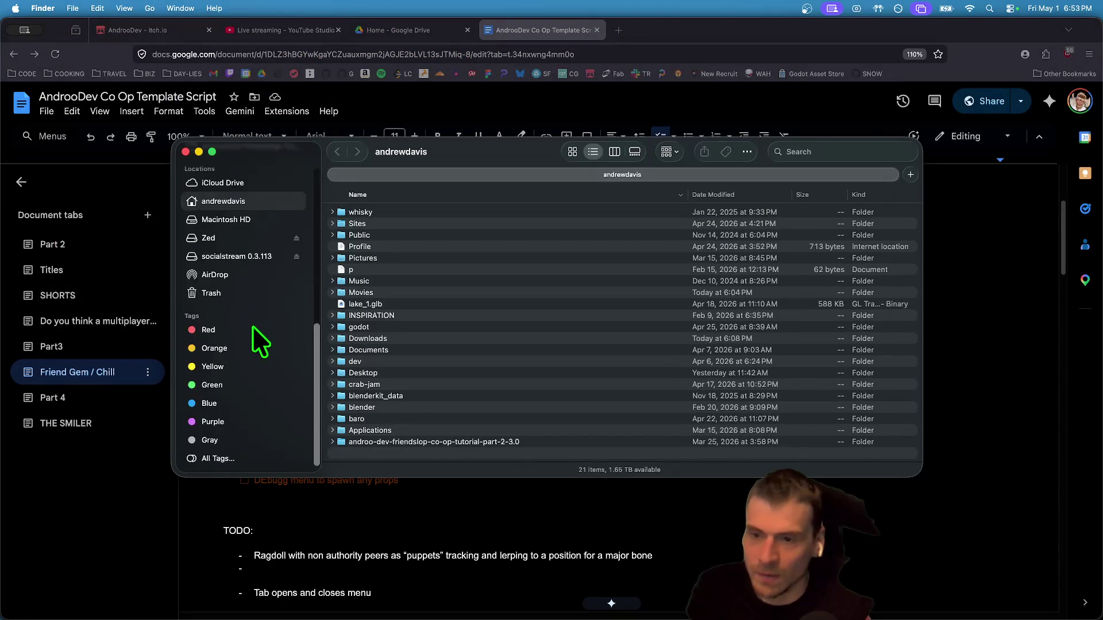
# Browse friend-gem-backup's scenes/interactable/pickups, then switch to the friend-gem project folder.
pyautogui.click(275, 363)
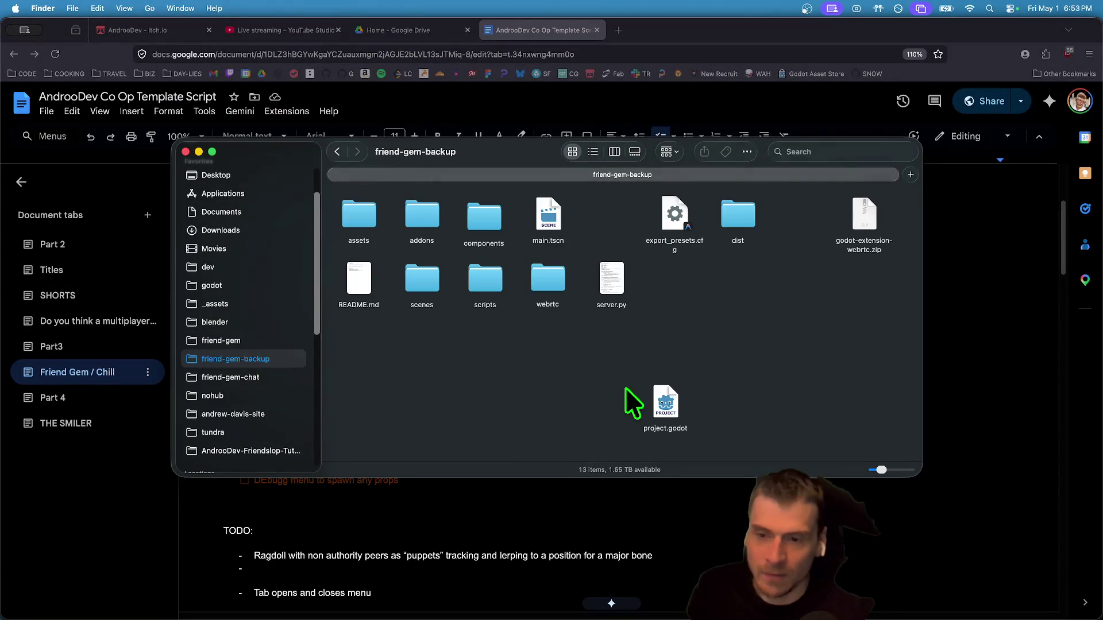
pyautogui.doubleClick(426, 267)
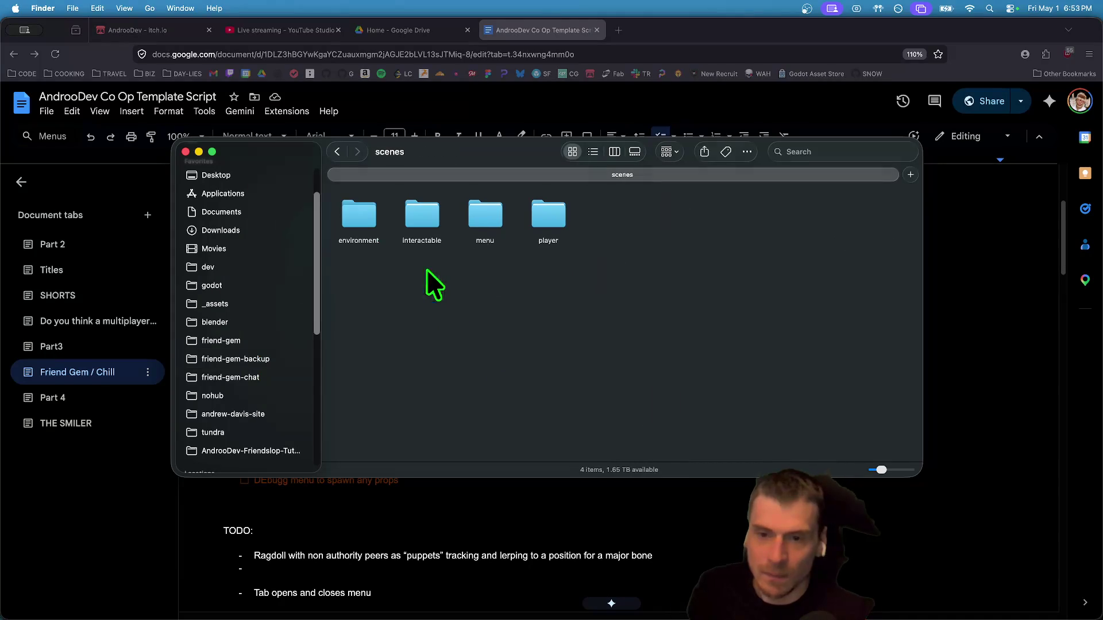
pyautogui.doubleClick(405, 214)
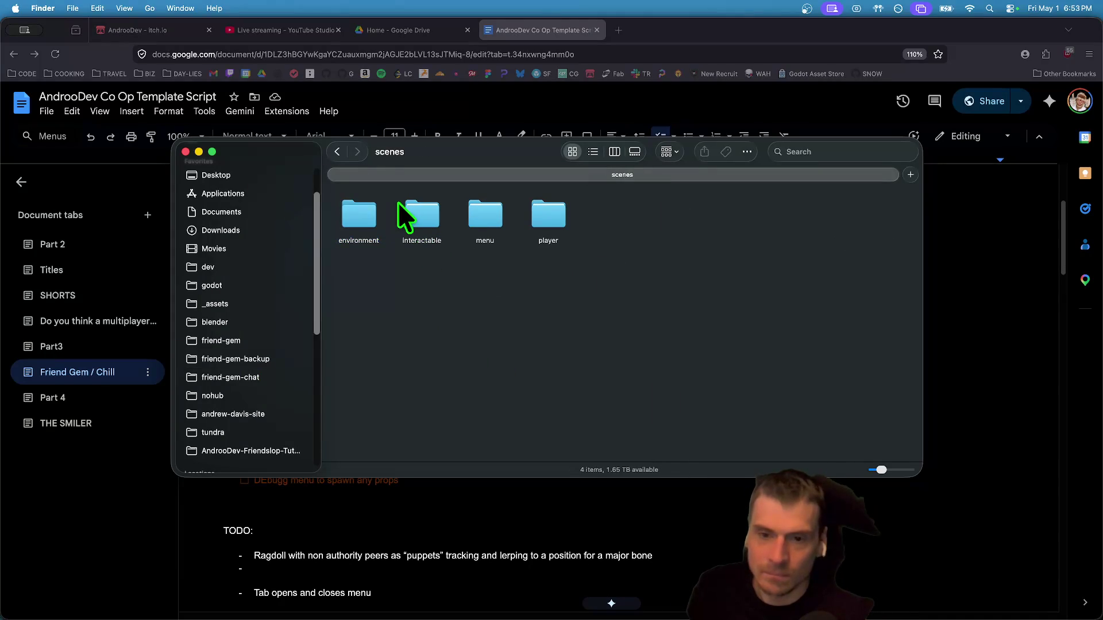
pyautogui.doubleClick(486, 218)
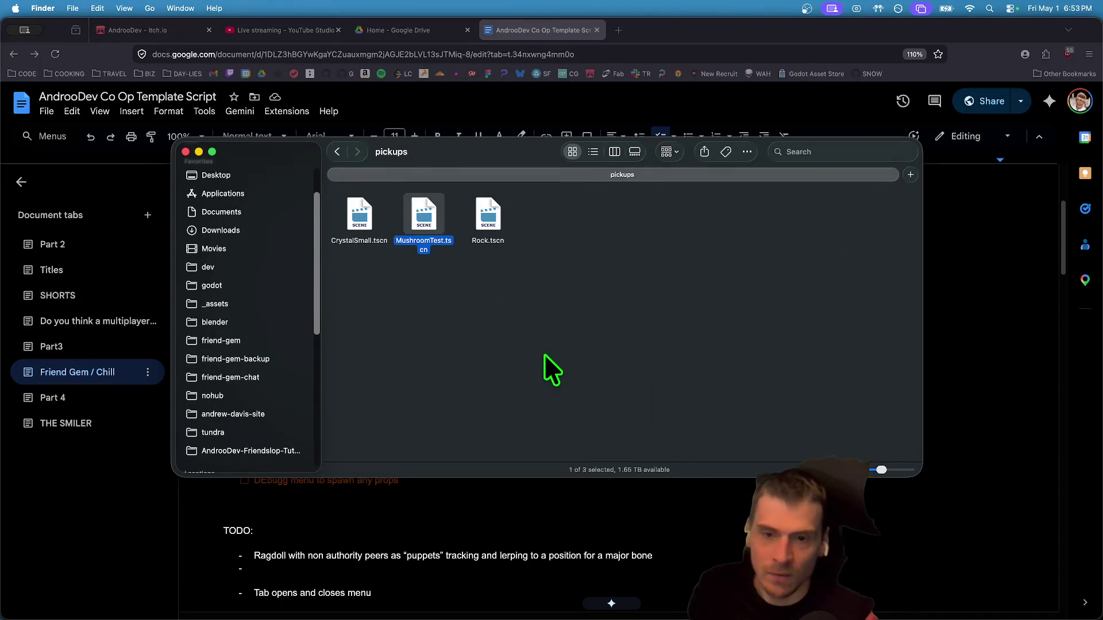
pyautogui.click(339, 150)
pyautogui.click(336, 148)
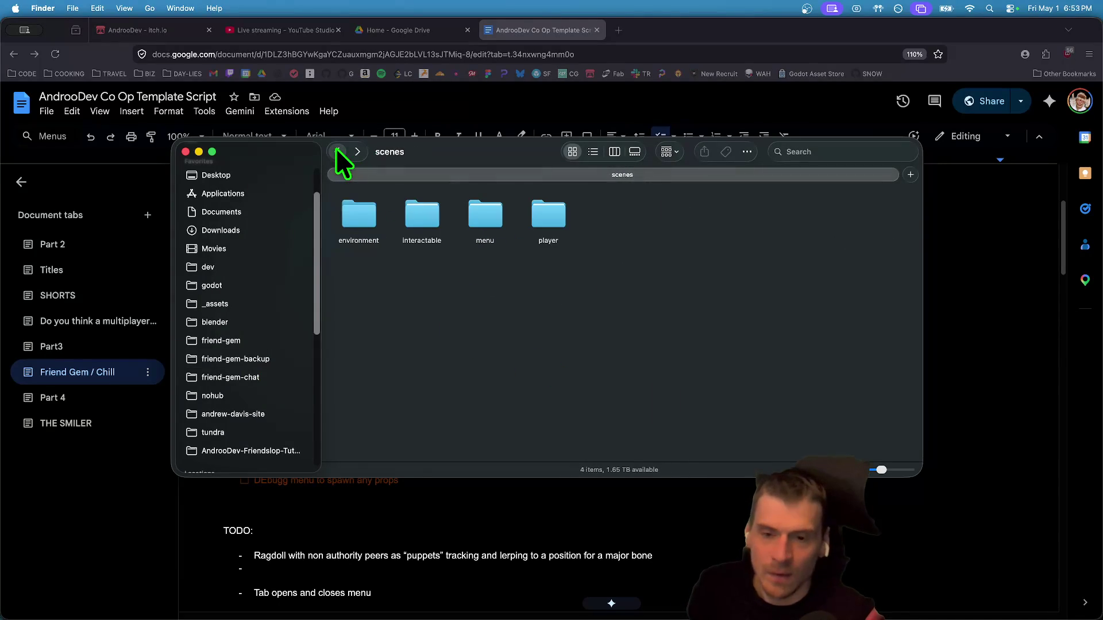
pyautogui.click(268, 342)
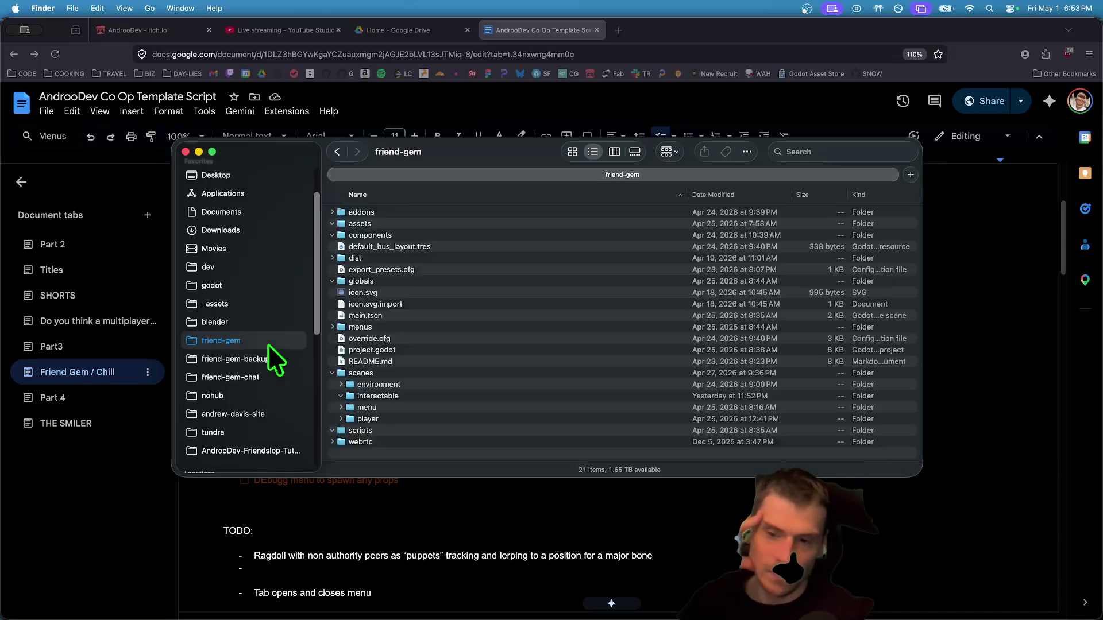
# Expand the environment > cables folder to reach flexible_cable.tscn.
pyautogui.scroll(3, 549, 331)
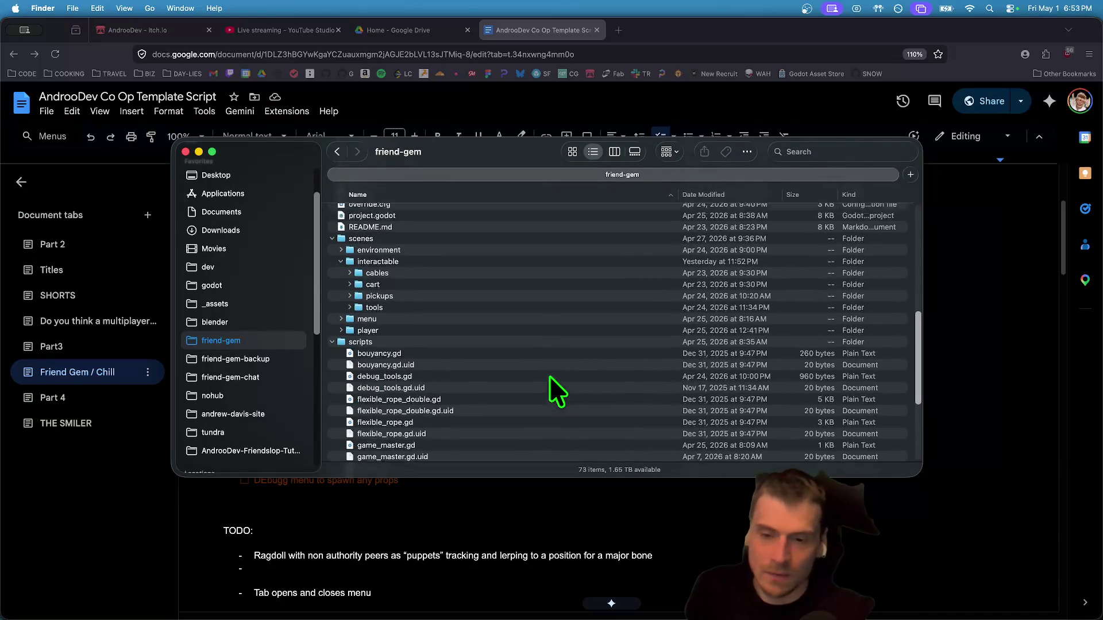
pyautogui.click(498, 289)
pyautogui.press('Down')
pyautogui.press('Down')
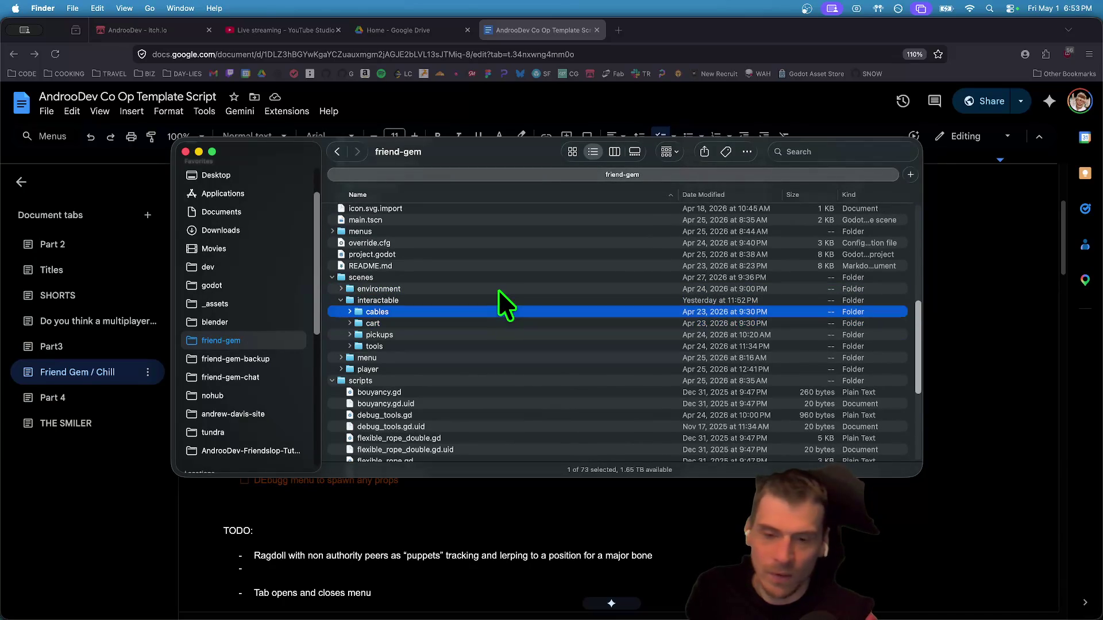
pyautogui.press('Right')
pyautogui.press('Down')
pyautogui.scroll(-1, 474, 353)
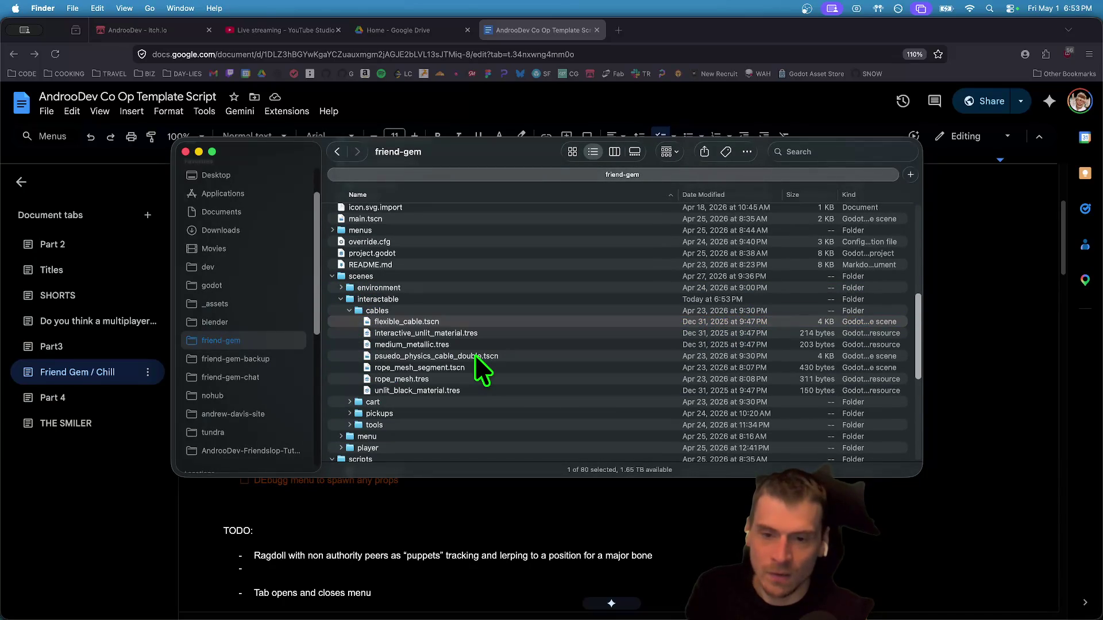
pyautogui.scroll(-2, 471, 367)
# Expand pickups and tools, then drag fishing_rod.tscn onto Antigravity to open it.
pyautogui.click(471, 366)
pyautogui.press('Right')
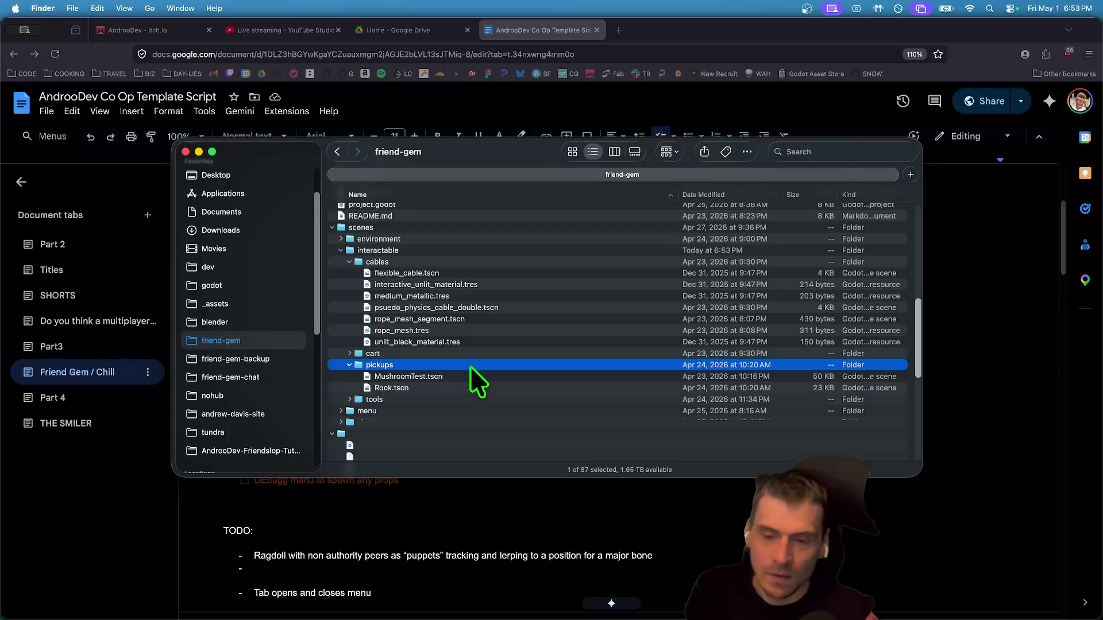
pyautogui.scroll(-8, 470, 366)
pyautogui.scroll(3, 481, 274)
pyautogui.click(475, 304)
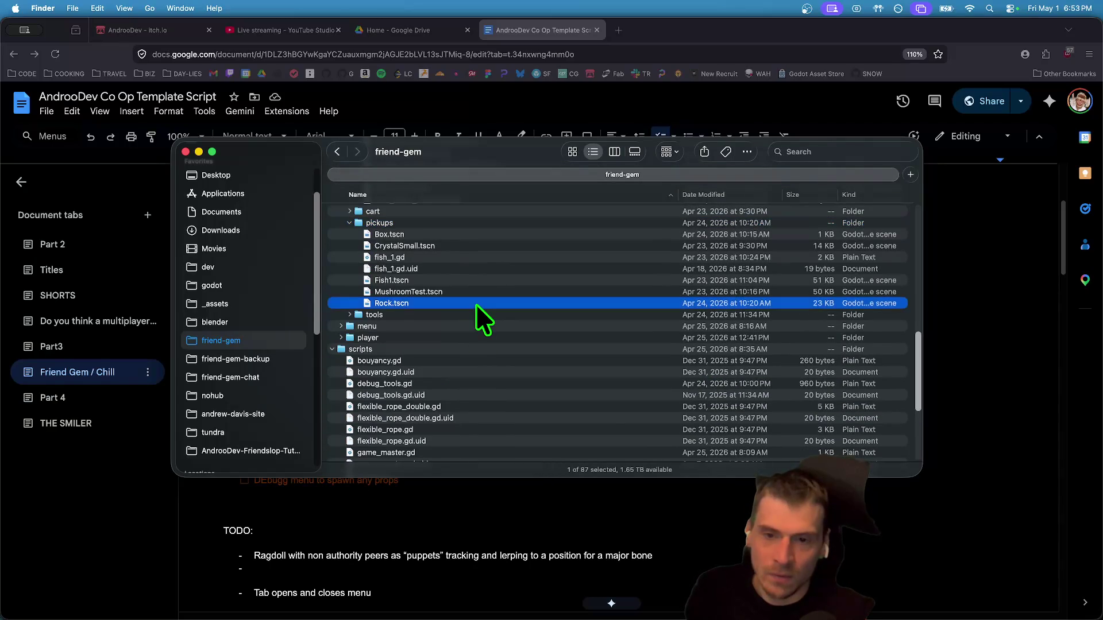
pyautogui.press('Right')
pyautogui.press('Down')
pyautogui.press('Down')
pyautogui.press('Down')
pyautogui.press('Down')
pyautogui.press('Down')
pyautogui.press('space')
pyautogui.press('space')
pyautogui.moveTo(427, 373)
pyautogui.mouseDown()
pyautogui.moveTo(488, 609)
pyautogui.moveTo(517, 575)
pyautogui.moveTo(471, 617)
pyautogui.moveTo(454, 618)
pyautogui.moveTo(504, 580)
pyautogui.mouseUp()
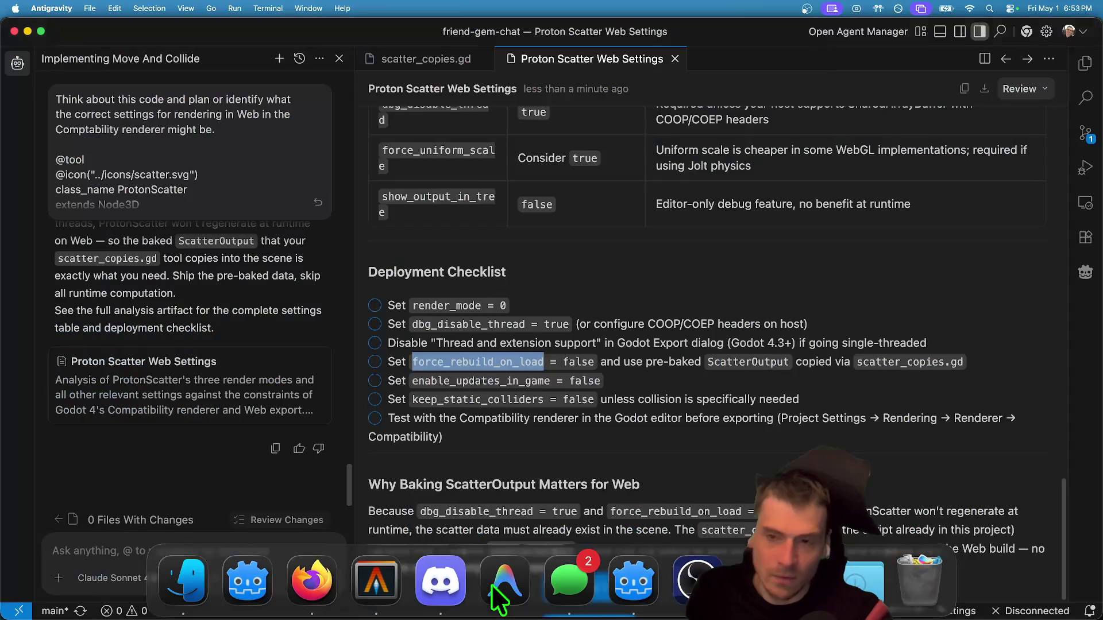
# Search fishing_rod.tscn for 'rope' and step through the matches.
pyautogui.scroll(10, 661, 233)
pyautogui.scroll(-10, 681, 236)
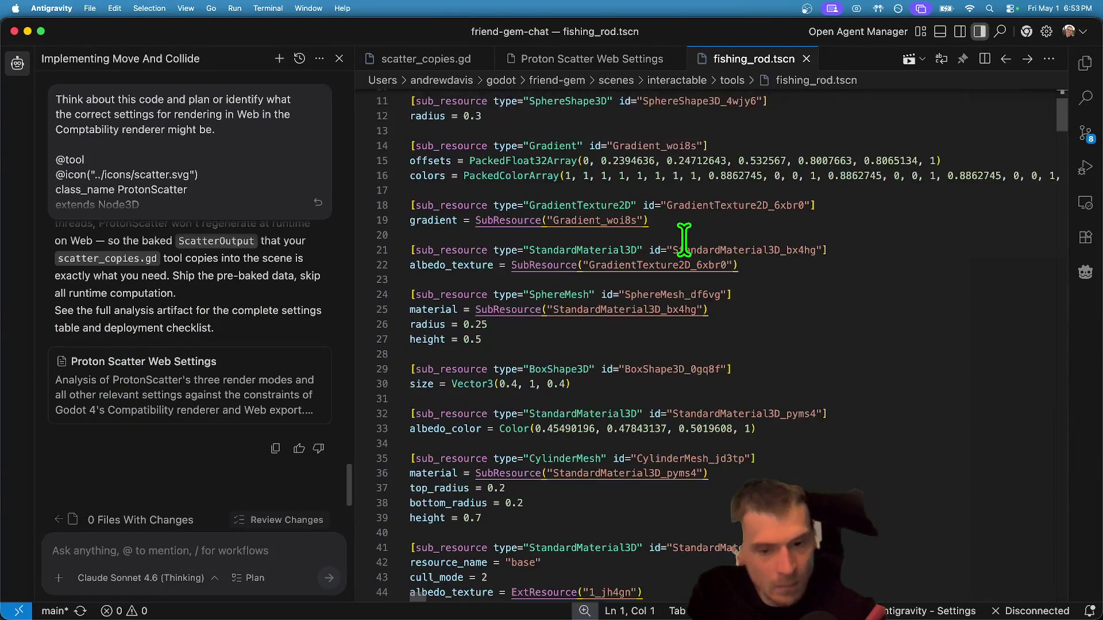
pyautogui.scroll(-10, 837, 364)
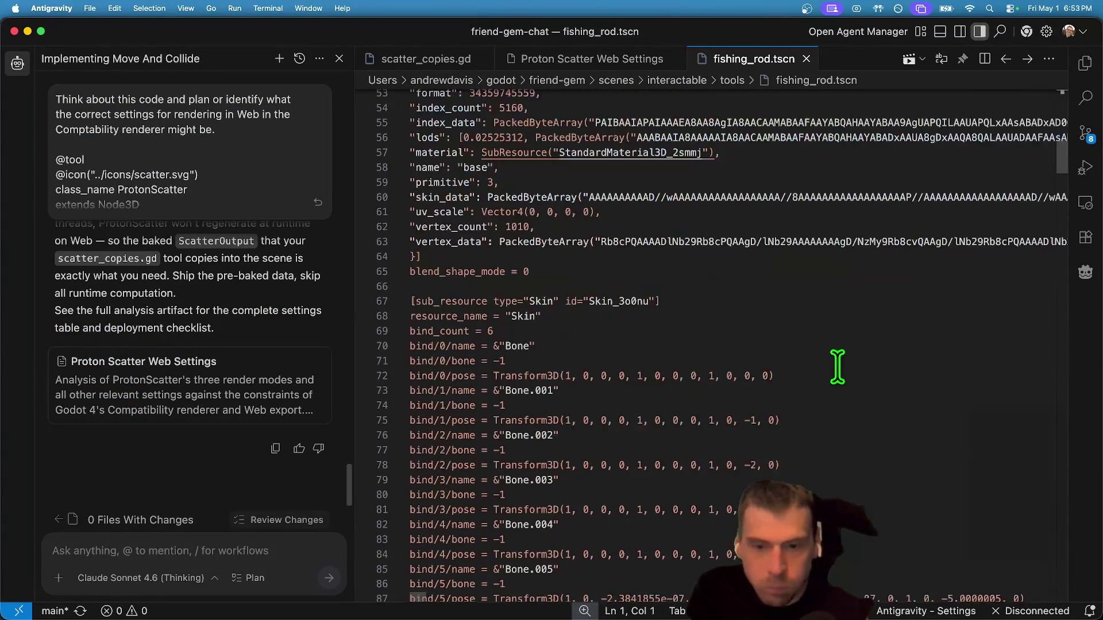
pyautogui.press('super+f')
pyautogui.write('rope')
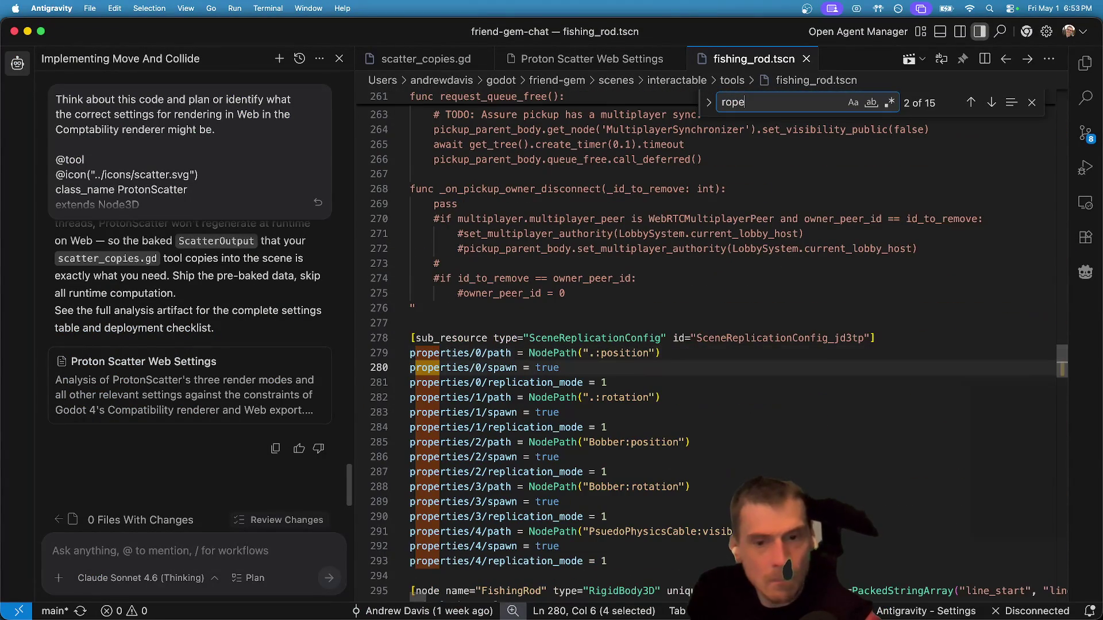
pyautogui.scroll(-2, 818, 381)
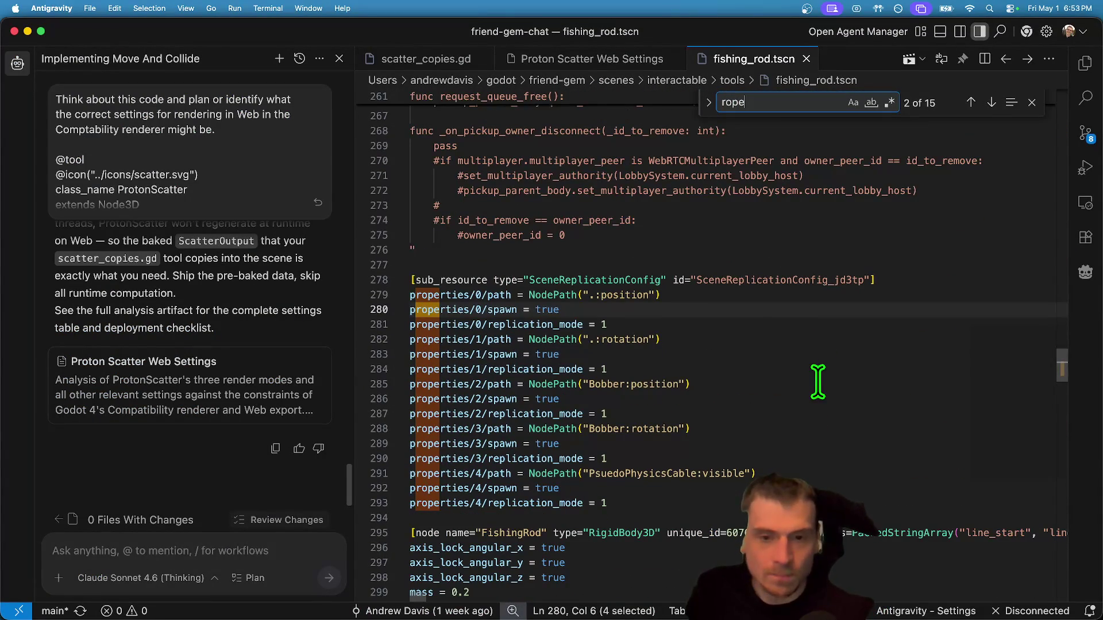
pyautogui.press('Return')
pyautogui.press('Return')
pyautogui.press('Return')
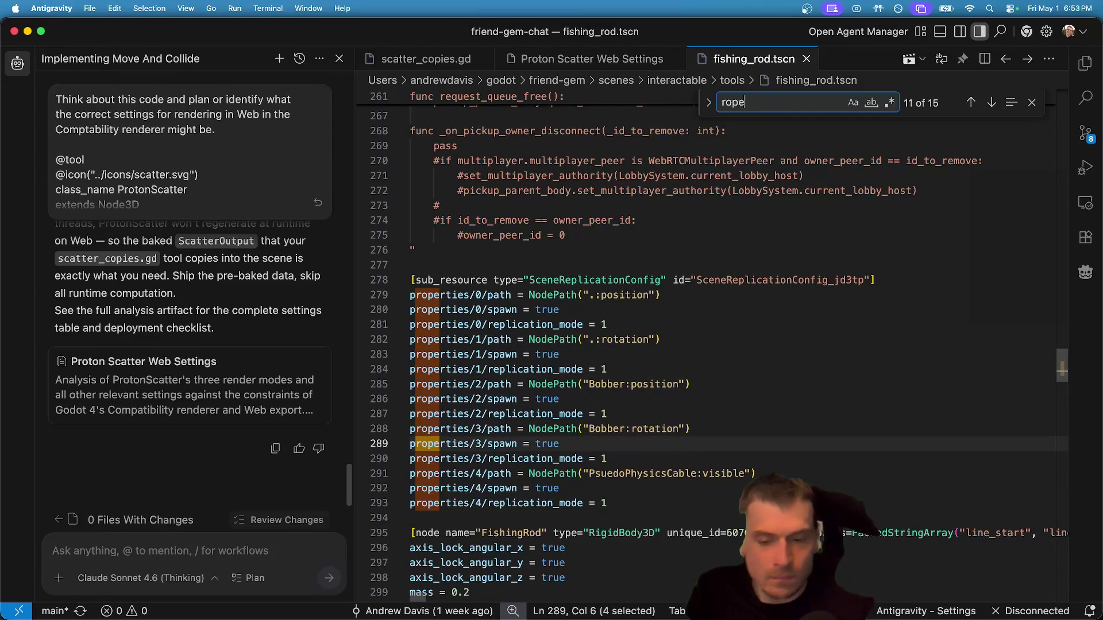
pyautogui.press('Return')
pyautogui.press('Return')
pyautogui.press('Return')
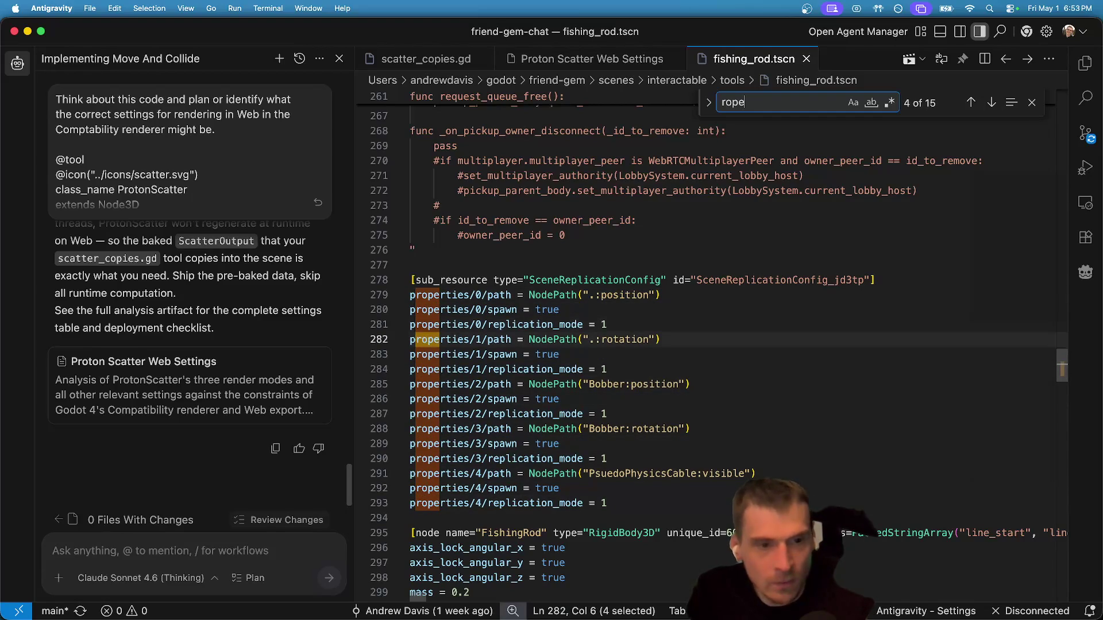
pyautogui.press('Return')
pyautogui.press('Return')
pyautogui.press('Return')
pyautogui.press('Escape')
# Select the PsuedoPhysicsCable reference on line 291, then search the file again for 'Rope'.
pyautogui.scroll(-2, 796, 350)
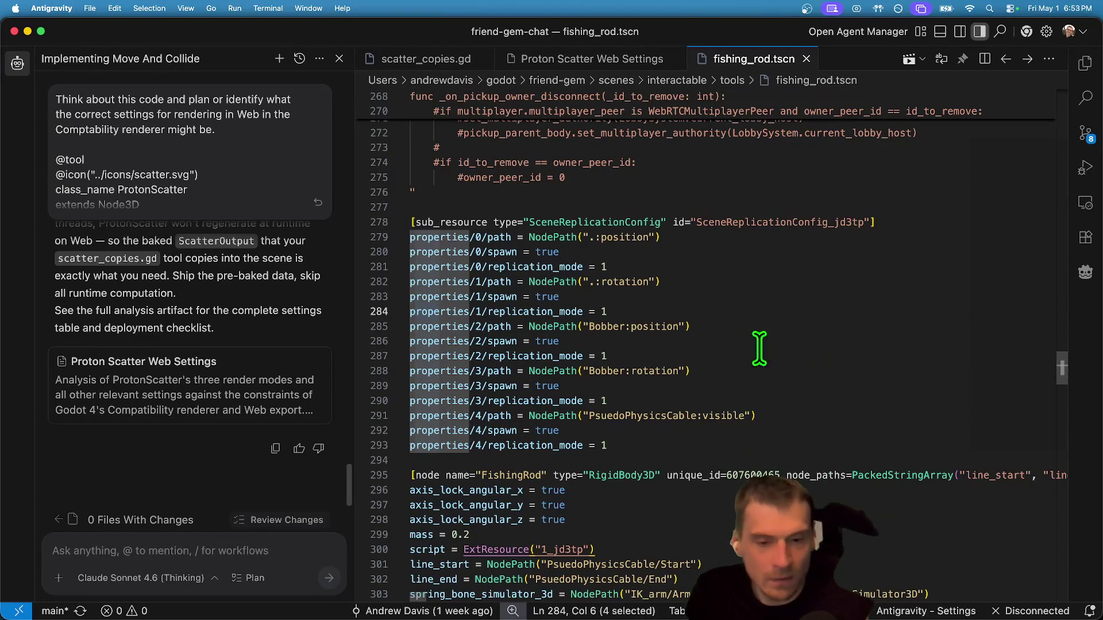
pyautogui.click(656, 414)
pyautogui.scroll(-5, 716, 400)
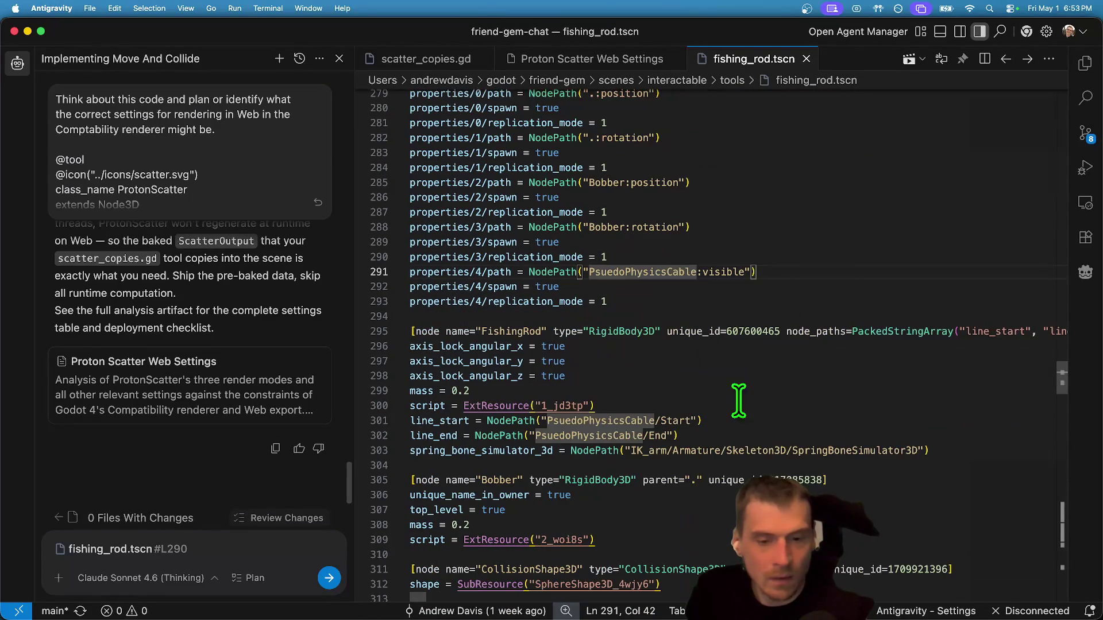
pyautogui.press('super+f')
pyautogui.write('Rope')
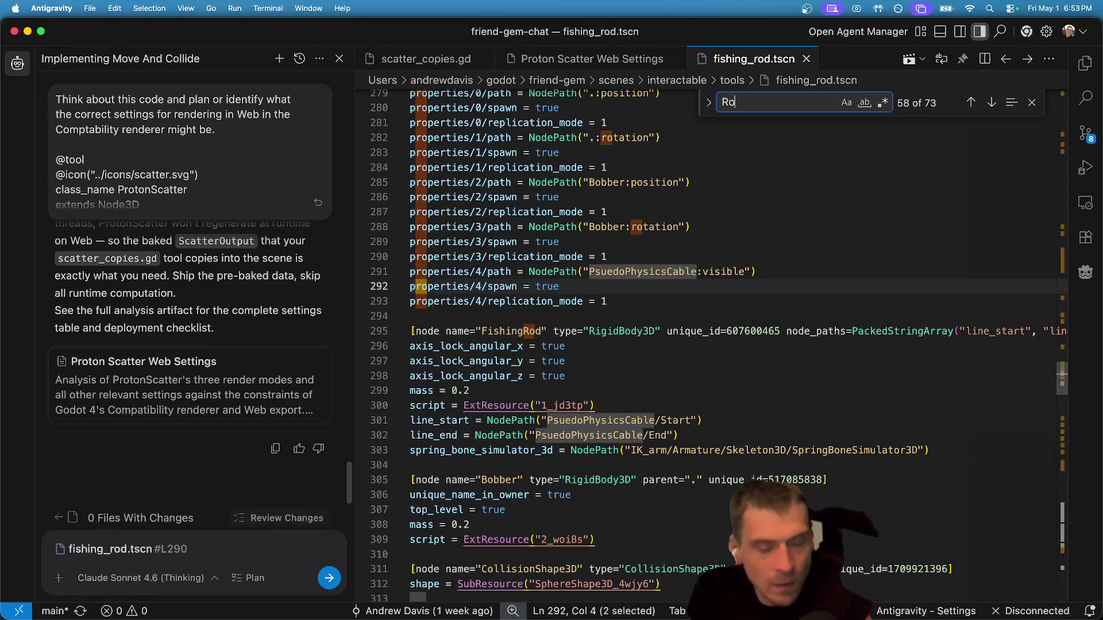
pyautogui.press('Escape')
# Scroll to the file's end and open AudioStreamPlayer3D documentation from the ReelSound entry.
pyautogui.scroll(-20, 662, 301)
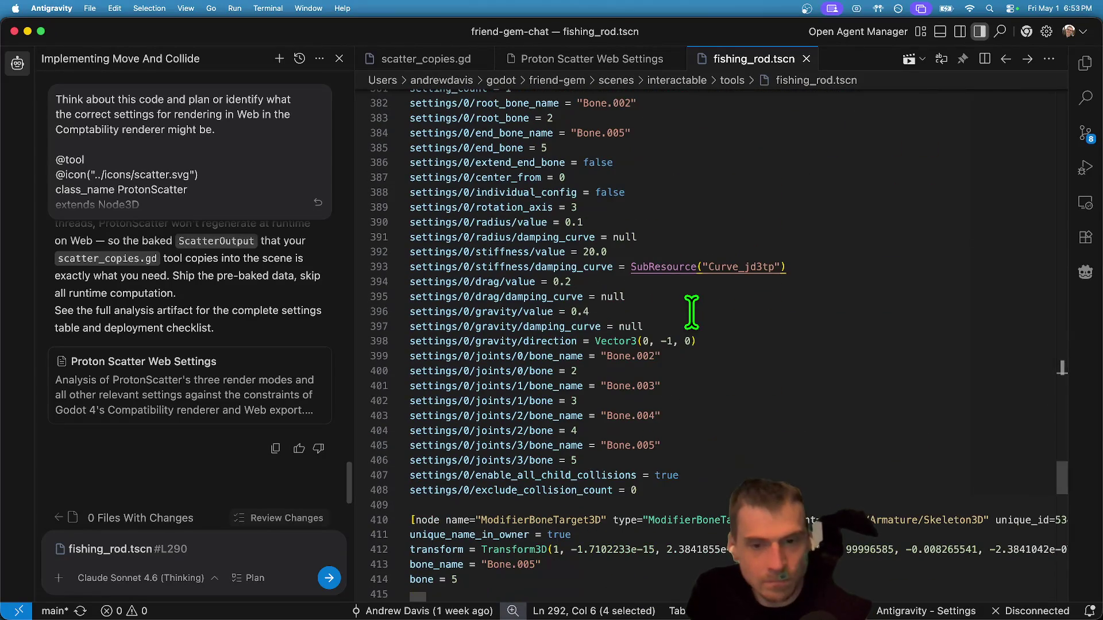
pyautogui.scroll(10, 691, 313)
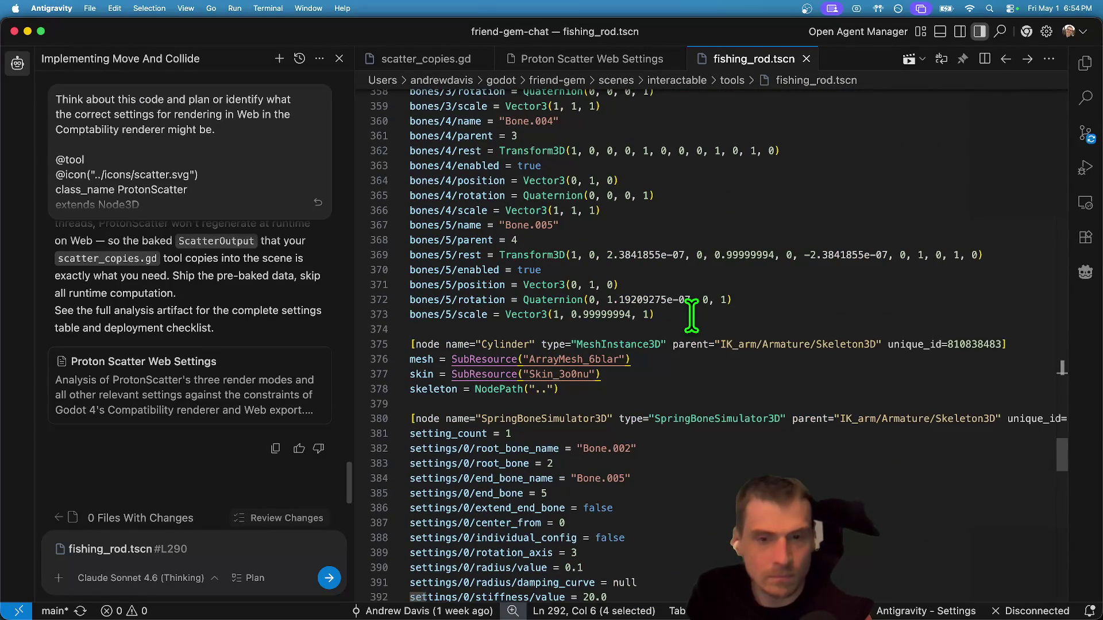
pyautogui.scroll(20, 691, 315)
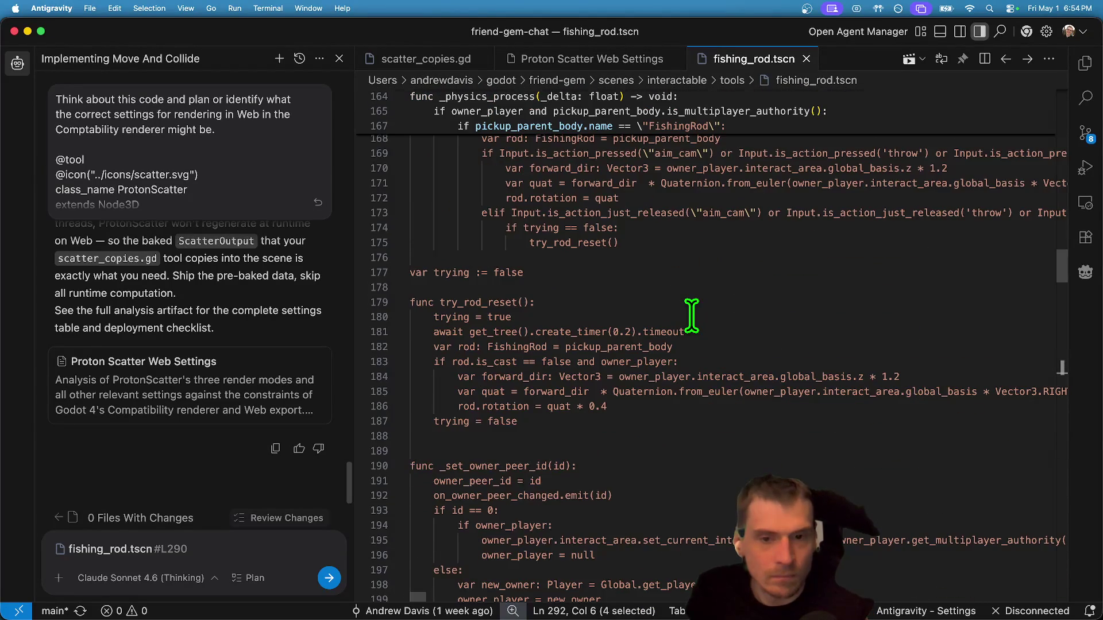
pyautogui.scroll(20, 691, 315)
pyautogui.scroll(-20, 752, 364)
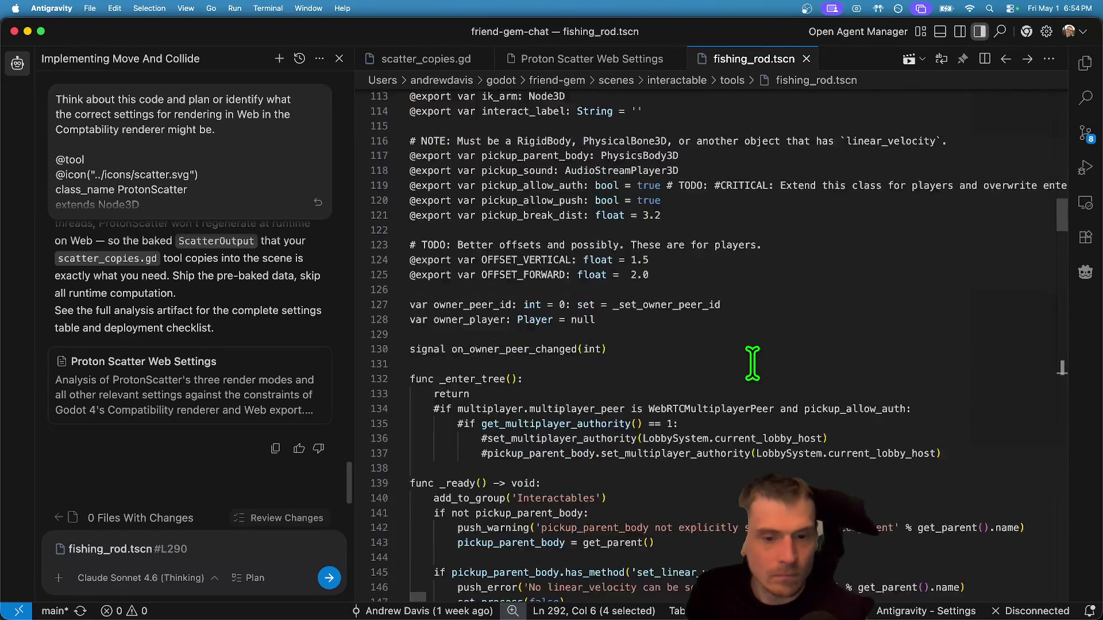
pyautogui.scroll(-8, 757, 350)
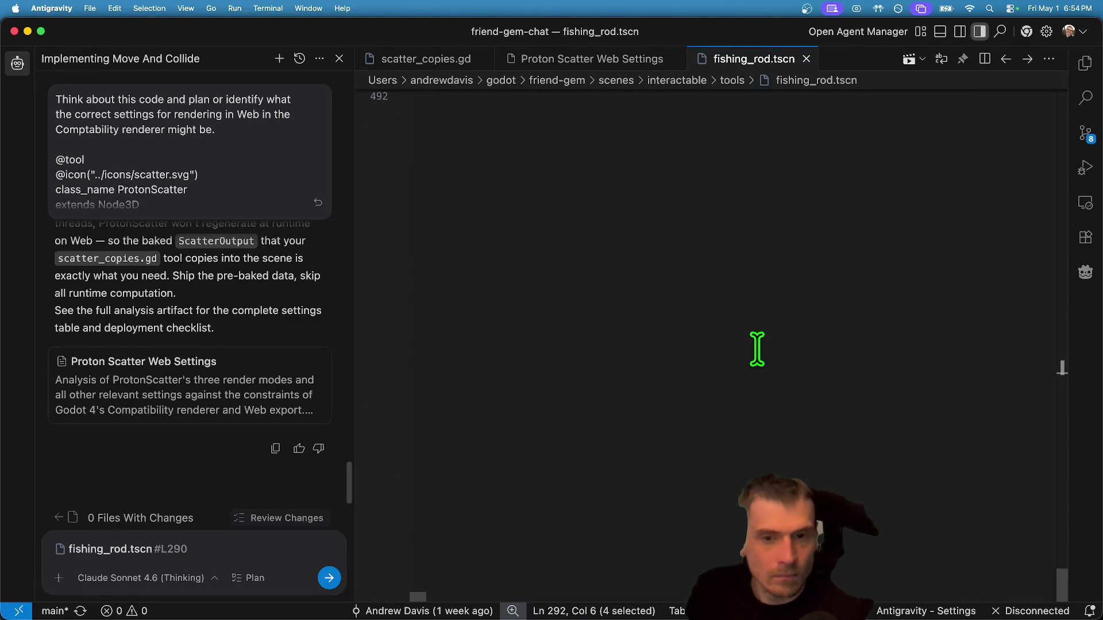
pyautogui.scroll(12, 757, 350)
pyautogui.scroll(-6, 758, 358)
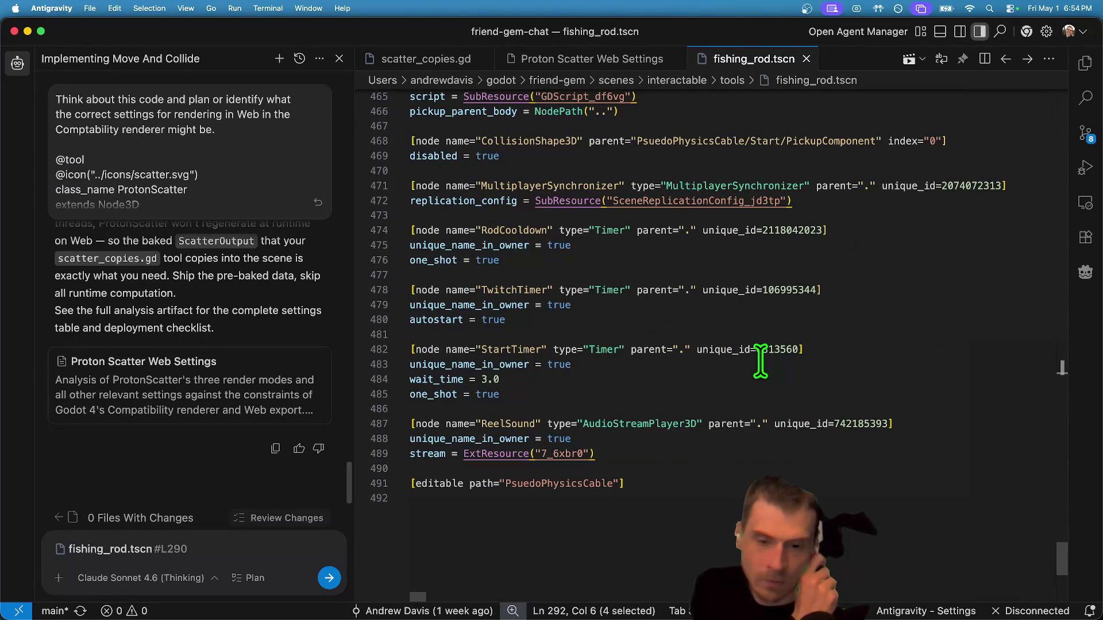
pyautogui.click(638, 438)
pyautogui.keyDown('super'); pyautogui.click(566, 483); pyautogui.keyUp('super')
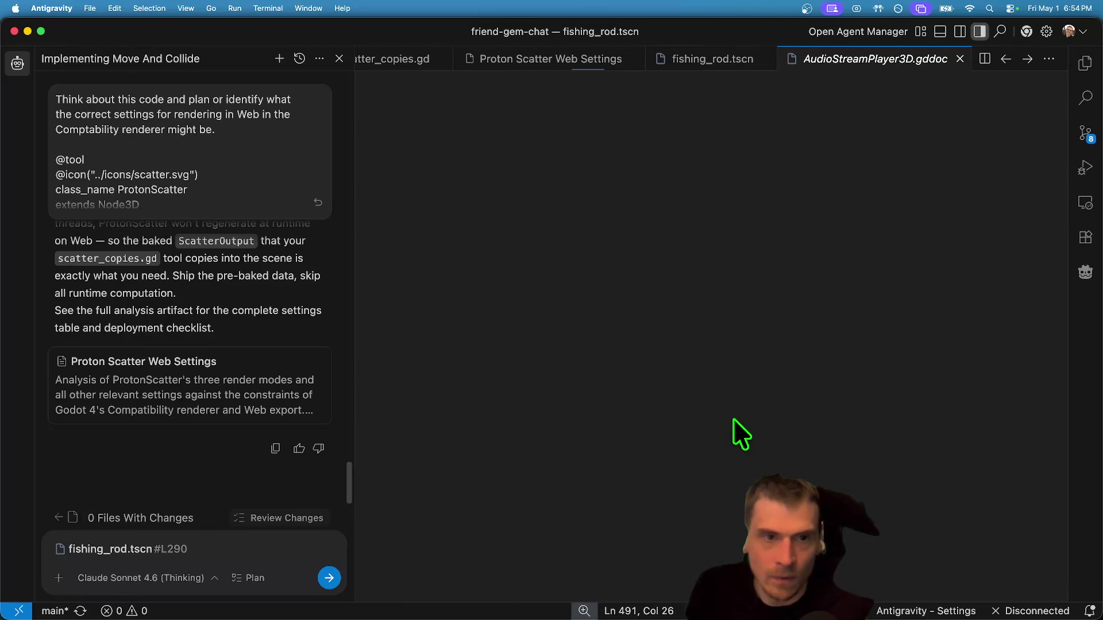
# Close the AudioStreamPlayer3D docs and highlight every PsuedoPhysicsCable reference in fishing_rod.tscn.
pyautogui.middleClick(877, 63)
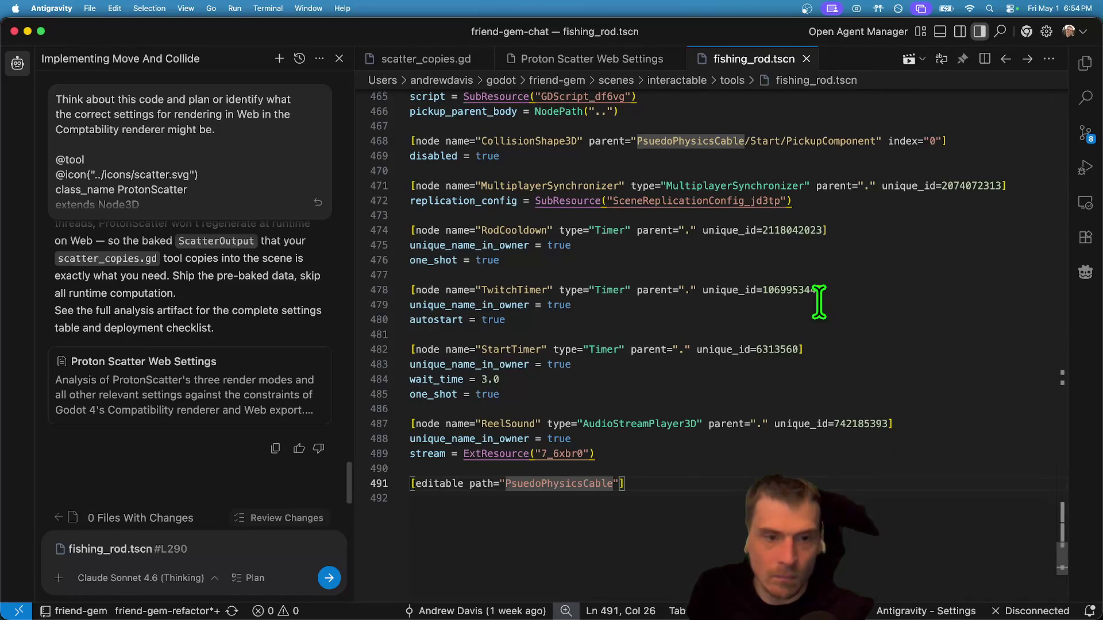
pyautogui.scroll(6, 751, 303)
pyautogui.click(818, 302)
pyautogui.press('cmd+f')
pyautogui.press('Escape')
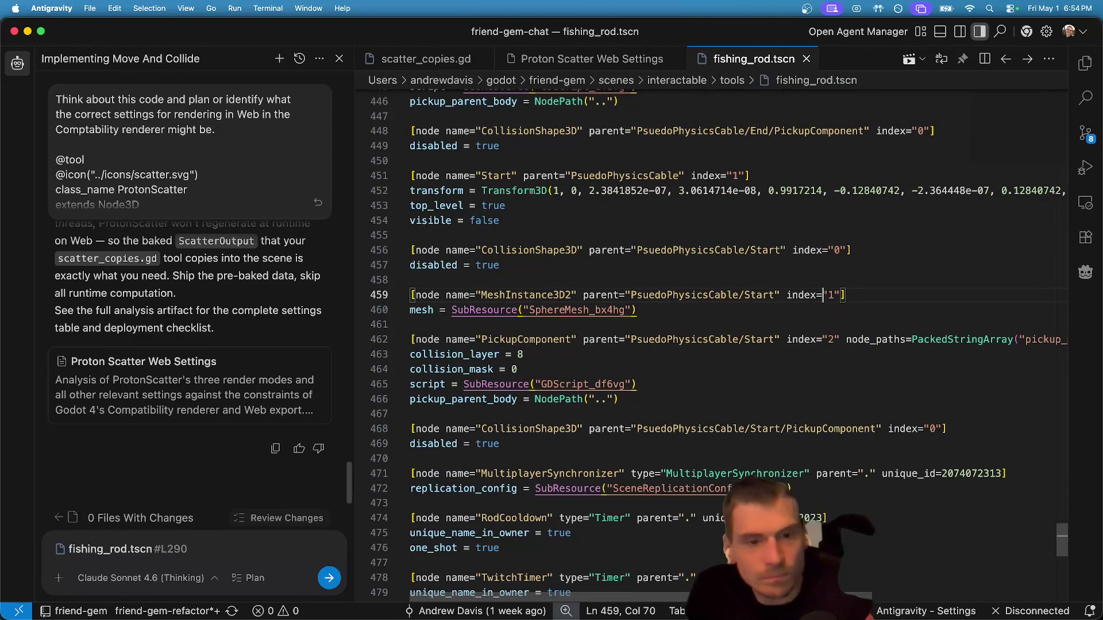
pyautogui.doubleClick(732, 296)
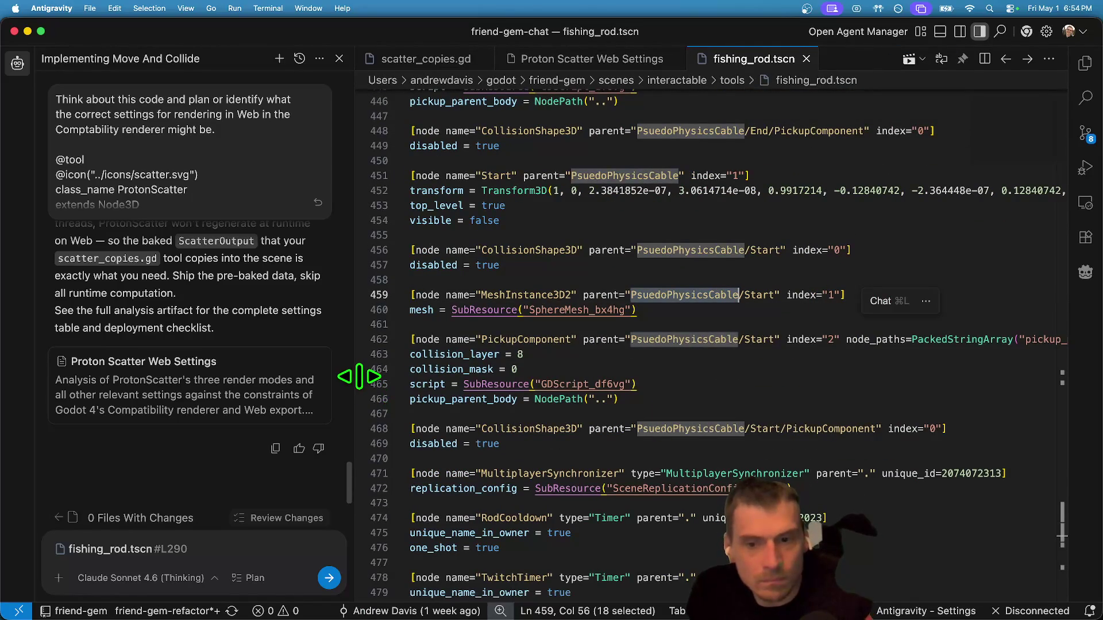
# Narrow the chat sidebar and trace PsuedoPhysicsCable references up to the End CollisionShape3D entry.
pyautogui.moveTo(354, 376); pyautogui.dragTo(282, 376)
pyautogui.click(696, 321)
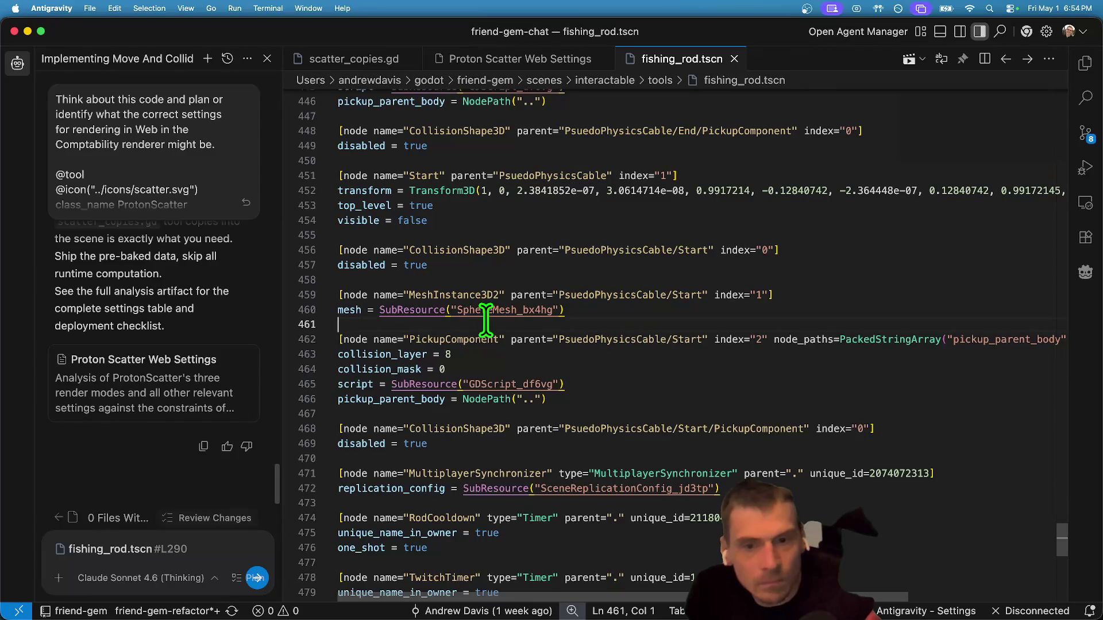
pyautogui.scroll(2, 977, 313)
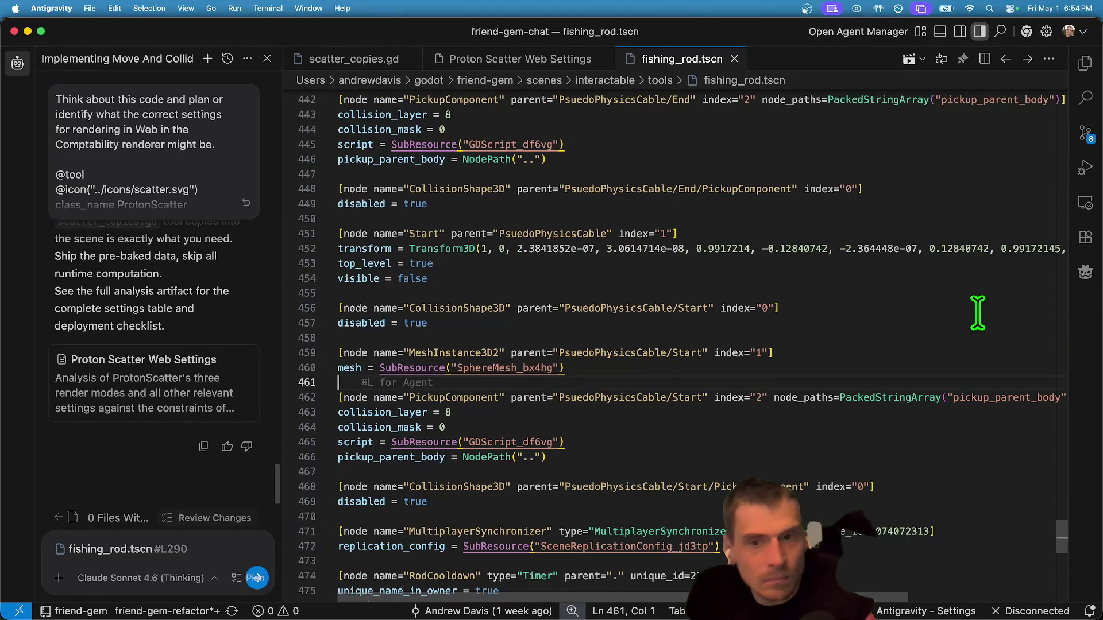
pyautogui.doubleClick(592, 234)
pyautogui.scroll(5, 852, 243)
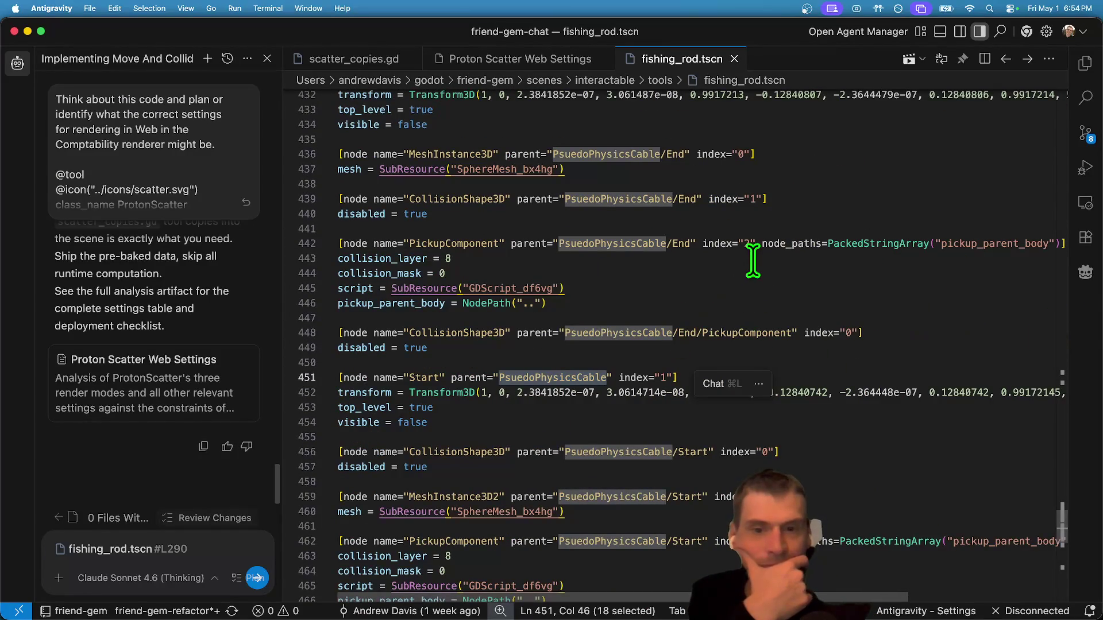
pyautogui.click(779, 297)
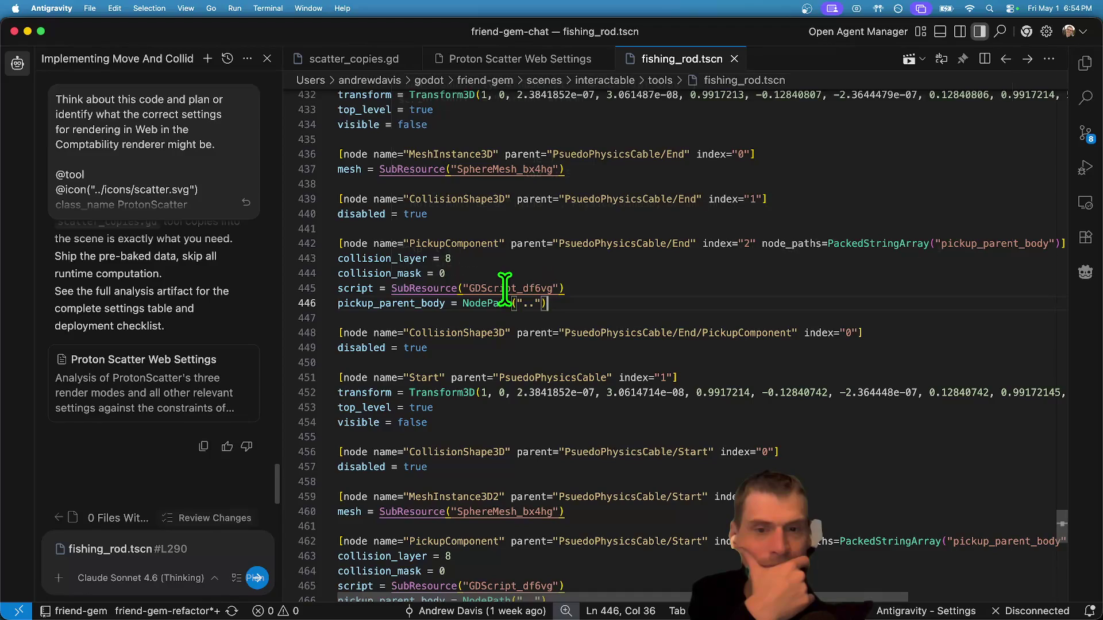
pyautogui.click(840, 333)
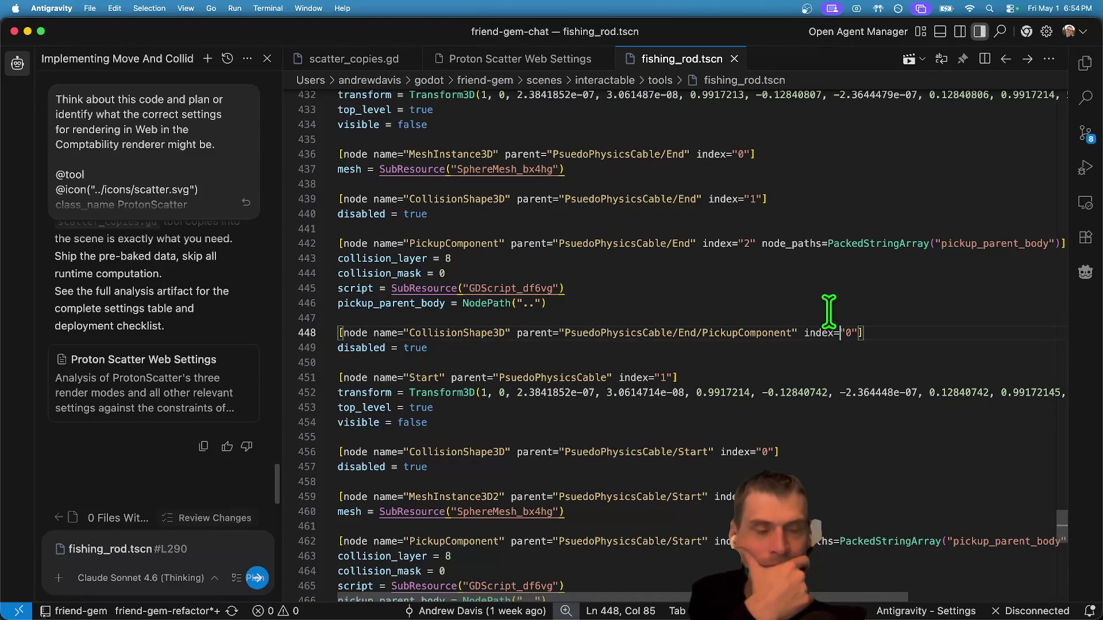
# Scroll up to the FishingRod node entry, reveal the file in Finder, and return to Godot.
pyautogui.scroll(13, 706, 259)
pyautogui.scroll(14, 892, 350)
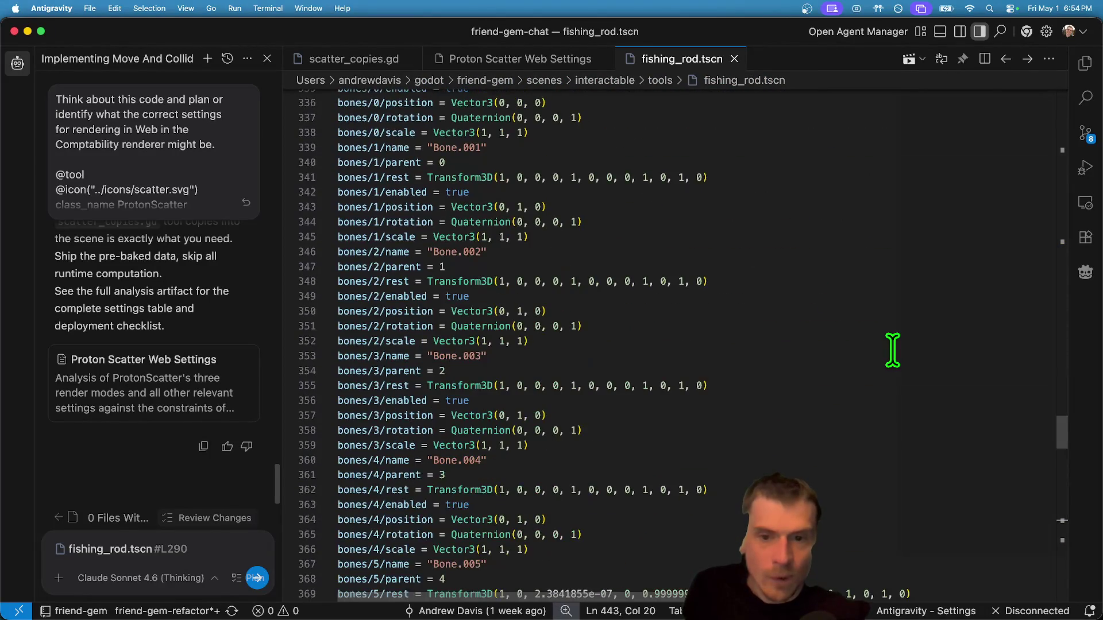
pyautogui.scroll(2, 892, 351)
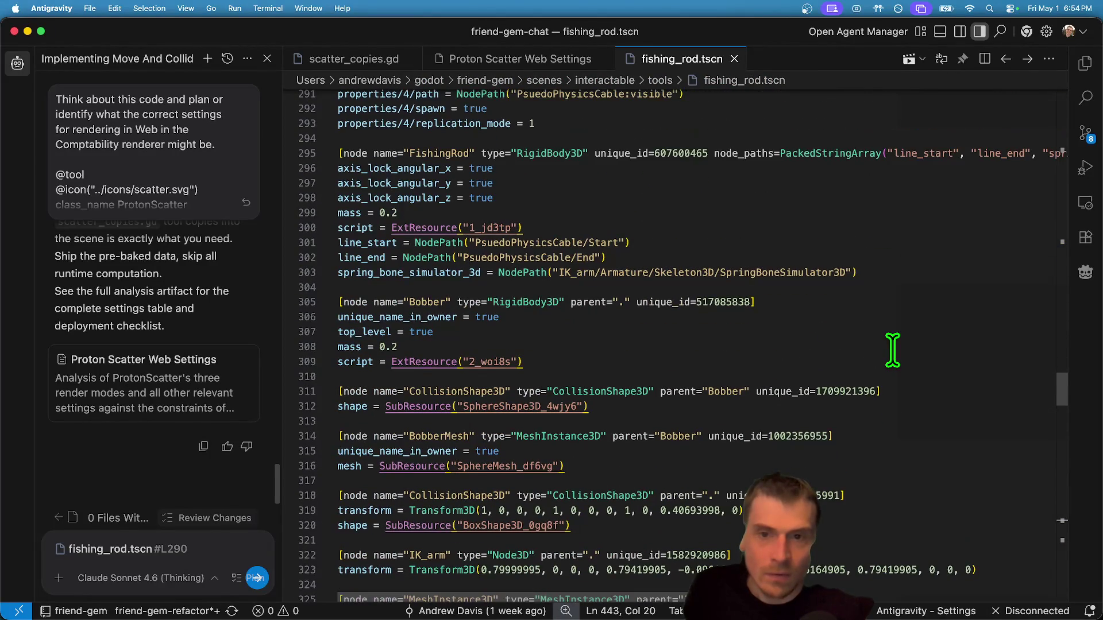
pyautogui.scroll(1, 892, 350)
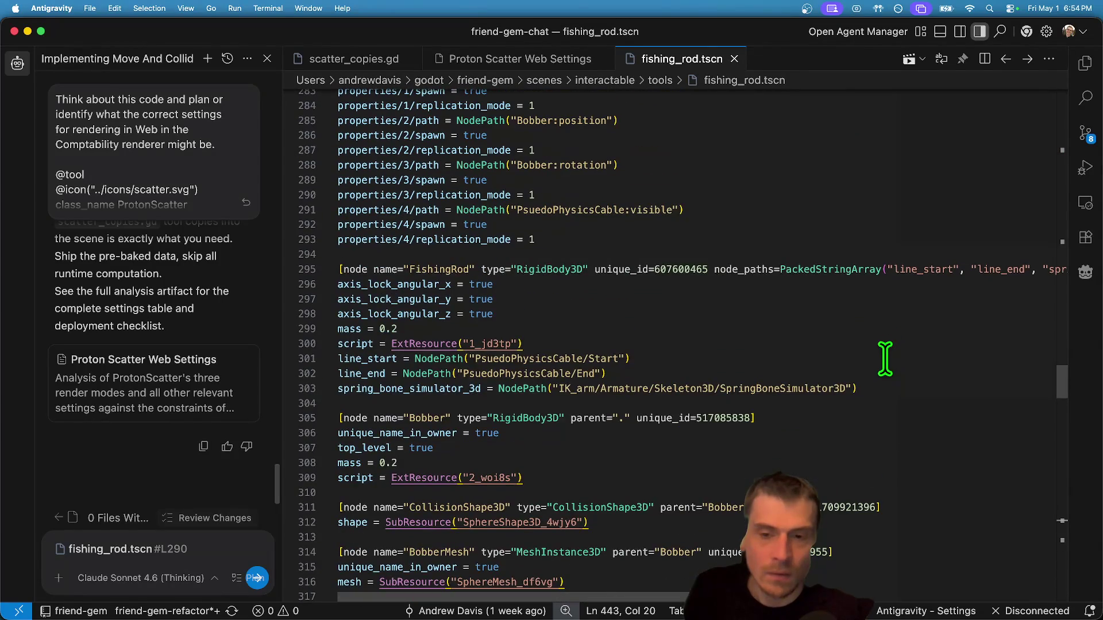
pyautogui.click(480, 376)
pyautogui.click(874, 329)
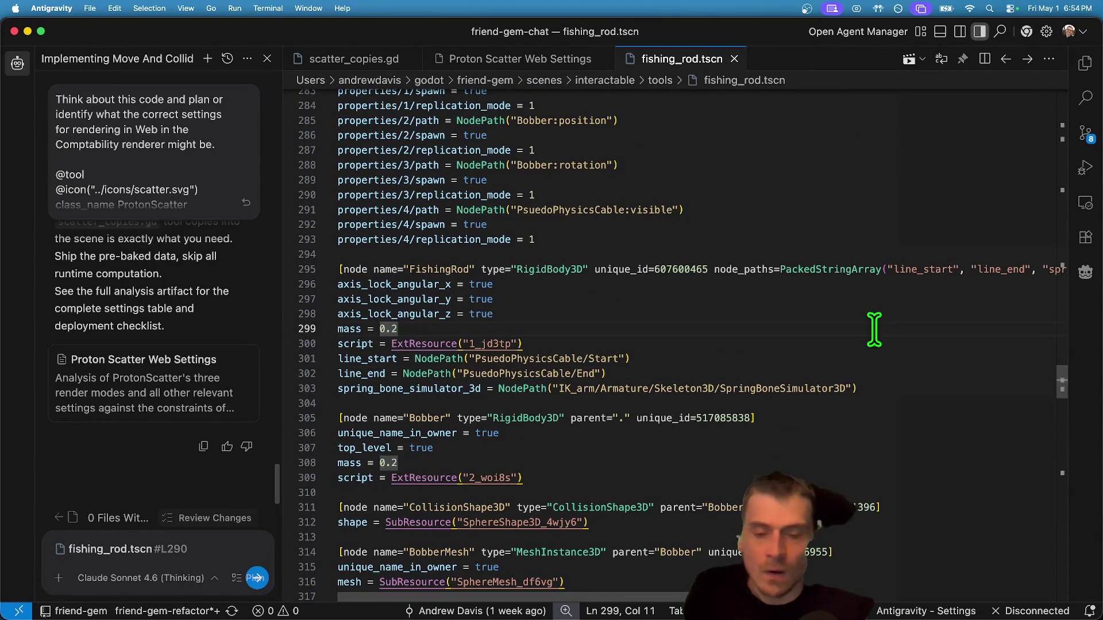
pyautogui.press('super+alt+r')
pyautogui.press('super+Tab')
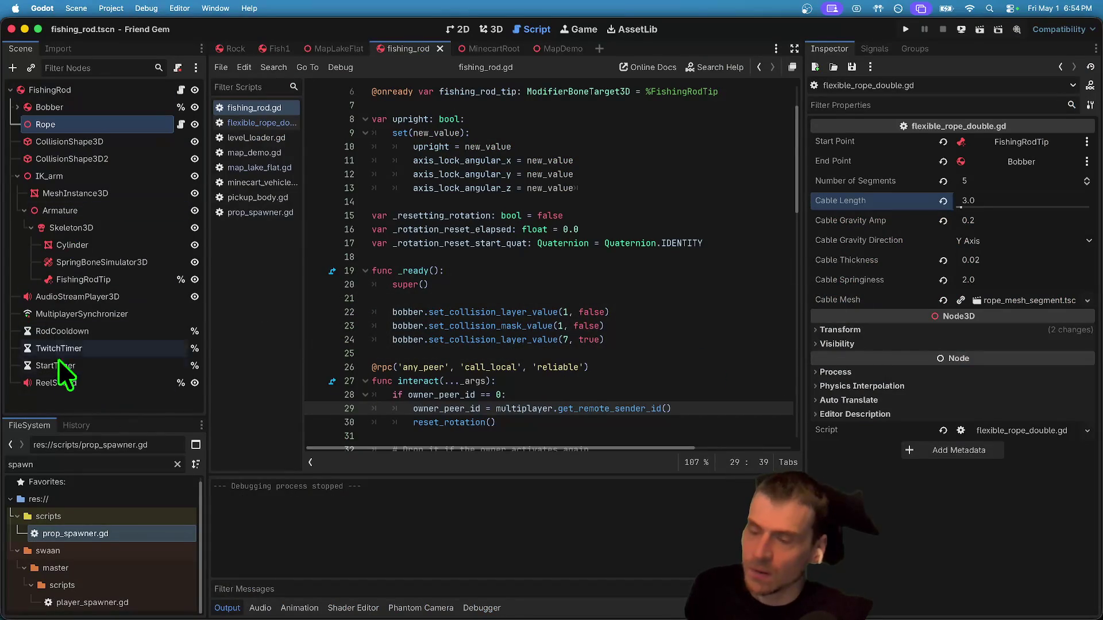
pyautogui.click(71, 398)
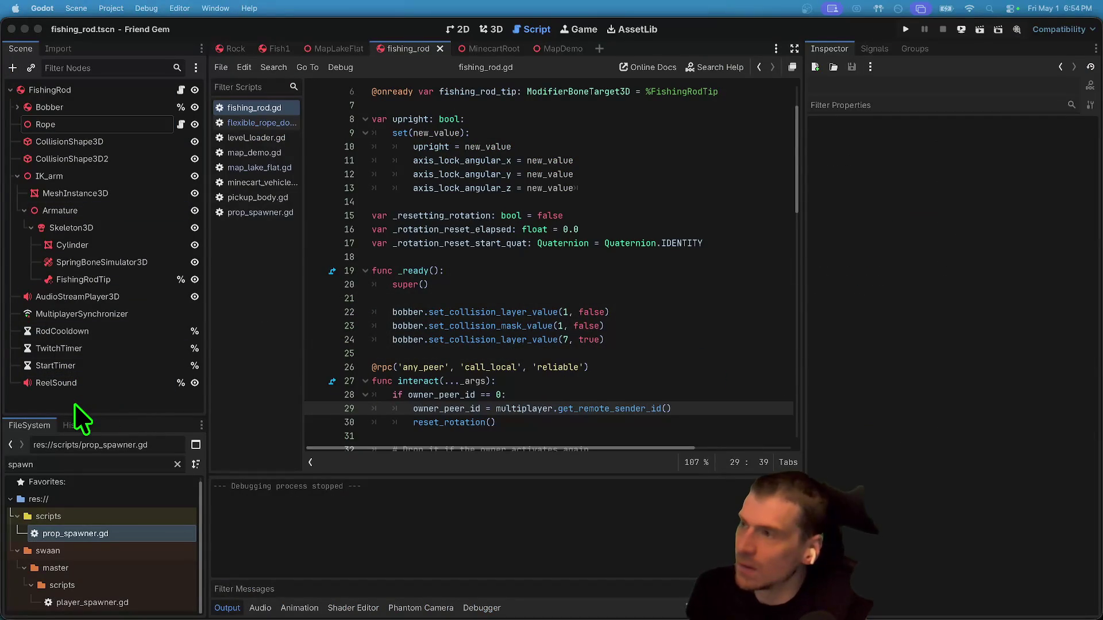
pyautogui.press('super+v')
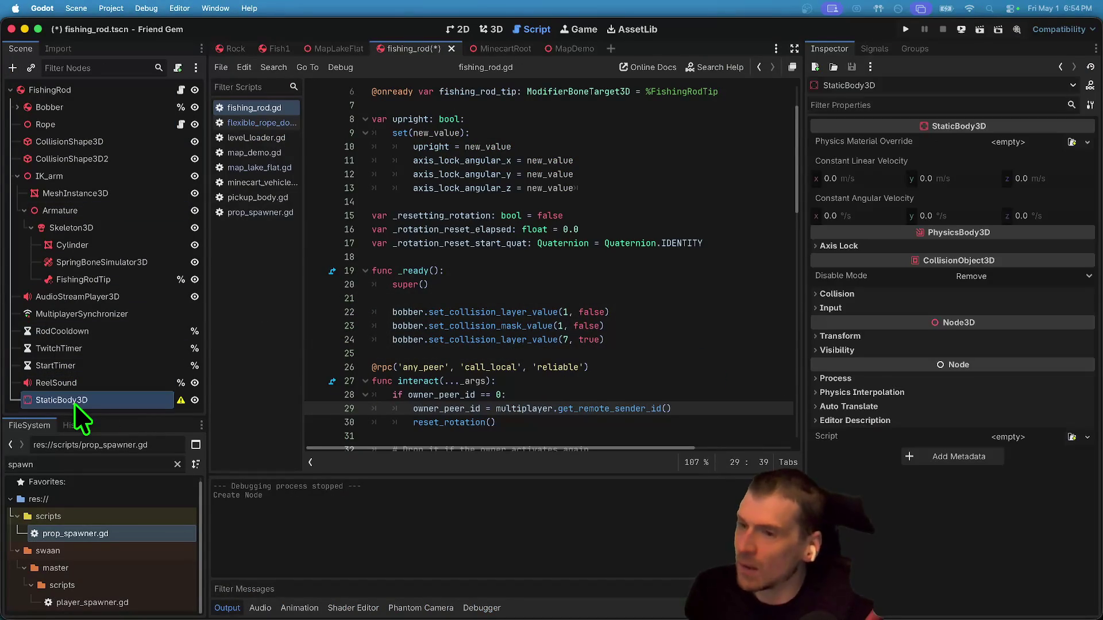
pyautogui.moveTo(129, 402)
pyautogui.mouseDown()
pyautogui.moveTo(125, 33)
pyautogui.moveTo(86, 30)
pyautogui.moveTo(92, 103)
pyautogui.mouseUp()
pyautogui.click(129, 131)
pyautogui.doubleClick(122, 110)
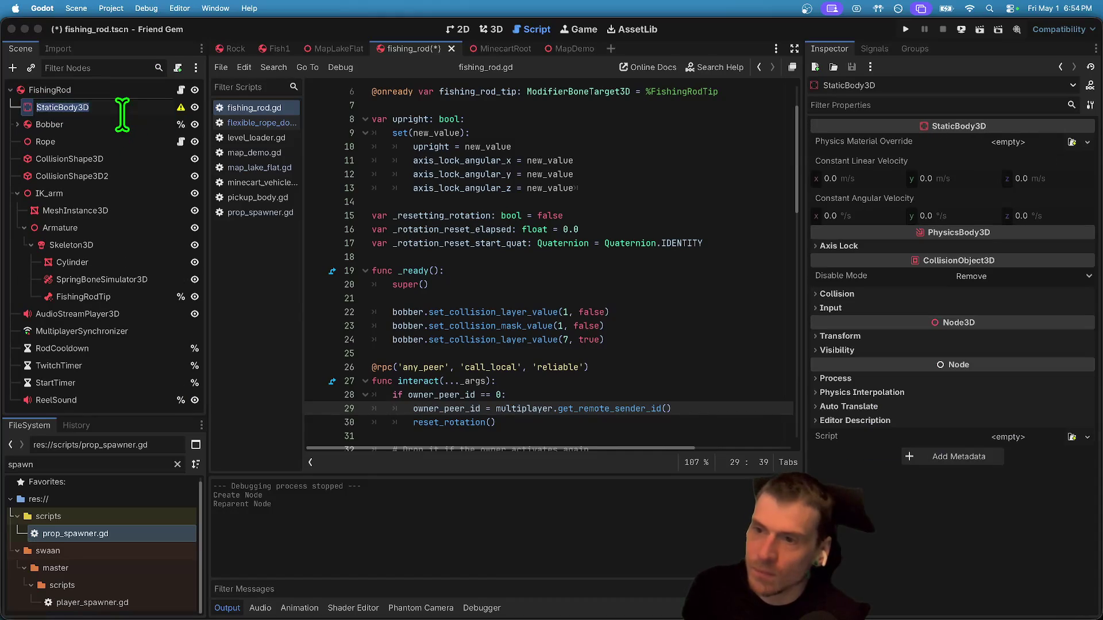
pyautogui.write('Start')
pyautogui.press('Return')
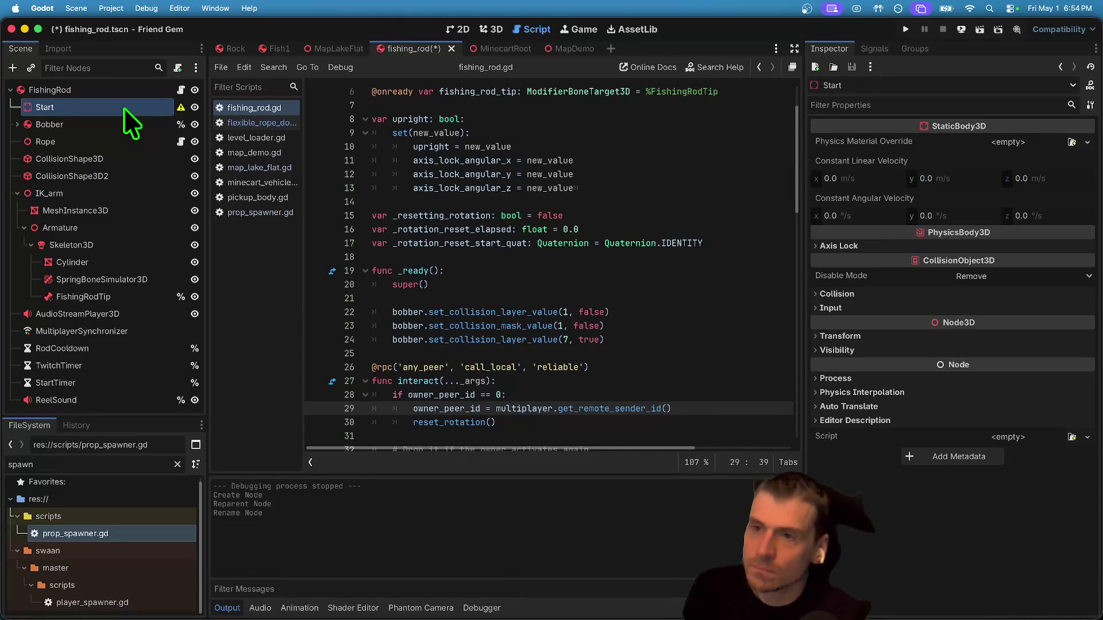
pyautogui.rightClick(122, 108)
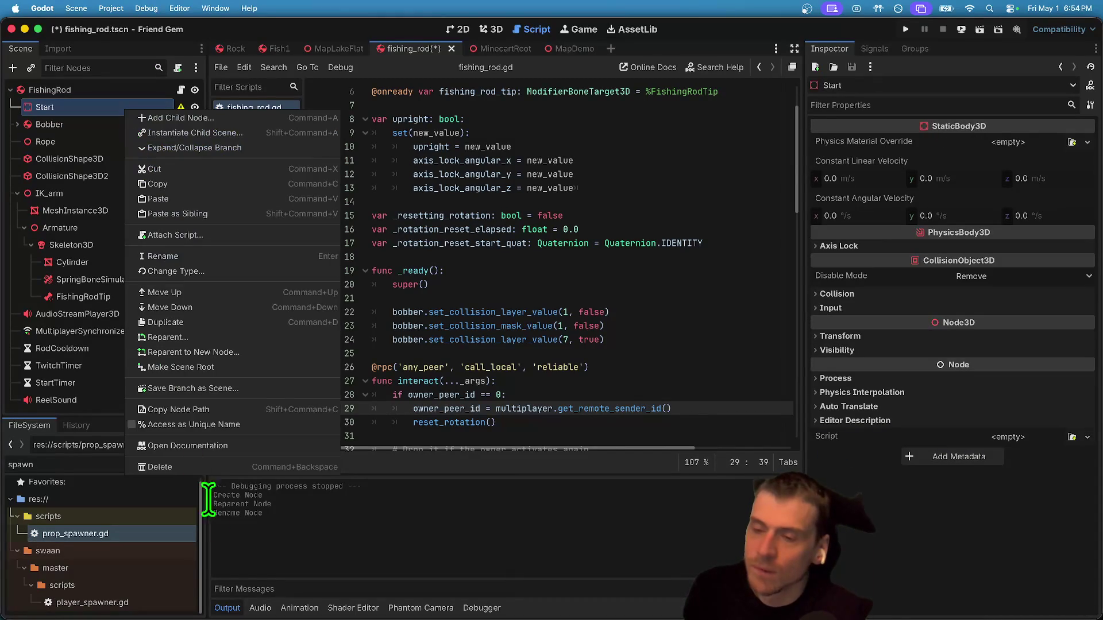
pyautogui.click(207, 468)
pyautogui.click(570, 318)
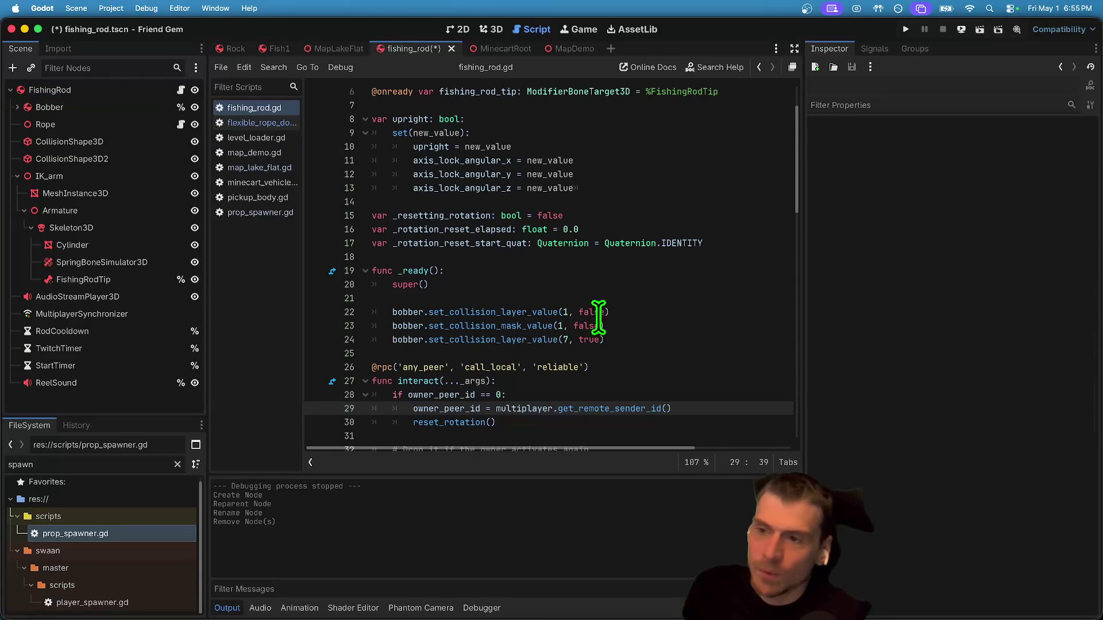
pyautogui.click(68, 124)
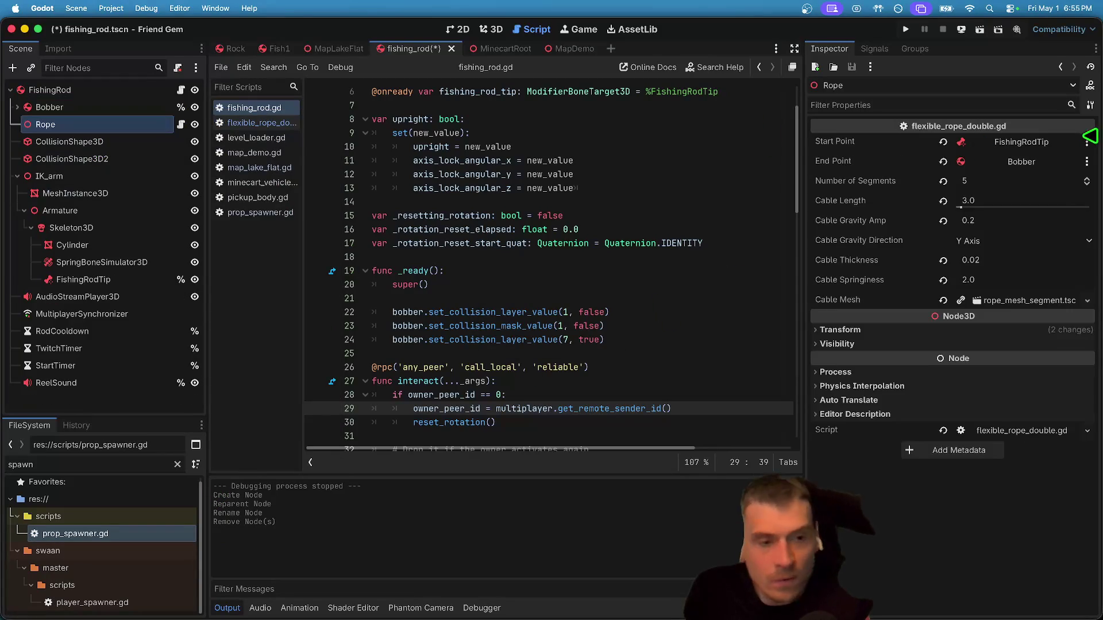
# Clear the Rope's Start Point, leaving no new start node assigned.
pyautogui.click(942, 142)
pyautogui.click(1028, 143)
pyautogui.click(527, 163)
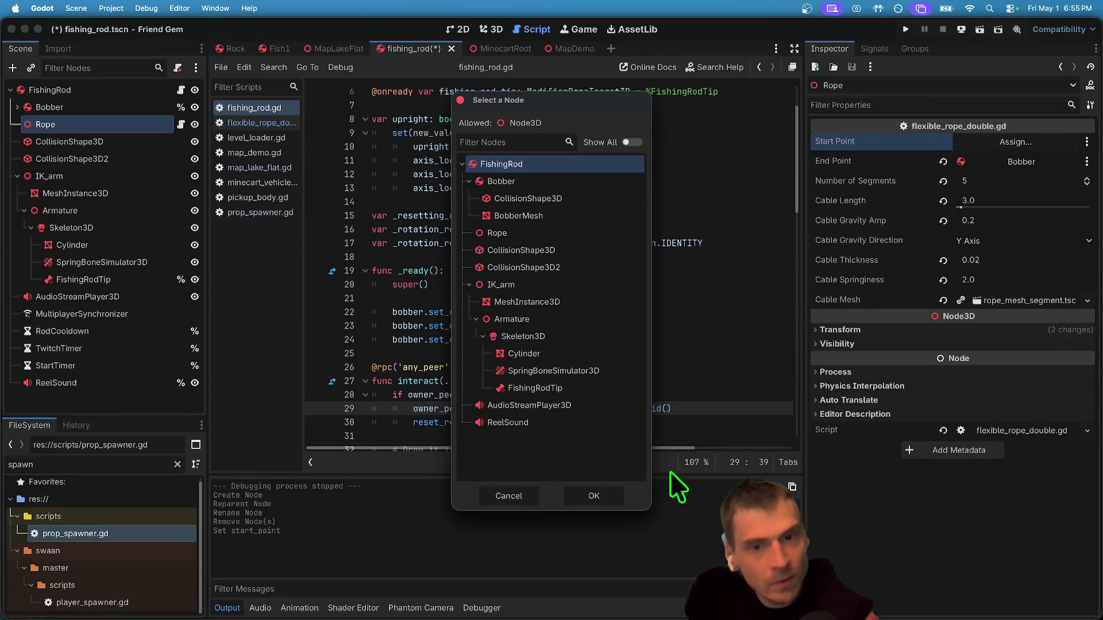
pyautogui.click(522, 503)
# Add a new child node under FishingRodTip.
pyautogui.click(80, 297)
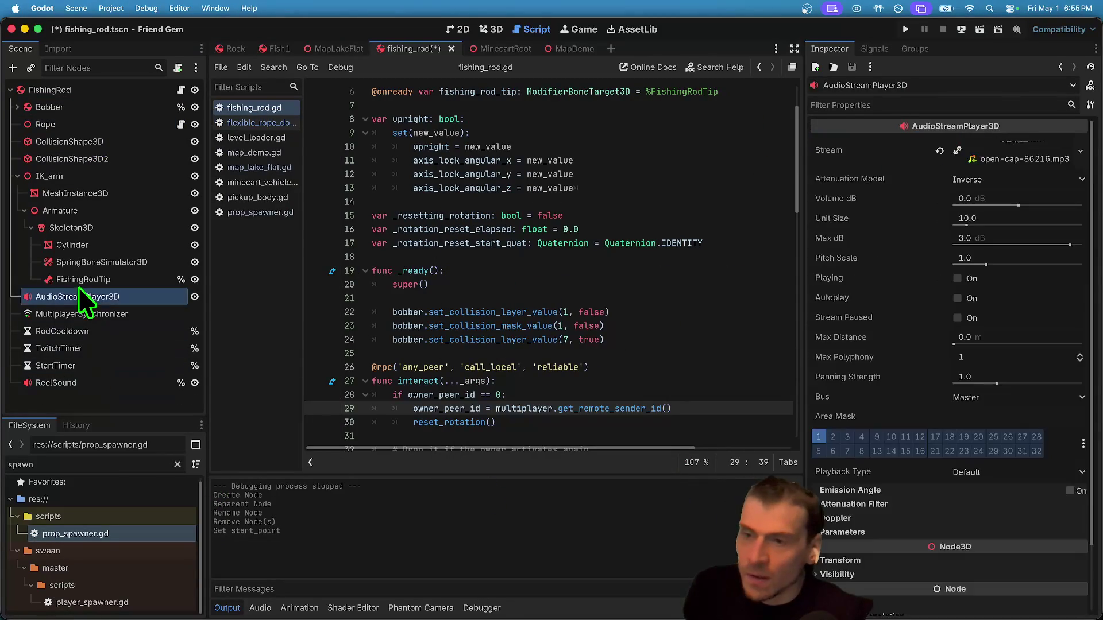
pyautogui.click(81, 279)
pyautogui.rightClick(81, 278)
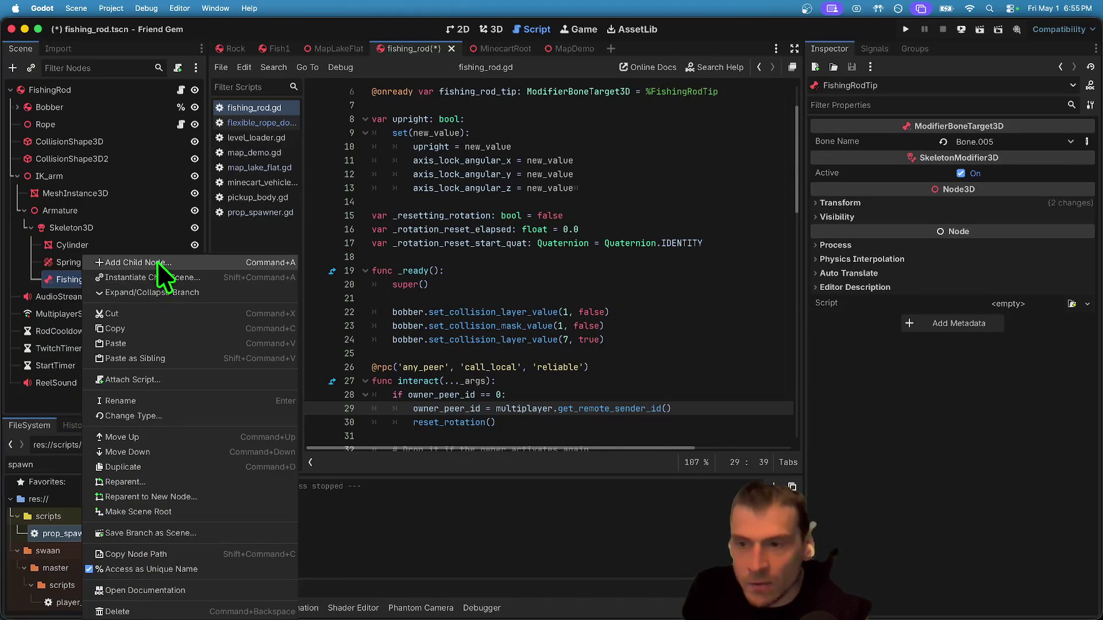
pyautogui.click(348, 280)
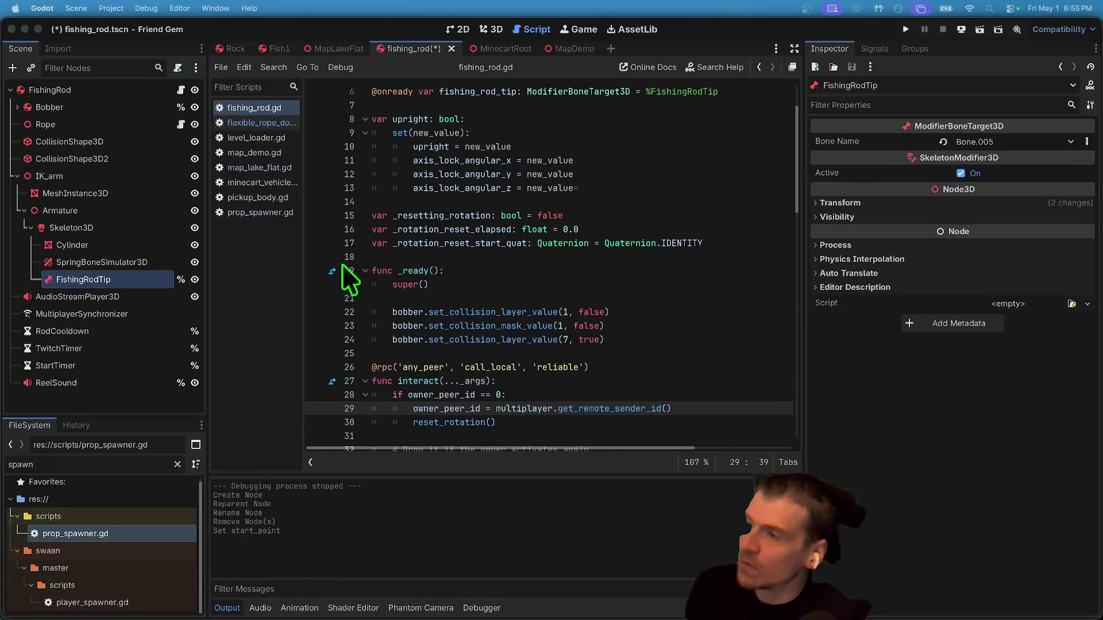
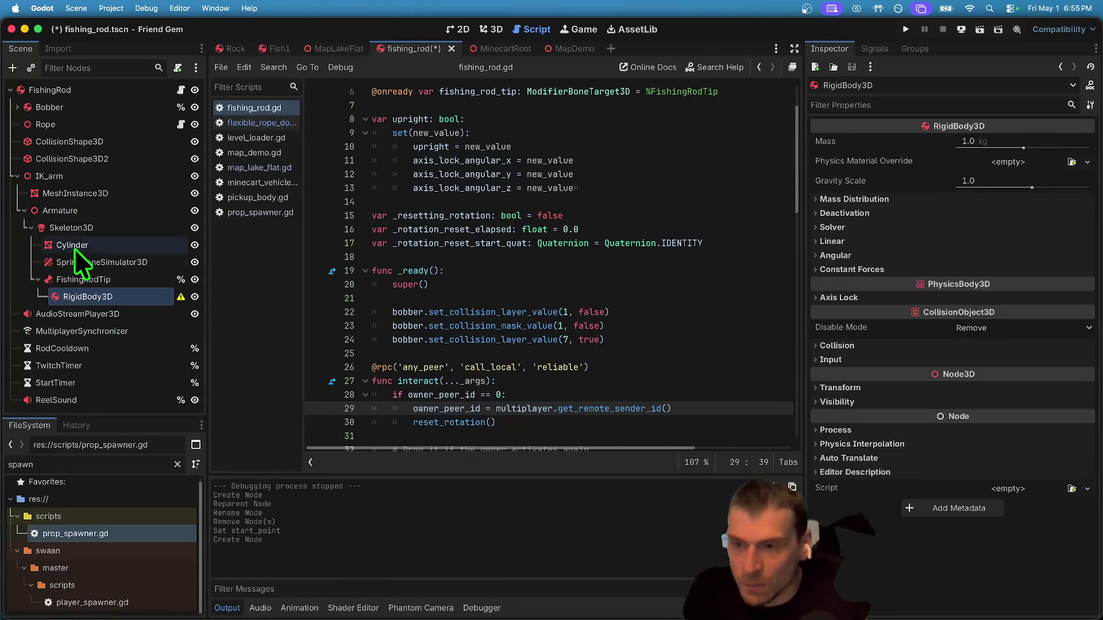
# Rename the RigidBody3D node to FishingTip and enable Access as Unique Name on it.
pyautogui.doubleClick(108, 294)
pyautogui.write('FishingTip')
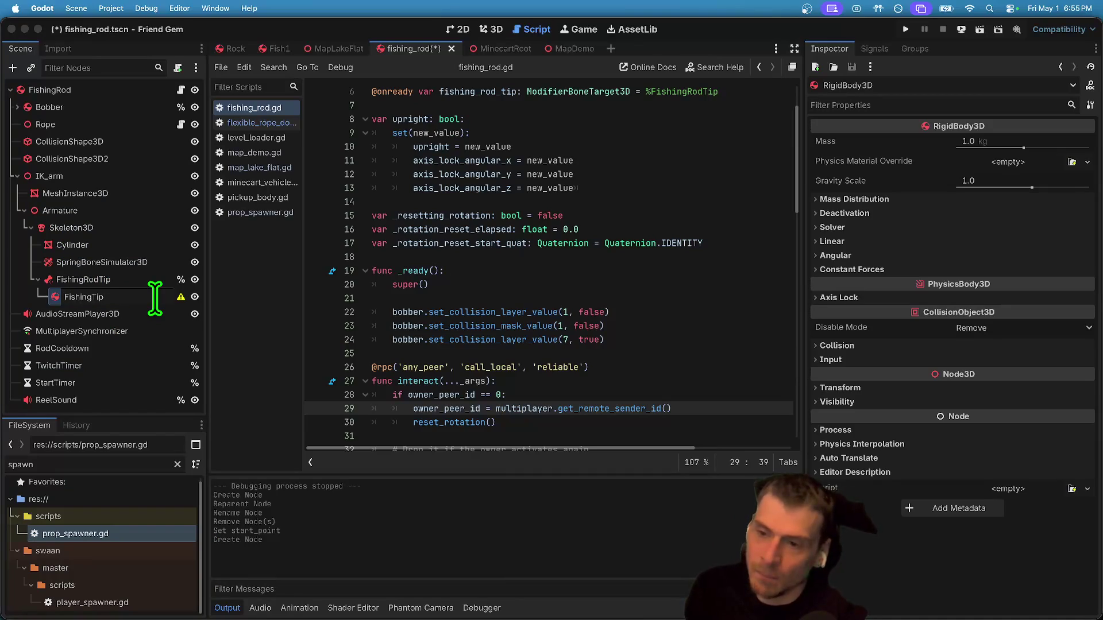
pyautogui.press('Return')
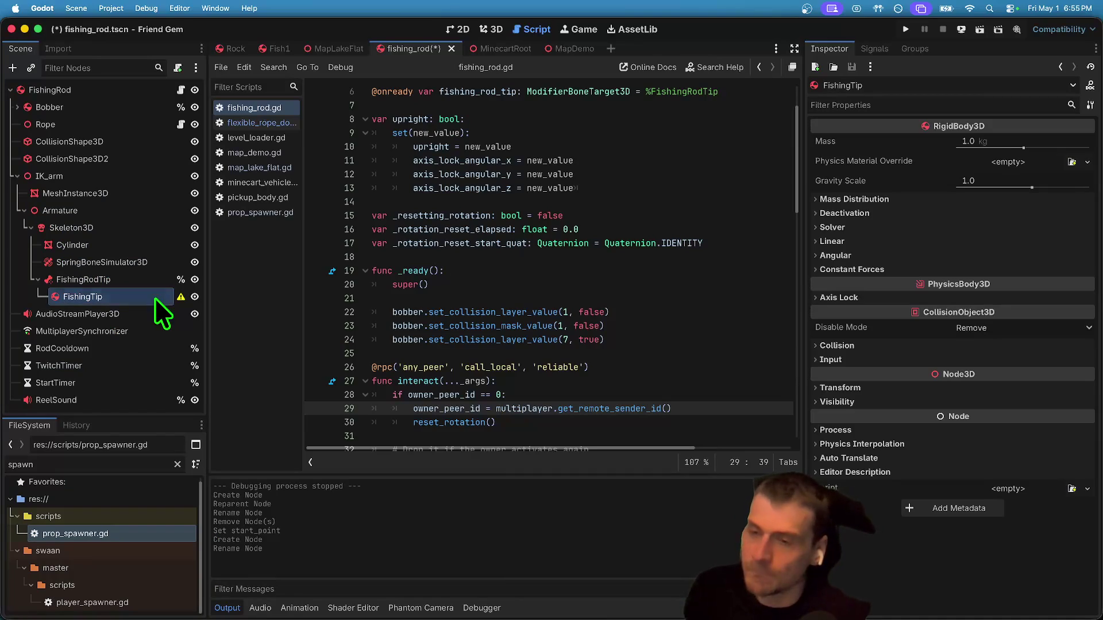
pyautogui.scroll(2, 655, 187)
pyautogui.rightClick(115, 300)
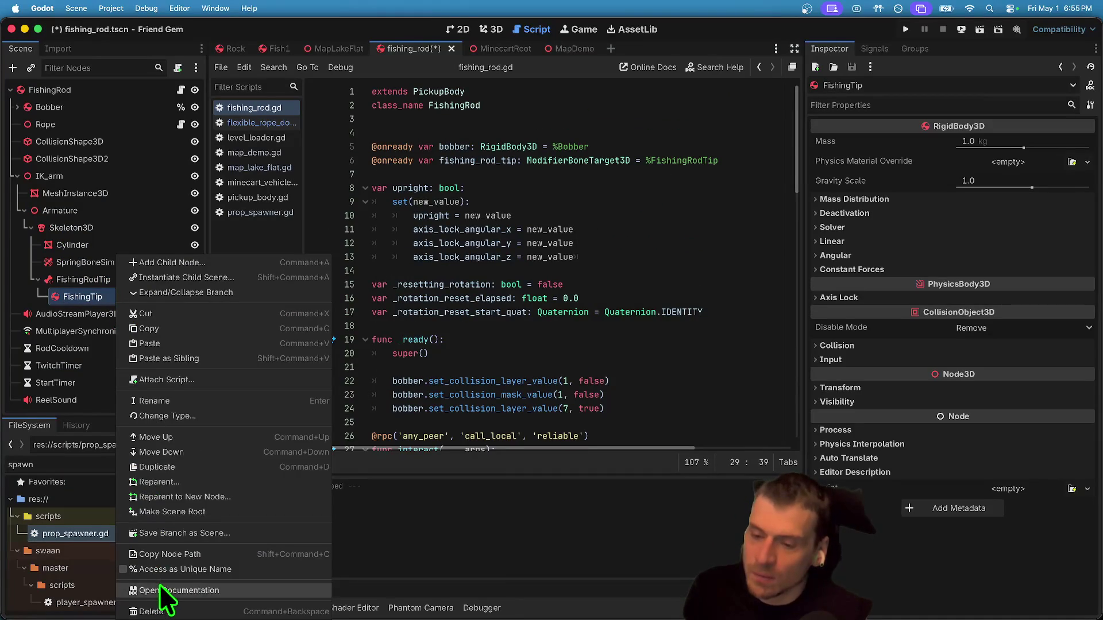
pyautogui.click(175, 574)
# Drag FishingTip into the fishing rod script as a reference and save.
pyautogui.click(86, 262)
pyautogui.click(75, 296)
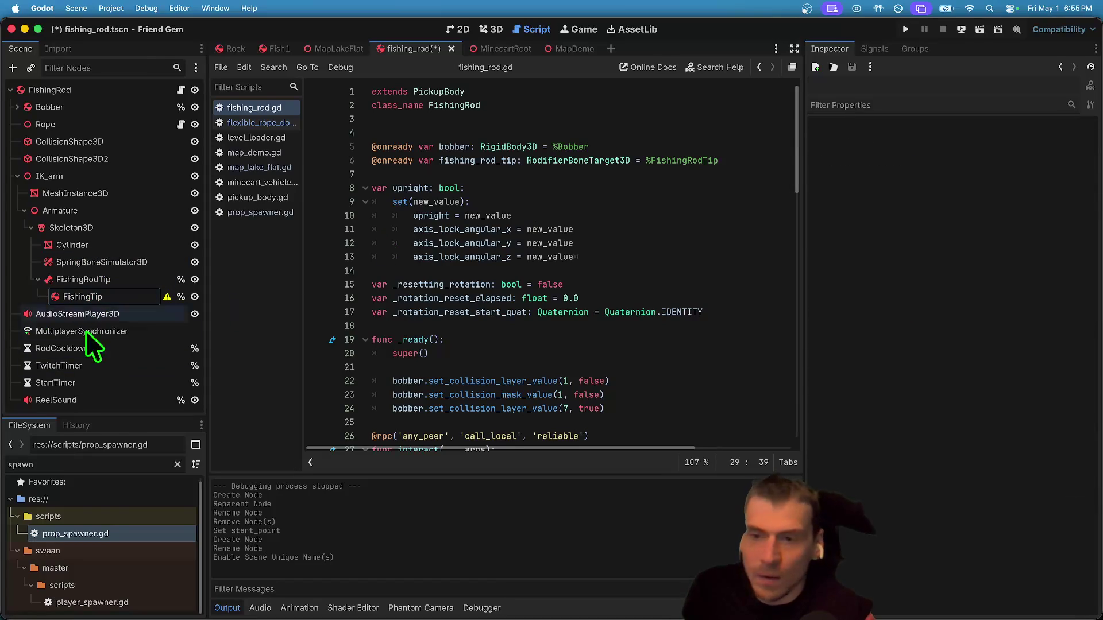
pyautogui.moveTo(93, 295)
pyautogui.mouseDown()
pyautogui.moveTo(561, 163)
pyautogui.moveTo(660, 175)
pyautogui.mouseUp()
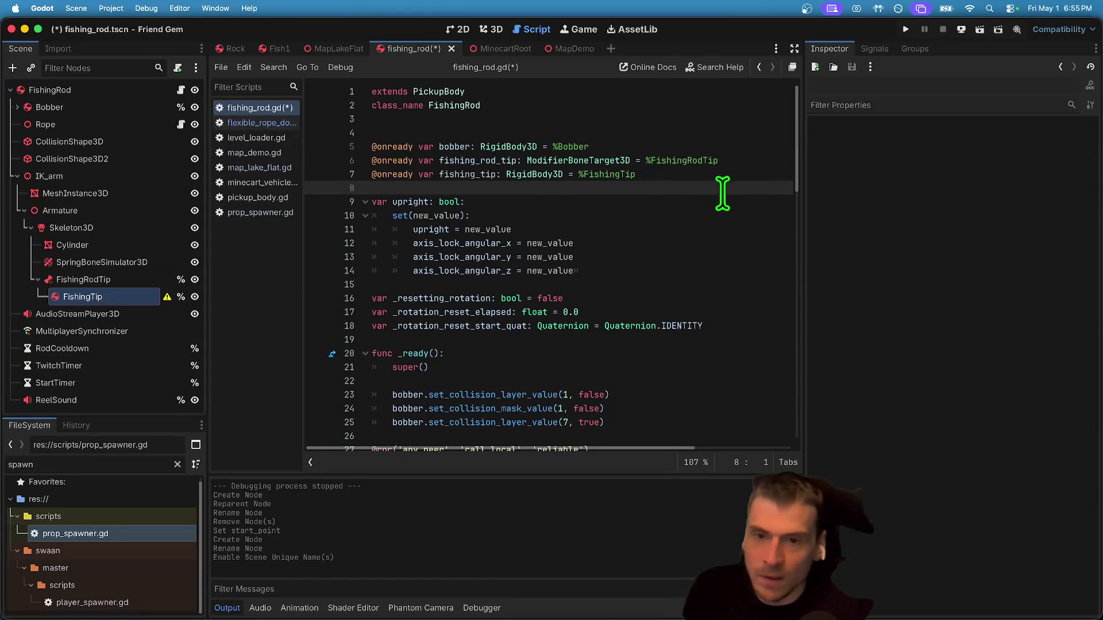
pyautogui.press('super+s')
# Set the Rope's Start Point to FishingTip, then save and run the project.
pyautogui.click(117, 293)
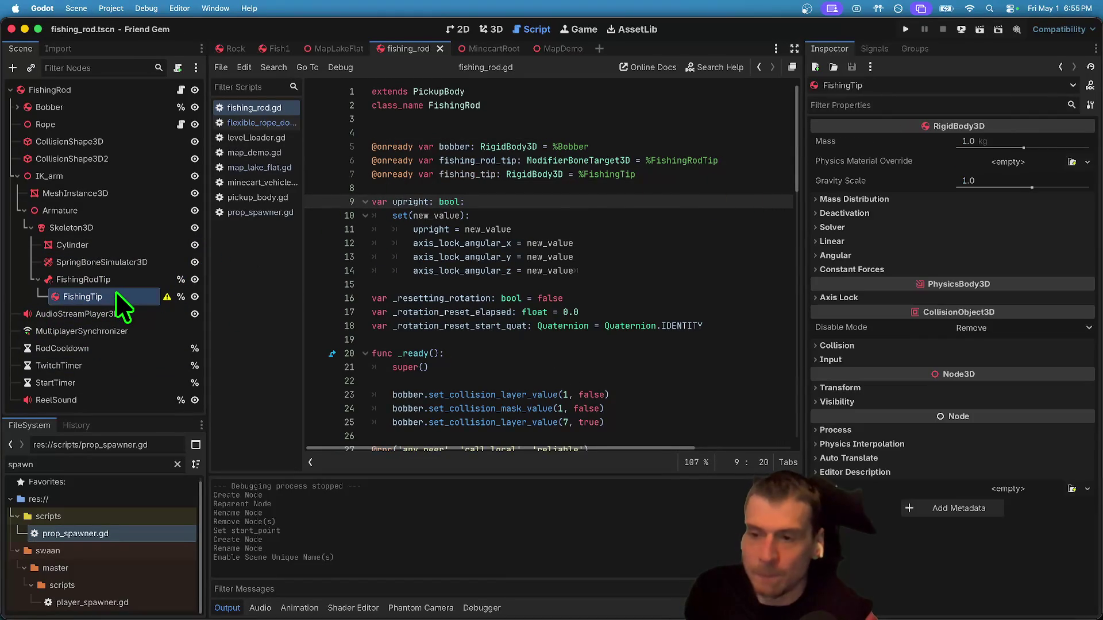
pyautogui.click(127, 124)
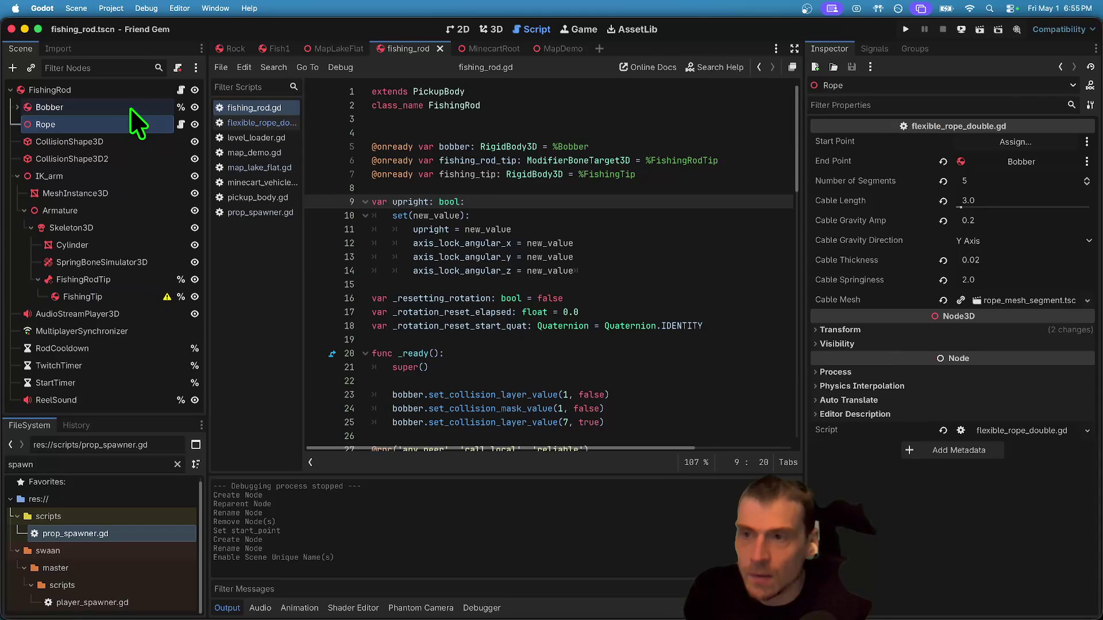
pyautogui.click(130, 108)
pyautogui.click(100, 125)
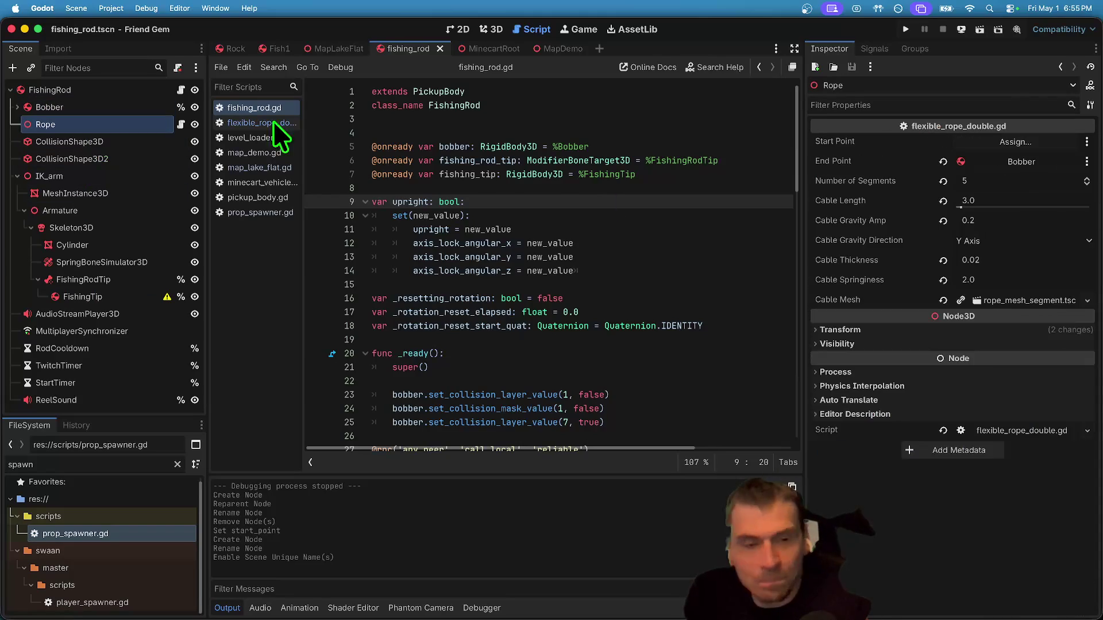
pyautogui.click(1031, 144)
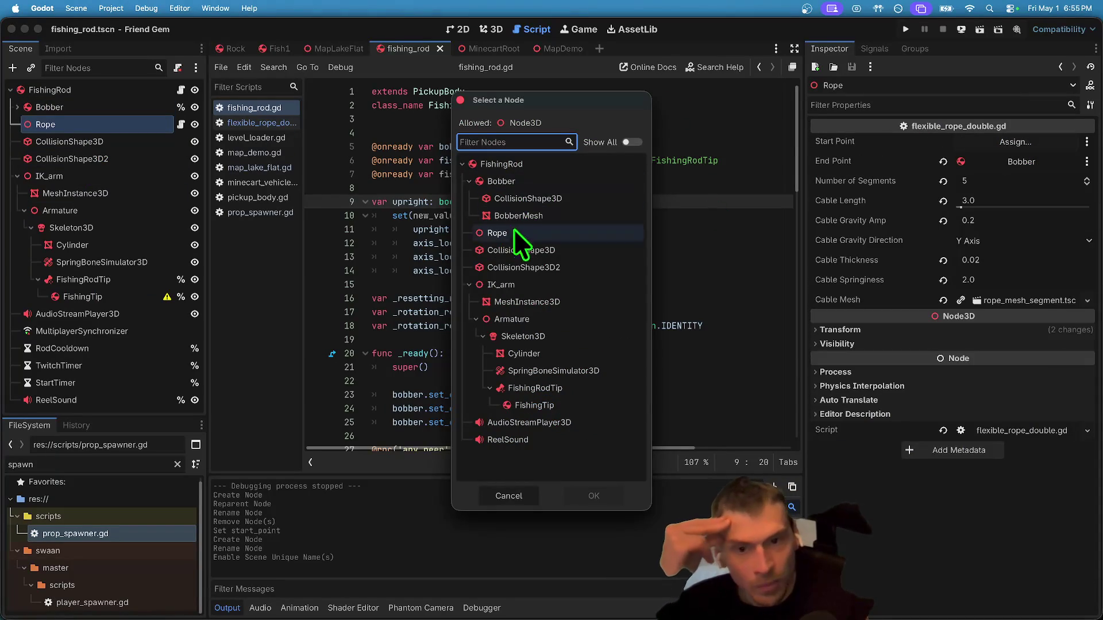
pyautogui.click(568, 405)
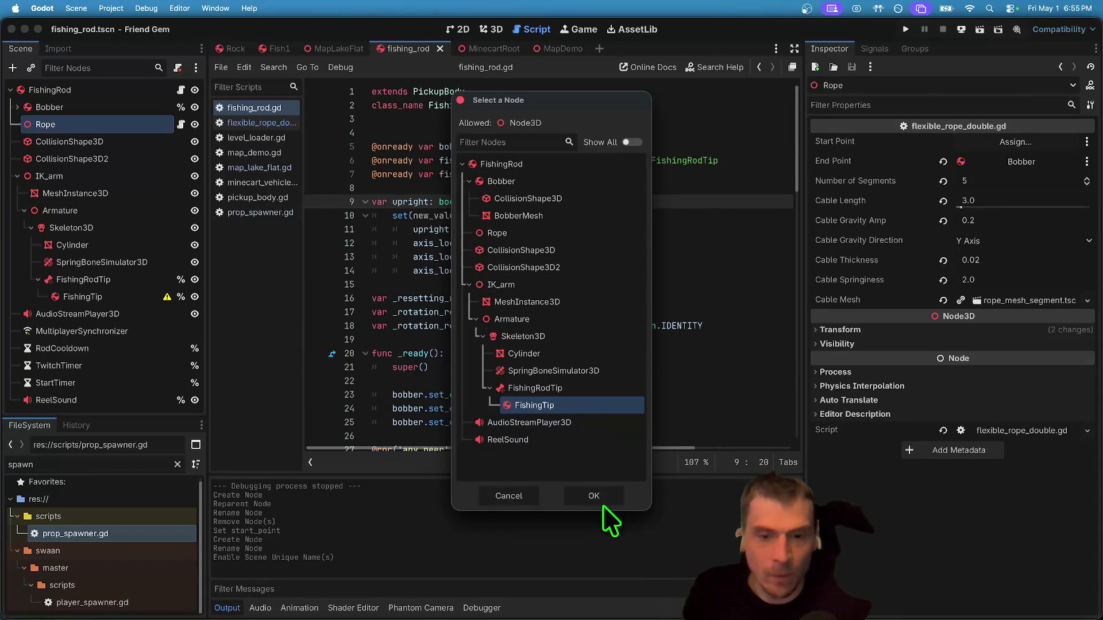
pyautogui.click(595, 496)
pyautogui.click(714, 241)
pyautogui.press('super+b')
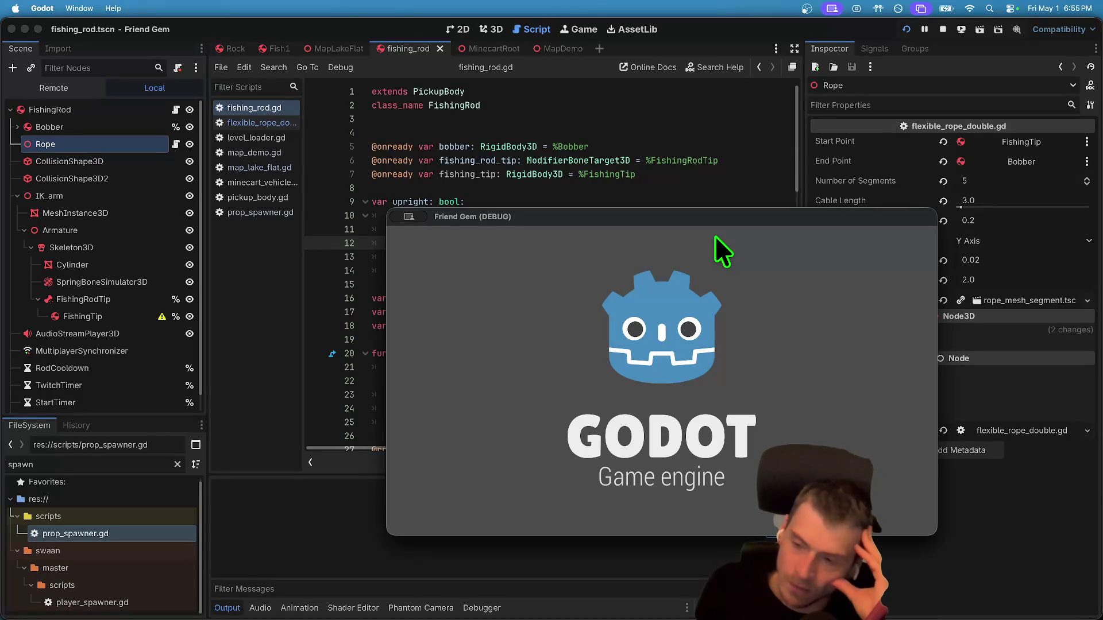
# Host a game, walk to the rod, pick it up with E, cast the bobber, then quit.
pyautogui.press('Return')
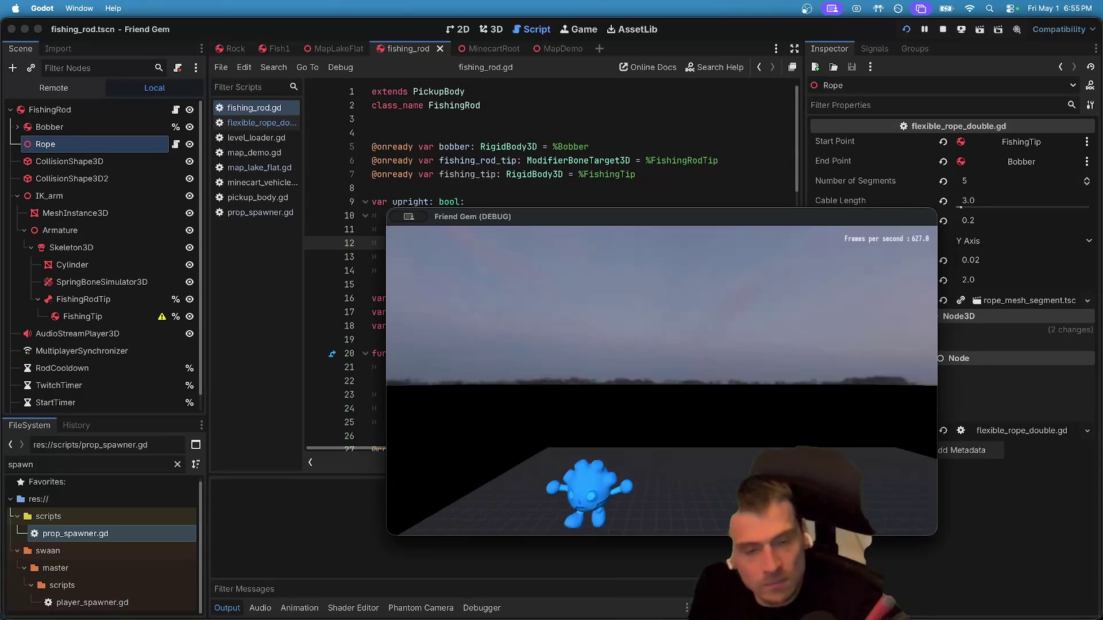
pyautogui.press('w')
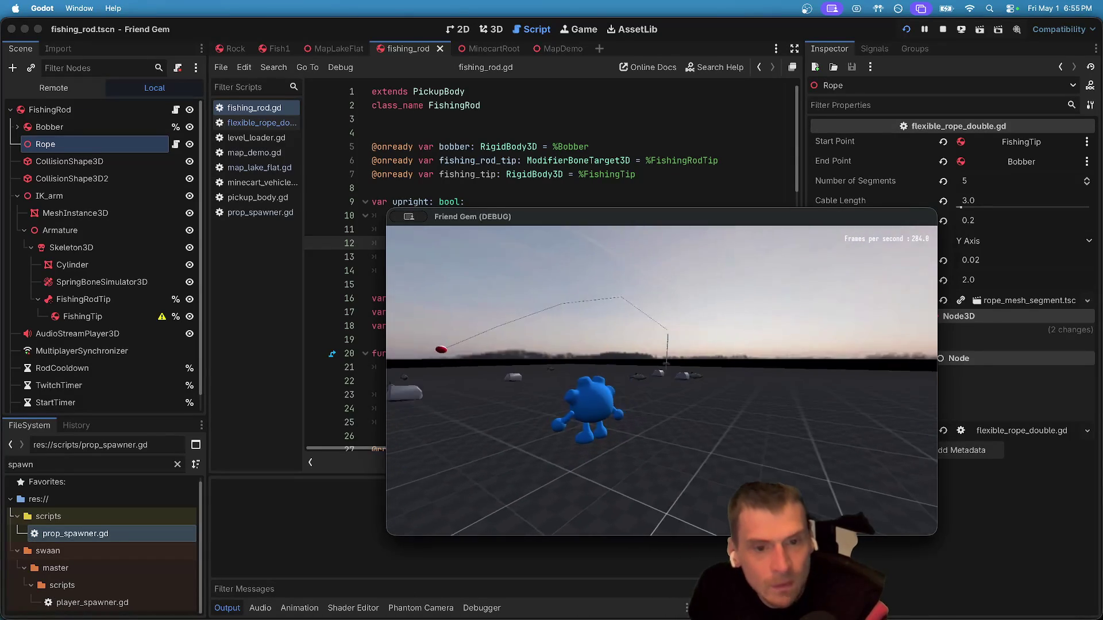
pyautogui.press('w')
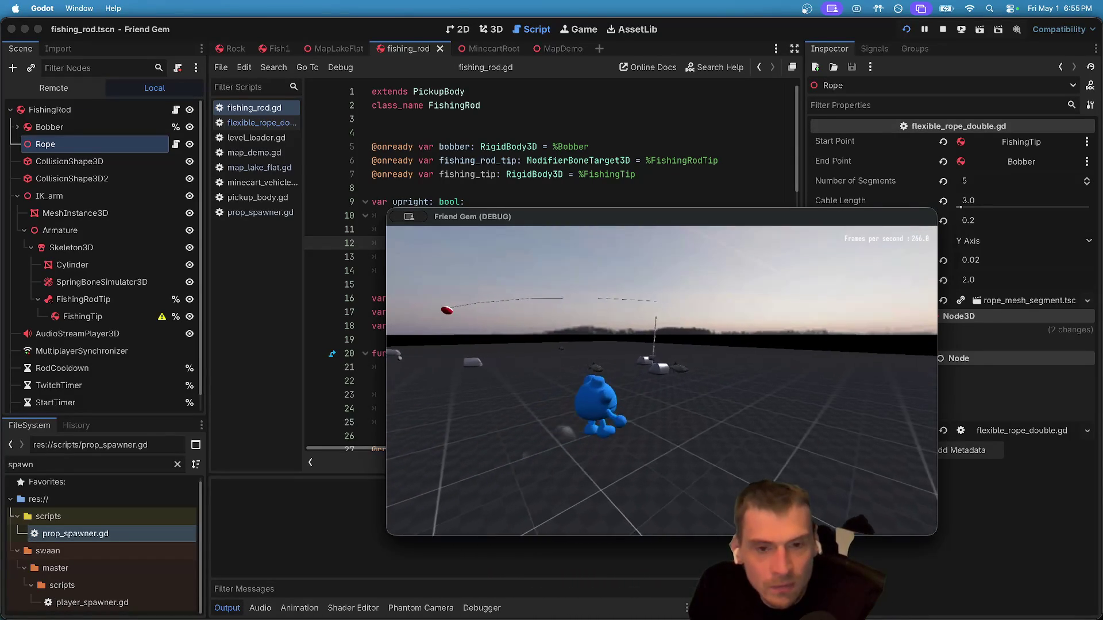
pyautogui.press('w')
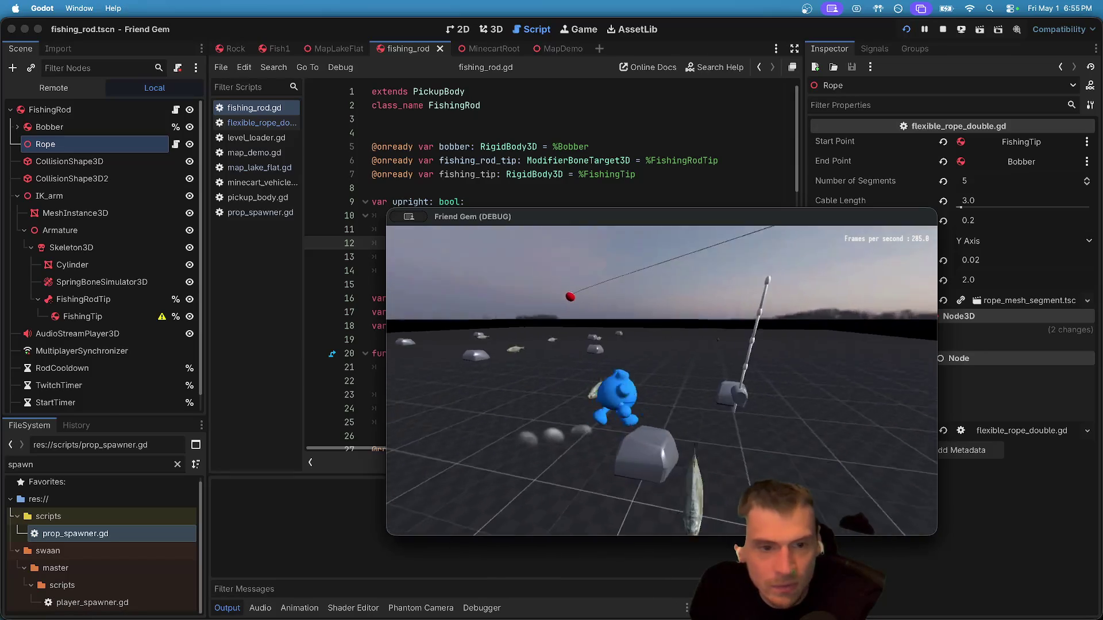
pyautogui.press('e')
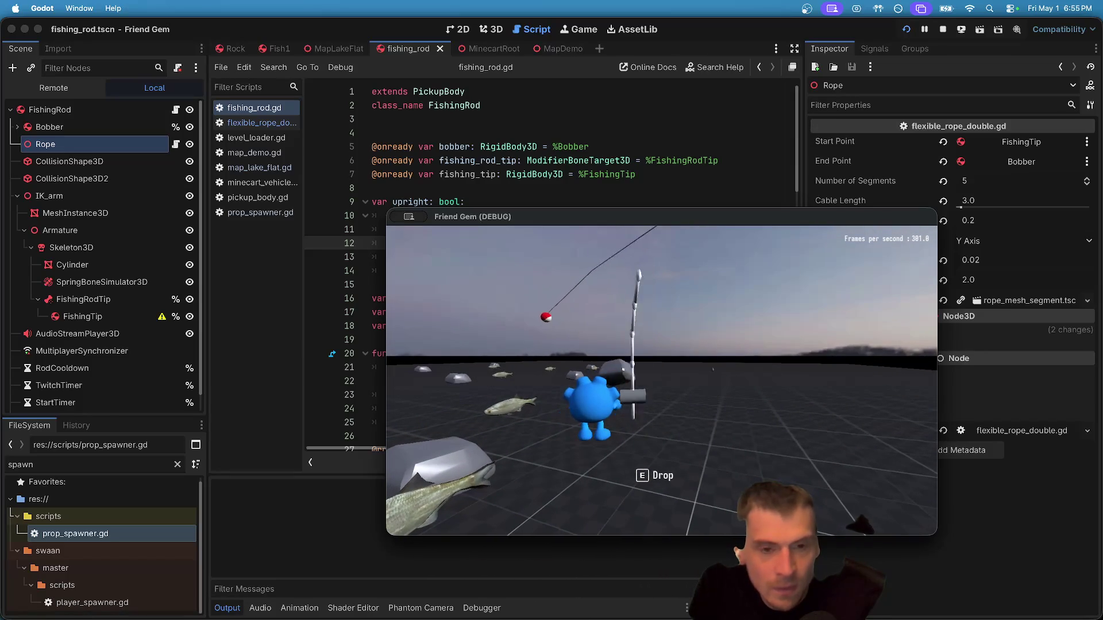
pyautogui.press('d')
pyautogui.press('d')
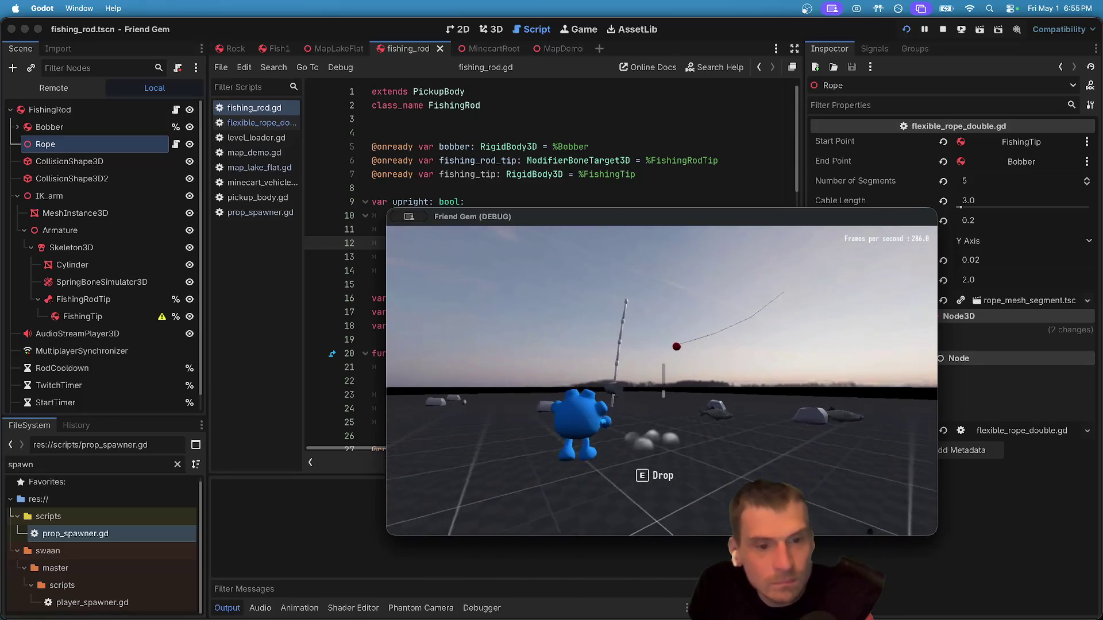
pyautogui.press('s')
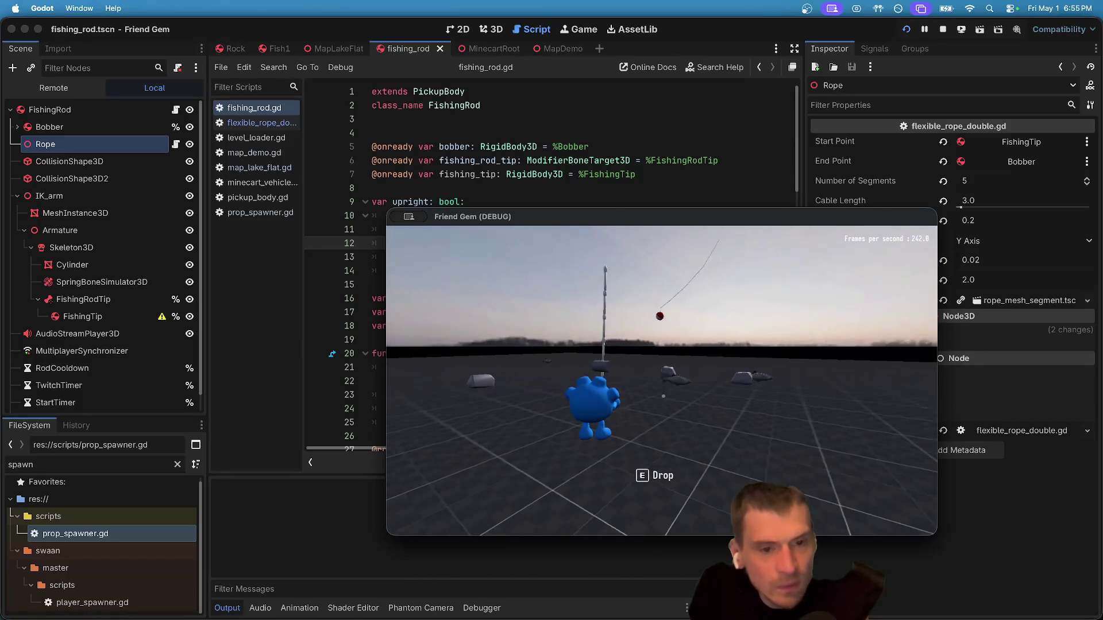
pyautogui.press('super+q')
pyautogui.scroll(-2, 1056, 191)
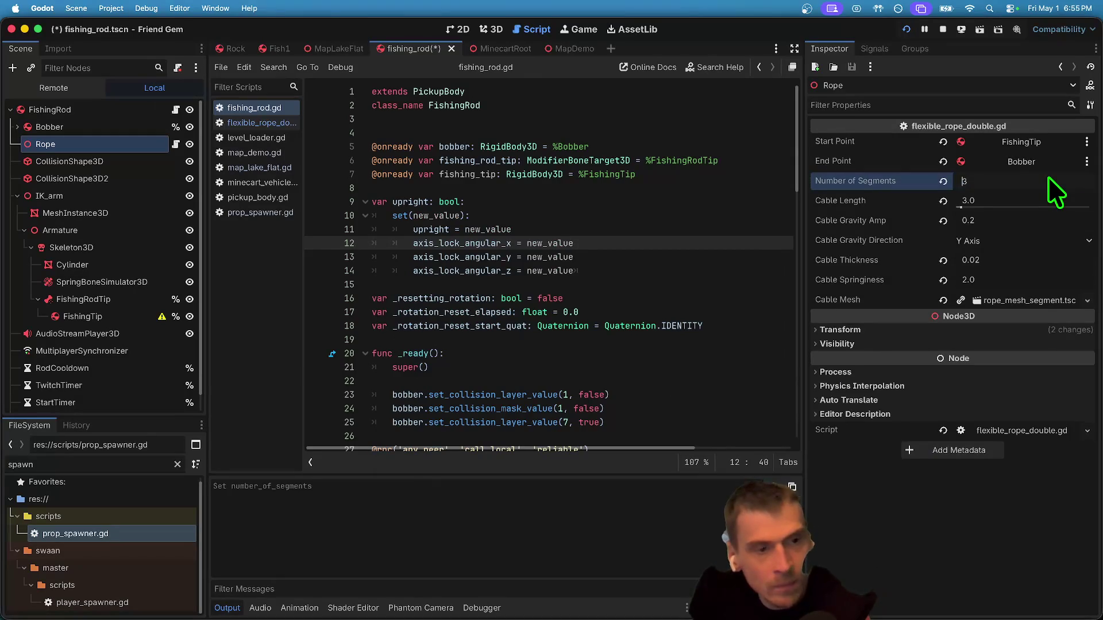
# Set the Rope to 4 segments, then delete the Rope node from the scene.
pyautogui.press('super+Tab')
pyautogui.press('Up')
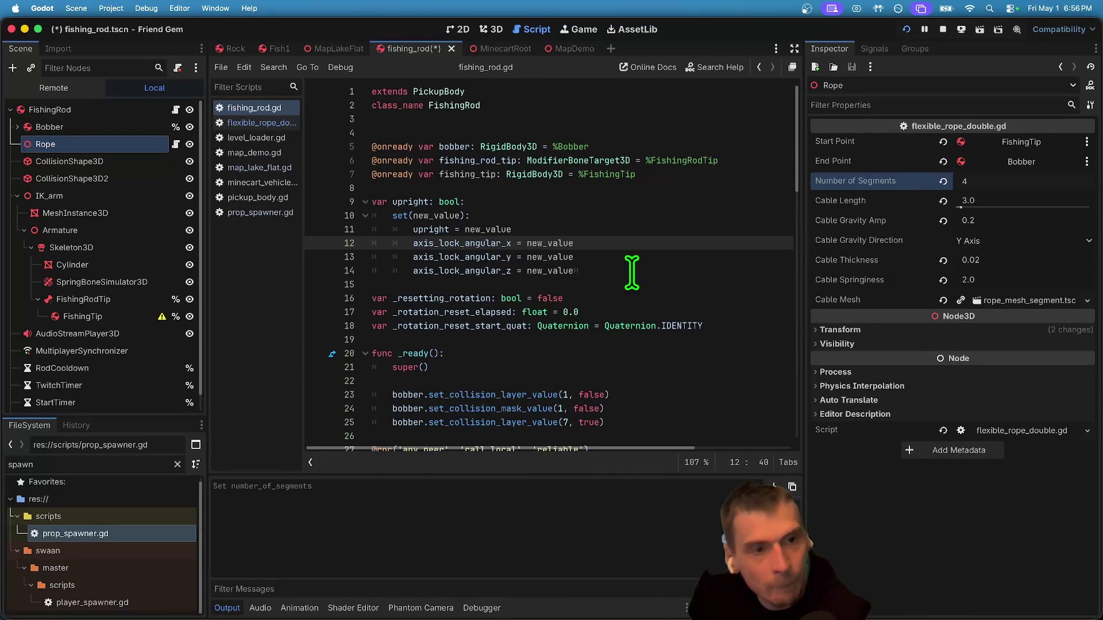
pyautogui.click(49, 129)
pyautogui.click(47, 143)
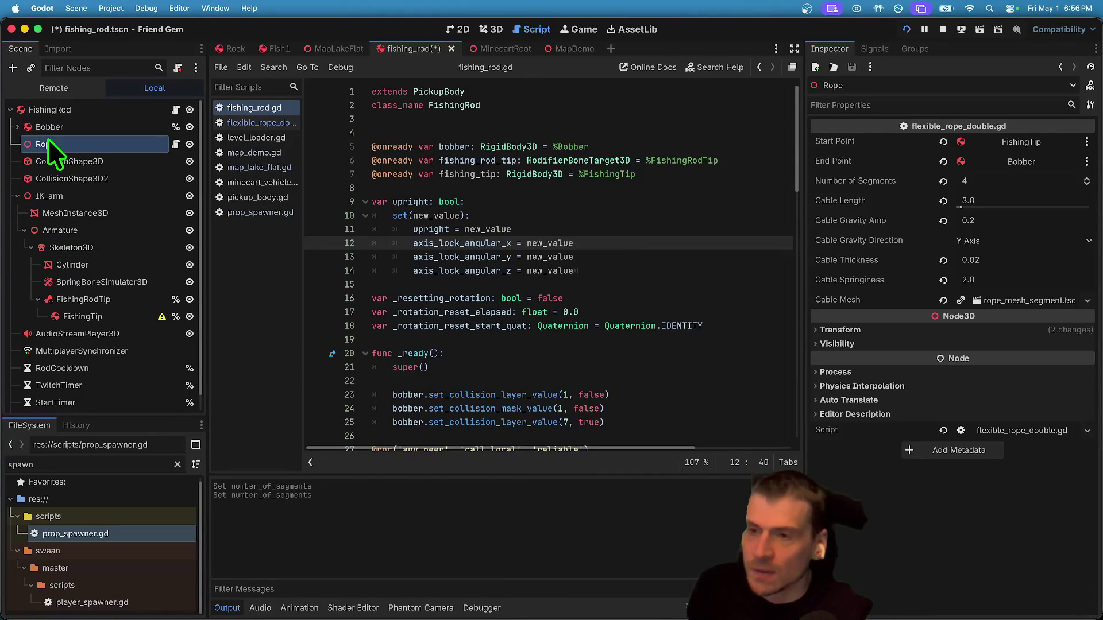
pyautogui.rightClick(49, 135)
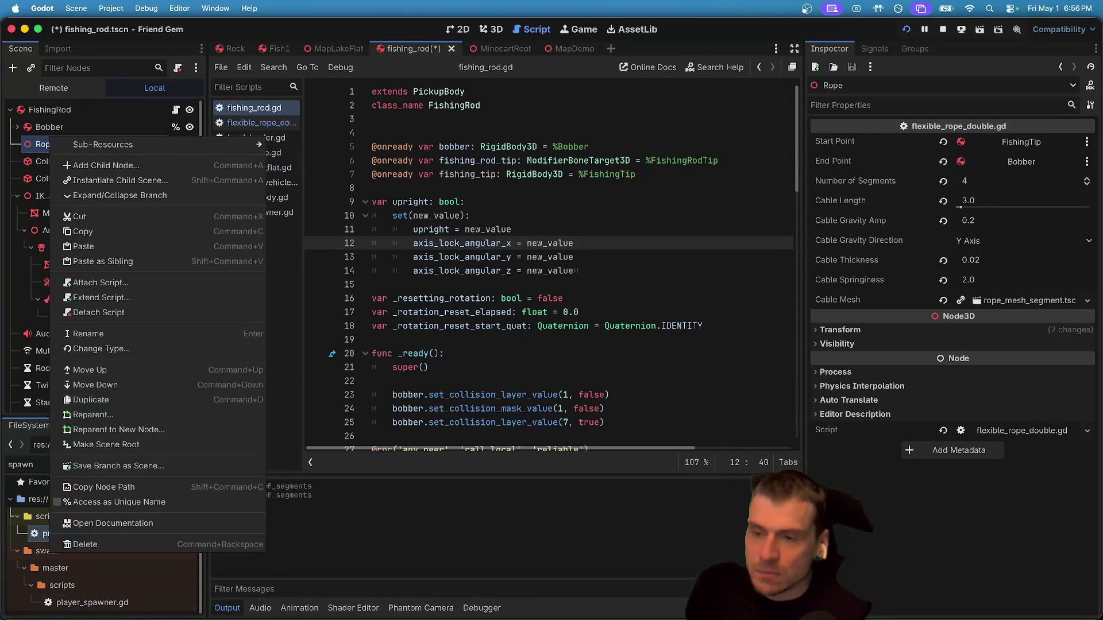
pyautogui.click(115, 544)
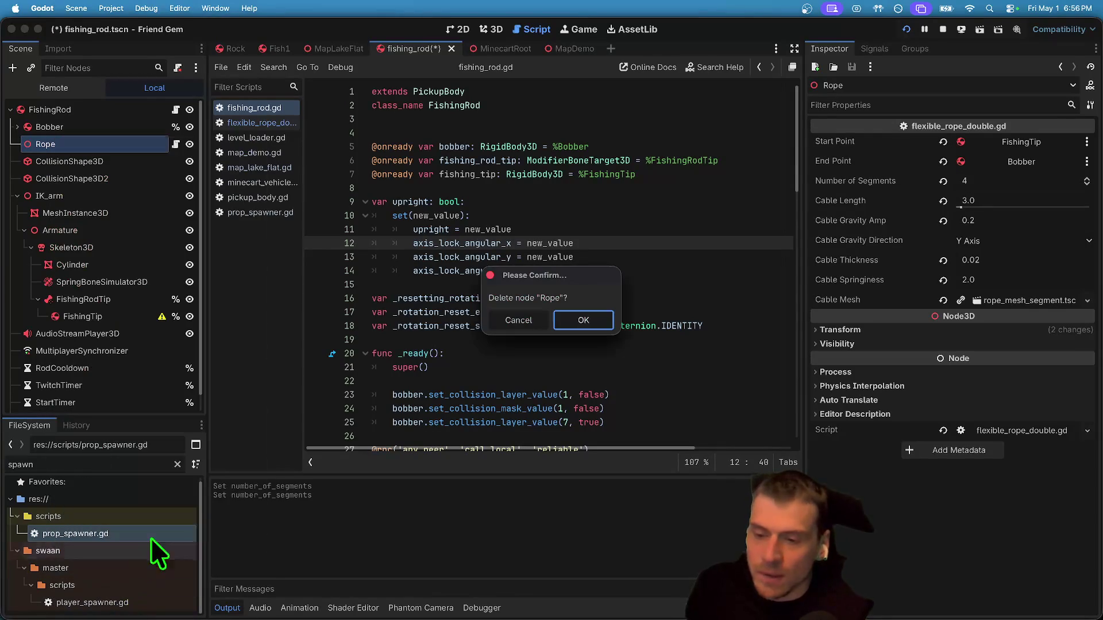
pyautogui.click(580, 320)
# Try instancing rope_mesh_segment.tscn into the rod scene, then undo it.
pyautogui.moveTo(143, 418); pyautogui.dragTo(152, 492)
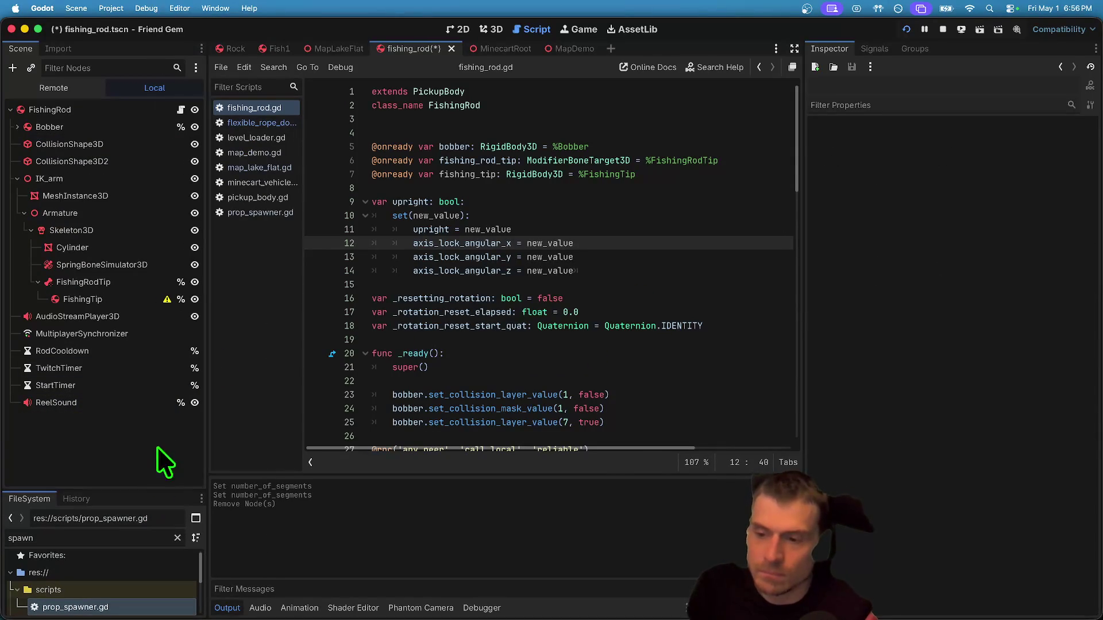
pyautogui.press('super+shift+o')
pyautogui.write('rope')
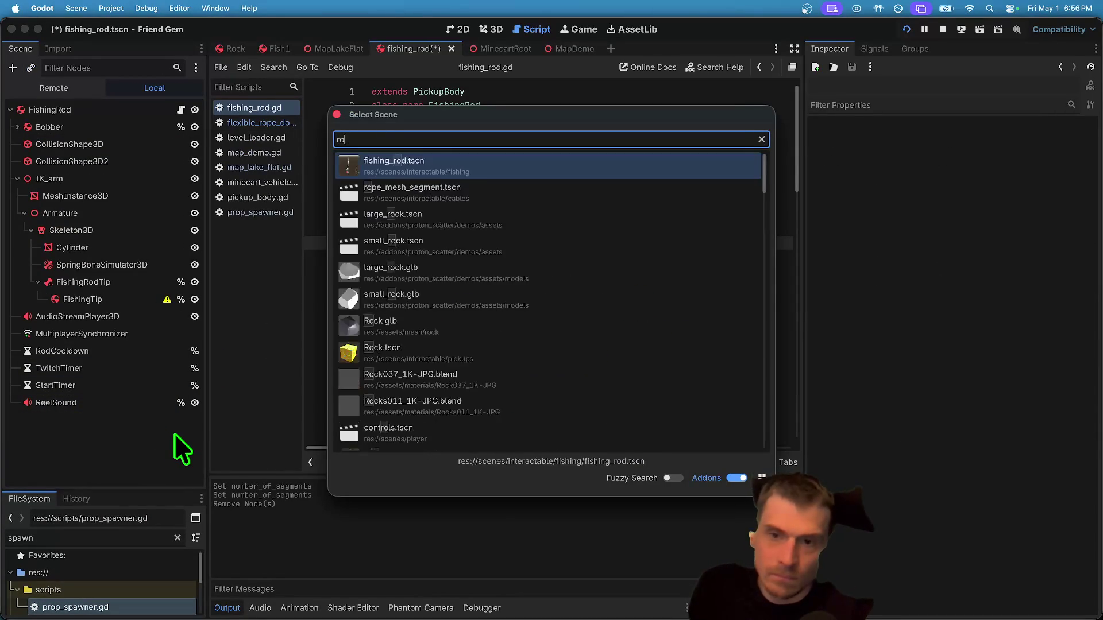
pyautogui.press('Return')
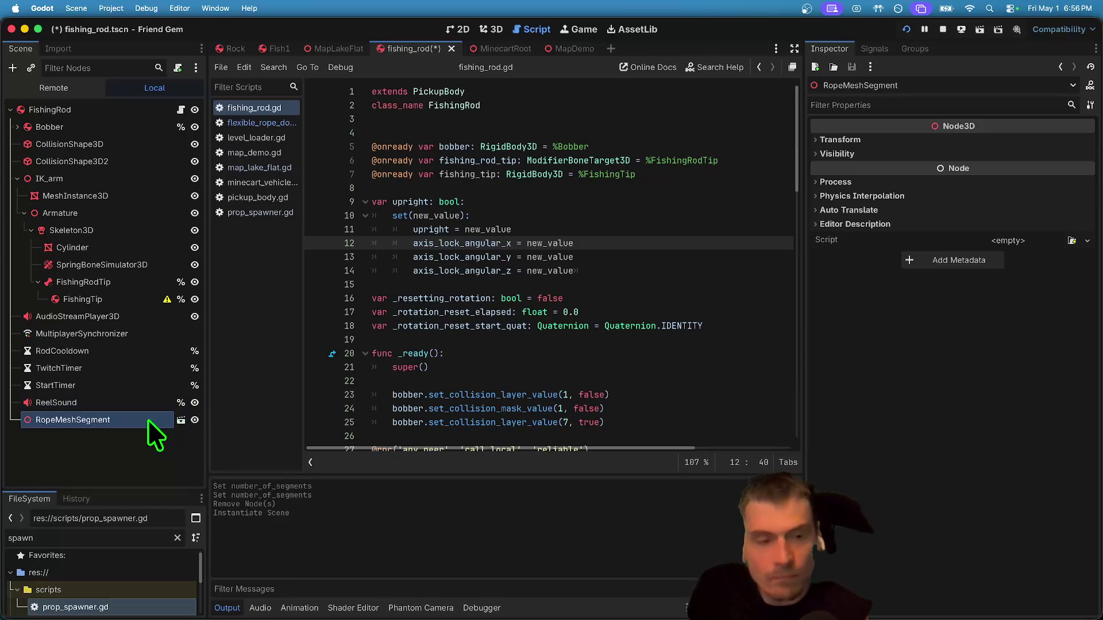
pyautogui.press('super+z')
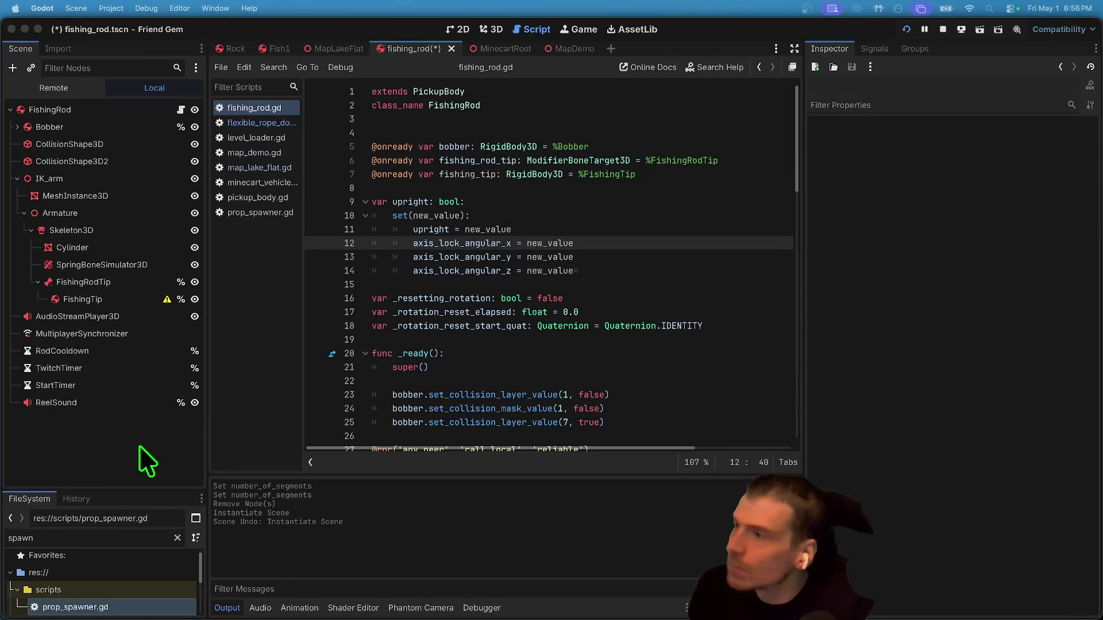
pyautogui.click(491, 49)
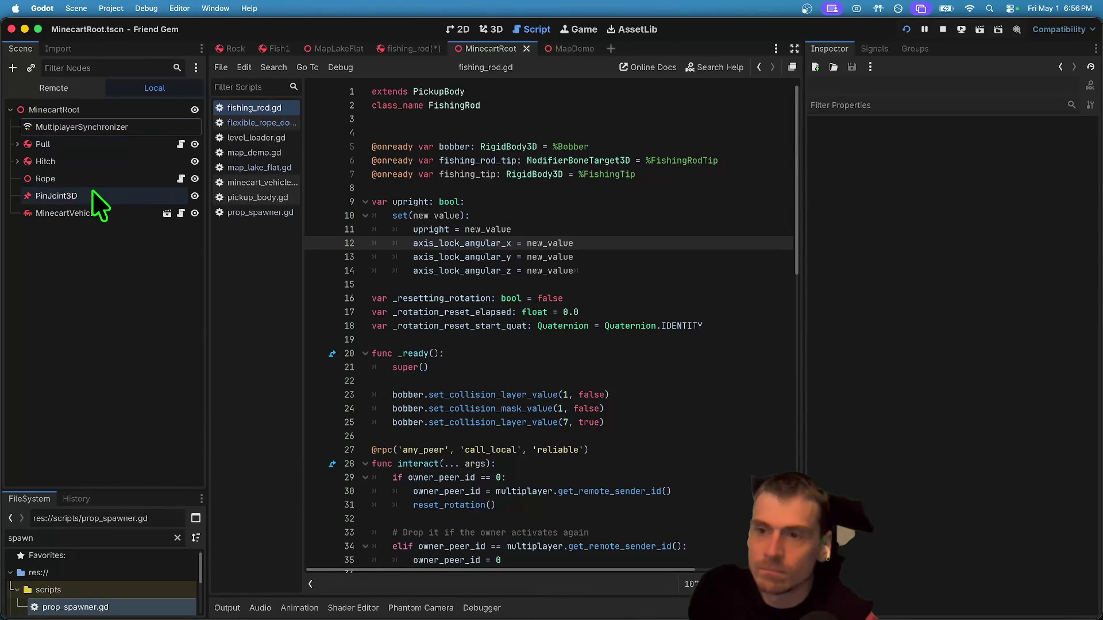
# Copy the minecart's Rope node into the fishing rod scene as FishingRod's first child.
pyautogui.click(97, 176)
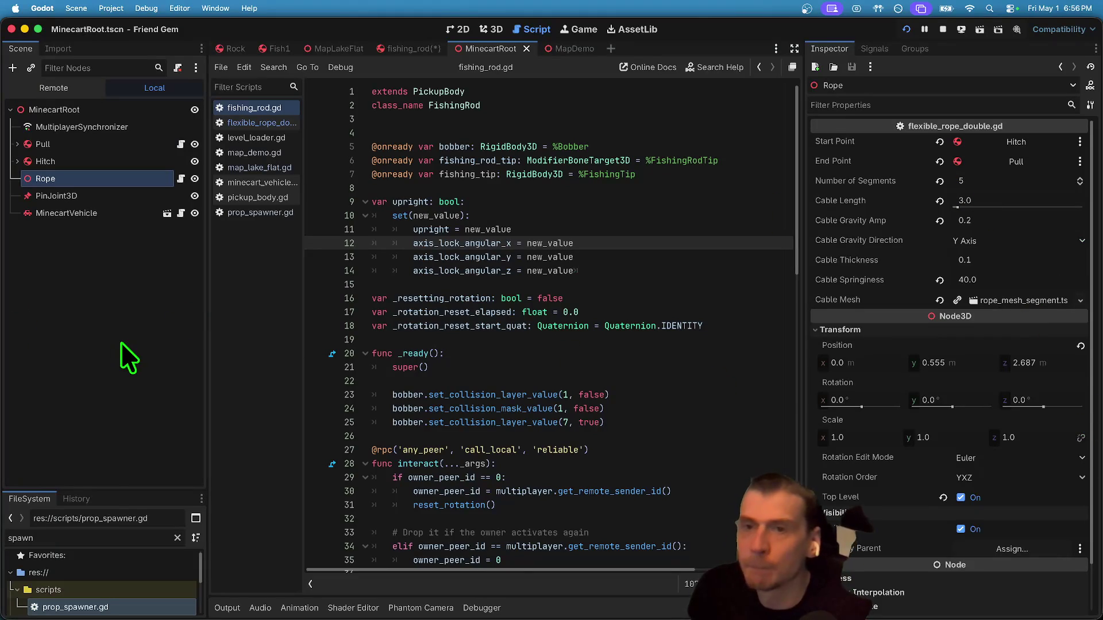
pyautogui.hotkey('ctrl', 'shift', 'Tab')
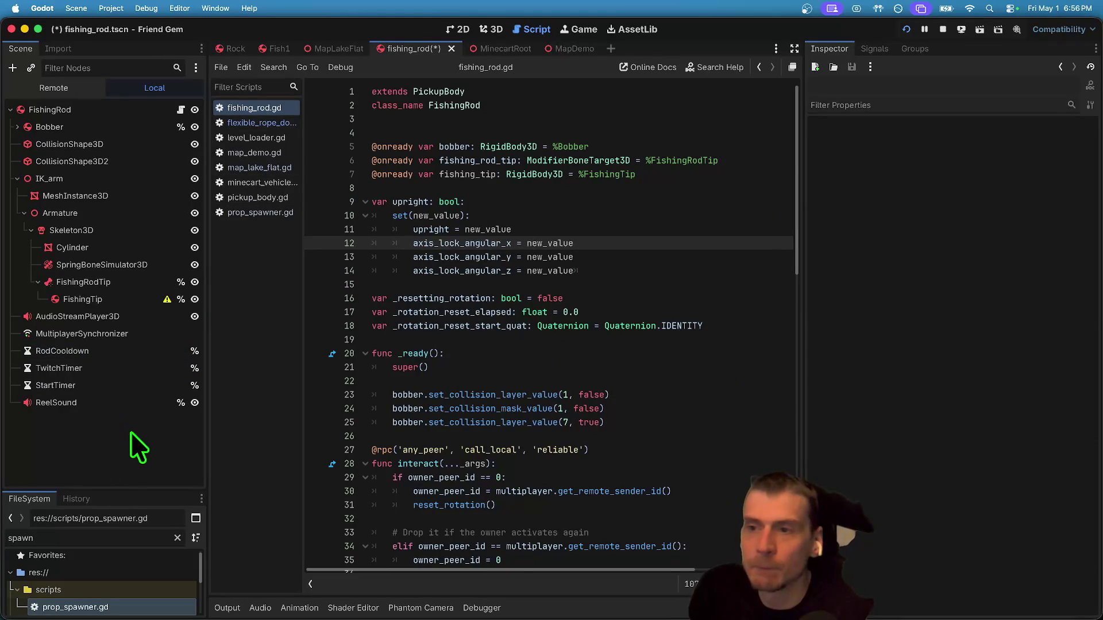
pyautogui.hotkey('ctrl', 'v')
pyautogui.moveTo(90, 423); pyautogui.dragTo(66, 111)
pyautogui.click(80, 147)
pyautogui.click(106, 124)
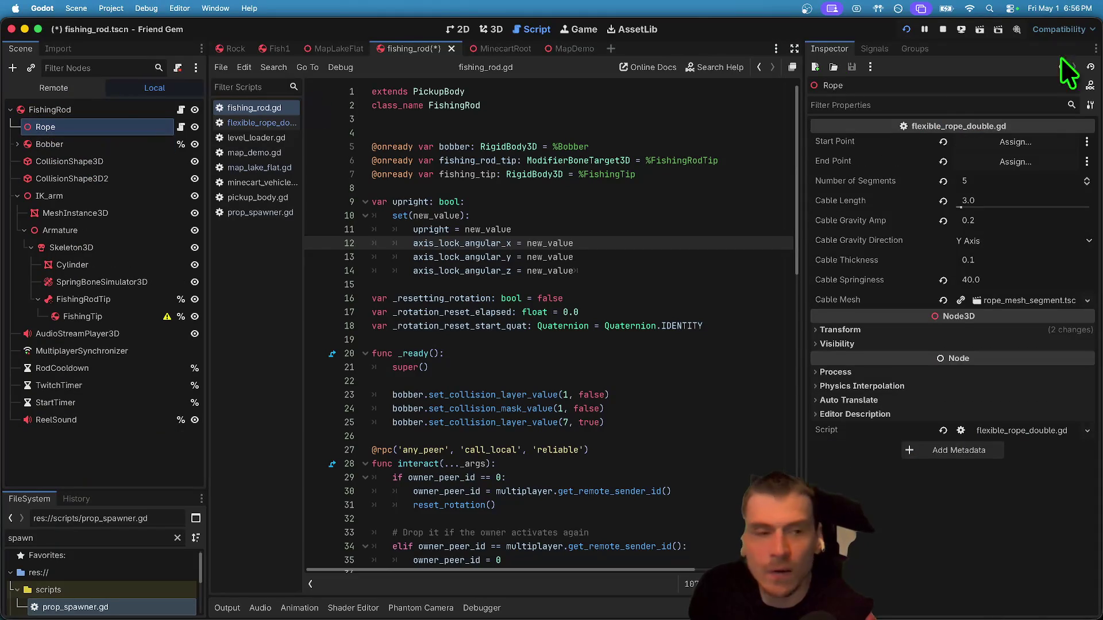
# Set the Rope's Start Point to FishingRod and End Point to Bobber, then save.
pyautogui.click(1025, 142)
pyautogui.click(494, 165)
pyautogui.click(588, 495)
pyautogui.click(1033, 161)
pyautogui.click(548, 200)
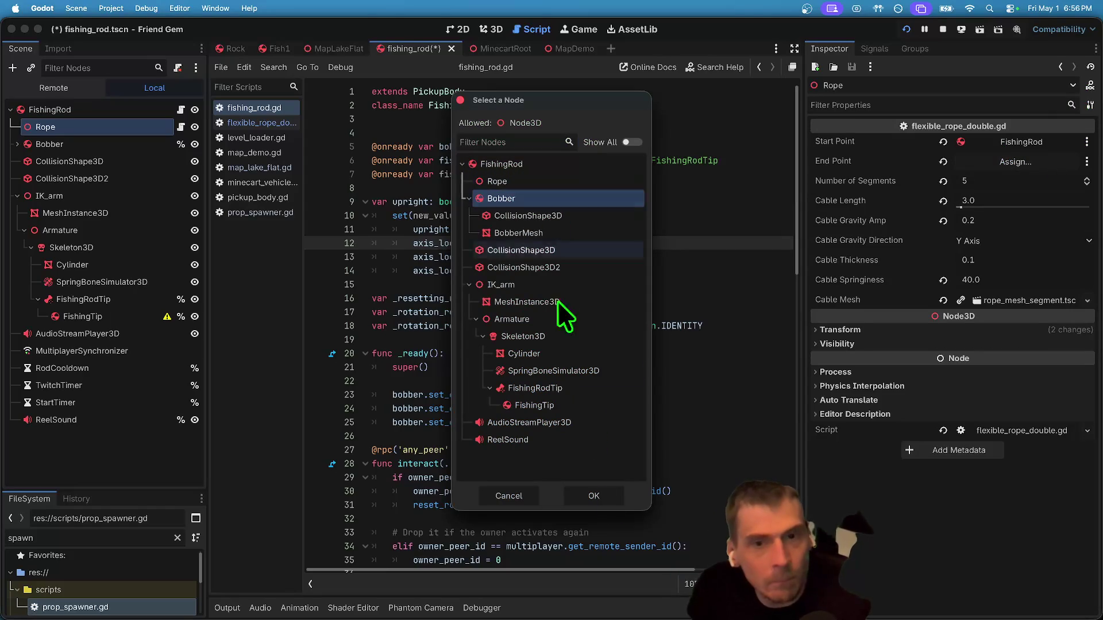
pyautogui.click(593, 496)
pyautogui.click(695, 394)
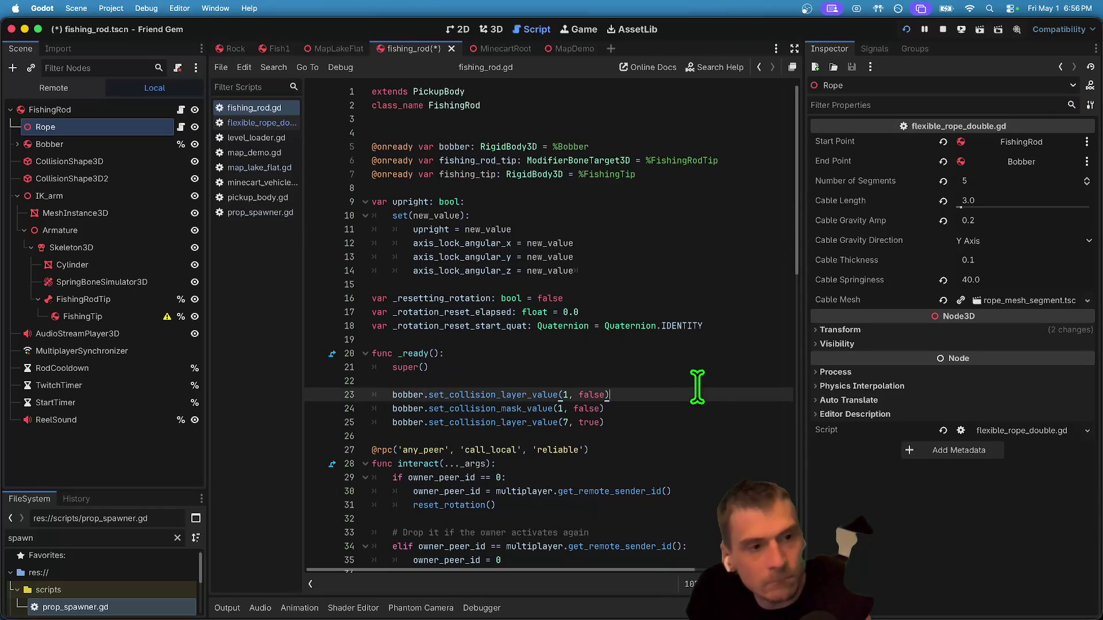
pyautogui.hotkey('ctrl', 's')
pyautogui.click(942, 29)
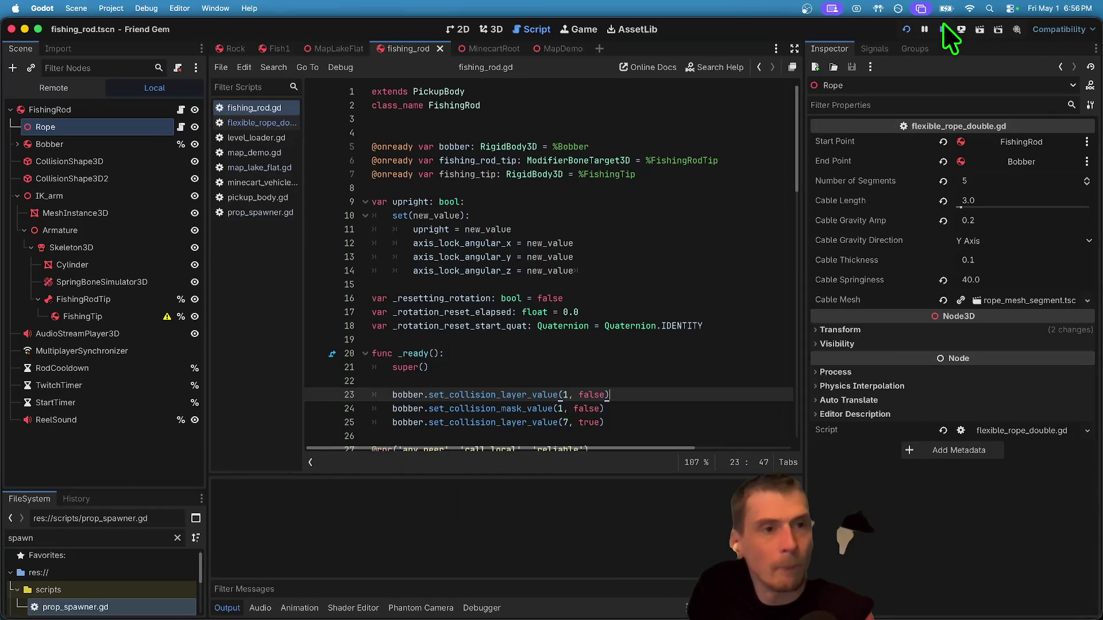
# Toggle Access as Unique Name on the FishingTip node.
pyautogui.click(109, 297)
pyautogui.rightClick(109, 301)
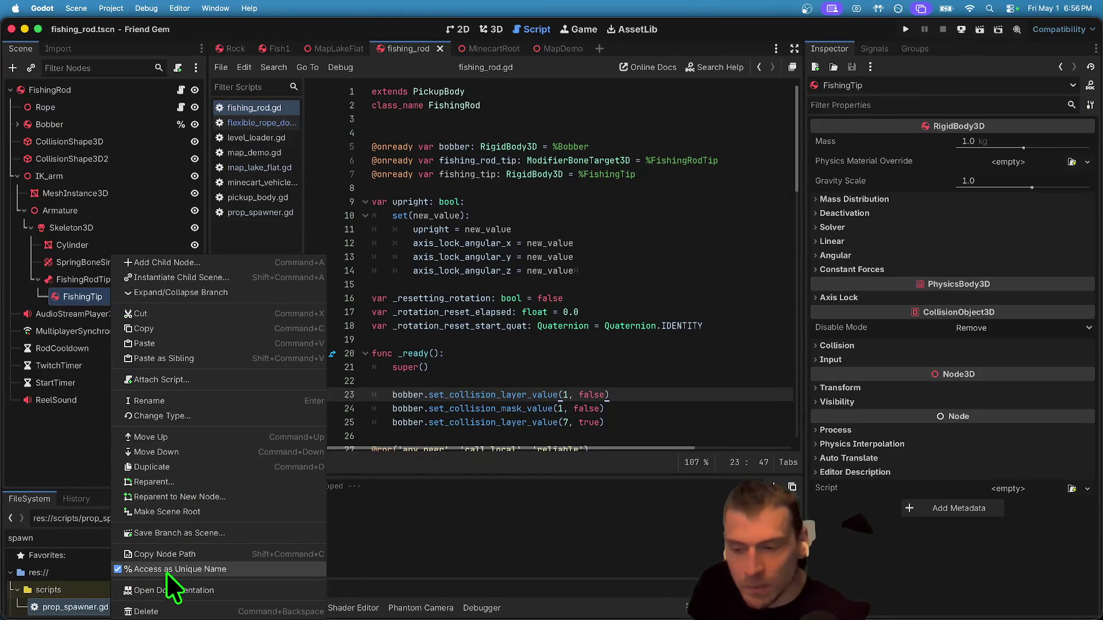
pyautogui.click(167, 553)
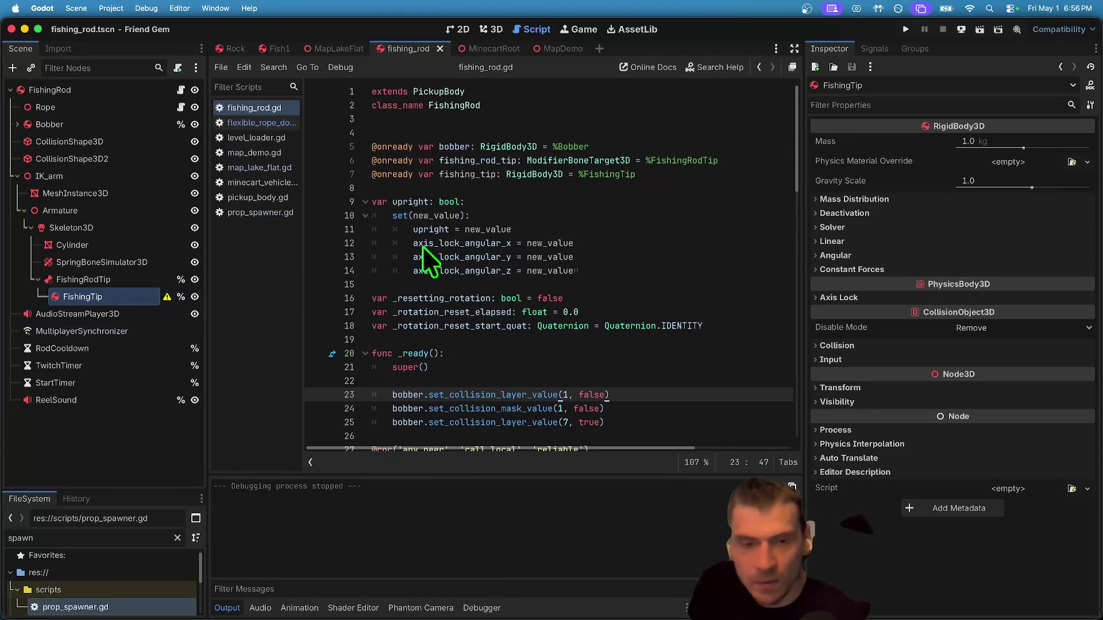
# Run the game, walk to the fishing rod and pick it up with E, then quit.
pyautogui.press('super+b')
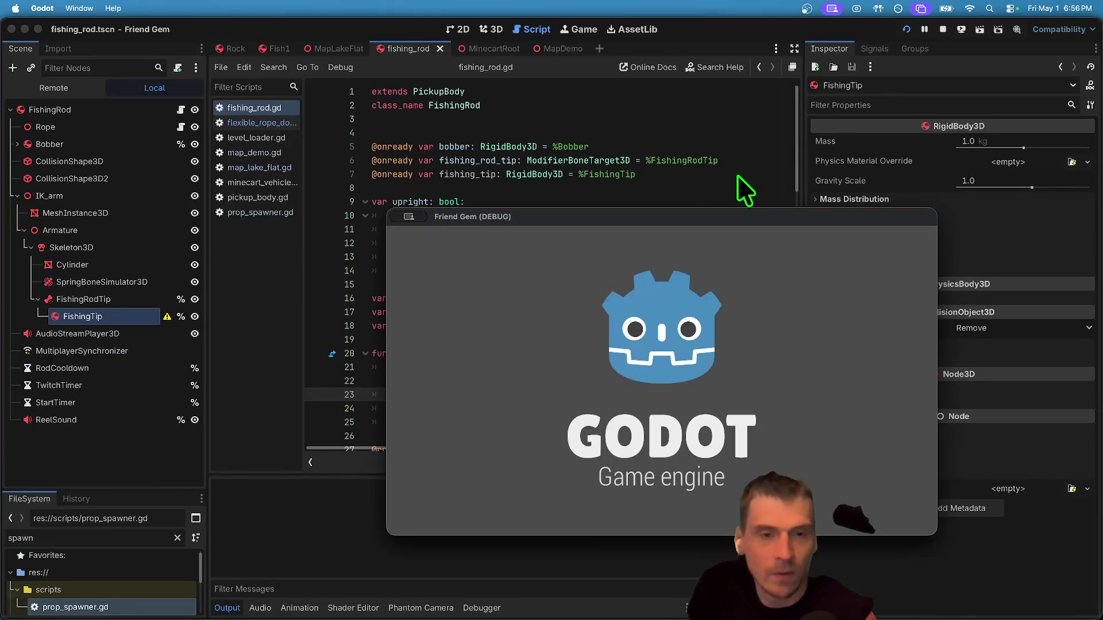
pyautogui.moveTo(705, 241)
pyautogui.mouseDown()
pyautogui.moveTo(729, 373)
pyautogui.moveTo(1002, 537)
pyautogui.moveTo(948, 468)
pyautogui.mouseUp()
pyautogui.click(948, 457)
pyautogui.moveTo(887, 615)
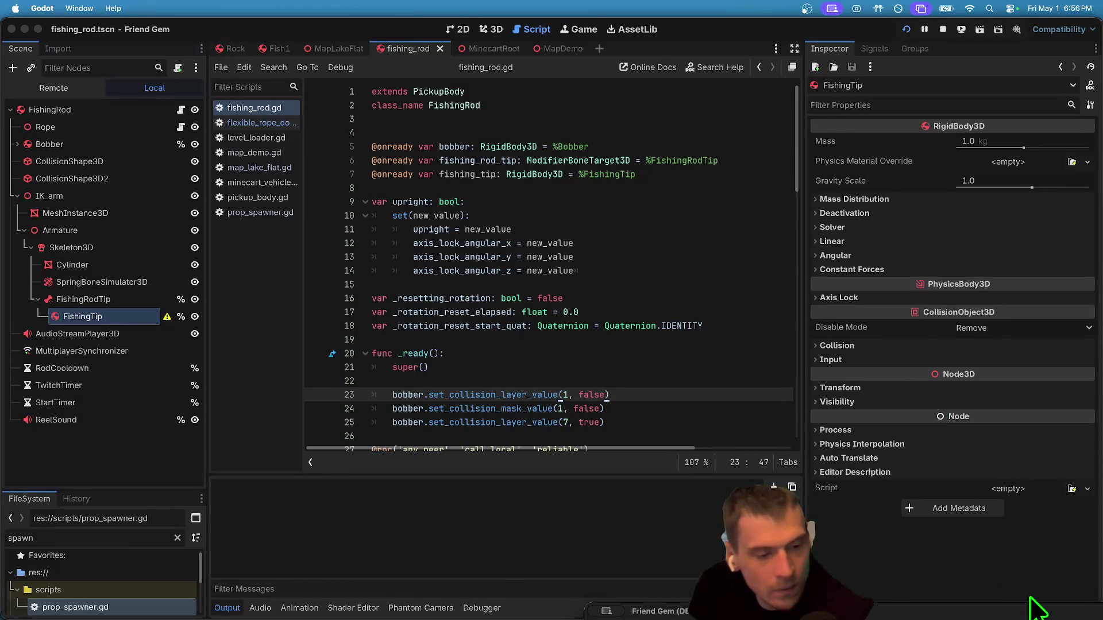
pyautogui.click(905, 29)
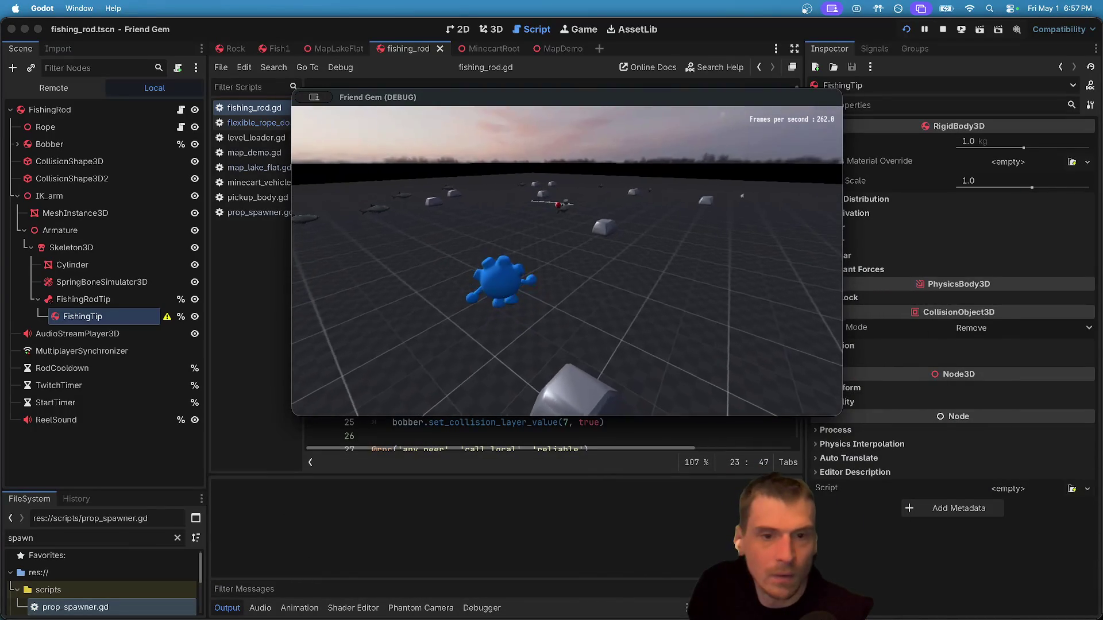
pyautogui.press('w')
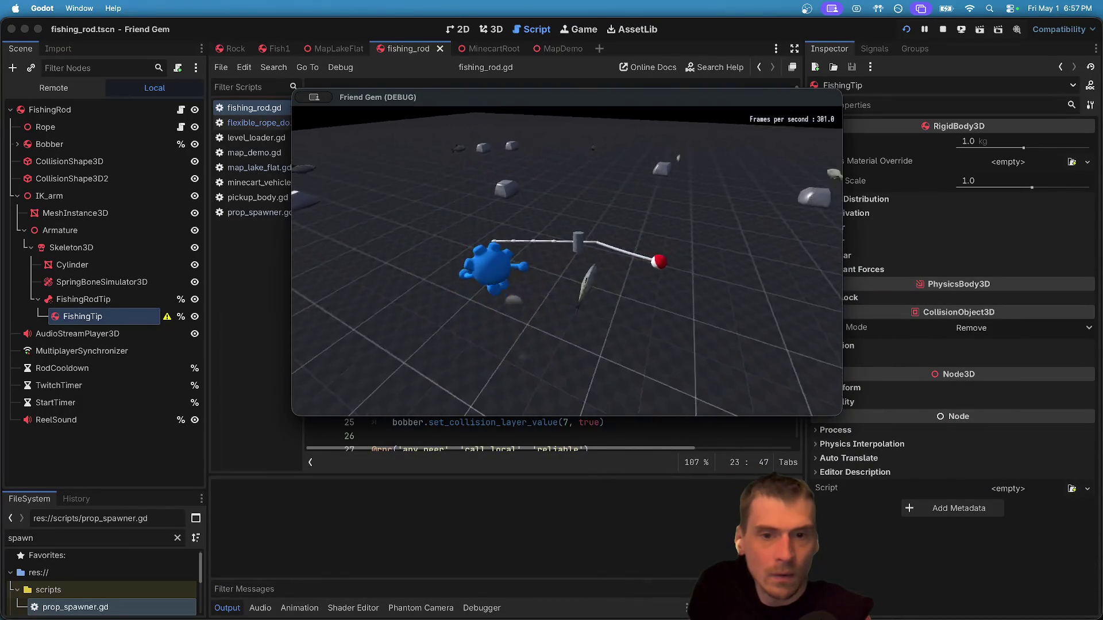
pyautogui.press('e')
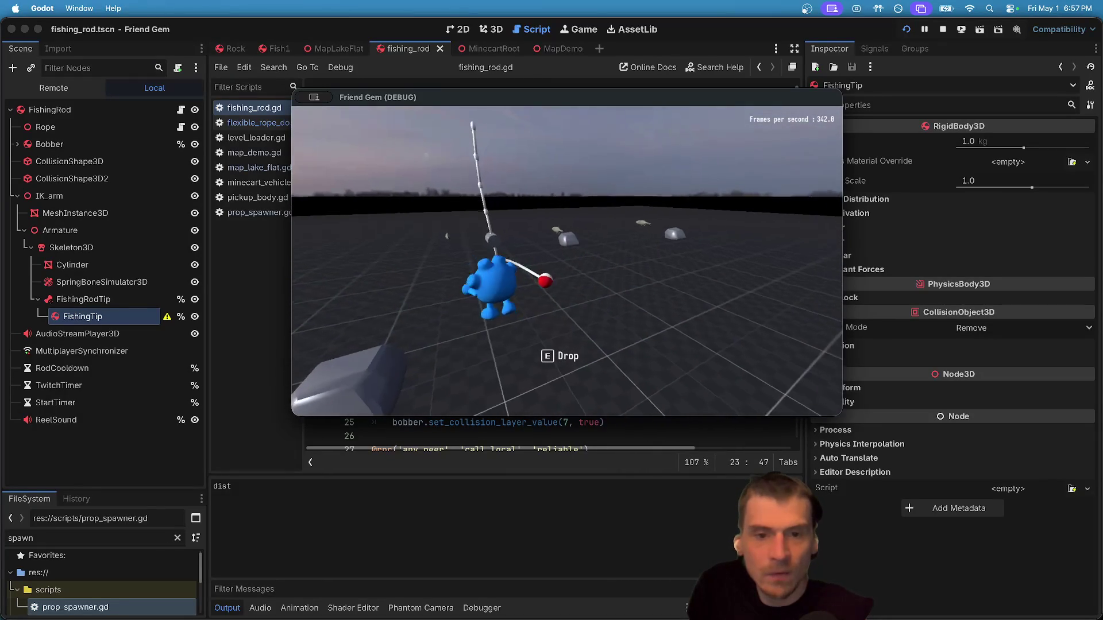
pyautogui.press('super+q')
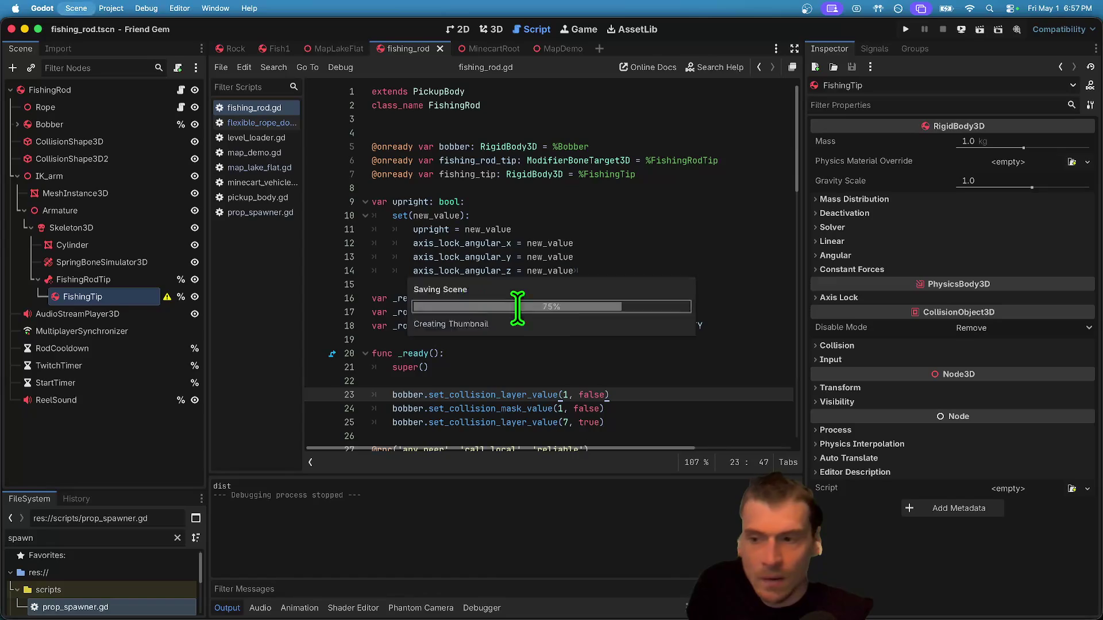
pyautogui.click(23, 91)
pyautogui.click(74, 122)
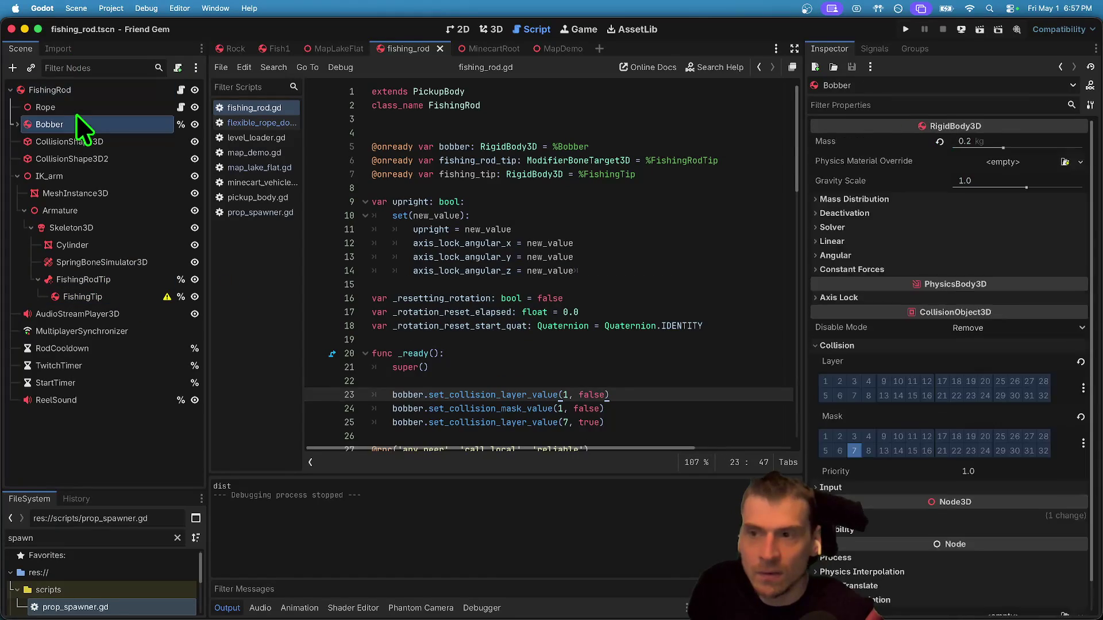
# Change the Rope's Cable Length from 3.0 to 40.0 and run the game to test it.
pyautogui.click(75, 107)
pyautogui.click(1001, 281)
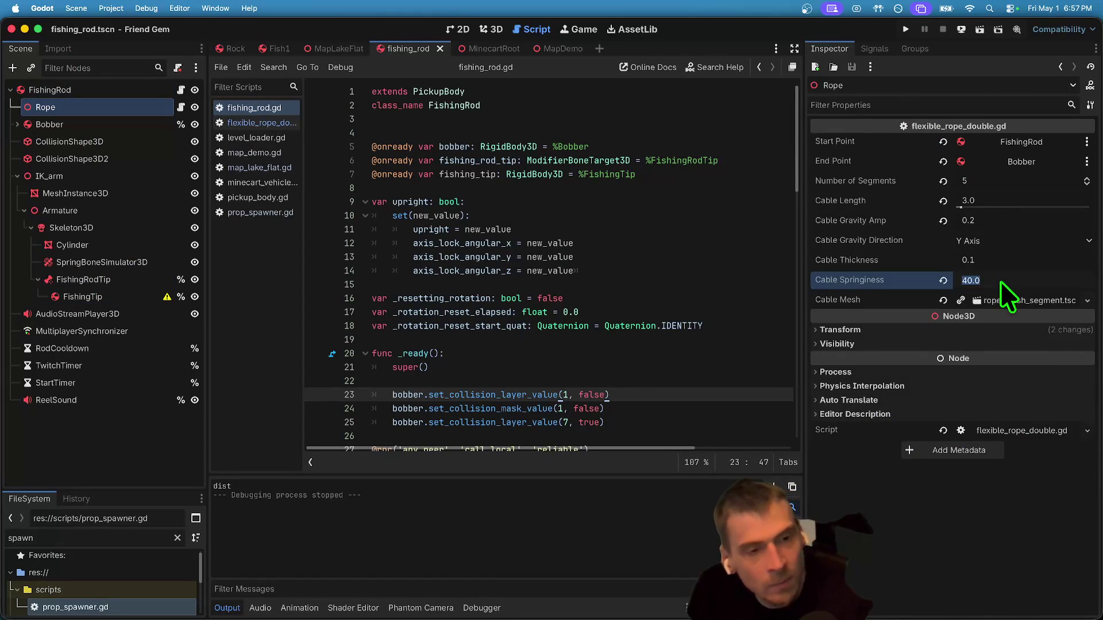
pyautogui.press('Return')
pyautogui.press('super+z')
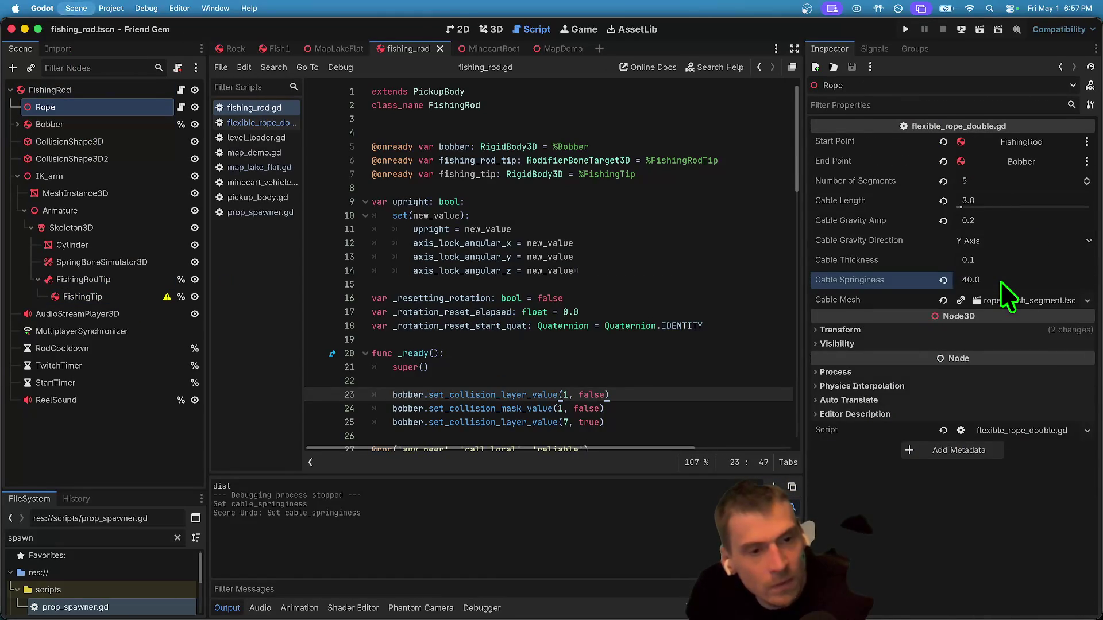
pyautogui.click(1026, 202)
pyautogui.press('Return')
pyautogui.press('super+b')
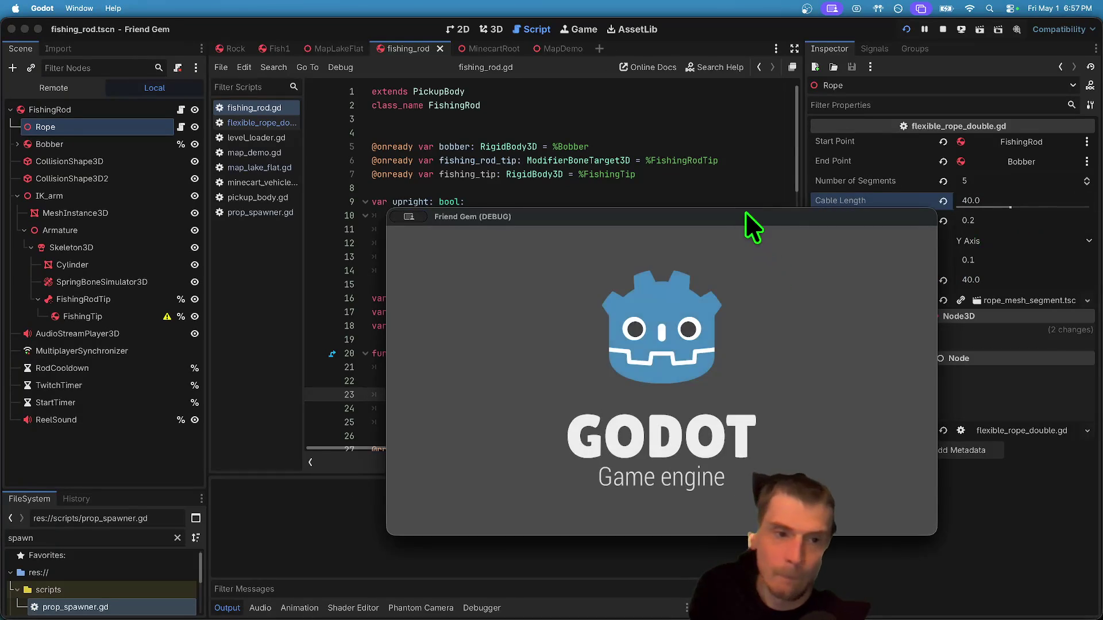
pyautogui.moveTo(745, 211); pyautogui.dragTo(535, 46)
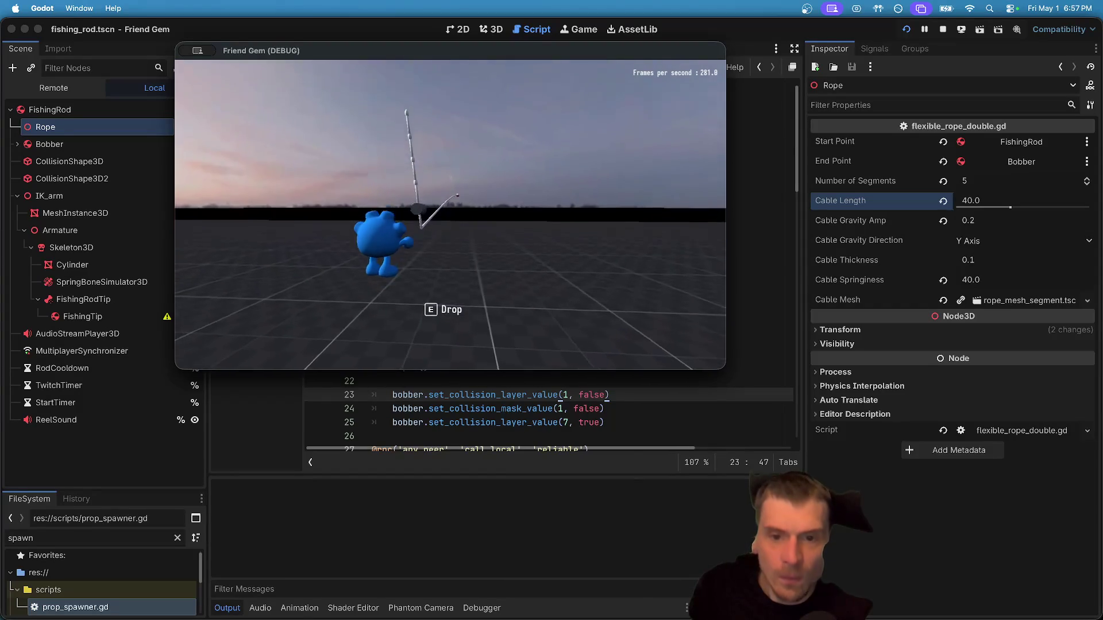
pyautogui.press('Escape')
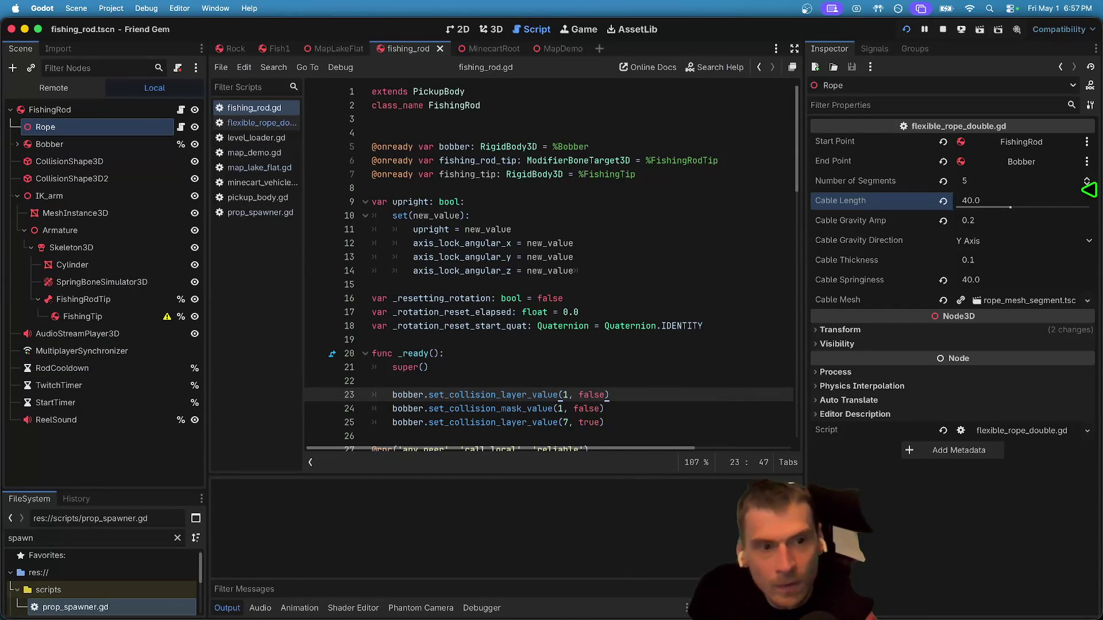
# Keep FishingRod as the Rope's start, place the caret on line 8 of fishing_rod.gd, and relaunch the game.
pyautogui.click(1042, 140)
pyautogui.press('Escape')
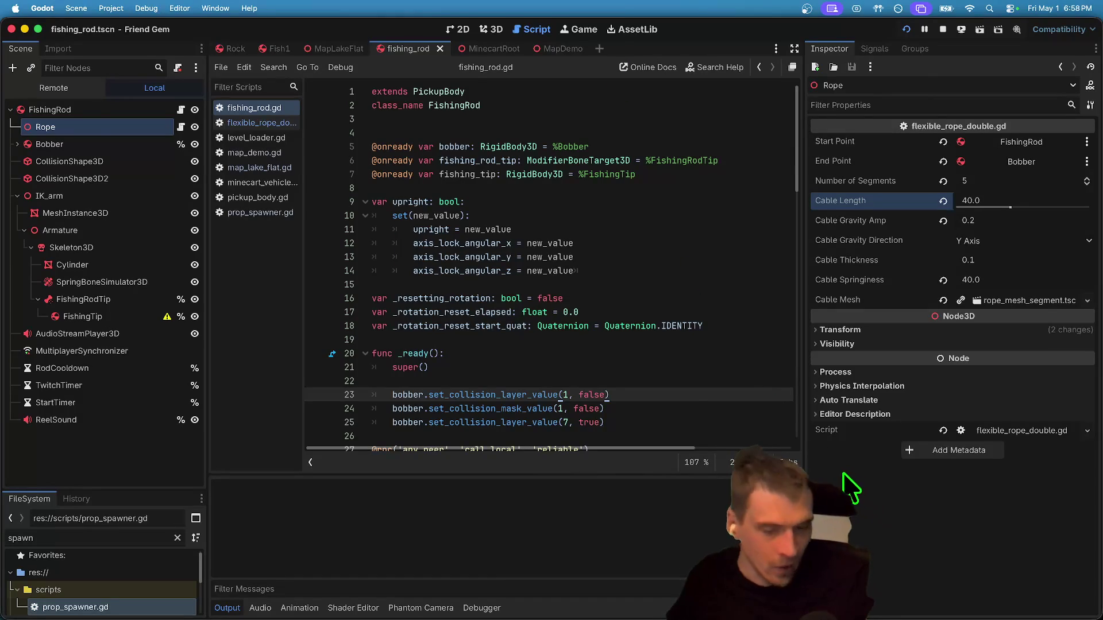
pyautogui.scroll(-2, 714, 413)
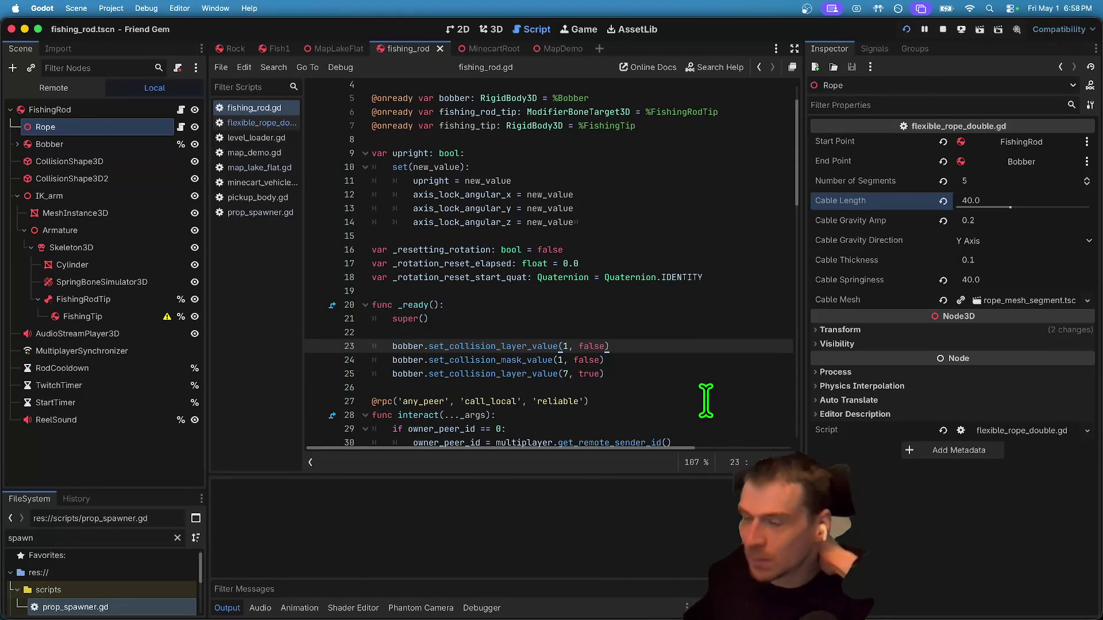
pyautogui.click(540, 141)
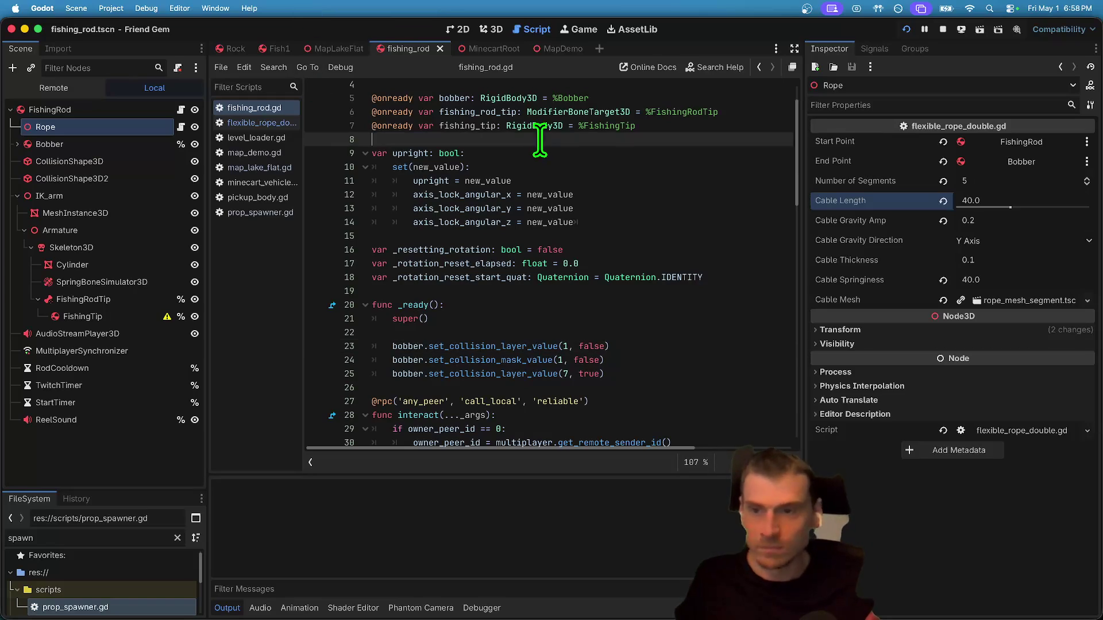
pyautogui.press('super+b')
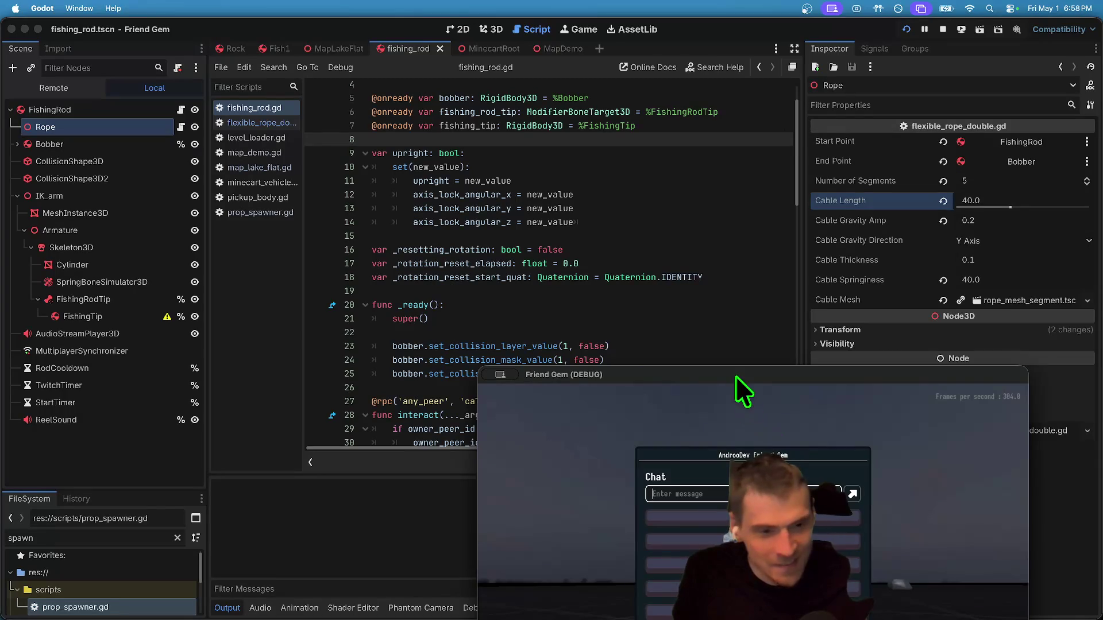
# In the game, close the chat, drop the fish and pick up the fishing rod, then return to the editor.
pyautogui.moveTo(735, 375); pyautogui.dragTo(503, 101)
pyautogui.click(715, 409)
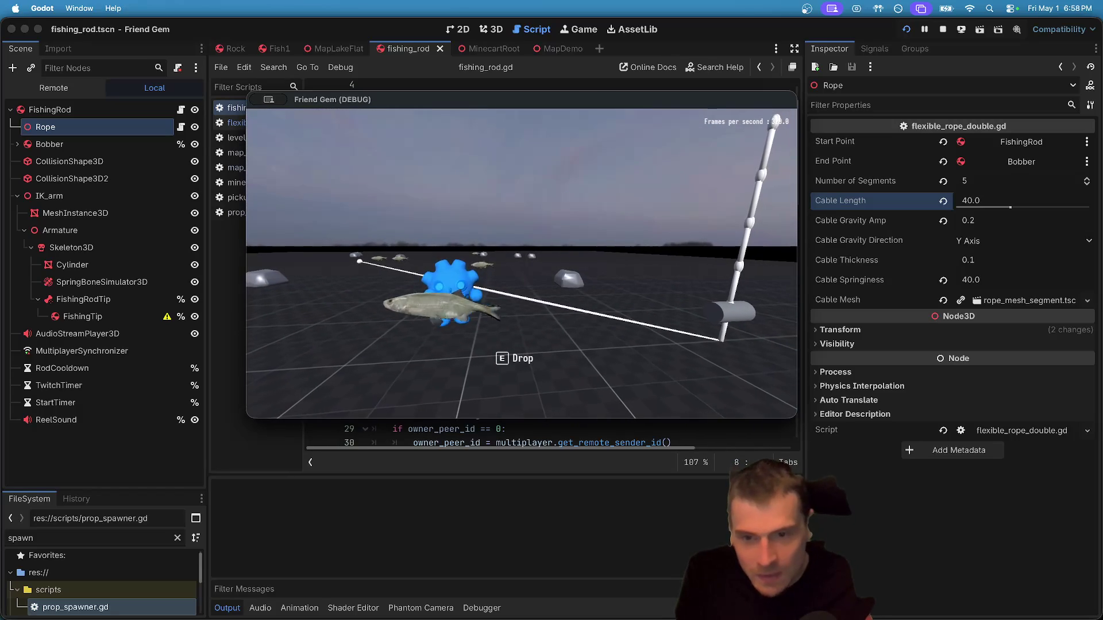
pyautogui.press('e')
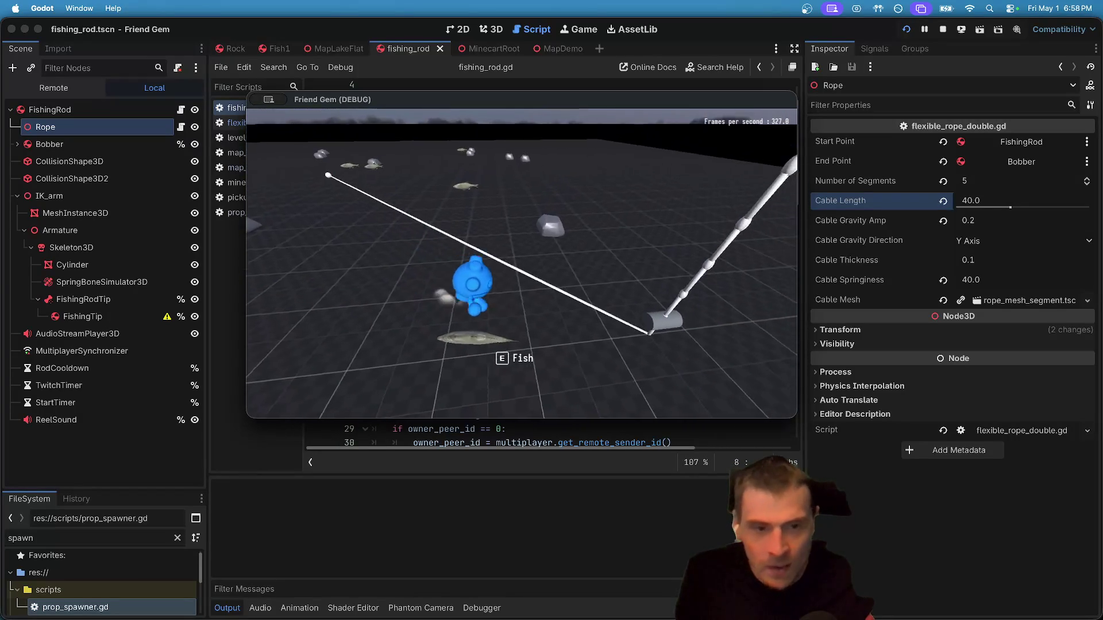
pyautogui.press('e')
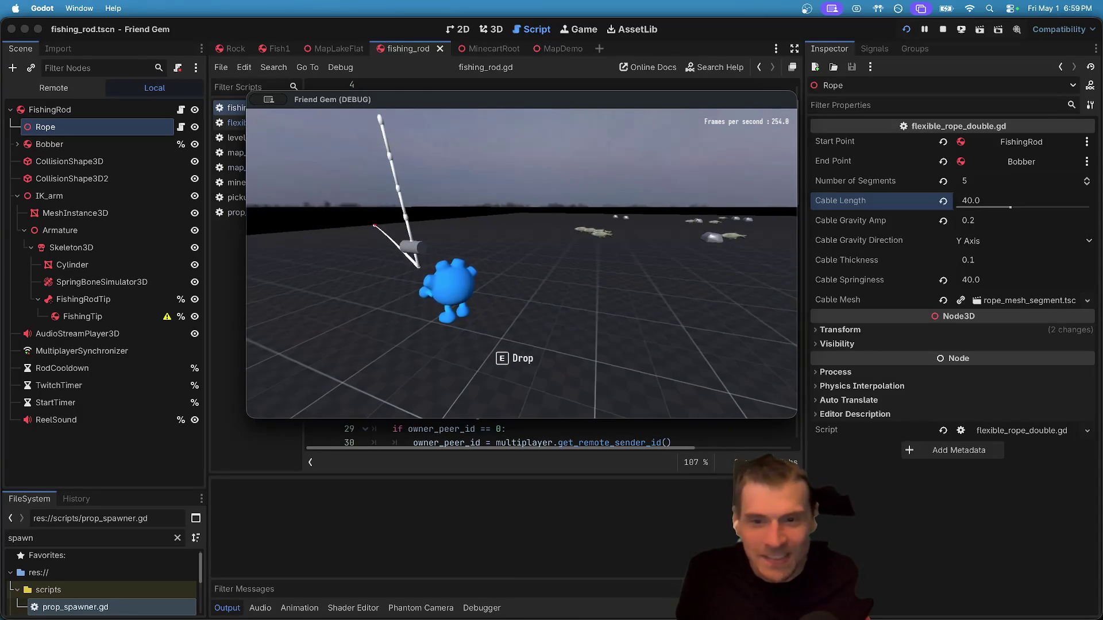
pyautogui.press('super+Tab')
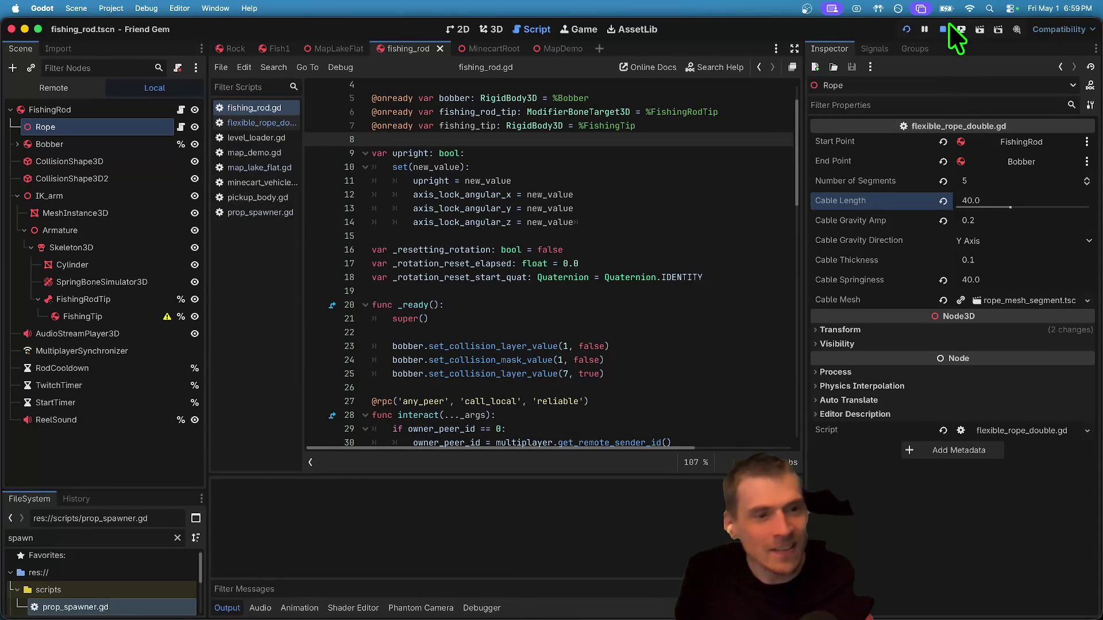
# Stop the game, set the Rope's Cable Springiness to 20, and save the scene.
pyautogui.click(944, 27)
pyautogui.click(1026, 279)
pyautogui.write('2')
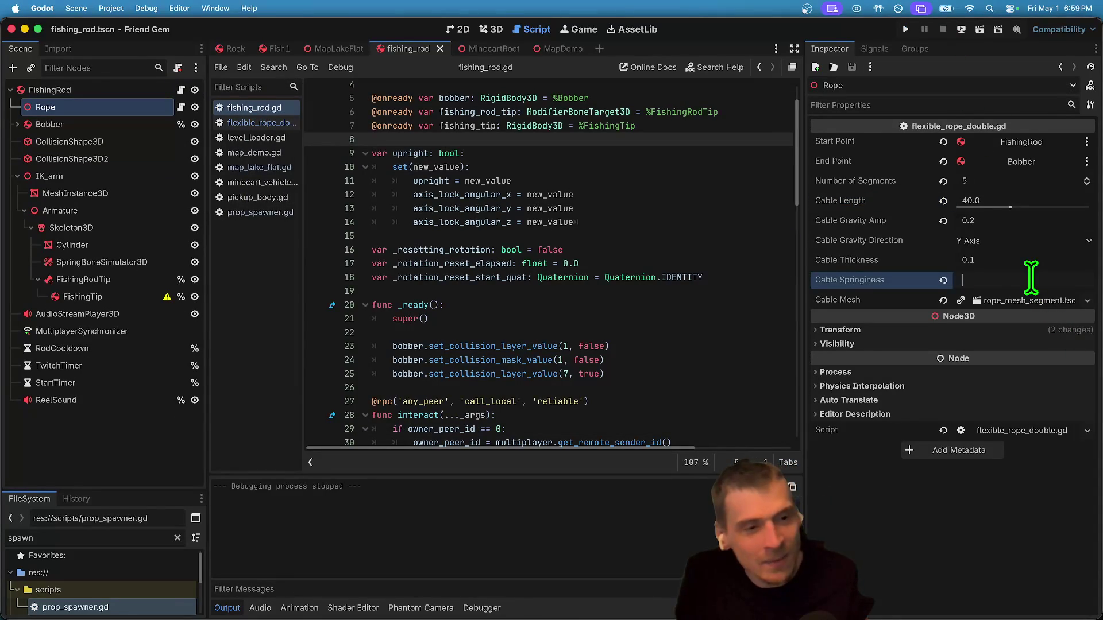
pyautogui.press('super+s')
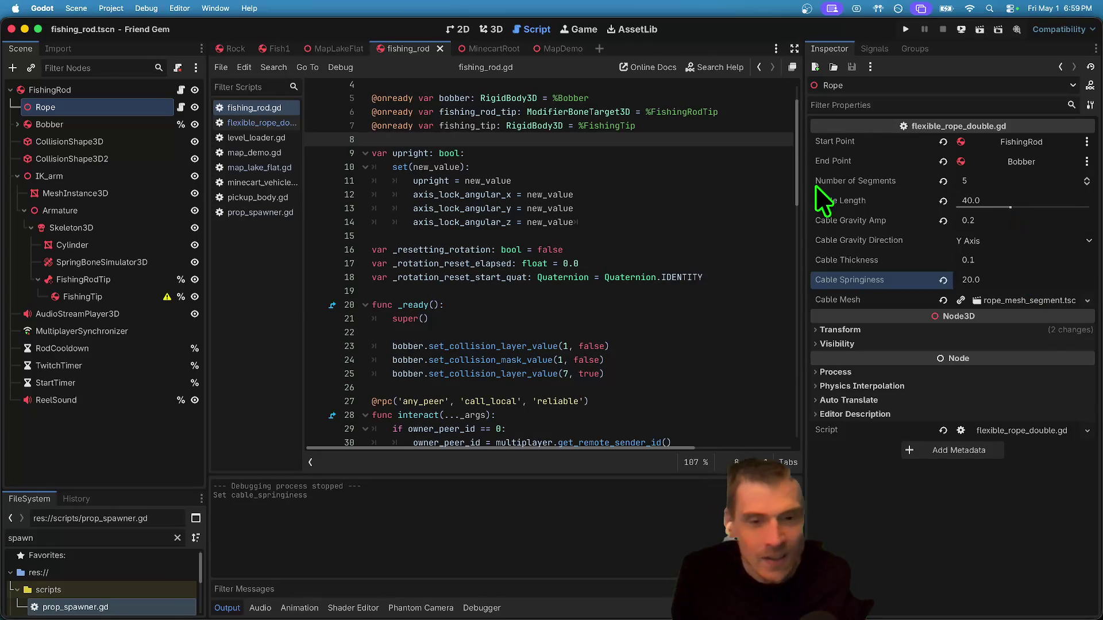
# Edit the Rope's Number of Segments and relaunch the game.
pyautogui.click(998, 171)
pyautogui.write('8')
pyautogui.press('Return')
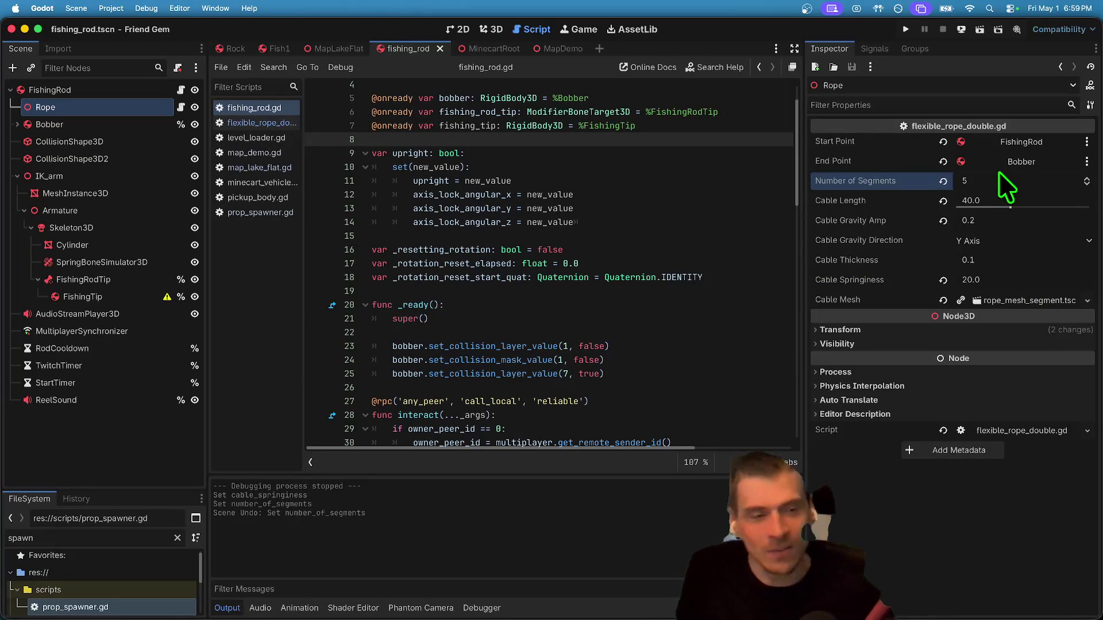
pyautogui.press('super+b')
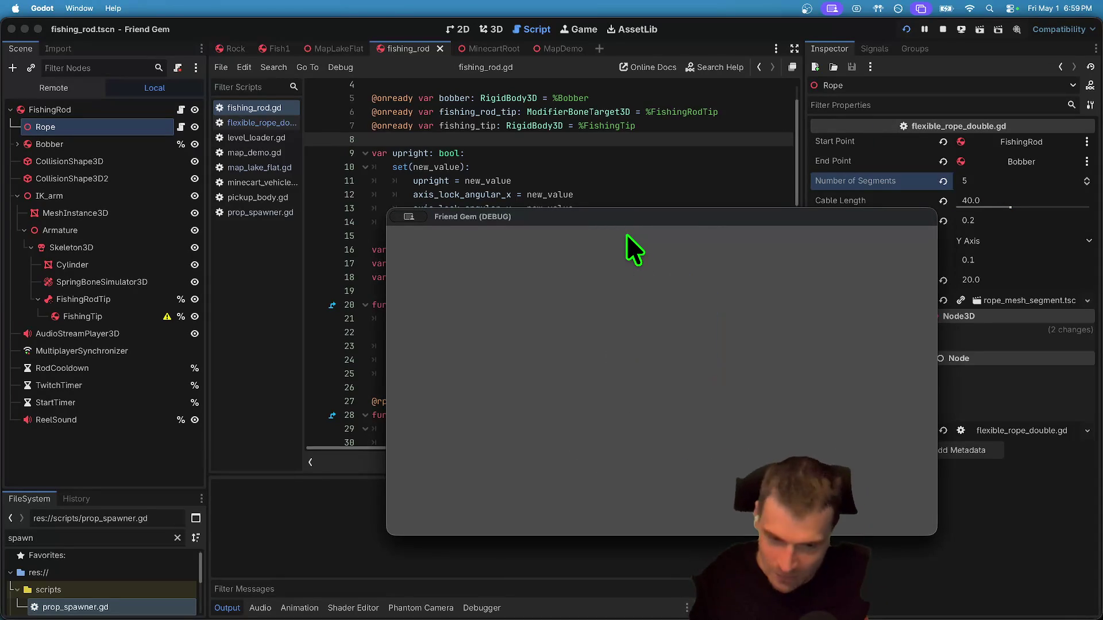
# Host a game and pick up the rod with E to test the springiness-20 rope, then return to the editor.
pyautogui.press('Return')
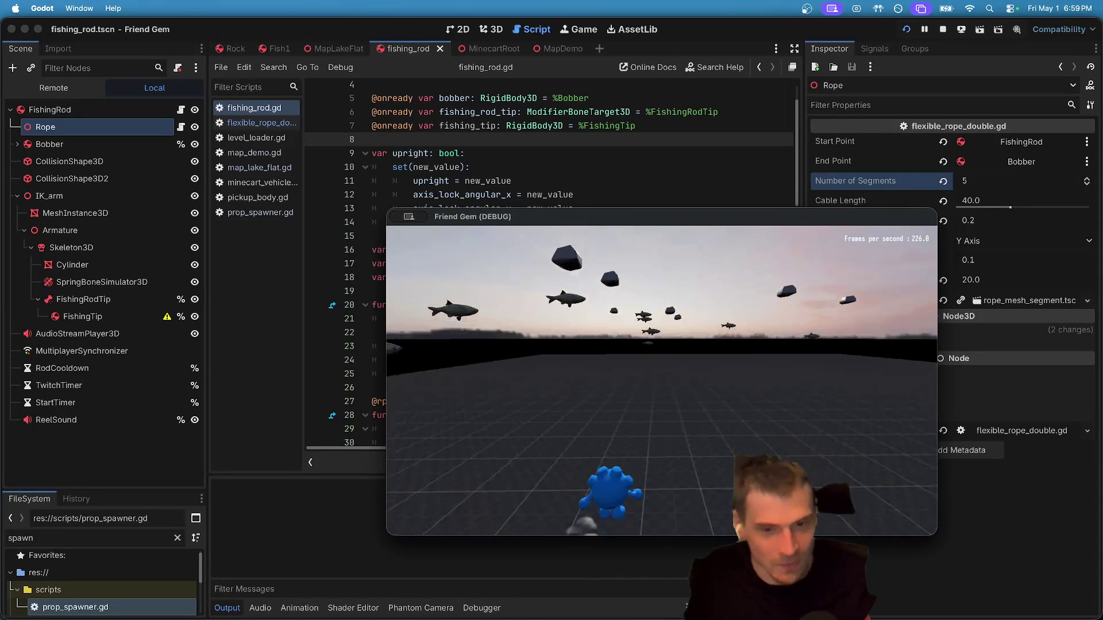
pyautogui.press('e')
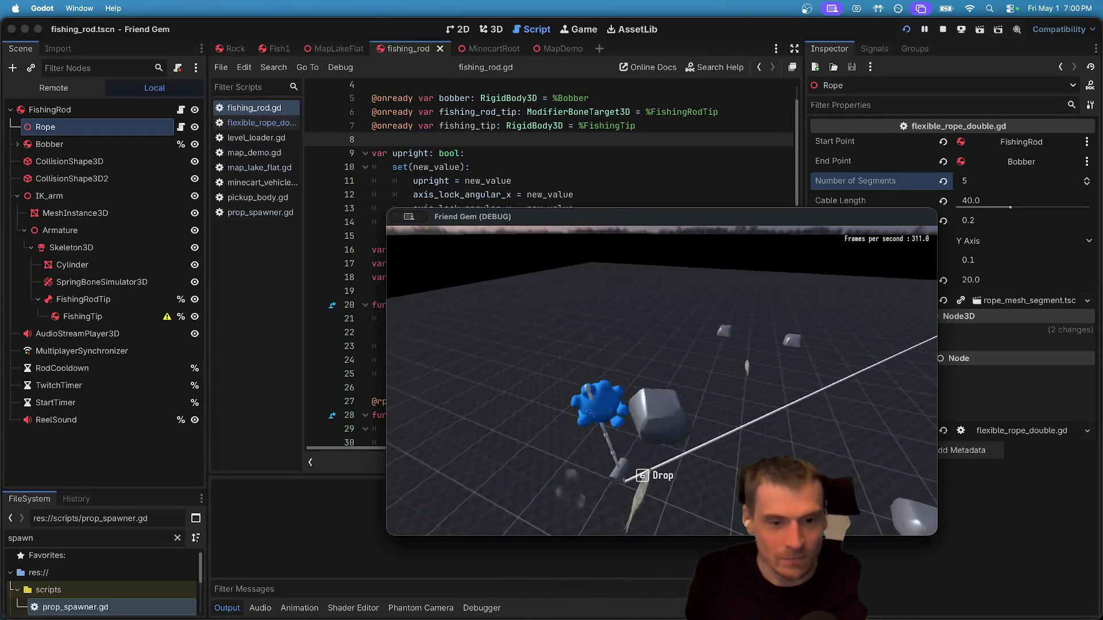
pyautogui.press('super+q')
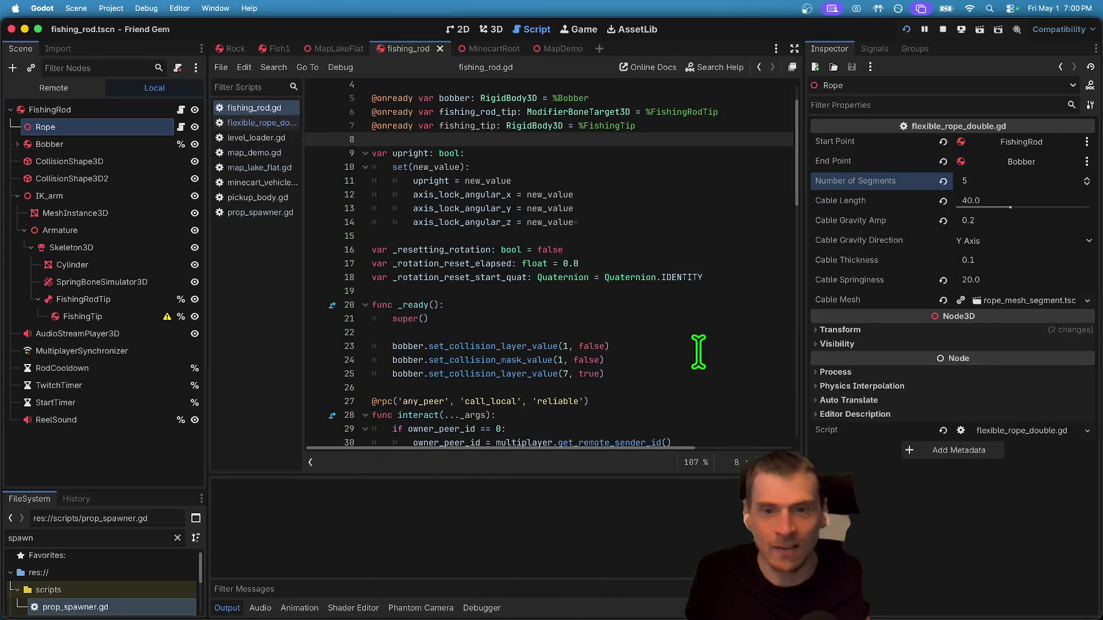
# Review fishing_rod.gd, highlighting every use of the upright variable.
pyautogui.click(589, 249)
pyautogui.moveTo(586, 238); pyautogui.dragTo(291, 196)
pyautogui.scroll(-10, 443, 234)
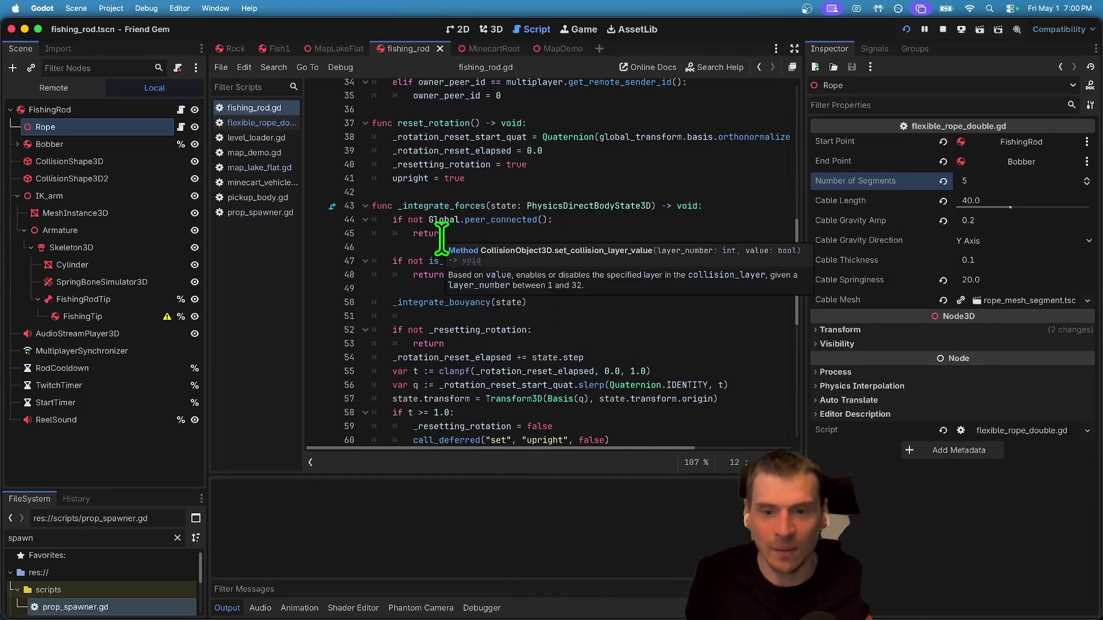
pyautogui.scroll(3, 394, 295)
pyautogui.doubleClick(408, 295)
pyautogui.scroll(4, 793, 234)
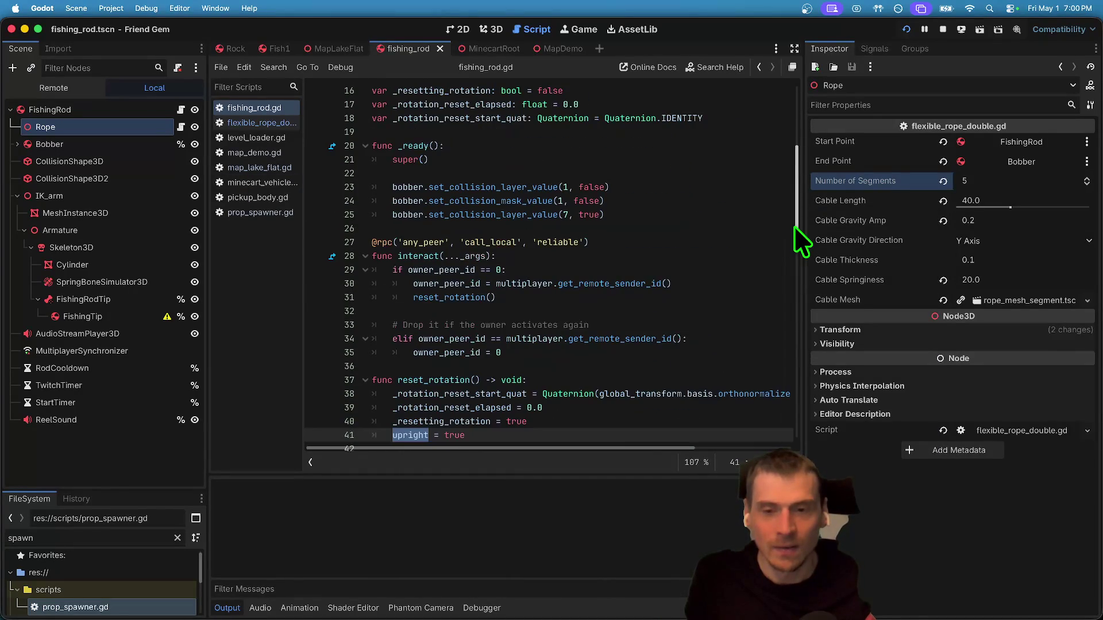
pyautogui.scroll(-7, 739, 240)
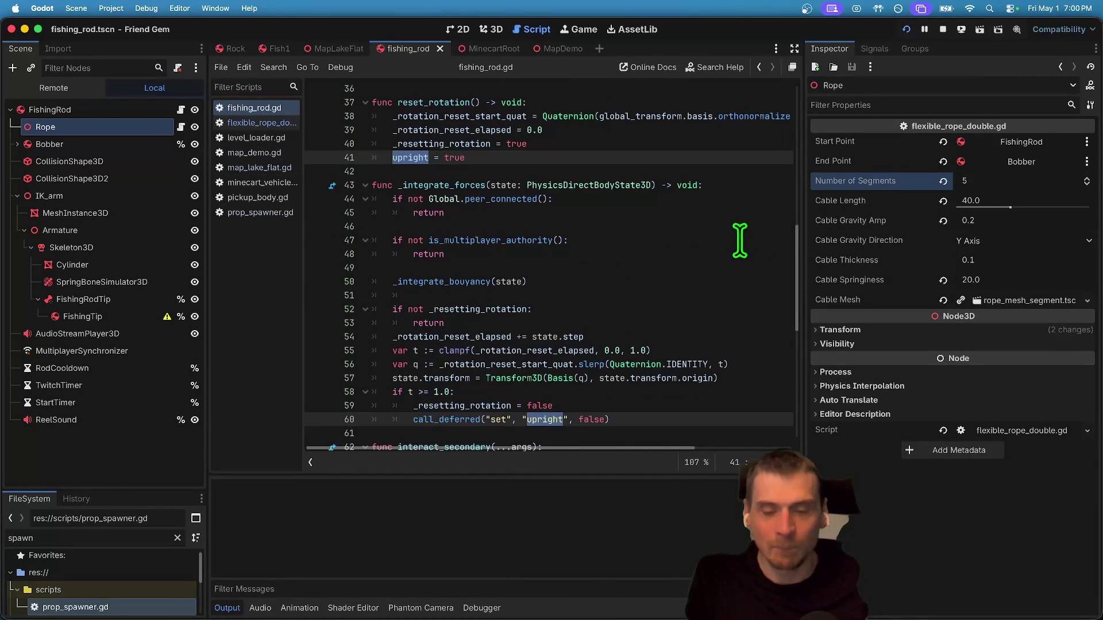
pyautogui.scroll(-3, 739, 240)
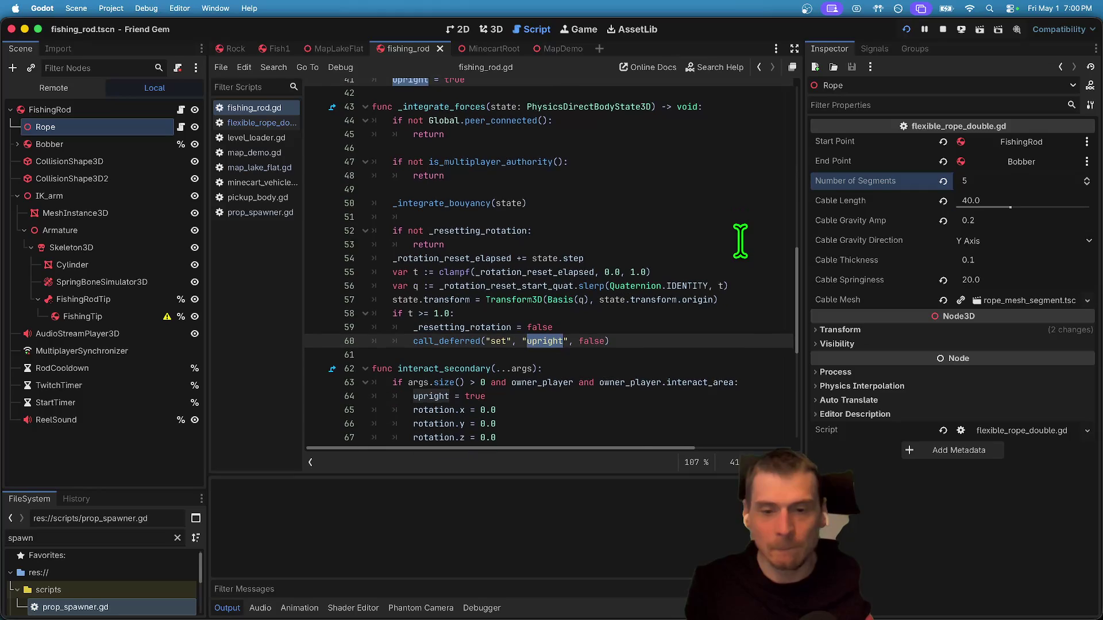
pyautogui.scroll(-4, 739, 241)
pyautogui.scroll(5, 745, 251)
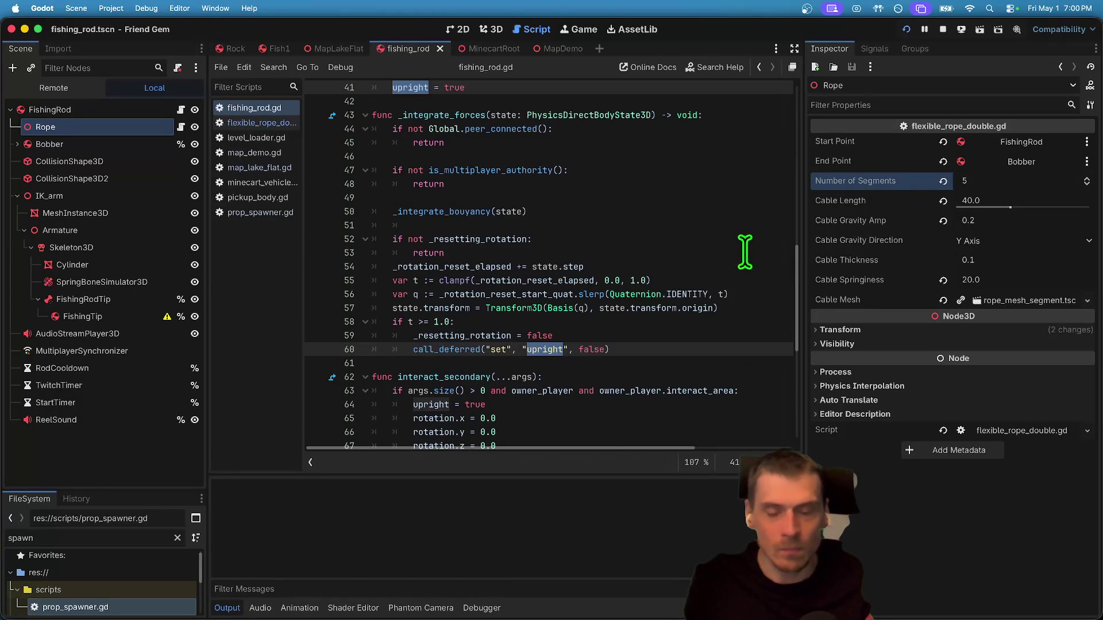
# Clear the marked lines that finish the rotation reset.
pyautogui.moveTo(711, 347)
pyautogui.mouseDown()
pyautogui.moveTo(107, 333)
pyautogui.moveTo(164, 324)
pyautogui.mouseUp()
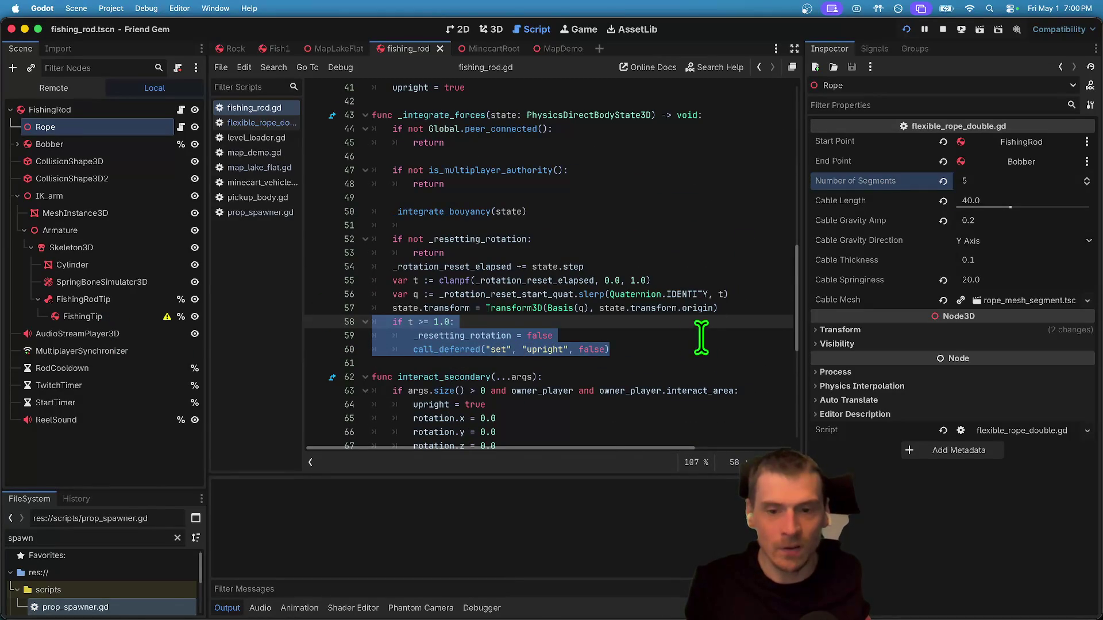
pyautogui.click(406, 339)
pyautogui.scroll(5, 697, 335)
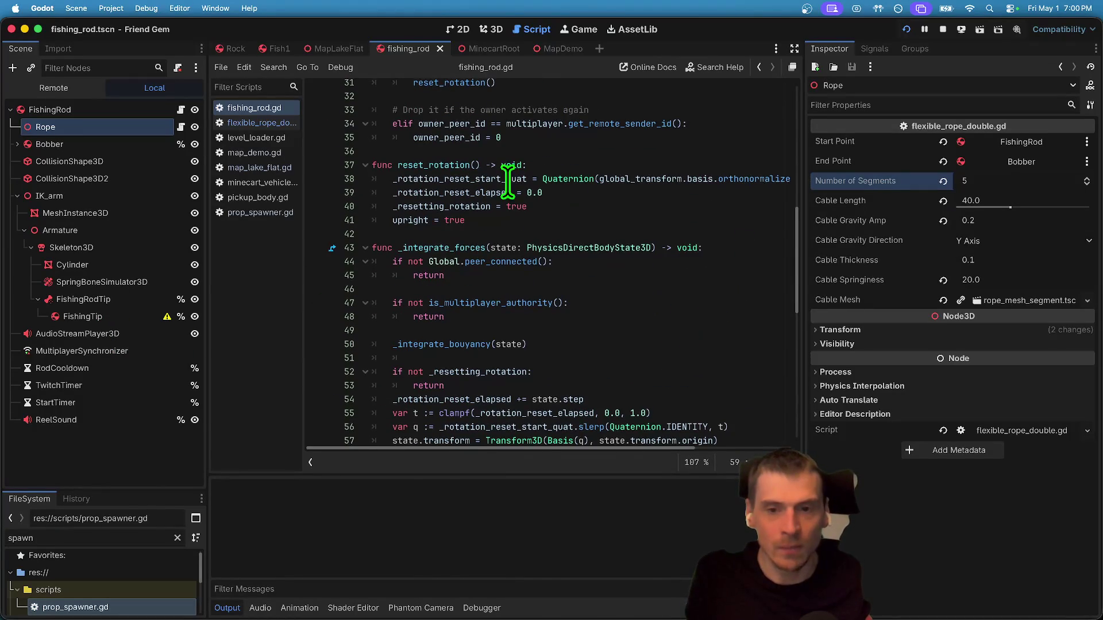
pyautogui.scroll(1, 456, 217)
# Paste 'upright = false' on a new line after 'owner_peer_id = 0' in the drop branch.
pyautogui.doubleClick(420, 232)
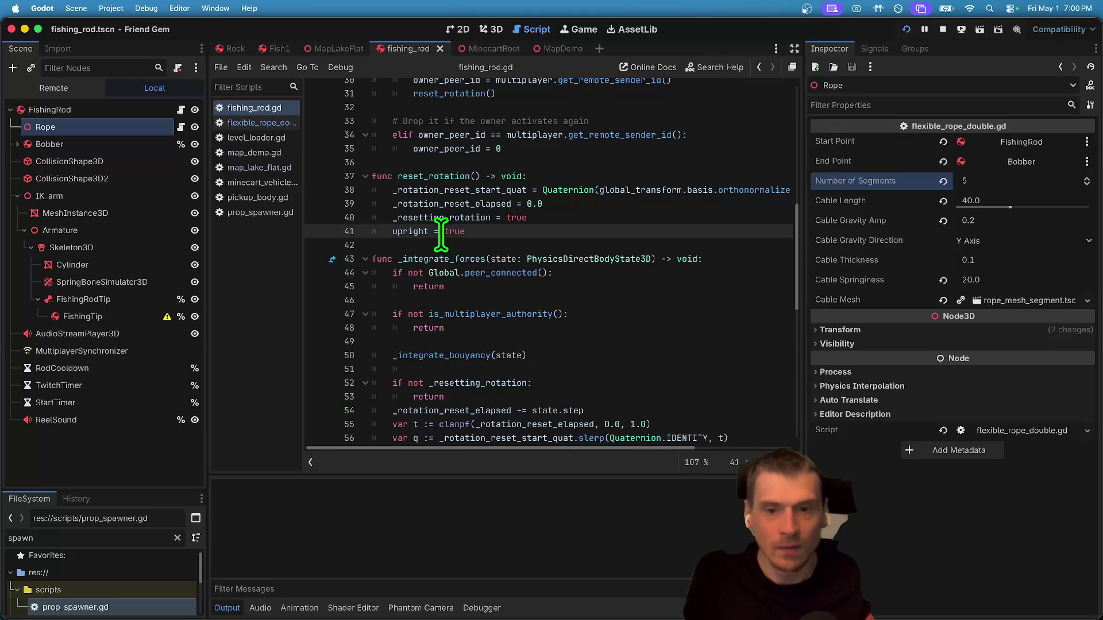
pyautogui.scroll(1, 517, 221)
pyautogui.click(629, 159)
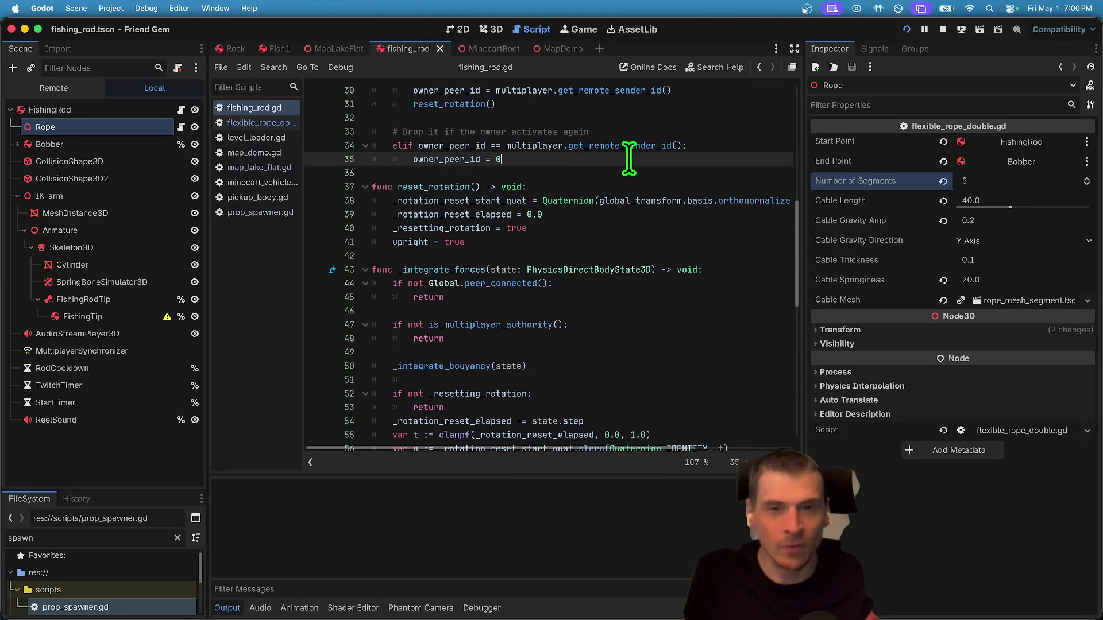
pyautogui.press('Return')
pyautogui.write('upright = true')
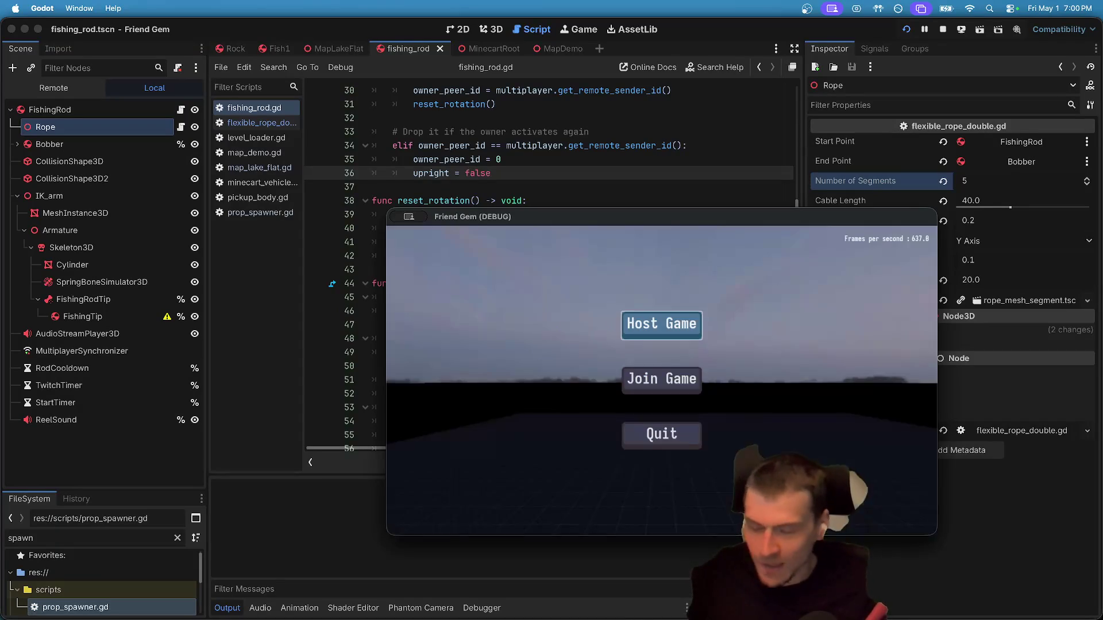
# Host a game, drop the carried fishing rod with E, then stop the game.
pyautogui.click(640, 326)
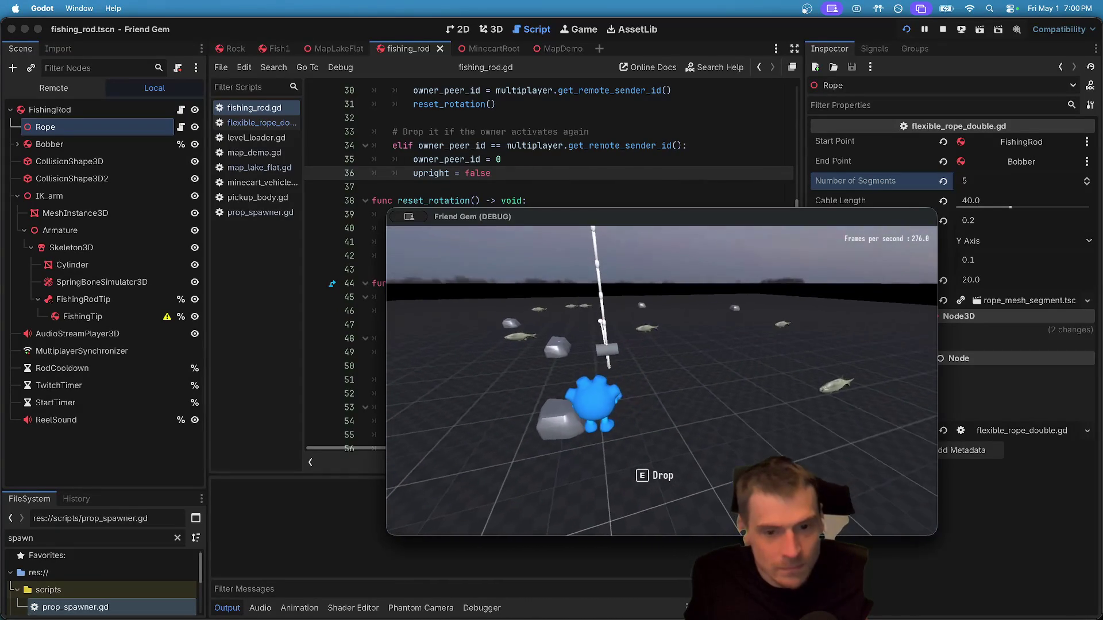
pyautogui.press('e')
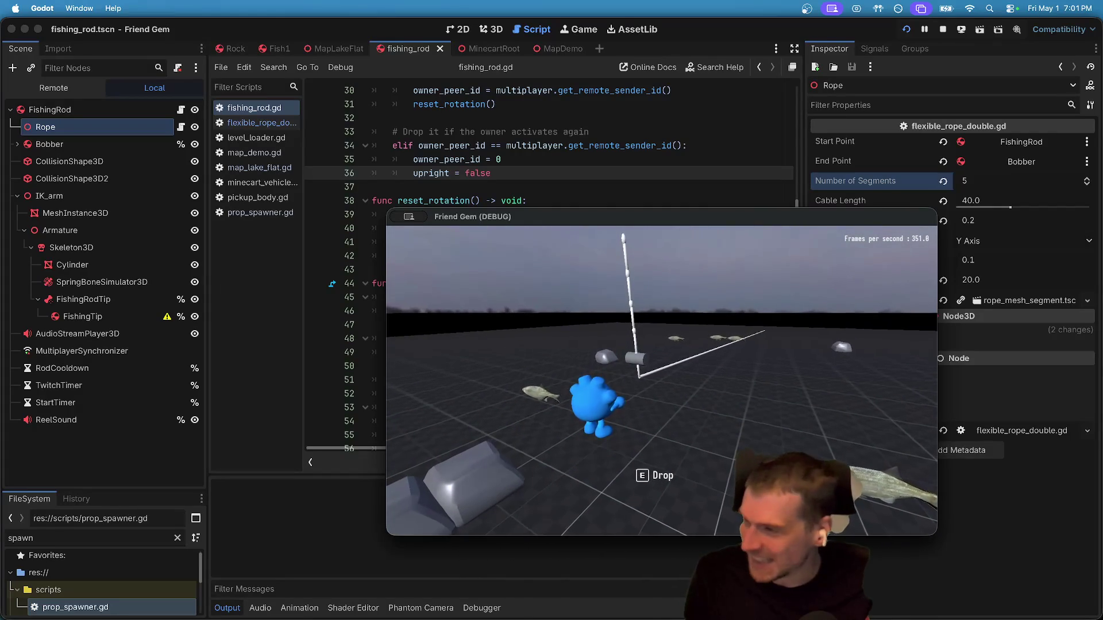
pyautogui.press('Escape')
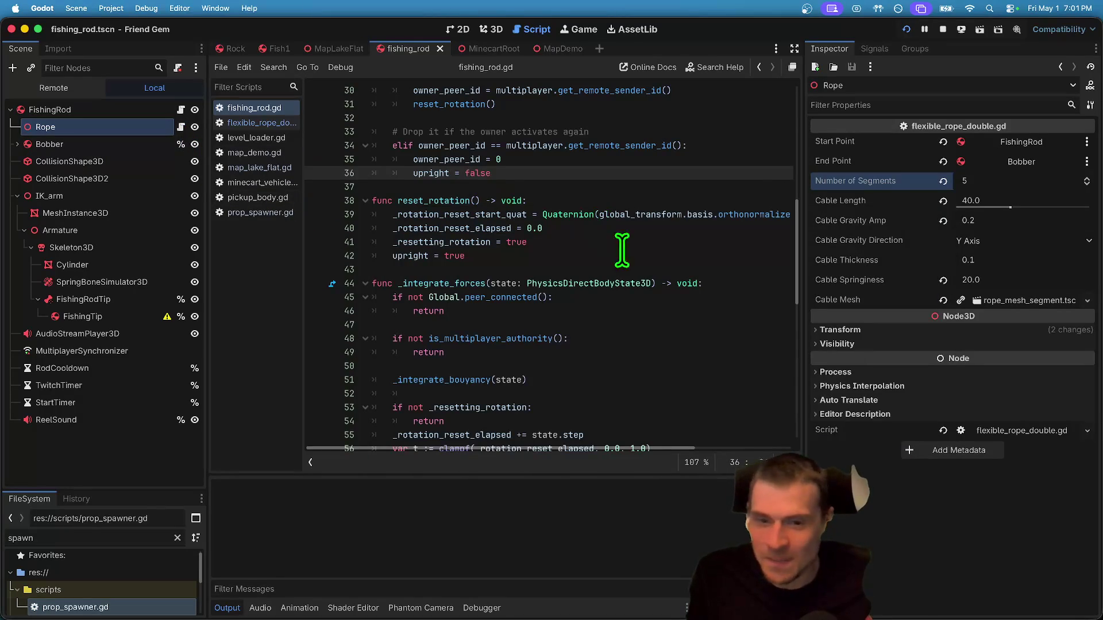
# Search the script for 'bobb' and remove the stray blank line at the end of launch_bobber.
pyautogui.hotkey('ctrl', 'f')
pyautogui.write('bobb')
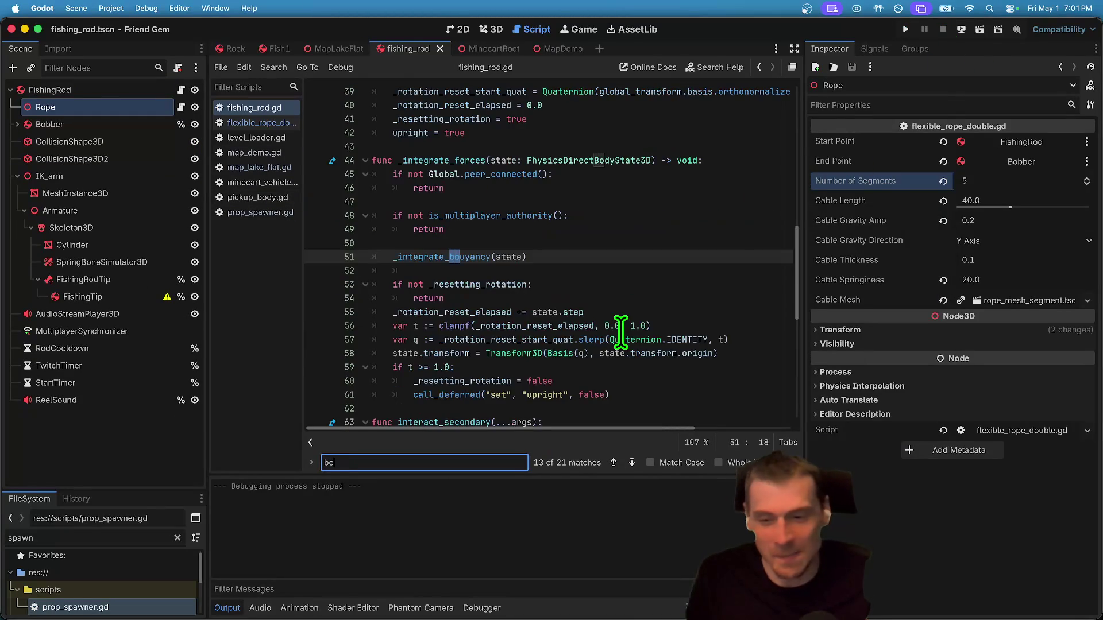
pyautogui.press('Return')
pyautogui.press('Escape')
pyautogui.click(644, 377)
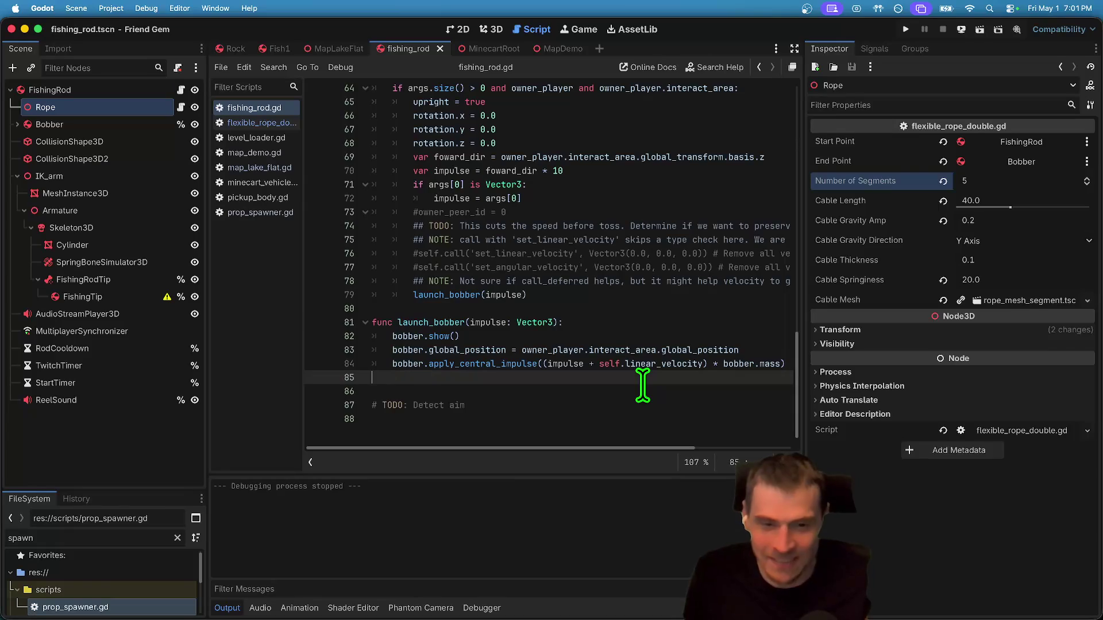
pyautogui.press('BackSpace')
# Run the project, pick up the fishing rod with E, then stop the game.
pyautogui.press('super+b')
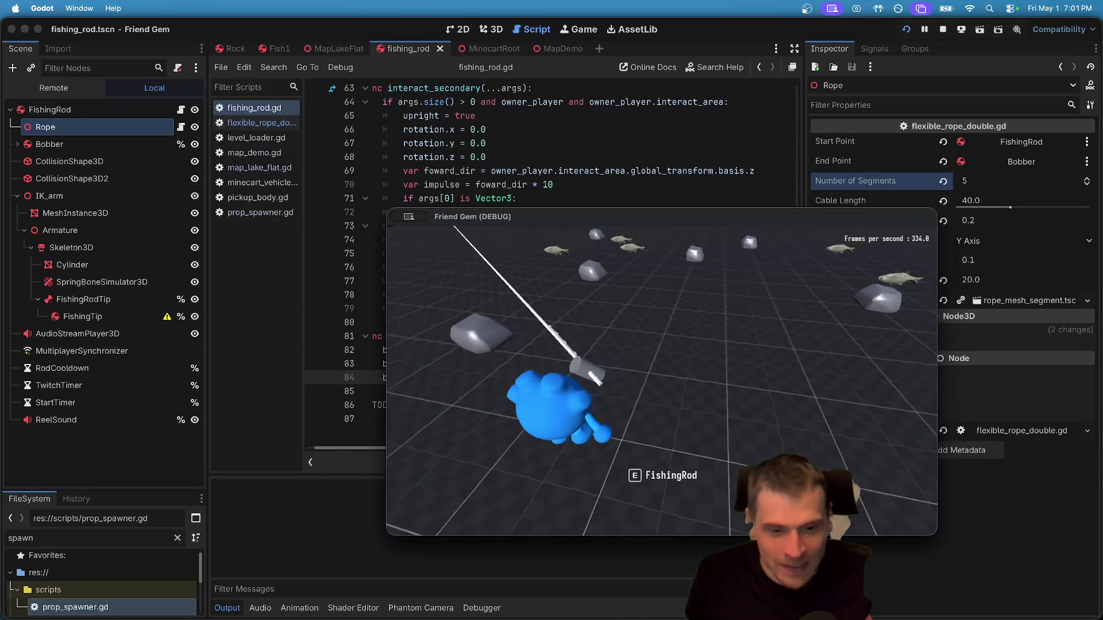
pyautogui.press('e')
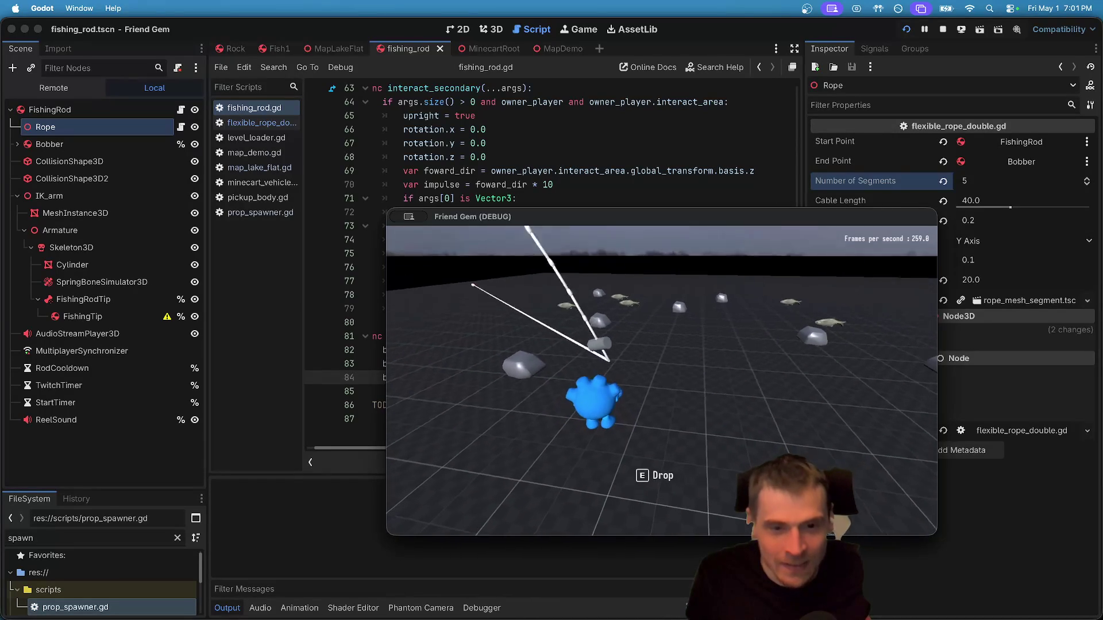
pyautogui.press('super+q')
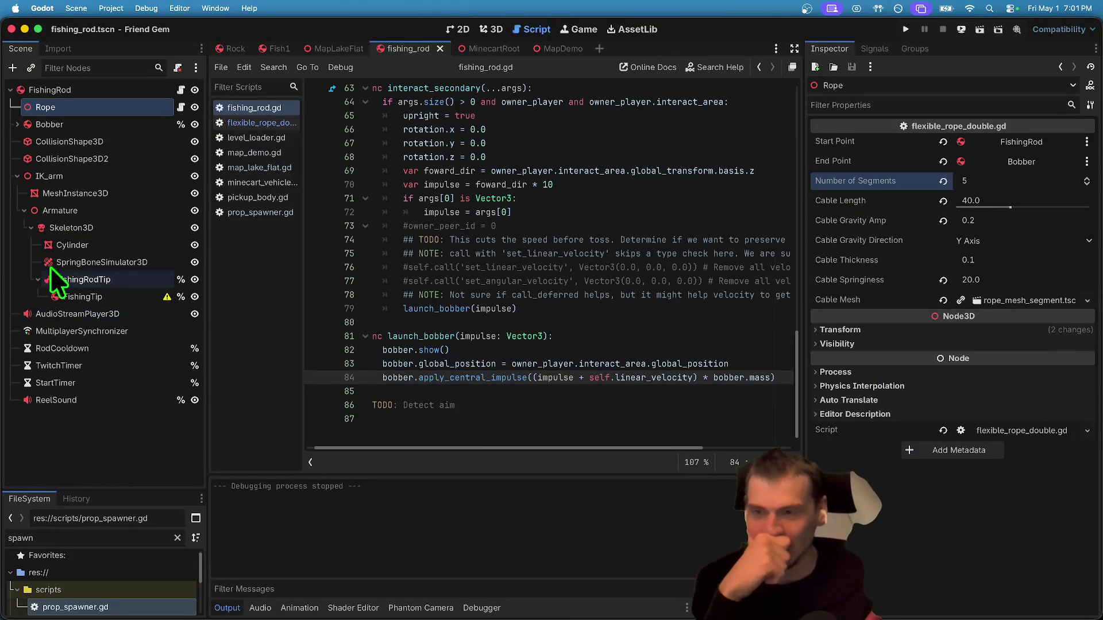
# Open the node picker for the Rope's Start Point and pick FishingTip.
pyautogui.scroll(10, 445, 273)
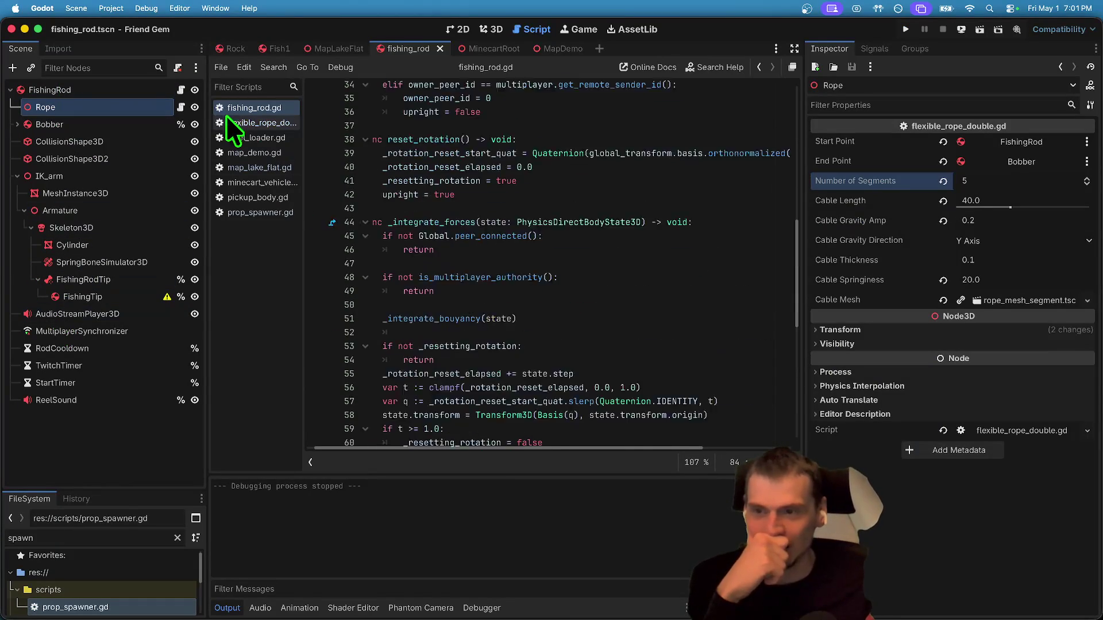
pyautogui.rightClick(138, 109)
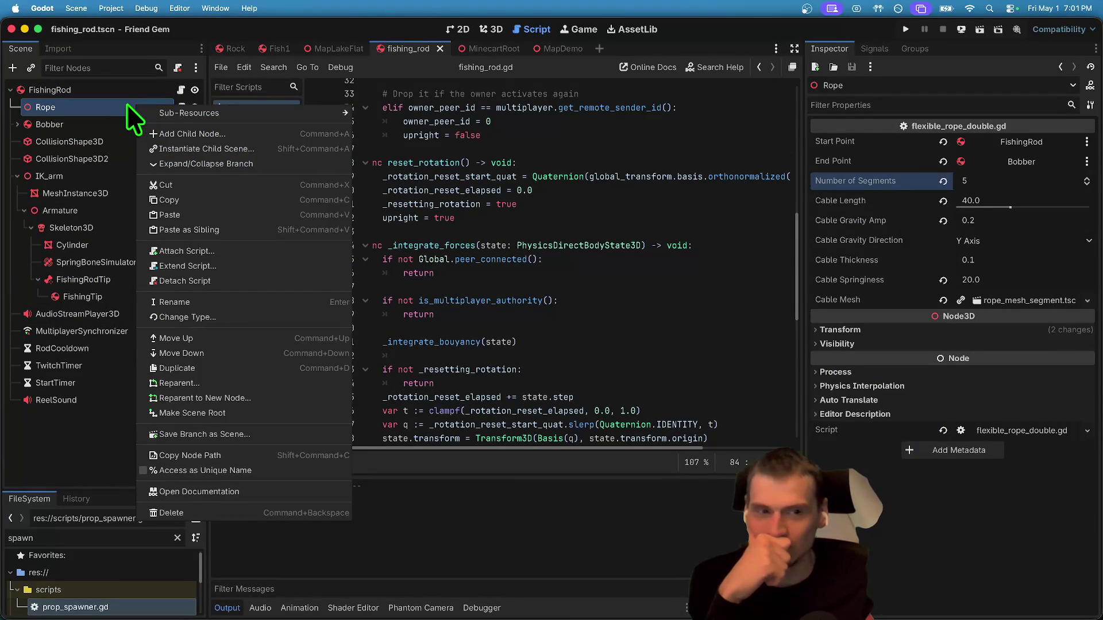
pyautogui.click(122, 105)
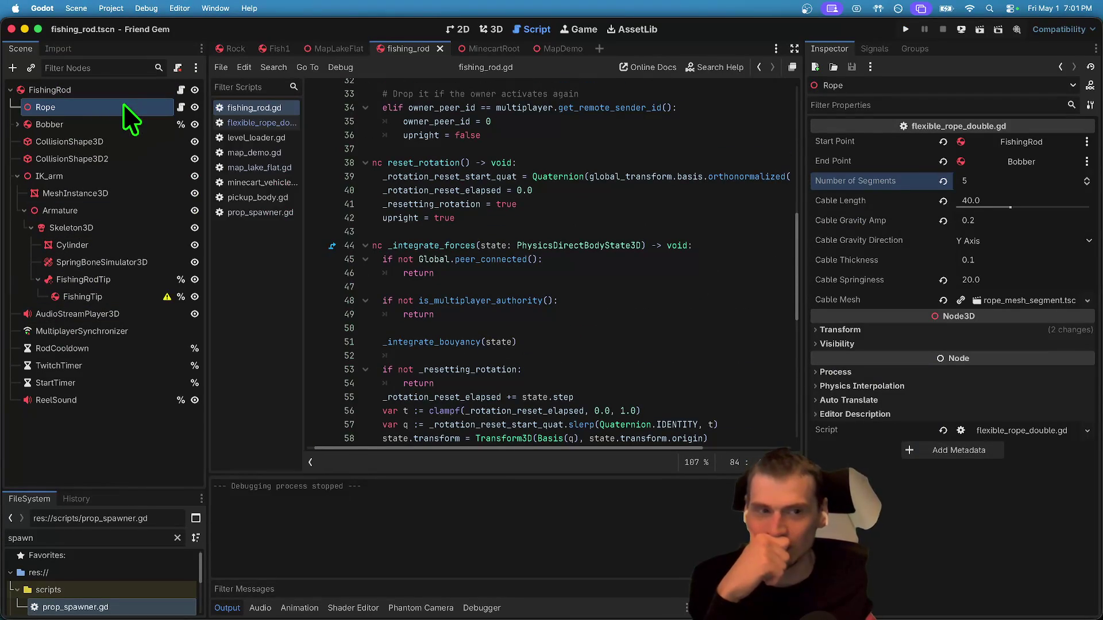
pyautogui.click(1010, 140)
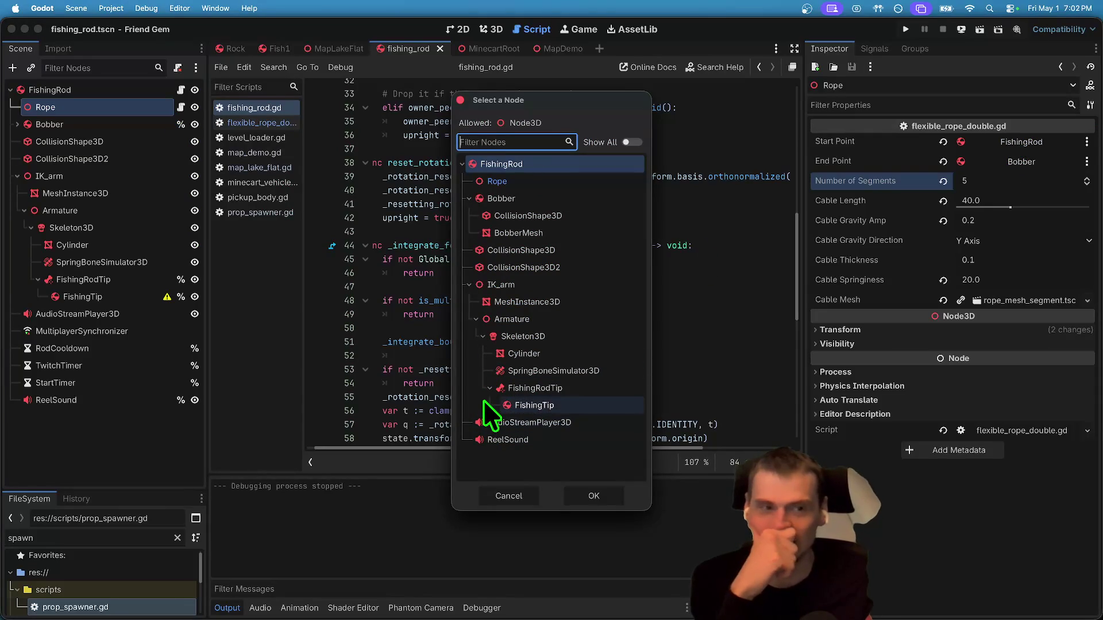
pyautogui.click(580, 408)
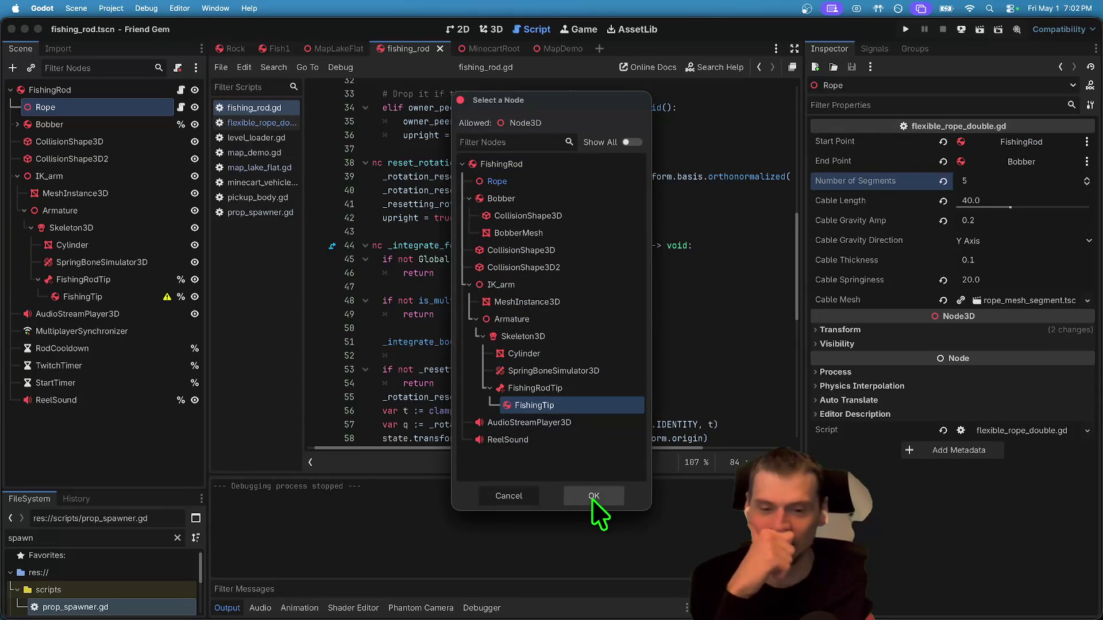
# Confirm FishingTip as the Rope's start and give FishingTip a CollisionShape3D child with a SphereShape3D.
pyautogui.click(591, 494)
pyautogui.click(63, 296)
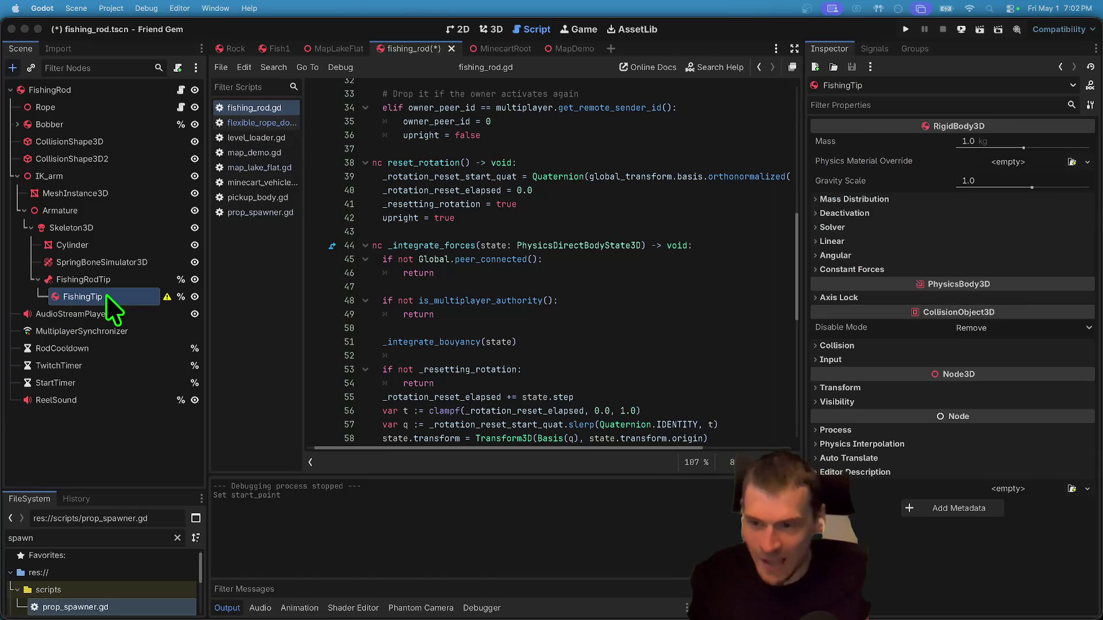
pyautogui.hotkey('ctrl', 'a')
pyautogui.press('Return')
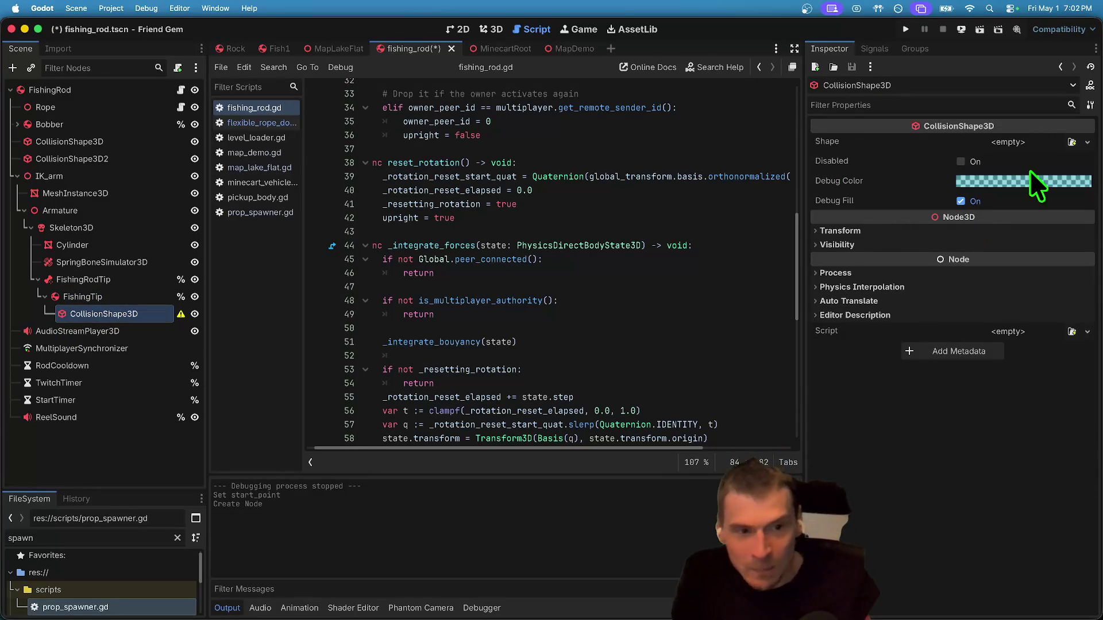
pyautogui.click(1041, 139)
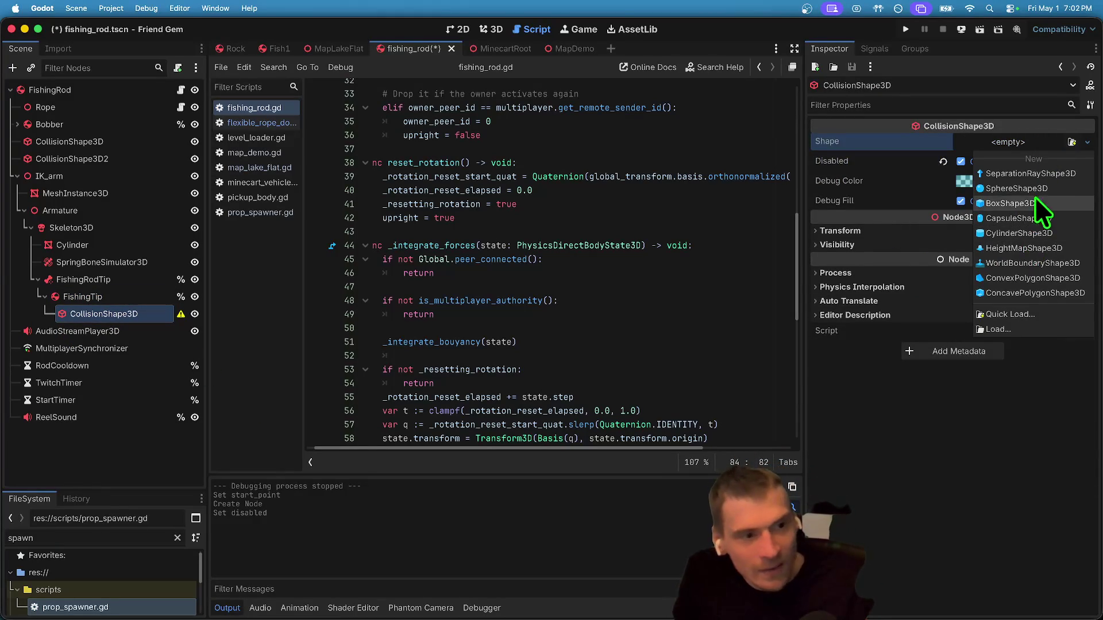
pyautogui.click(1040, 218)
# Save the scene, switch to the 3D view, and run the project.
pyautogui.click(437, 328)
pyautogui.hotkey('ctrl', 's')
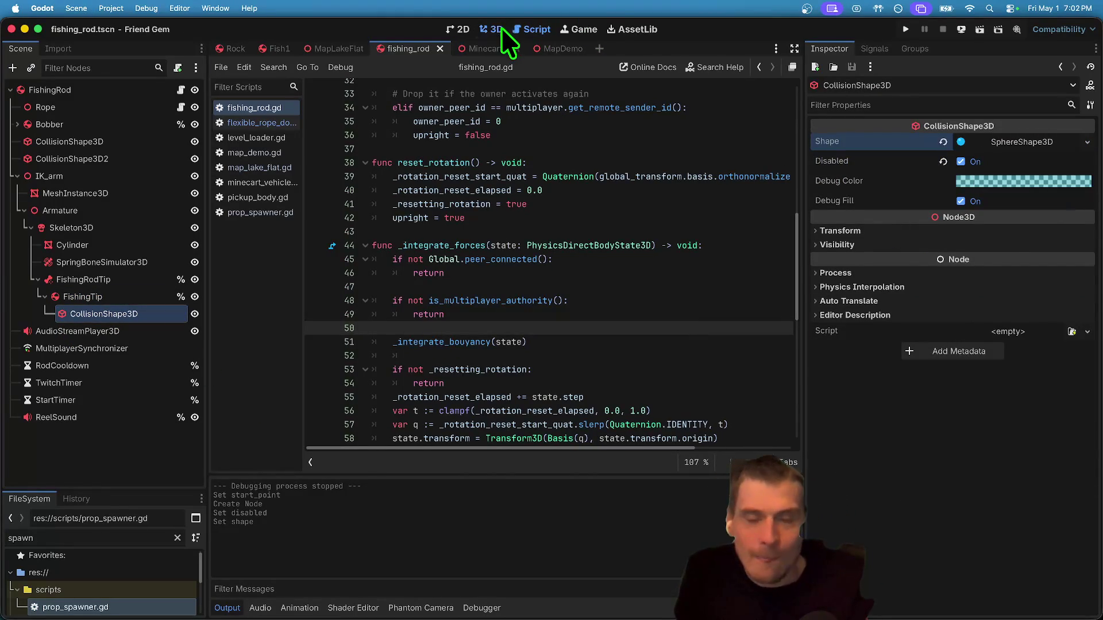
pyautogui.click(499, 30)
pyautogui.press('super+b')
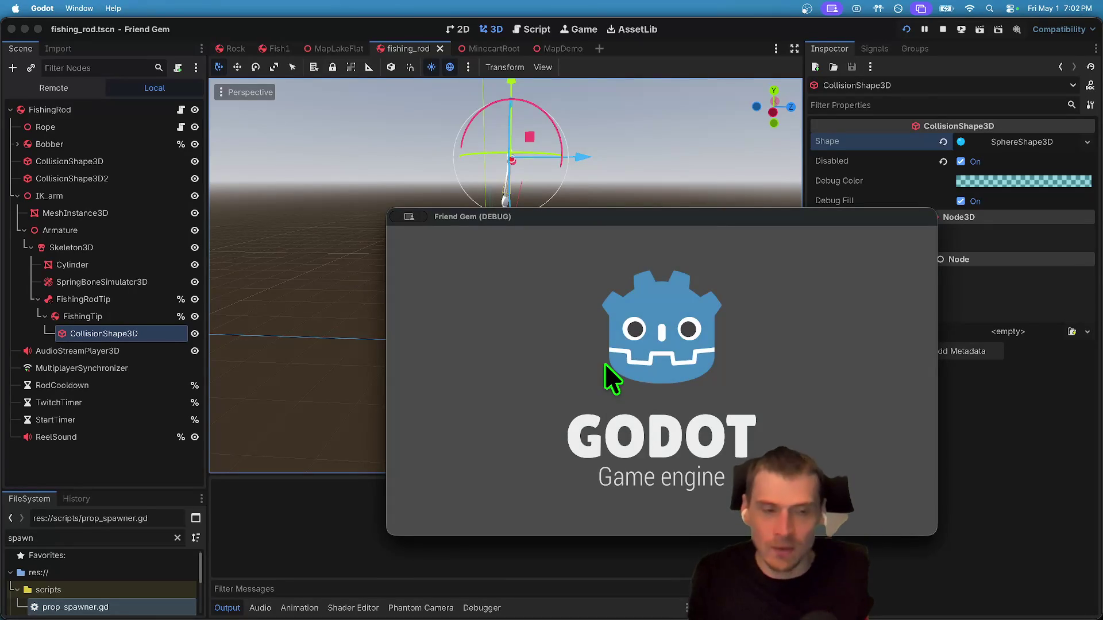
# Host a game, watch the rope hang from the rod tip while walking, then stop the game.
pyautogui.click(661, 325)
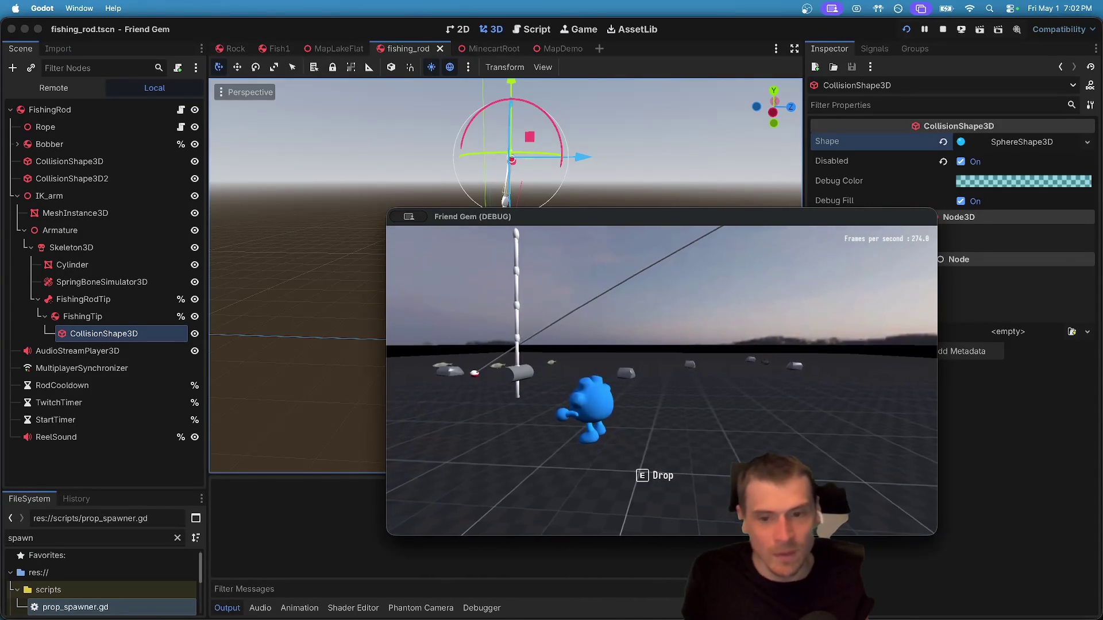
pyautogui.press('super+q')
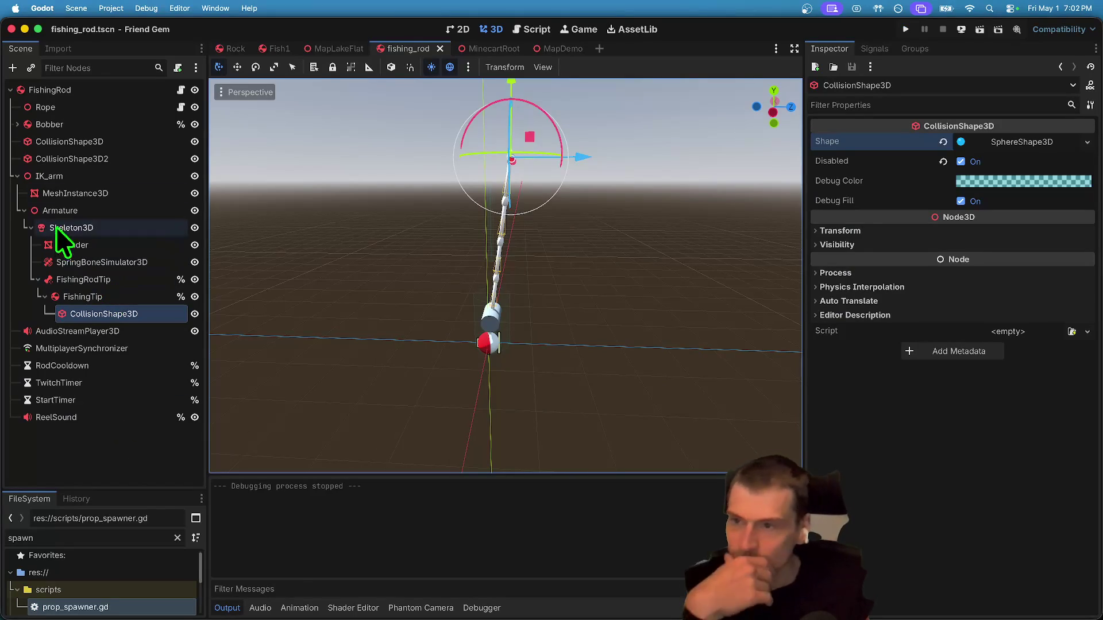
# Delete FishingRodTip along with its FishingTip child, then open fishing_rod.gd.
pyautogui.click(94, 274)
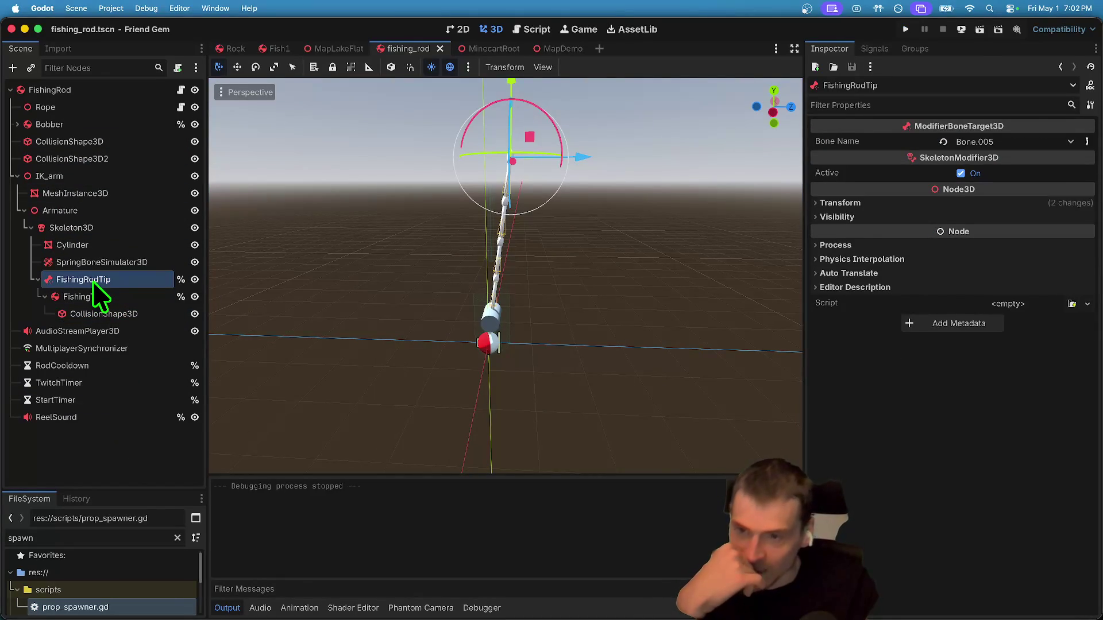
pyautogui.rightClick(92, 281)
pyautogui.click(270, 608)
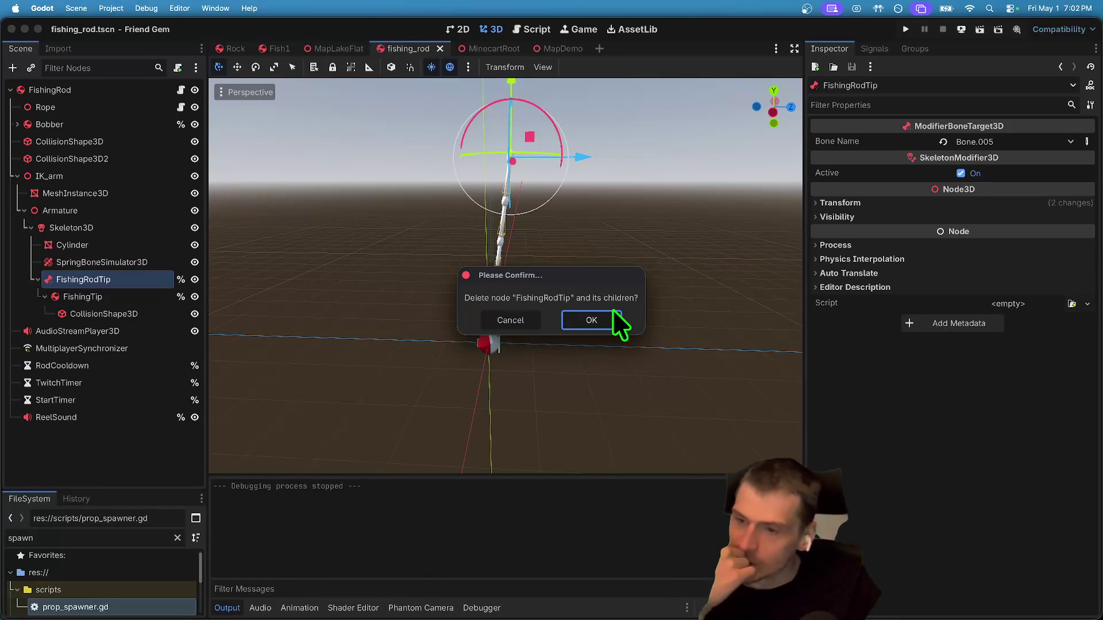
pyautogui.click(583, 324)
pyautogui.click(152, 264)
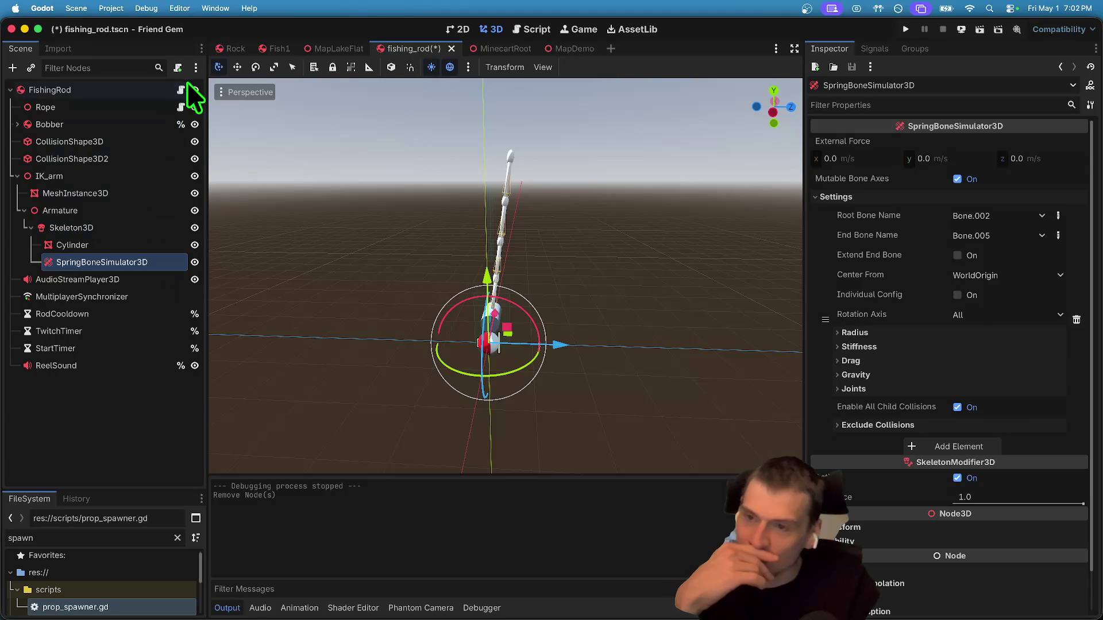
pyautogui.click(181, 90)
pyautogui.scroll(10, 729, 160)
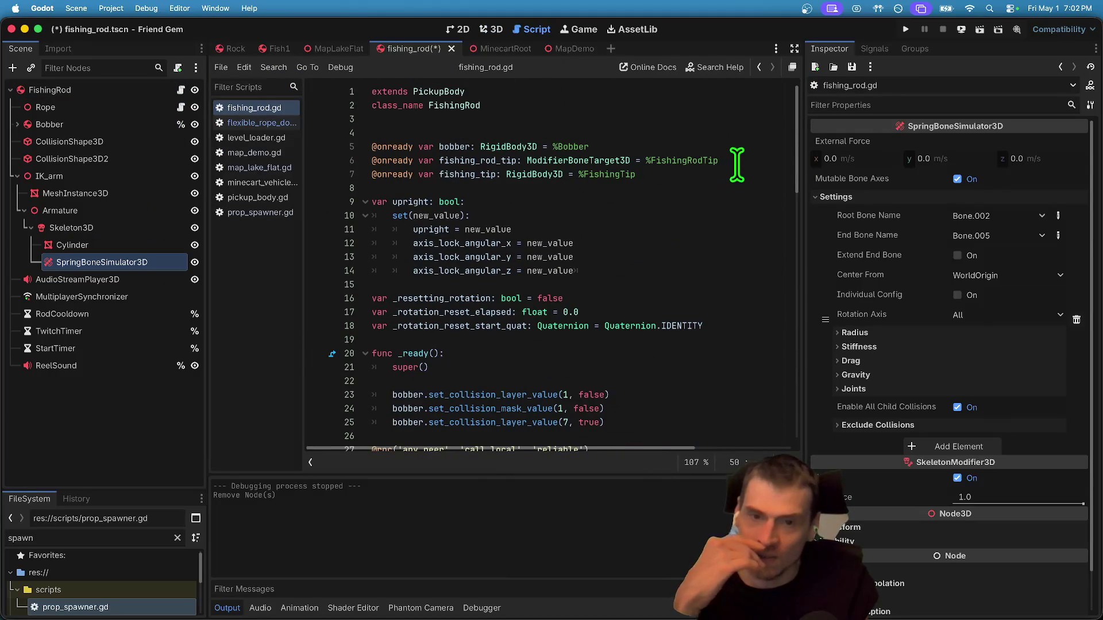
pyautogui.moveTo(692, 175); pyautogui.dragTo(346, 148)
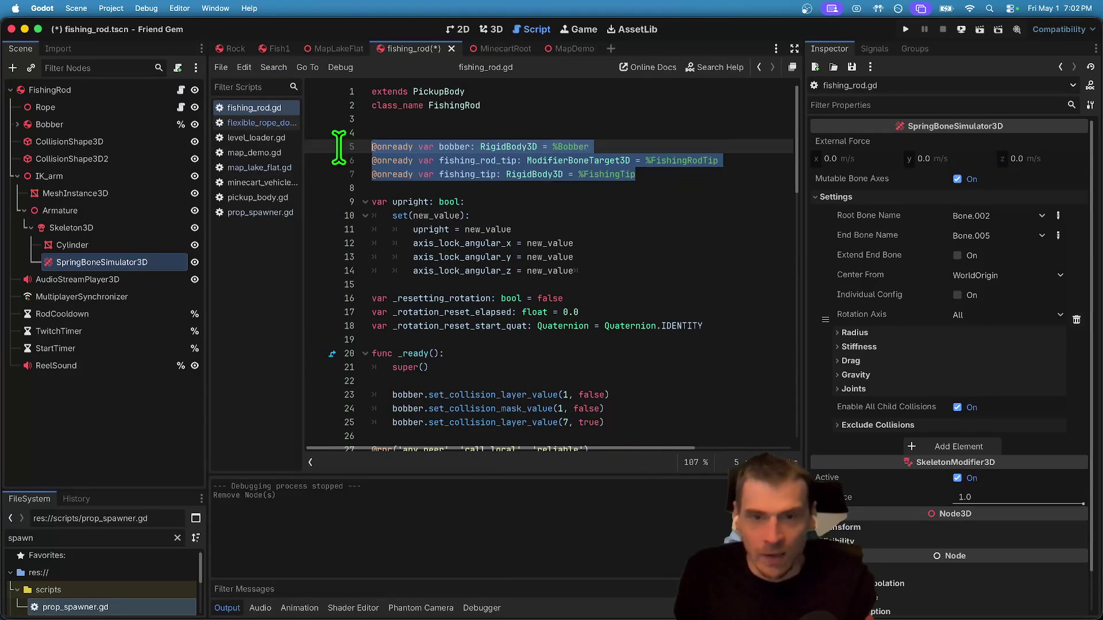
pyautogui.click(508, 161)
pyautogui.moveTo(508, 161); pyautogui.dragTo(509, 178)
pyautogui.press('BackSpace')
pyautogui.scroll(-3, 647, 178)
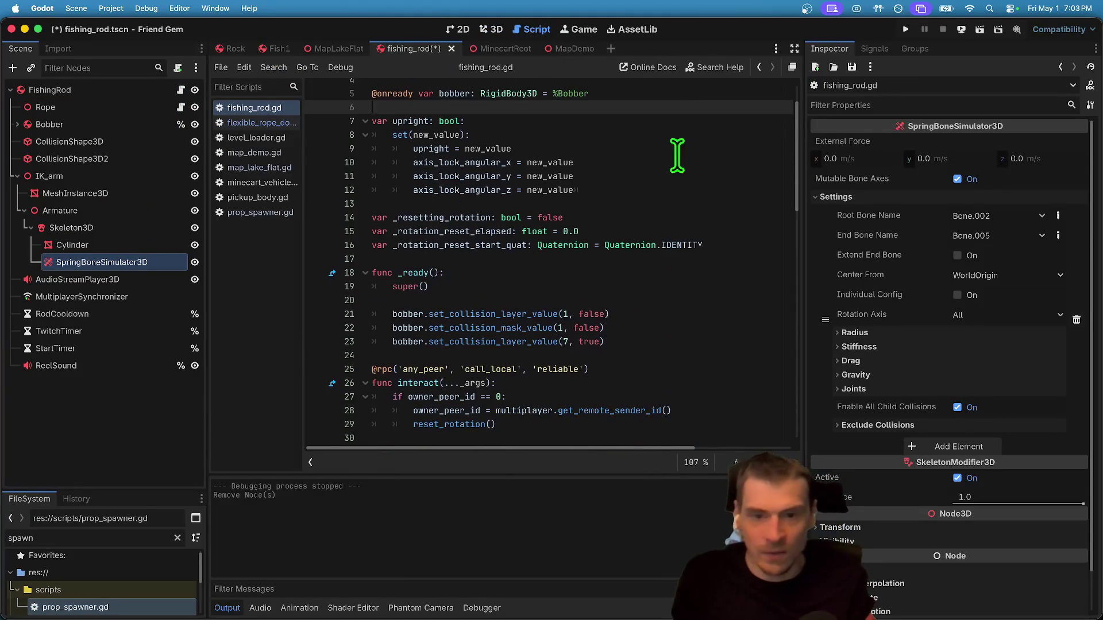
pyautogui.scroll(-5, 647, 178)
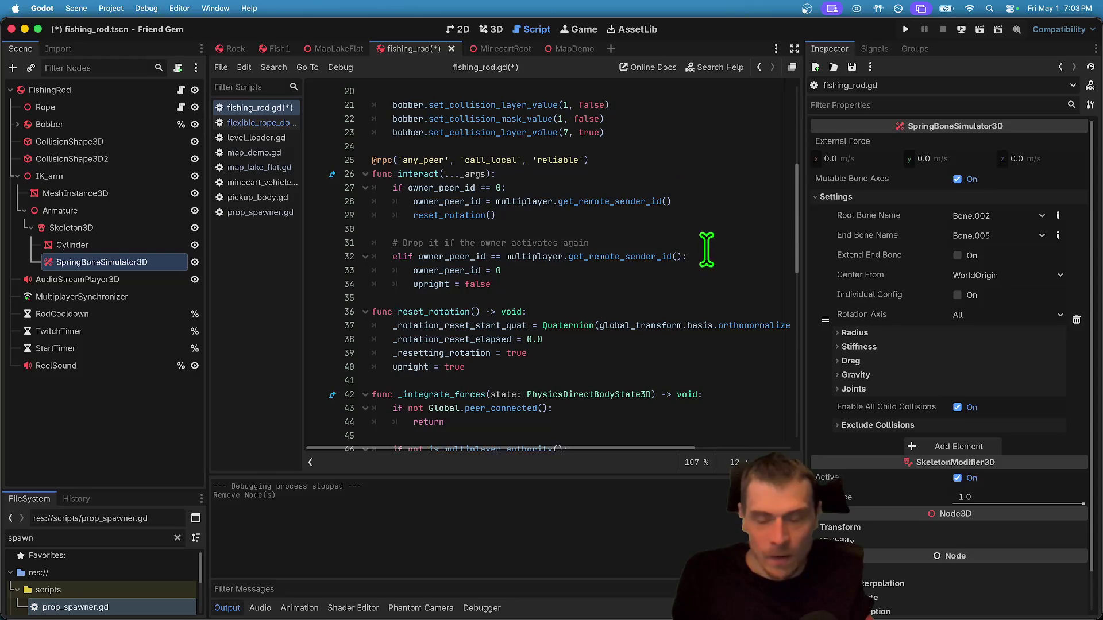
# Set the Rope's Start Point back to FishingRod, save, and run the project.
pyautogui.click(91, 107)
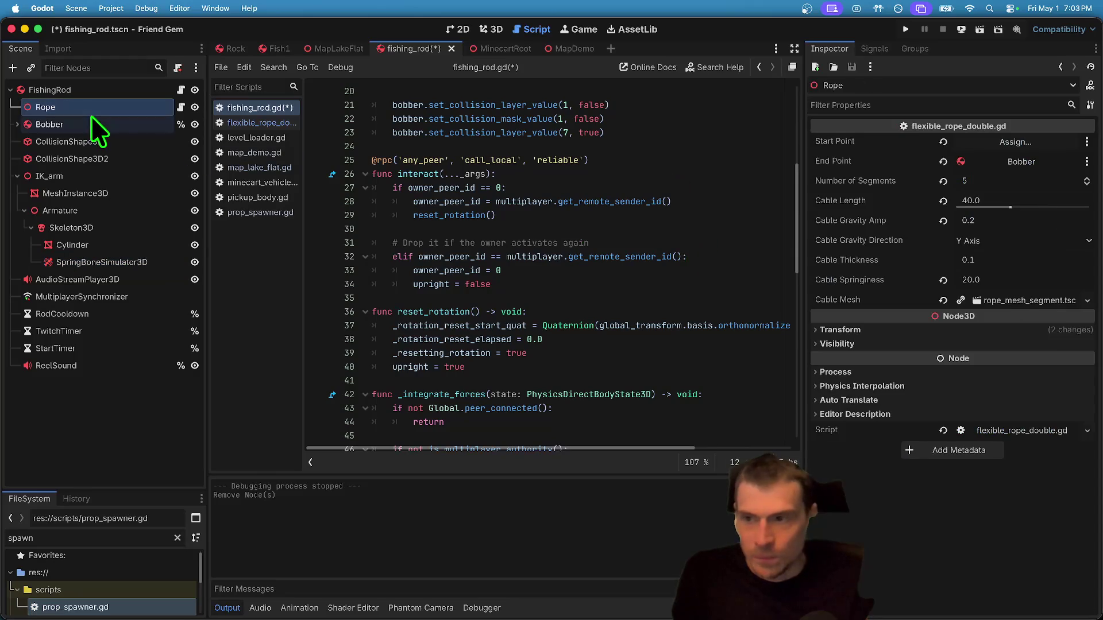
pyautogui.click(976, 141)
pyautogui.click(501, 163)
pyautogui.click(591, 496)
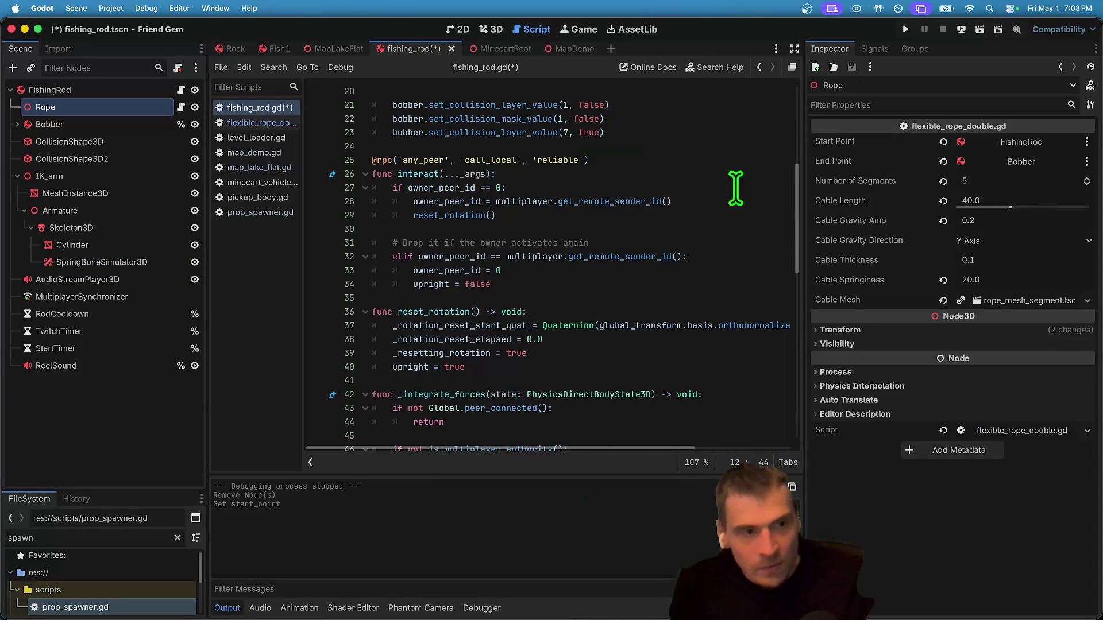
pyautogui.click(593, 201)
pyautogui.press('super+s')
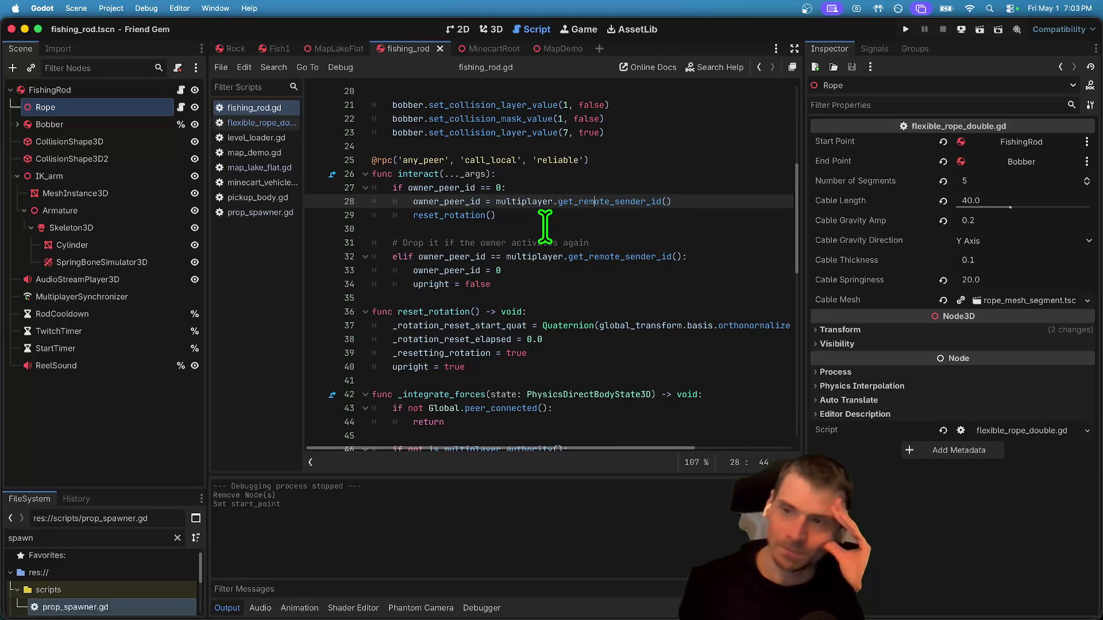
pyautogui.press('super+b')
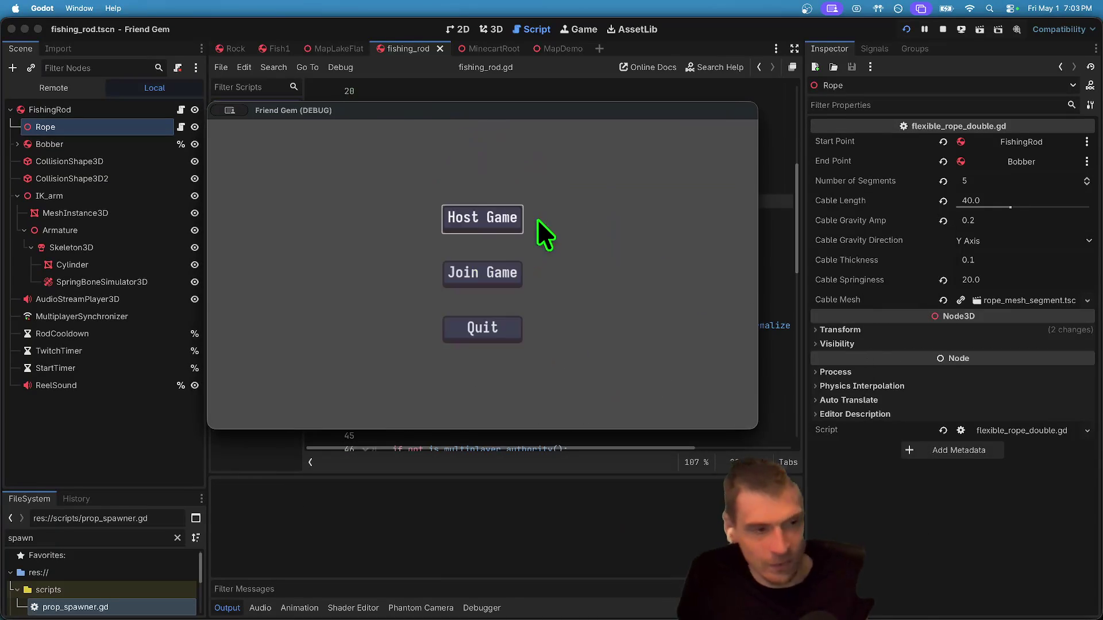
# Host a game, carry the rod with its trailing rope, drop it with E, and return to the editor.
pyautogui.click(532, 219)
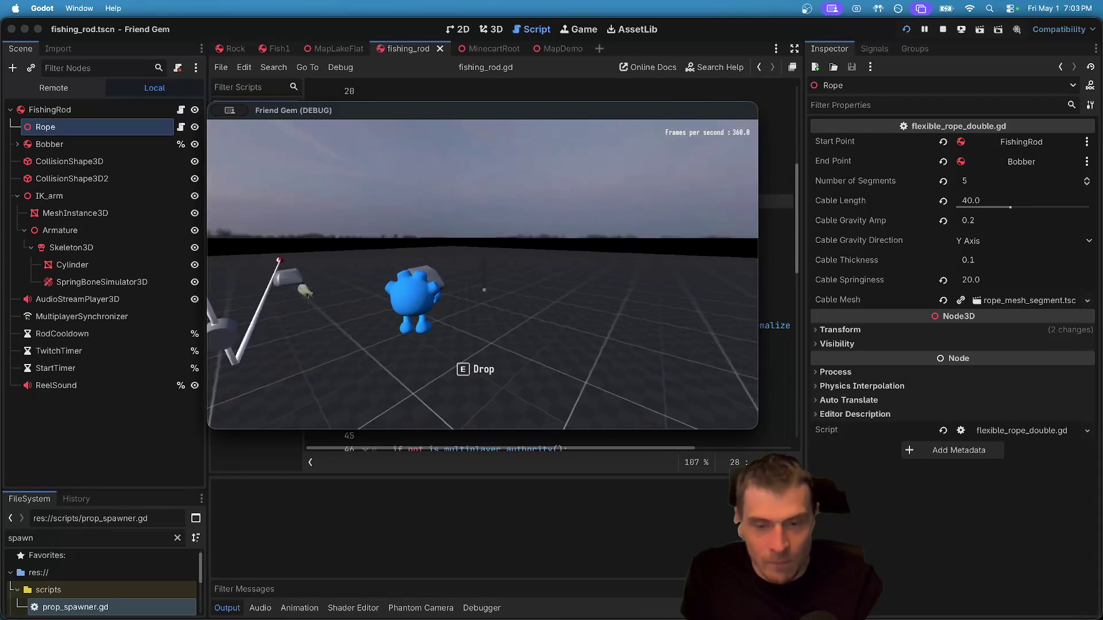
pyautogui.press('e')
pyautogui.press('e')
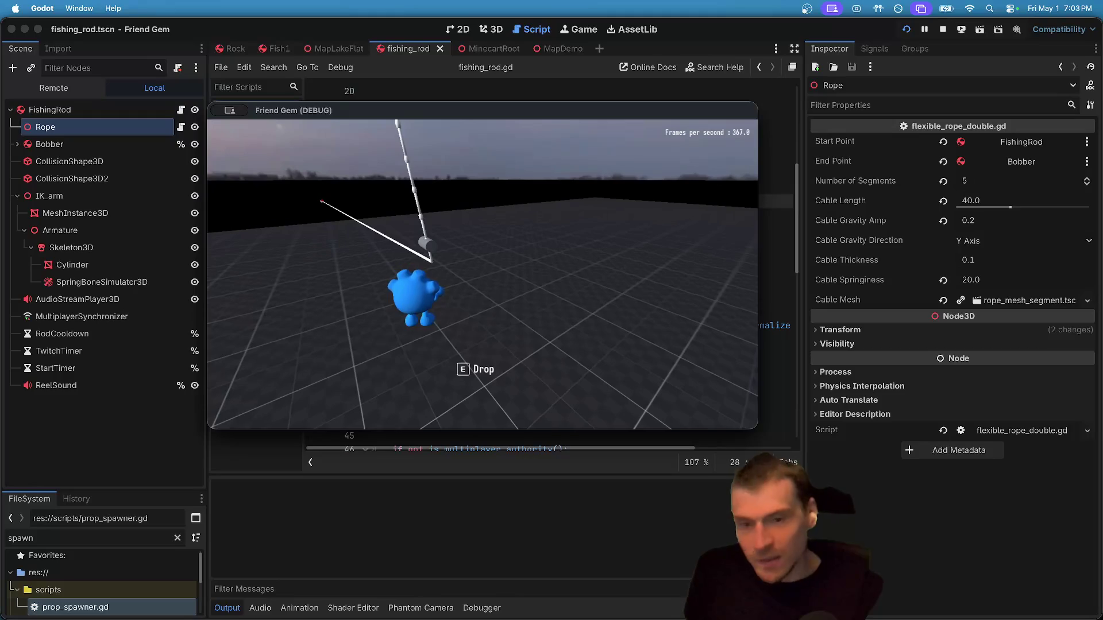
pyautogui.press('super+Tab')
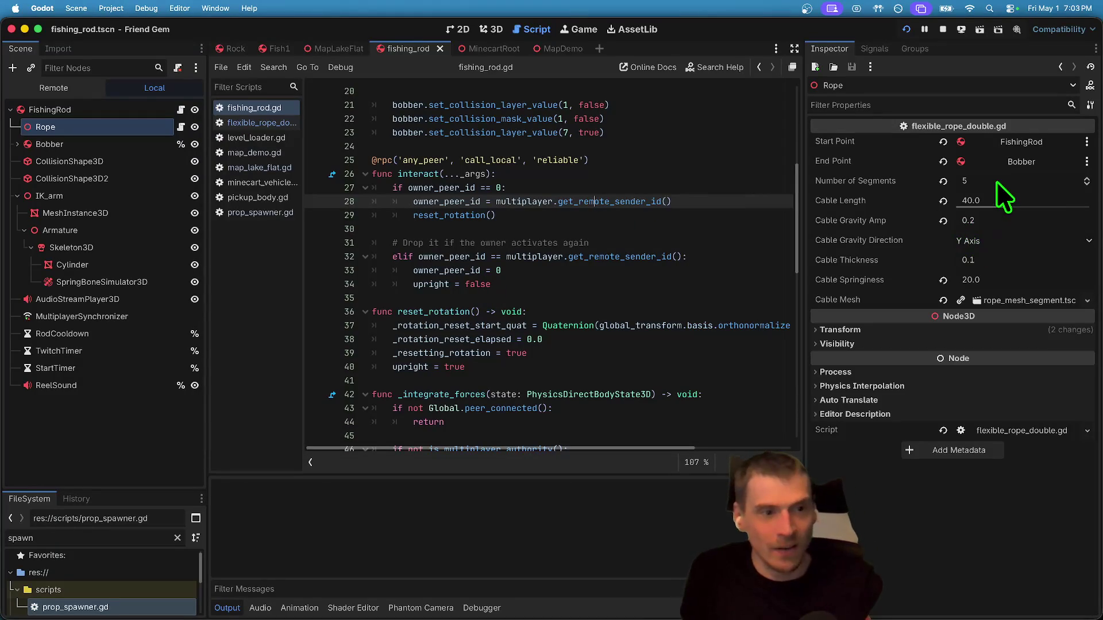
# Stop the game, set the Rope's Number of Segments to 10, then save and launch.
pyautogui.click(997, 183)
pyautogui.click(942, 29)
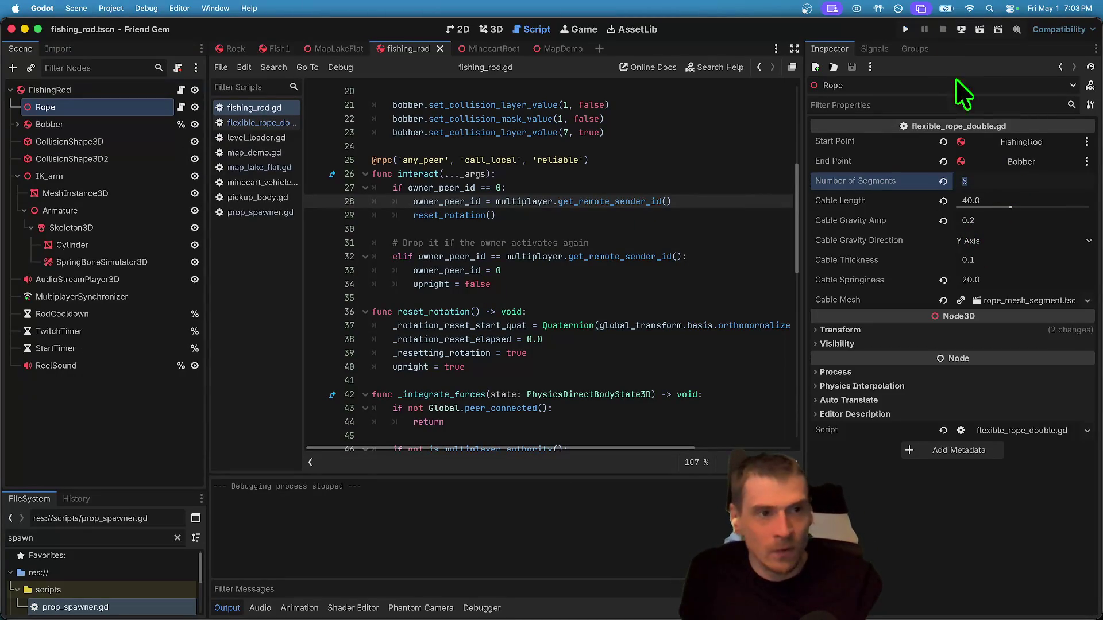
pyautogui.write('9')
pyautogui.press('Return')
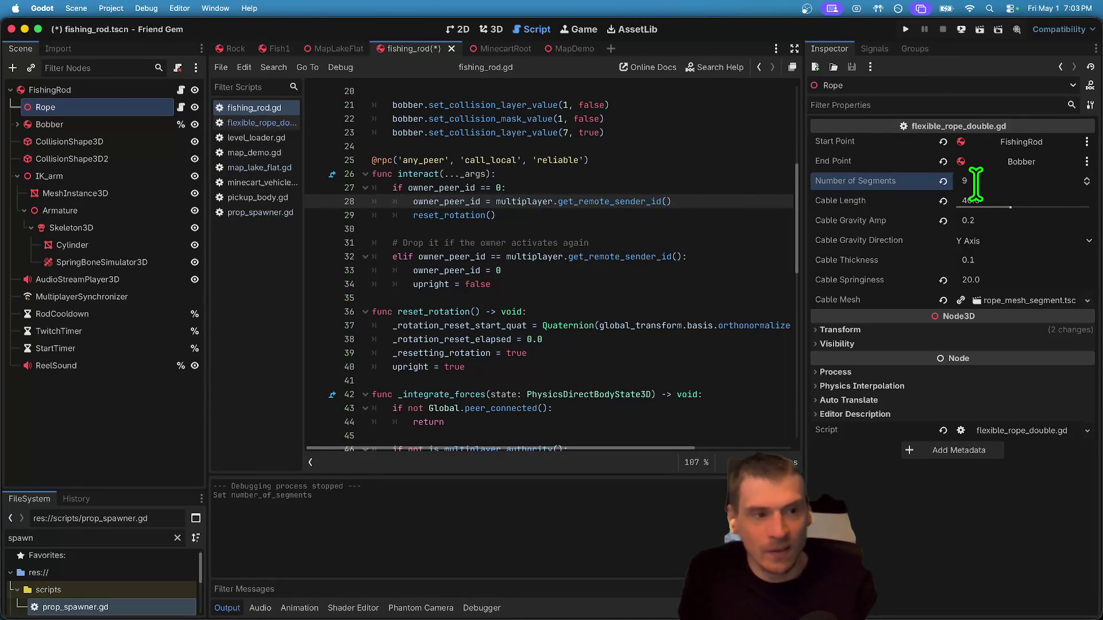
pyautogui.write('10')
pyautogui.press('Return')
pyautogui.press('super+b')
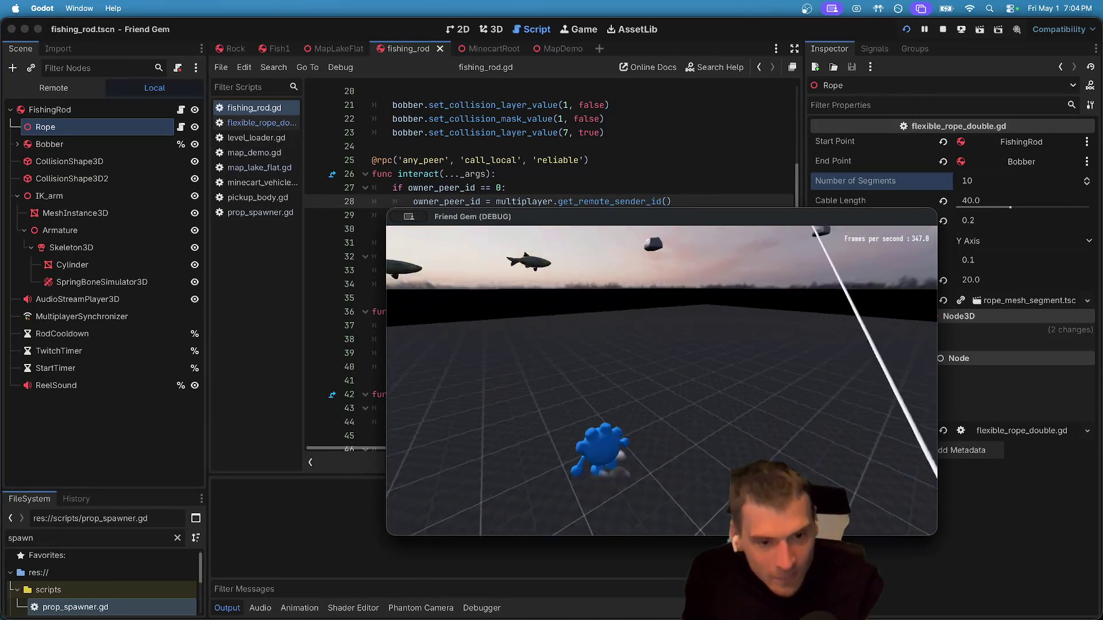
# Cast the fishing line, drop the rod with E, and bring the editor back.
pyautogui.press('e')
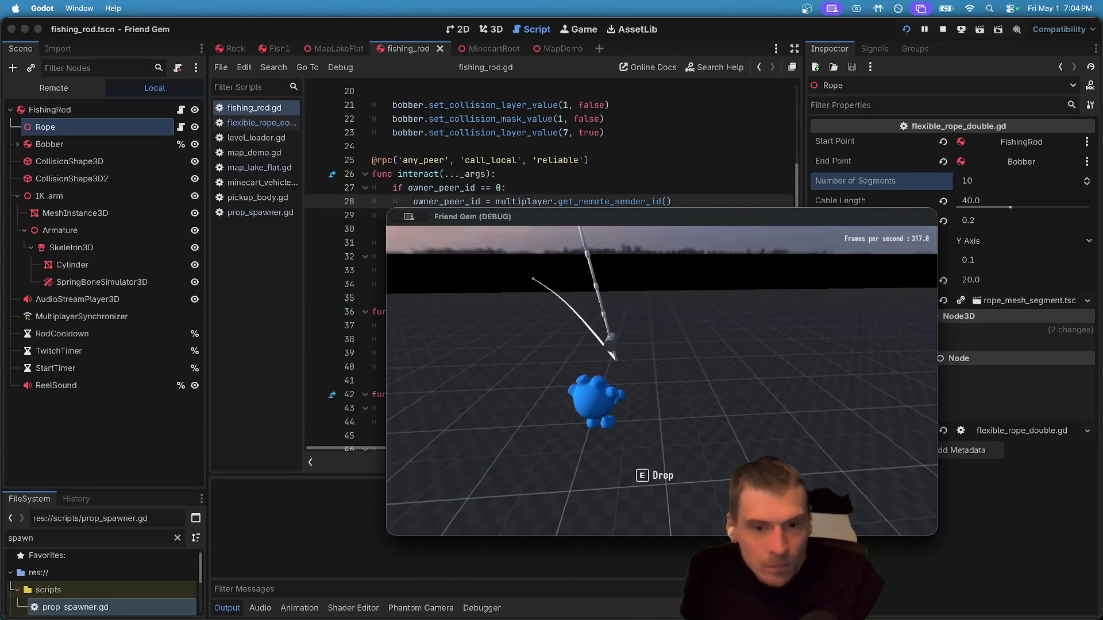
pyautogui.press('e')
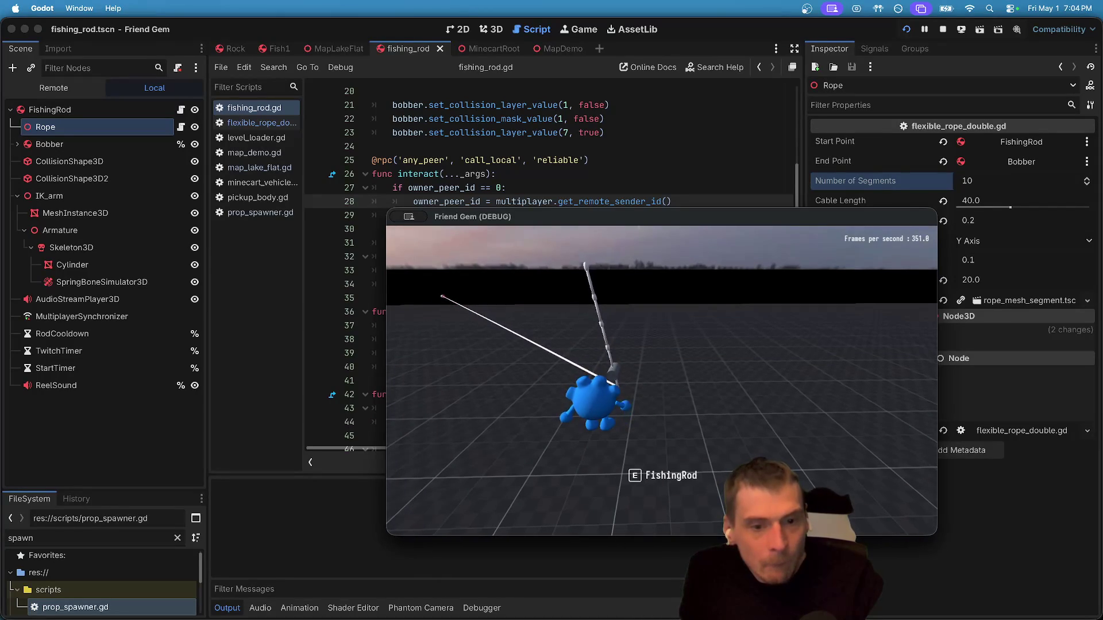
pyautogui.click(1020, 188)
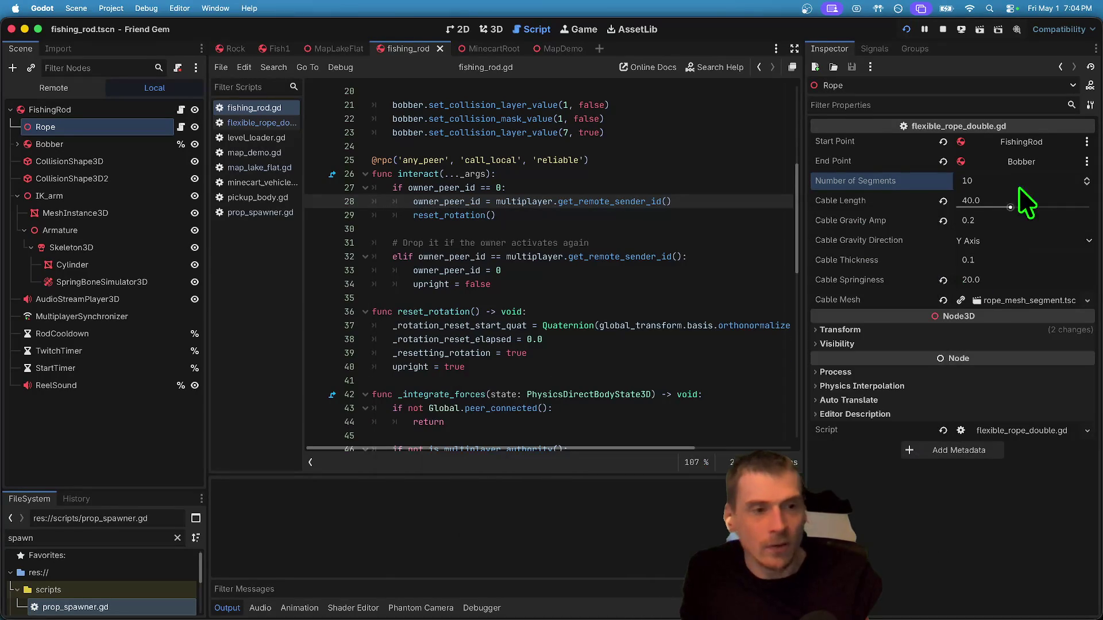
# Stop the game, set the Rope's Number of Segments to 8, and relaunch it.
pyautogui.click(943, 29)
pyautogui.press('super+z')
pyautogui.press('BackSpace')
pyautogui.write('8')
pyautogui.press('Tab')
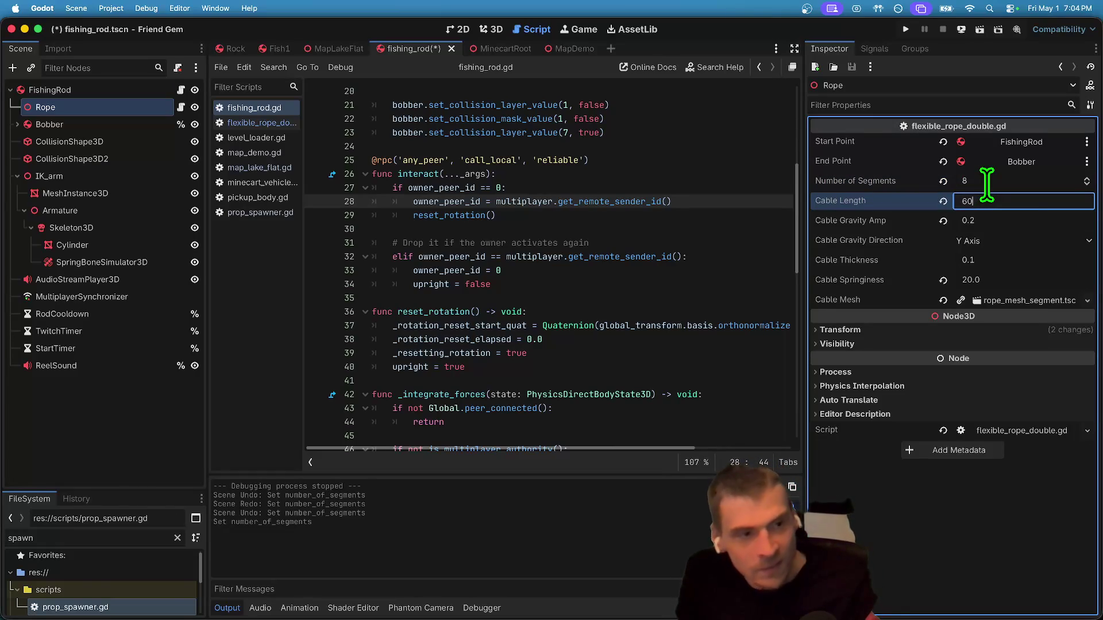
pyautogui.press('super+b')
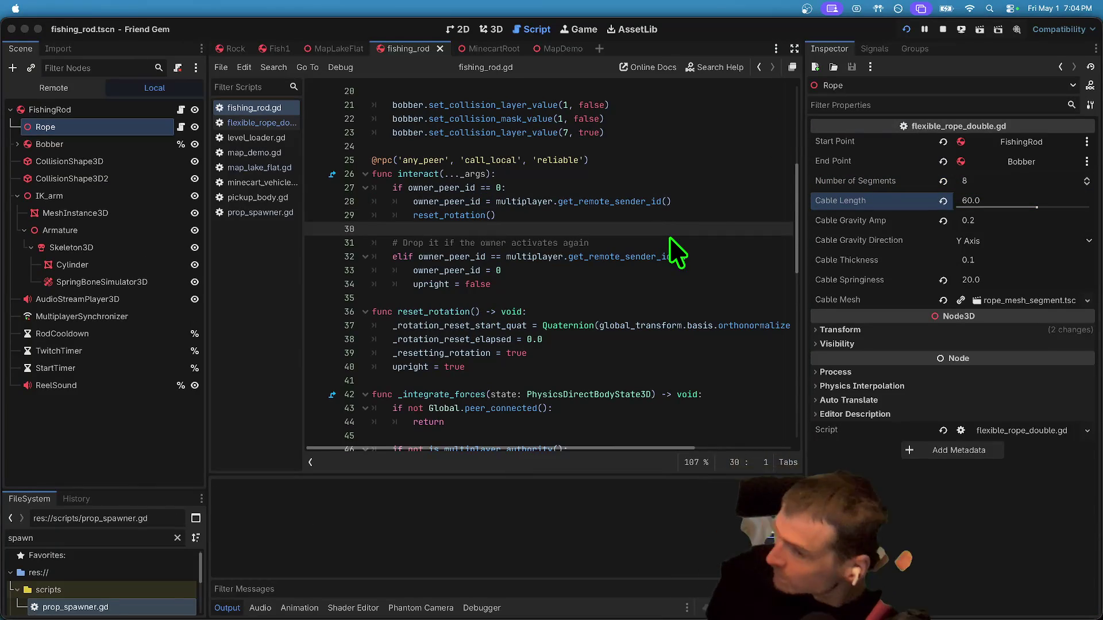
# Set the Rope's cable thickness to 0.02 and playtest the thinner line before closing the game.
pyautogui.moveTo(715, 213); pyautogui.dragTo(540, 117)
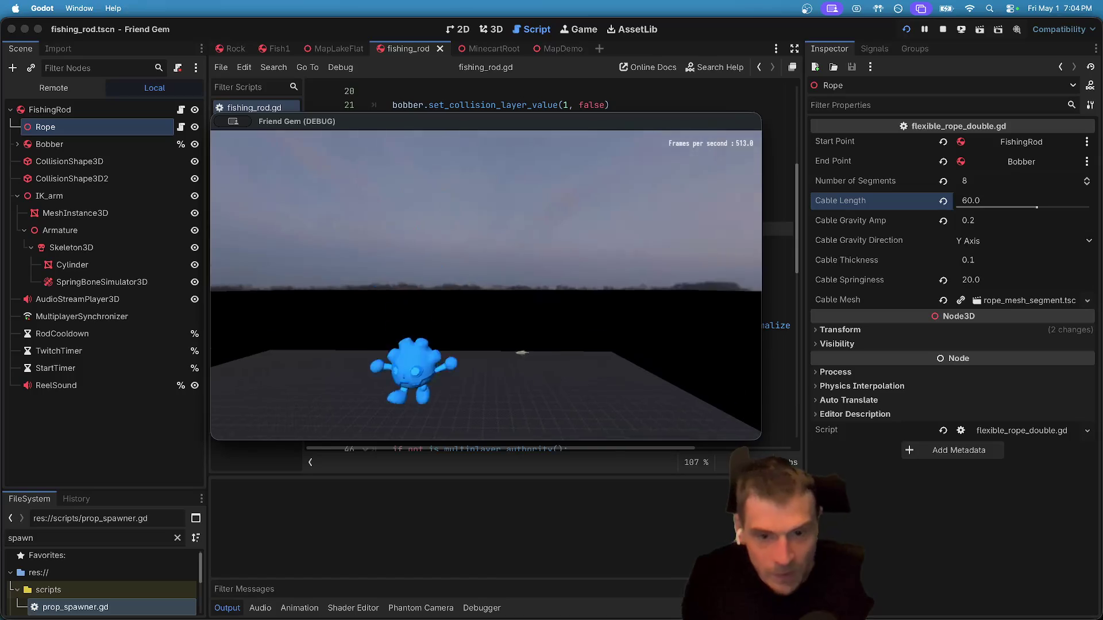
pyautogui.press('super+period')
pyautogui.click(1025, 256)
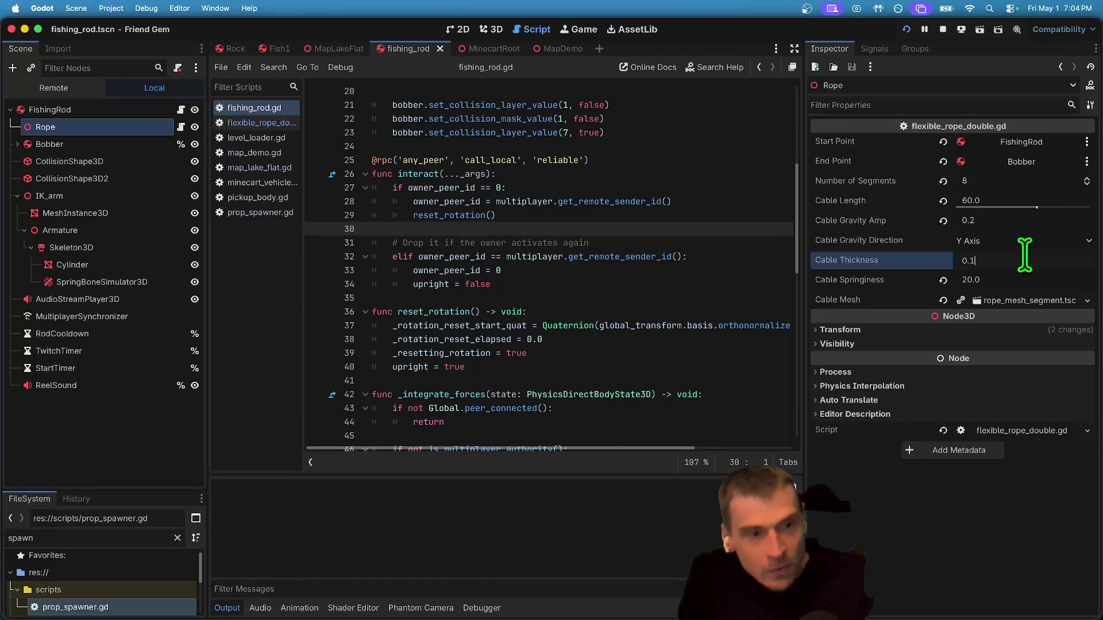
pyautogui.write('2')
pyautogui.press('Return')
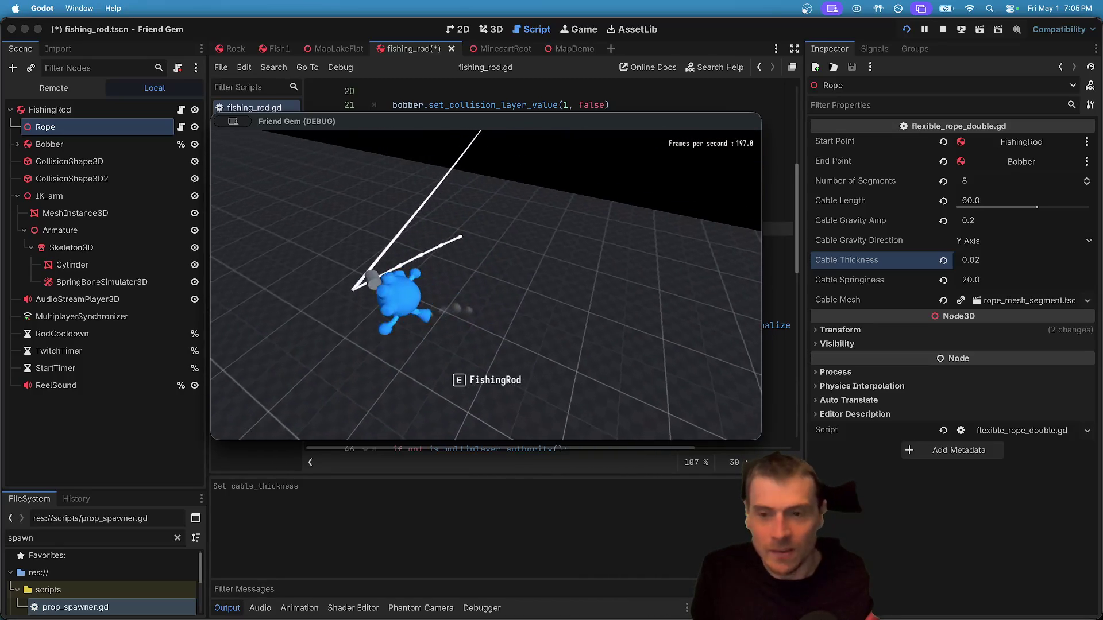
pyautogui.press('super+q')
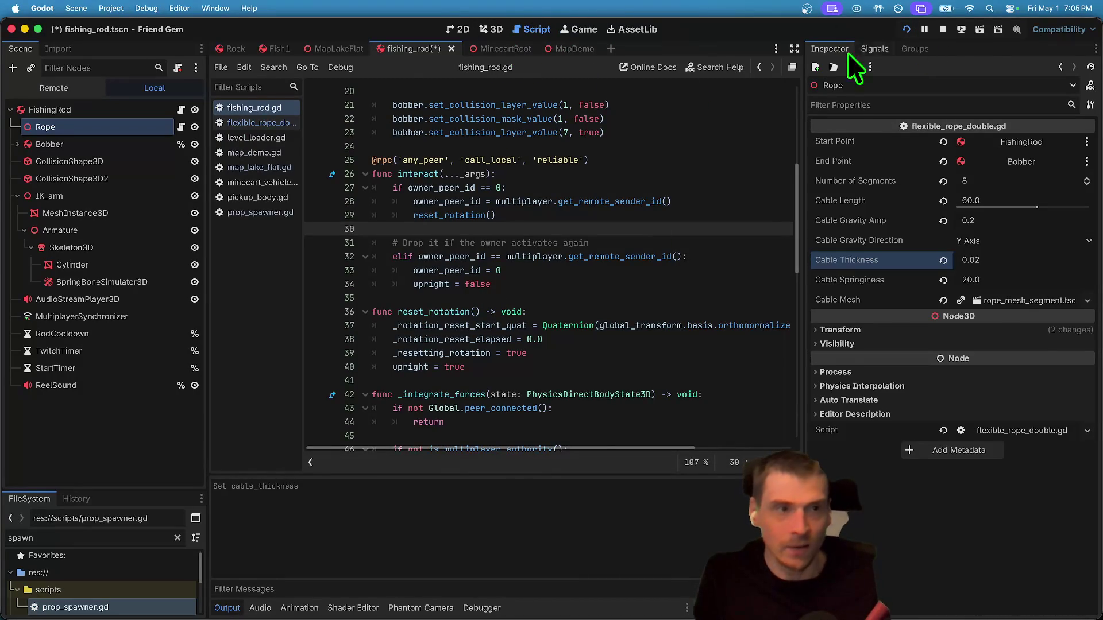
# Stop the game and frame the FishingRod in the 3D view to inspect it.
pyautogui.click(942, 29)
pyautogui.click(480, 29)
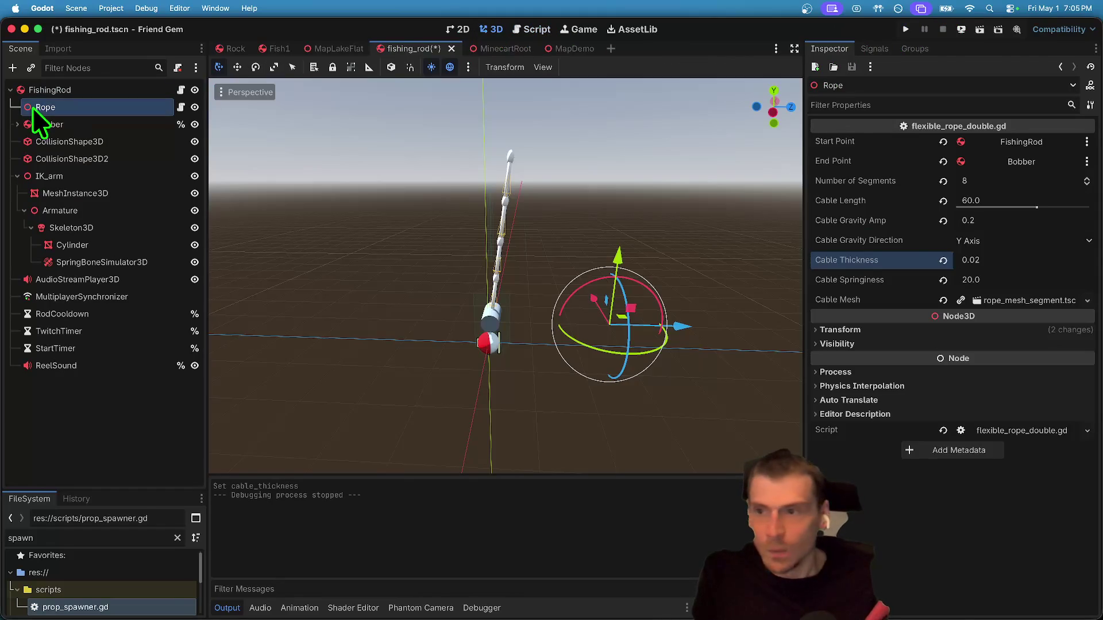
pyautogui.click(49, 89)
pyautogui.press('f')
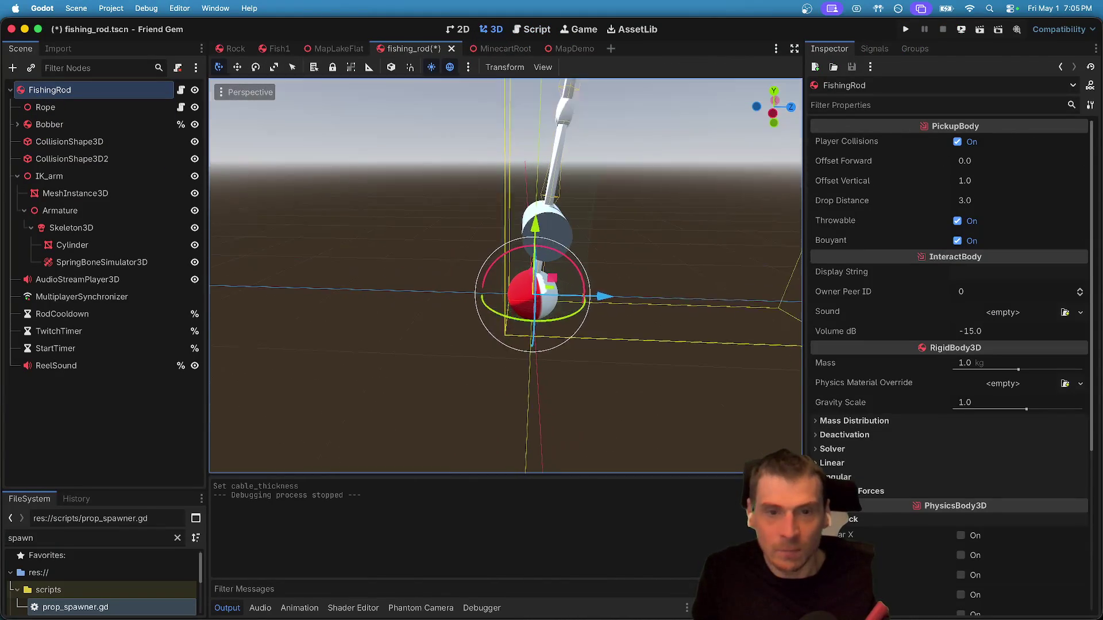
pyautogui.scroll(-2, 407, 183)
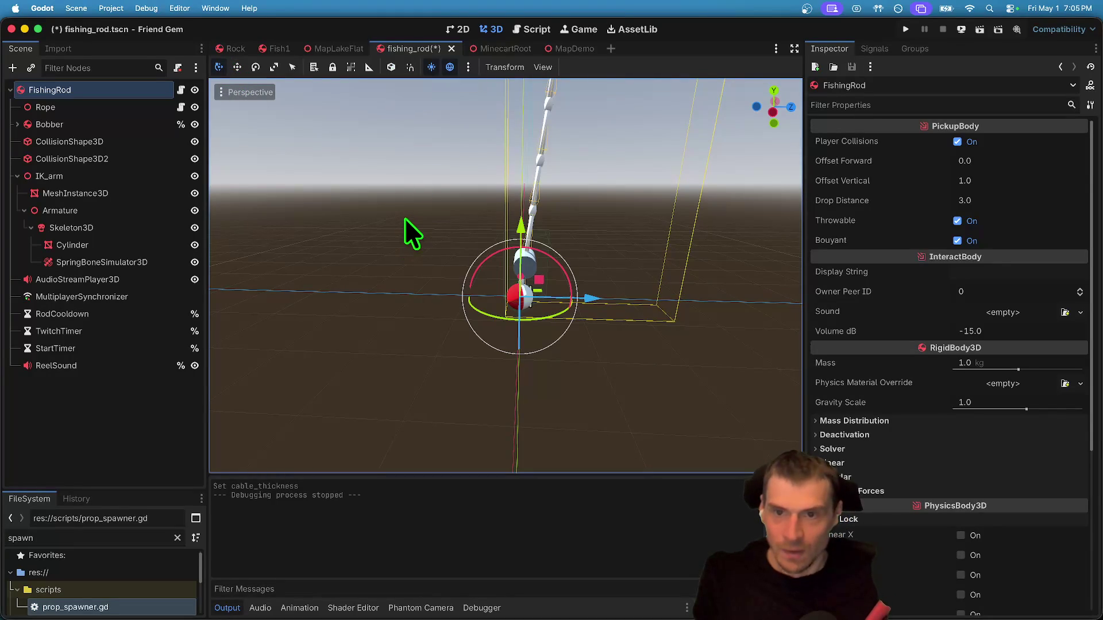
pyautogui.scroll(-10, 491, 208)
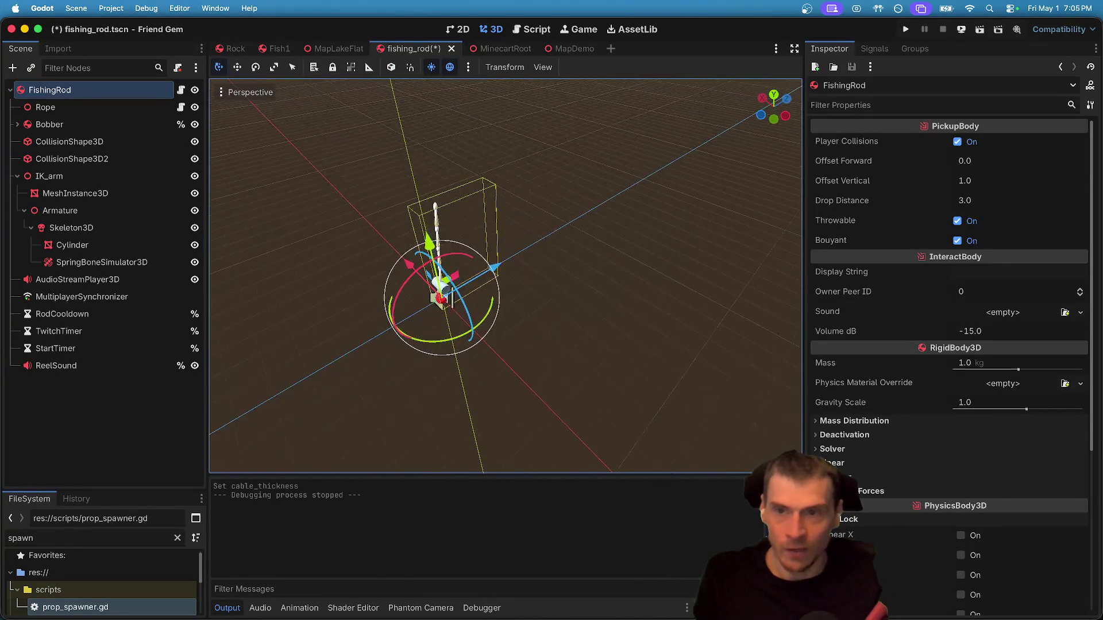
pyautogui.click(474, 71)
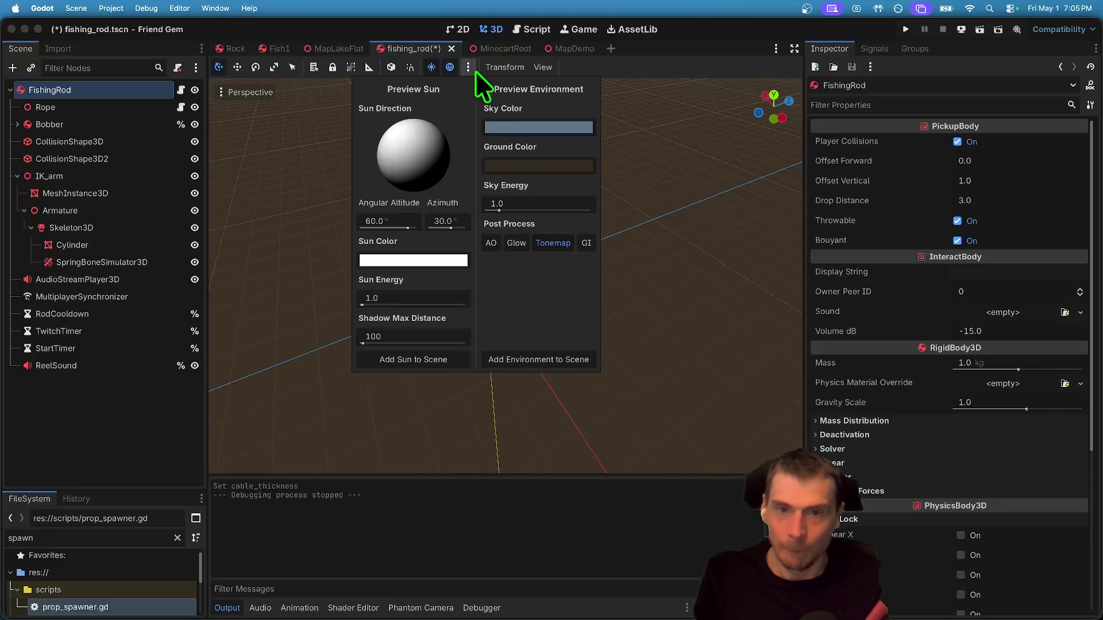
pyautogui.click(474, 71)
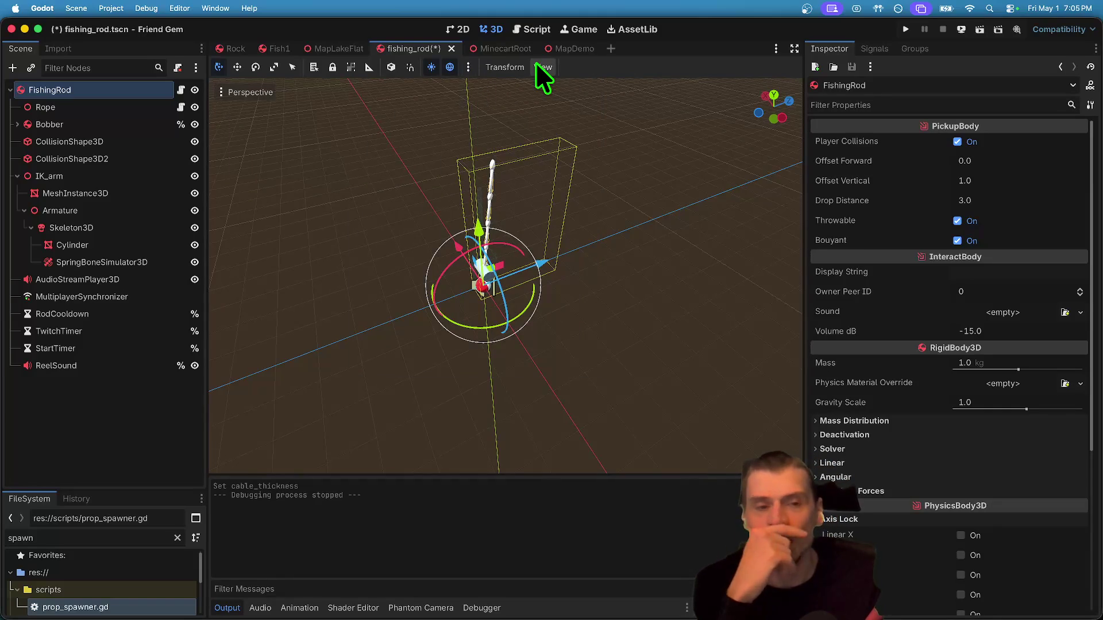
pyautogui.scroll(10, 435, 310)
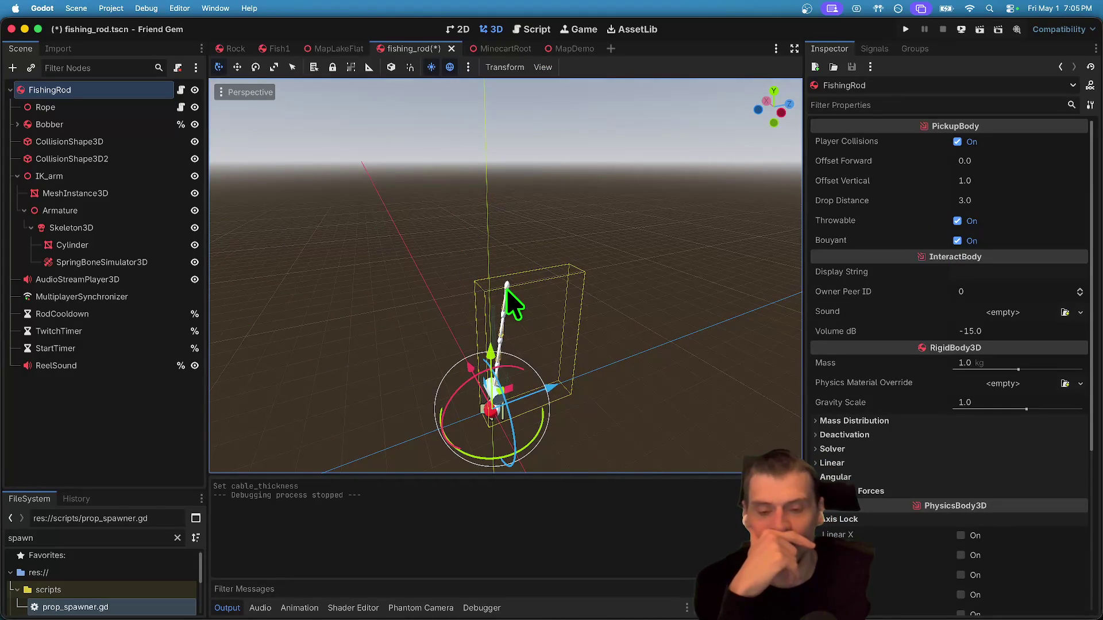
# Select the Rope node and open its flexible_rope_double.gd script.
pyautogui.click(107, 426)
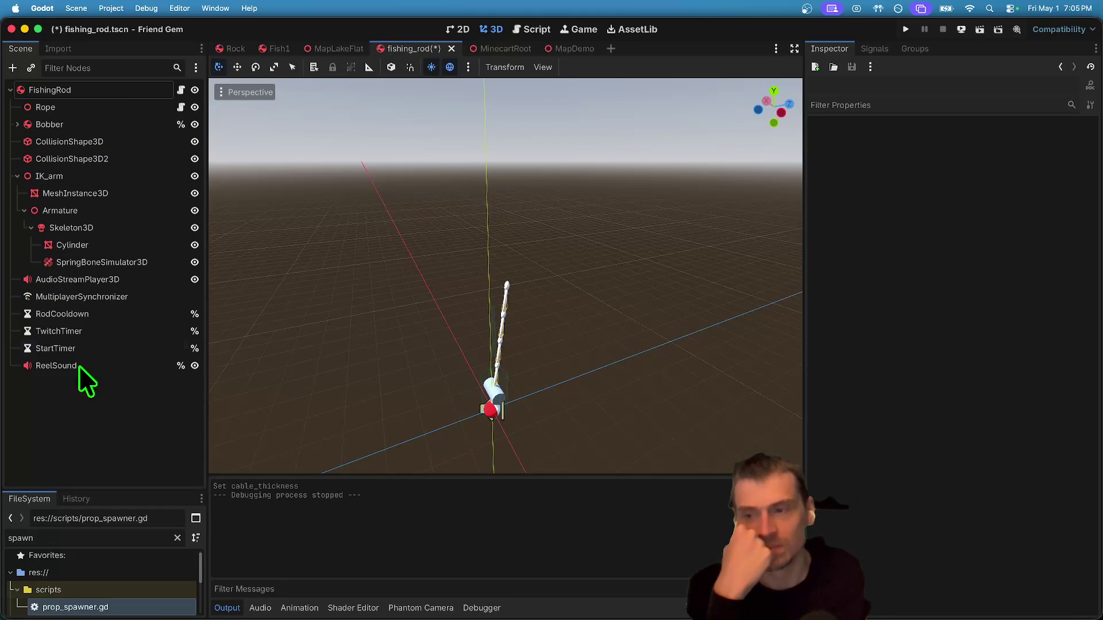
pyautogui.click(43, 108)
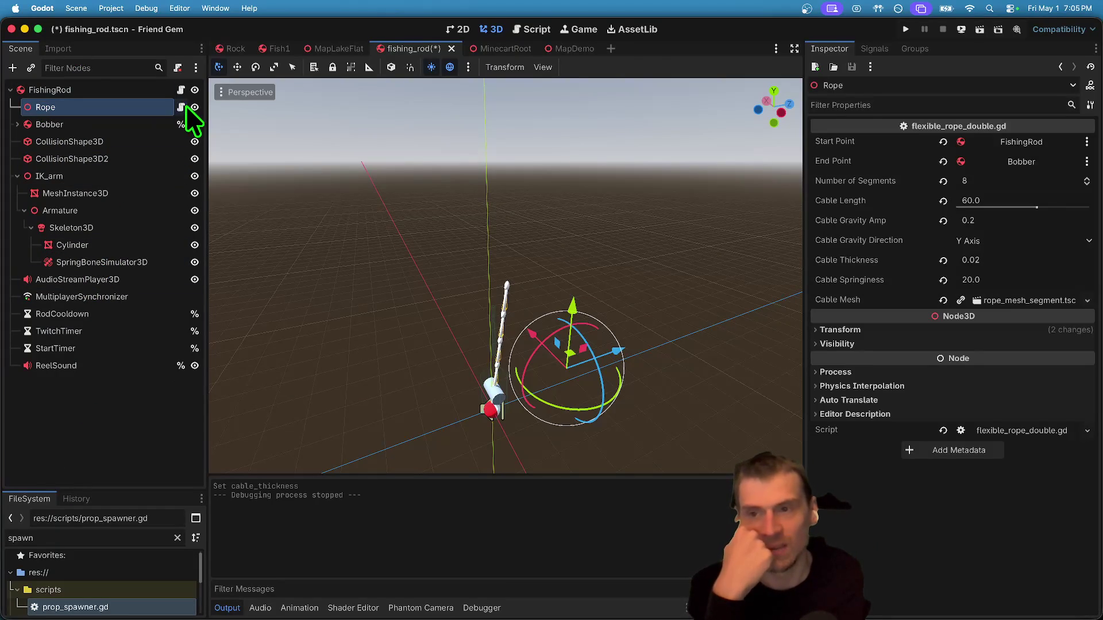
pyautogui.click(181, 107)
pyautogui.scroll(8, 663, 280)
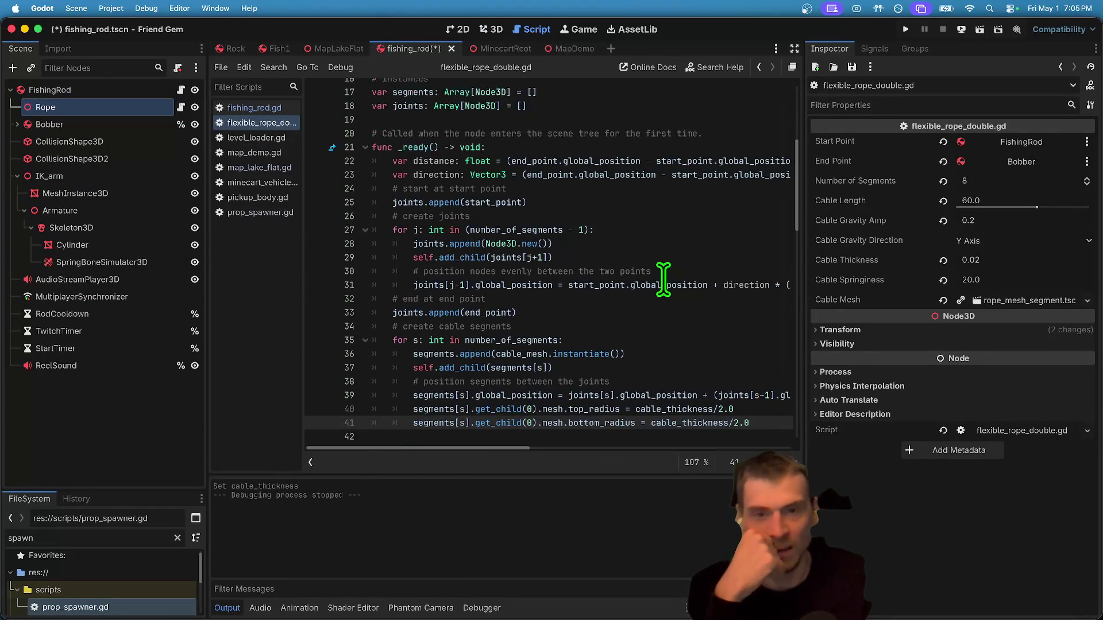
pyautogui.scroll(-1, 665, 279)
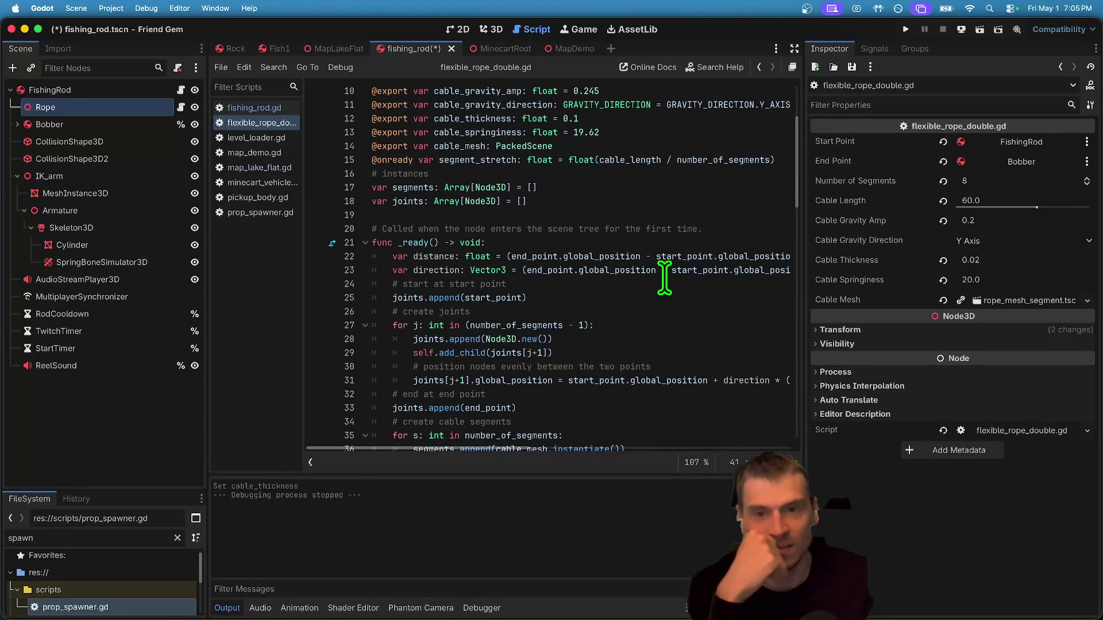
pyautogui.scroll(3, 661, 221)
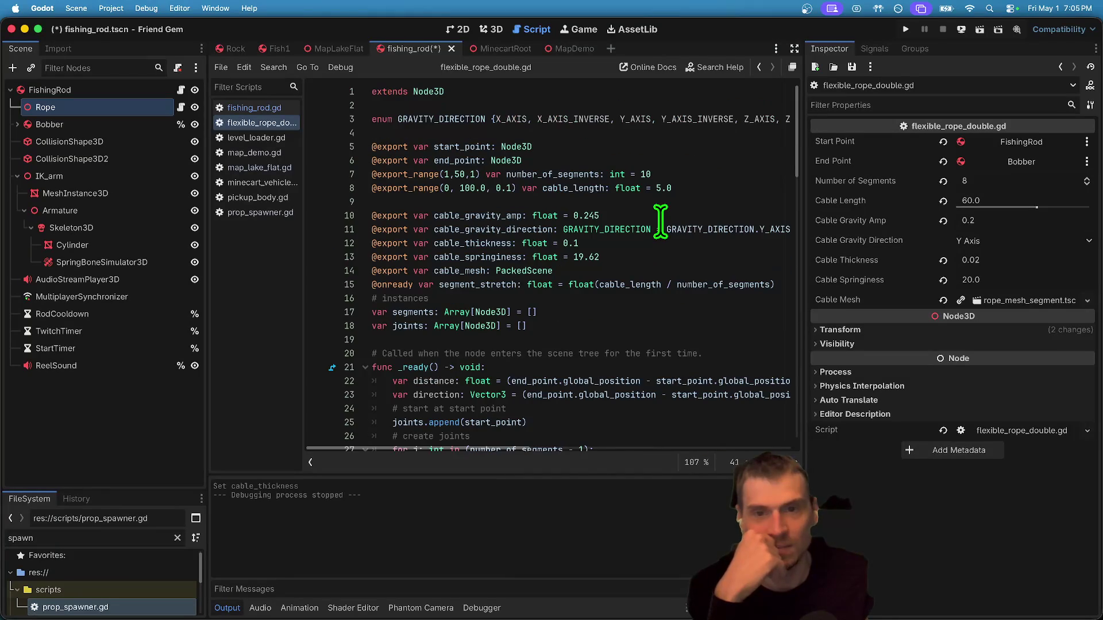
pyautogui.doubleClick(462, 147)
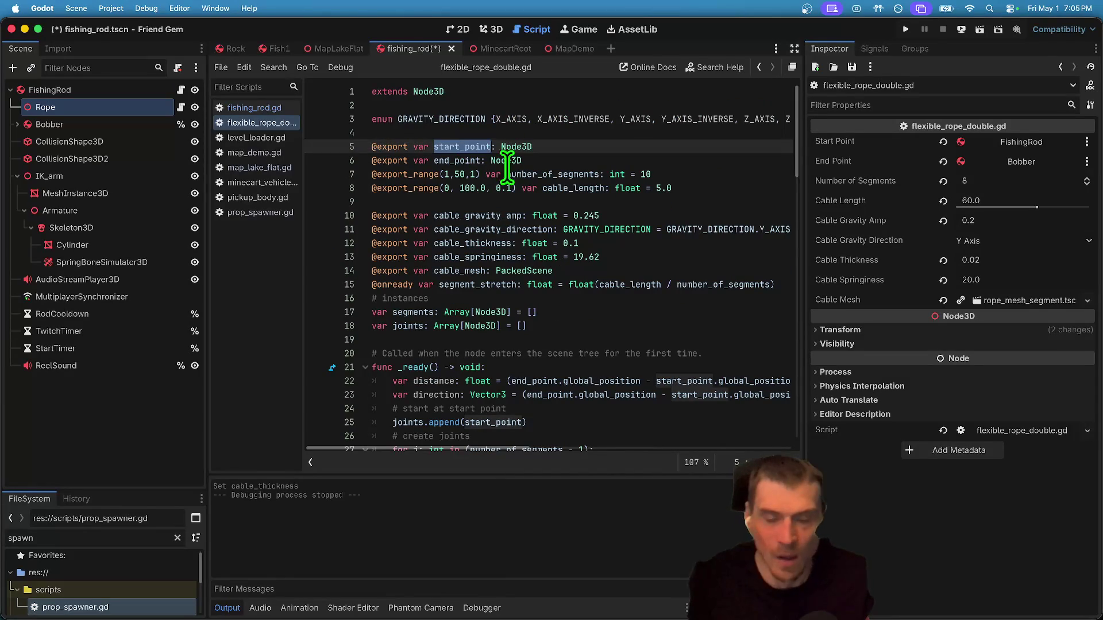
pyautogui.scroll(-3, 578, 204)
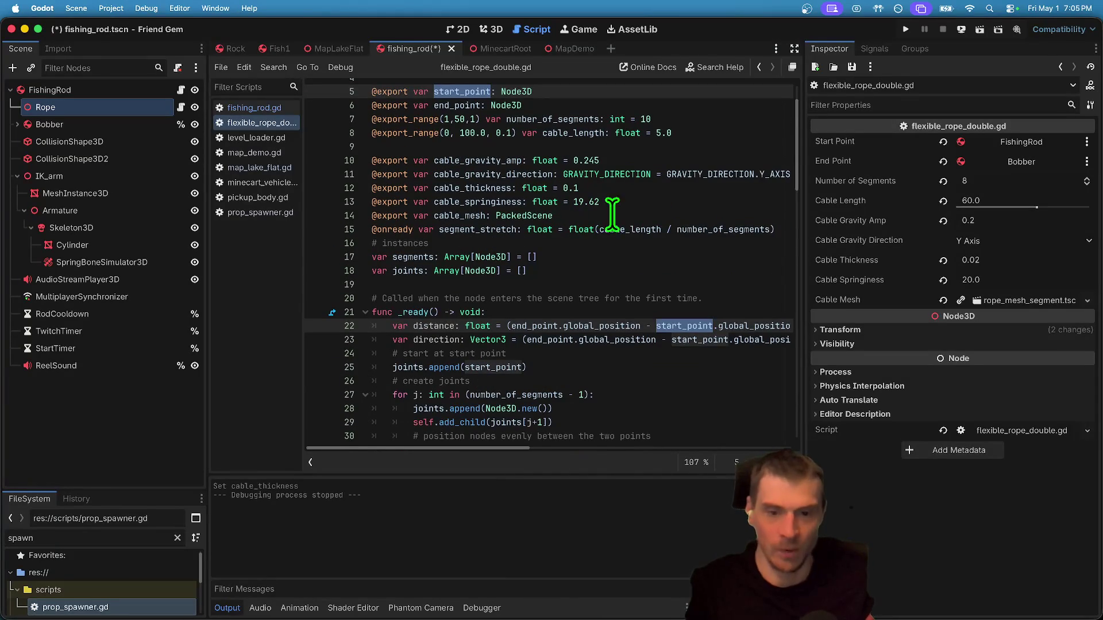
pyautogui.scroll(-2, 788, 282)
pyautogui.hotkey('ctrl', 'd')
pyautogui.hotkey('ctrl', 'd')
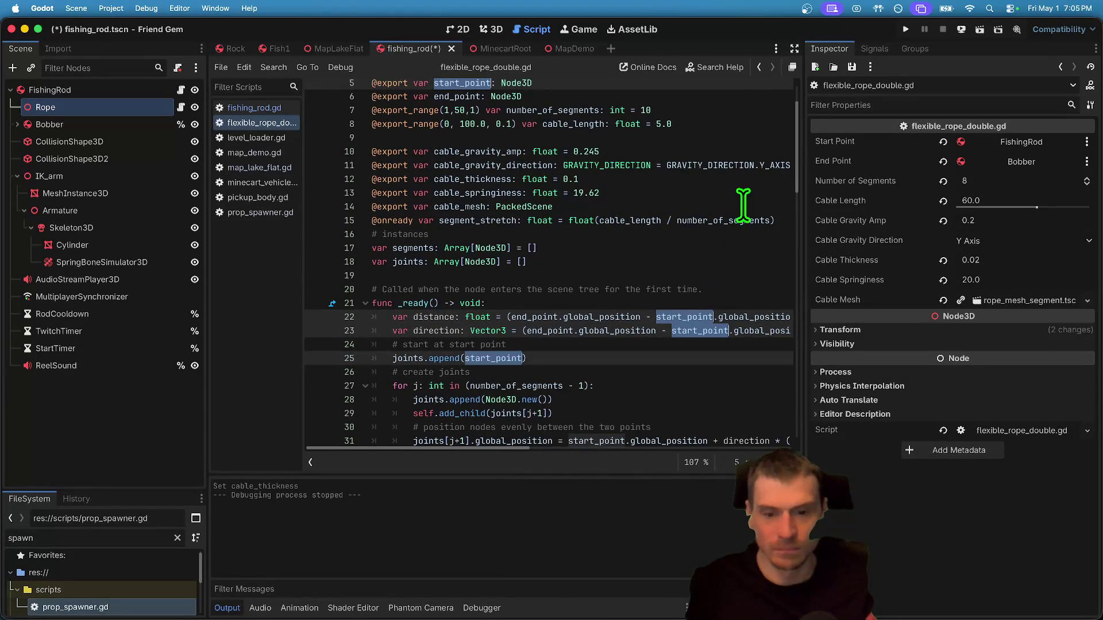
pyautogui.scroll(-2, 742, 204)
pyautogui.hotkey('ctrl', 'd')
pyautogui.scroll(-3, 743, 204)
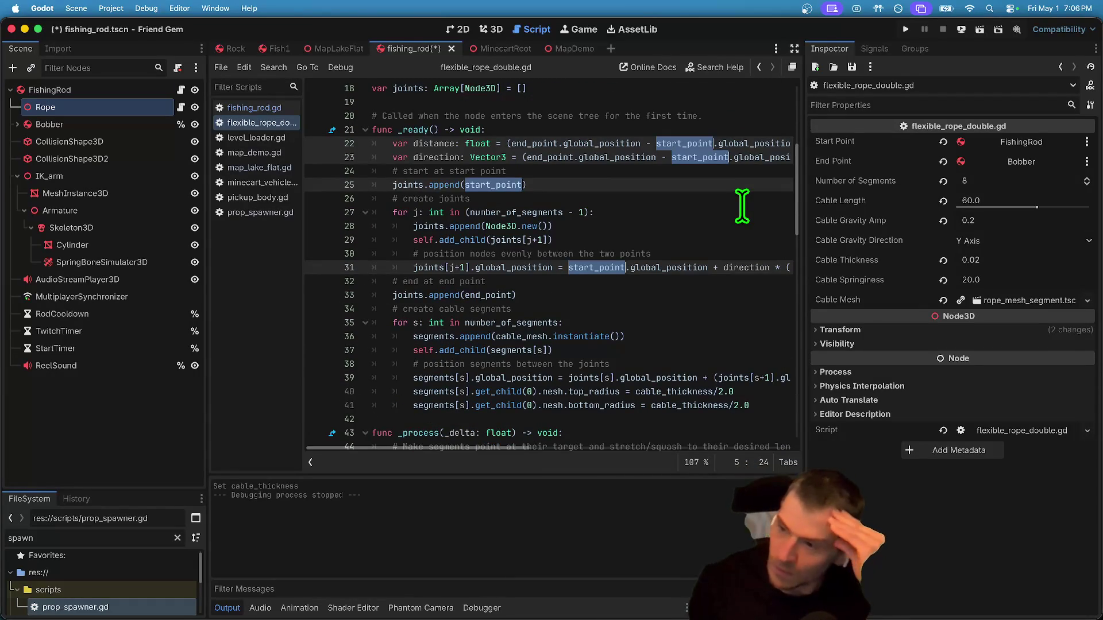
pyautogui.scroll(-15, 743, 204)
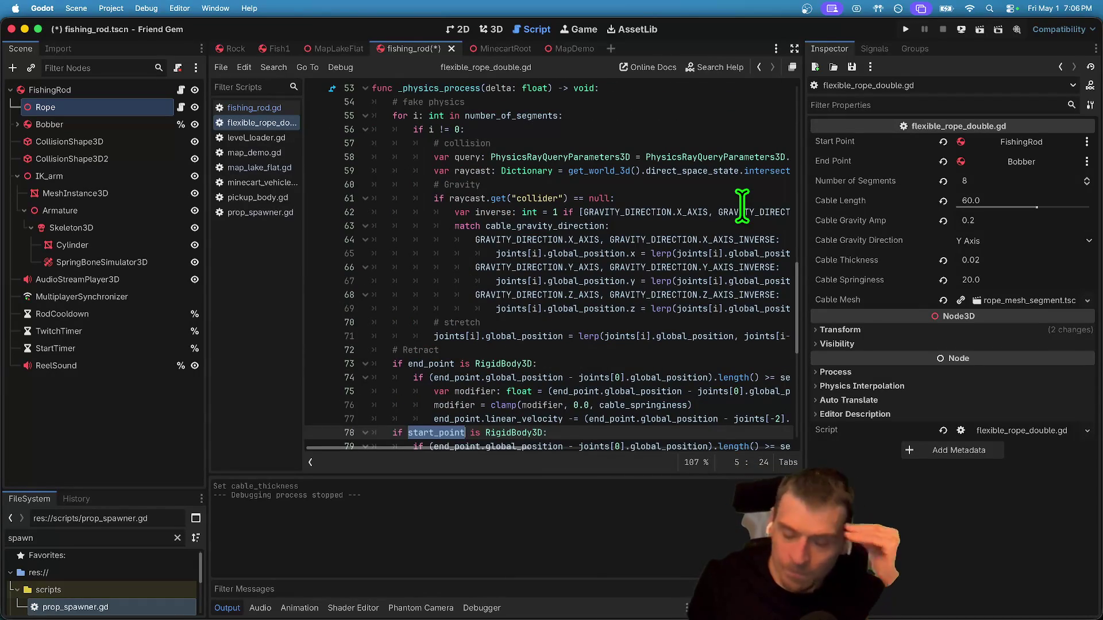
pyautogui.scroll(-2, 746, 213)
pyautogui.scroll(-4, 739, 256)
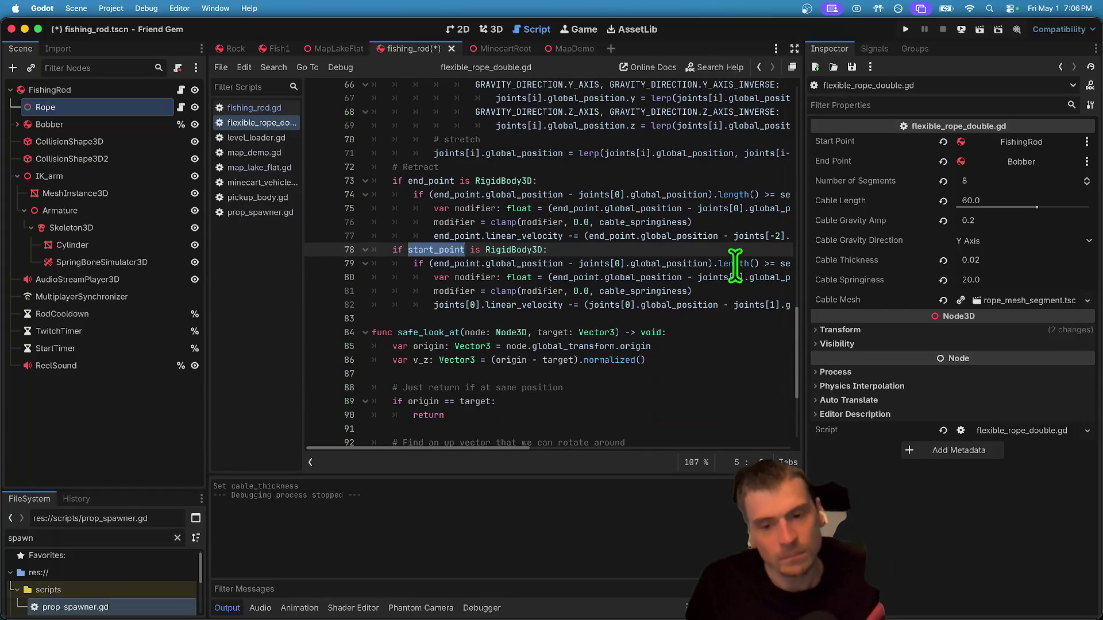
pyautogui.scroll(-5, 735, 264)
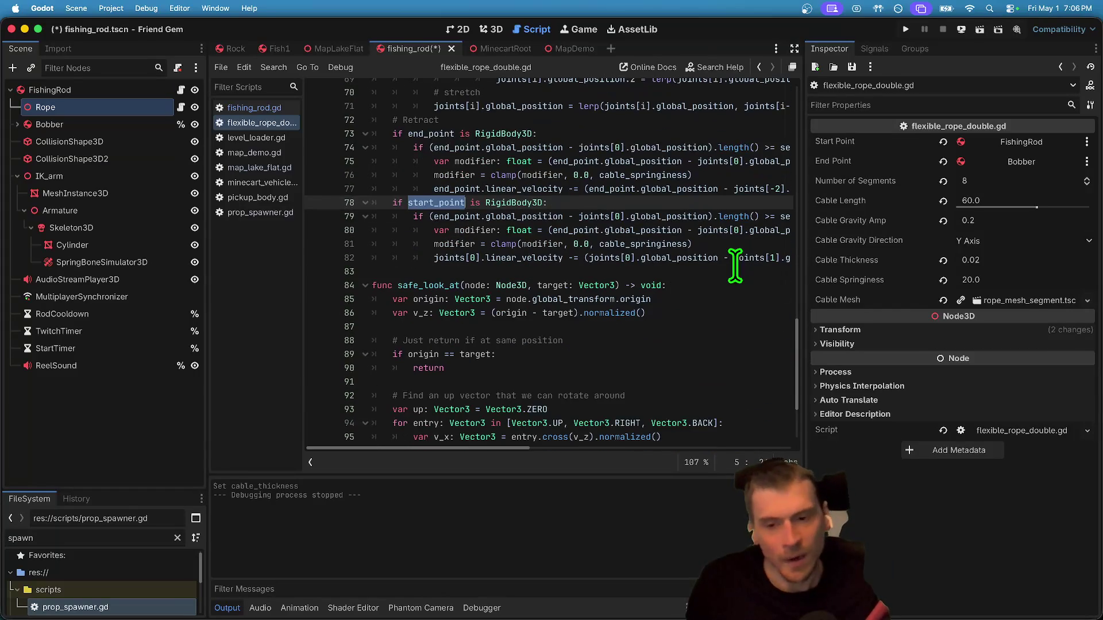
pyautogui.scroll(1, 735, 265)
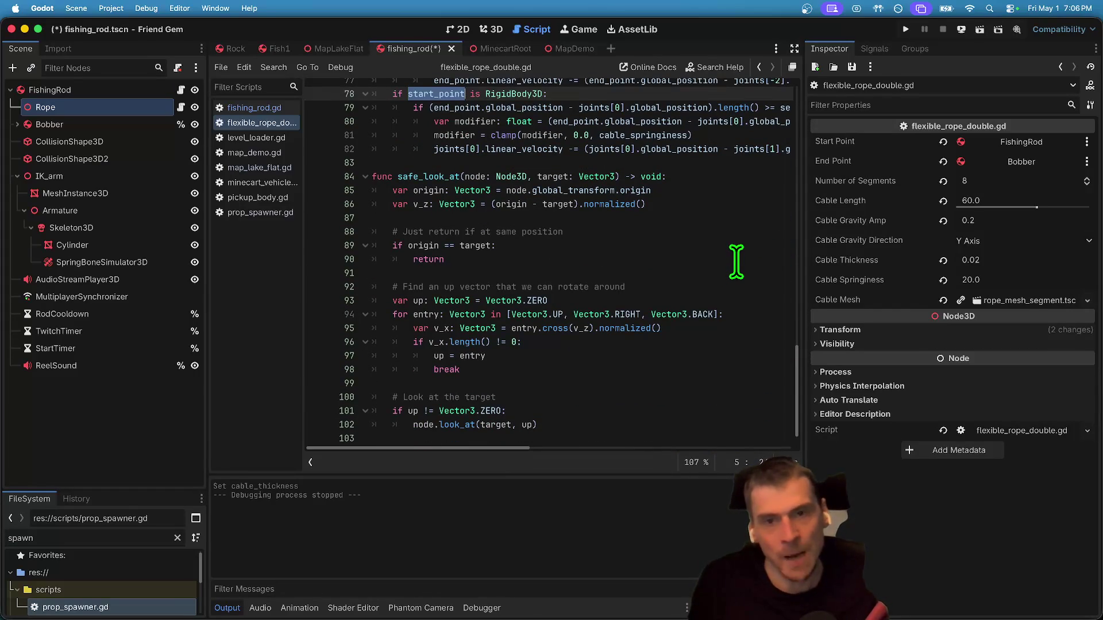
pyautogui.scroll(2, 737, 261)
pyautogui.scroll(1, 683, 265)
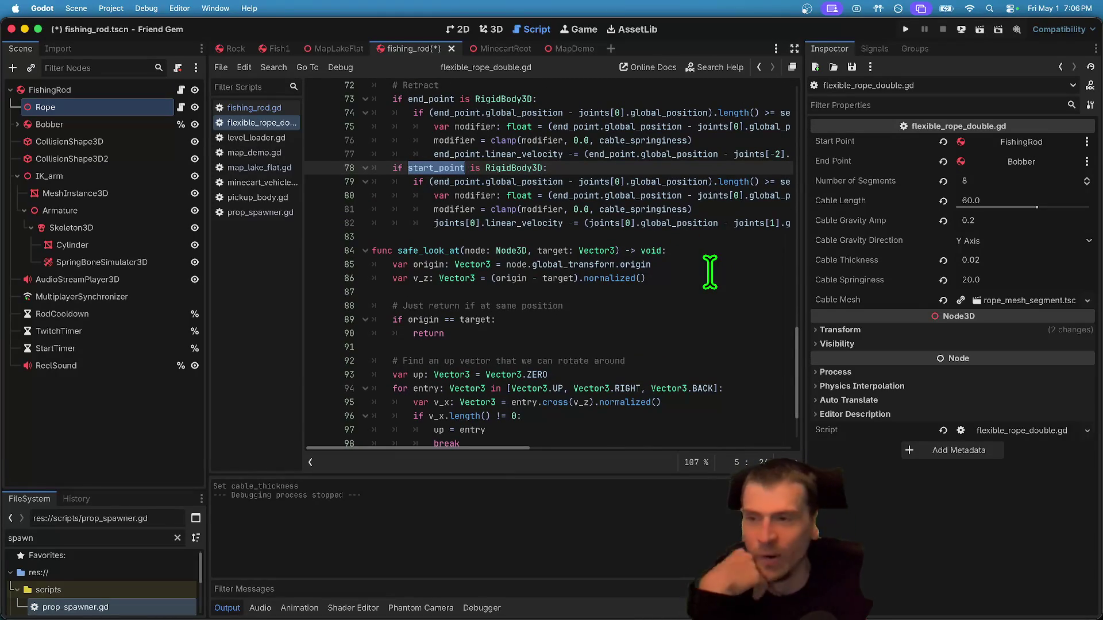
pyautogui.click(83, 398)
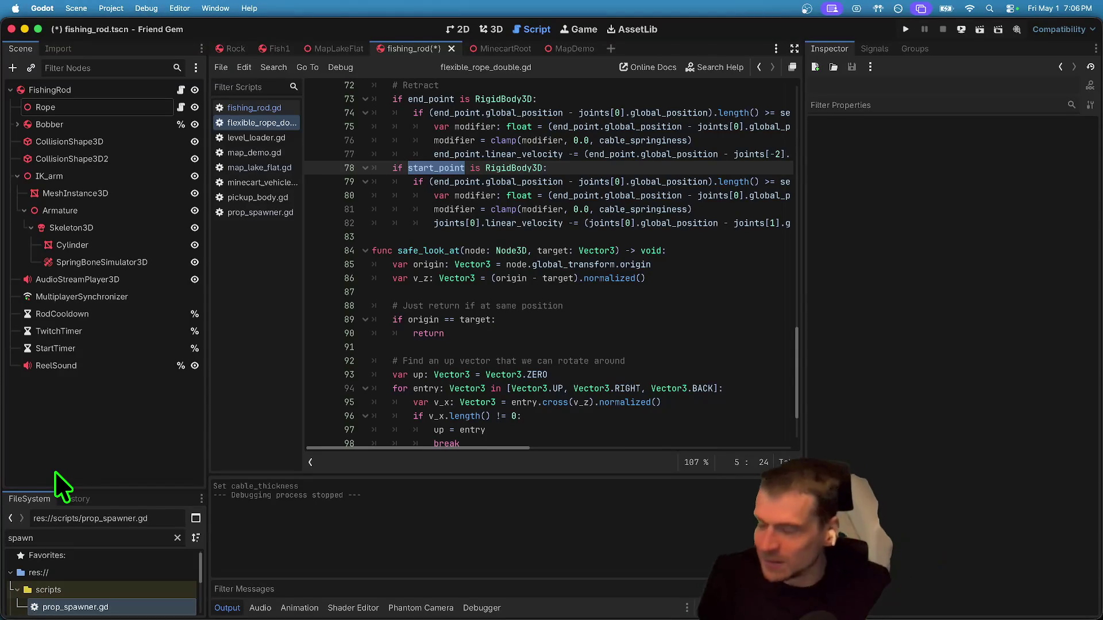
pyautogui.click(68, 95)
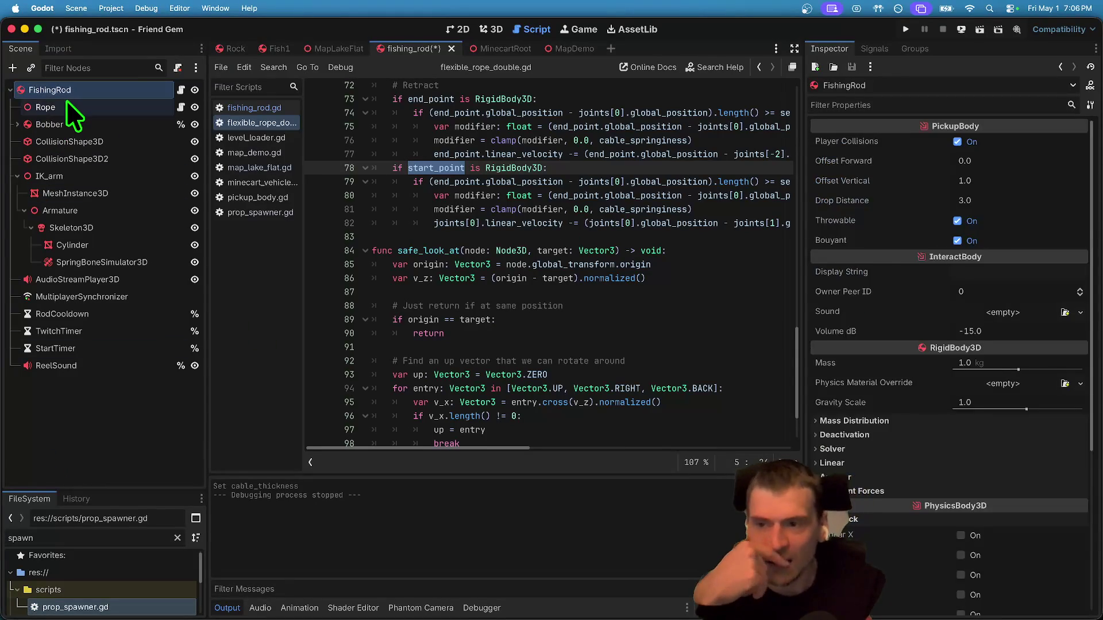
pyautogui.click(66, 103)
pyautogui.scroll(15, 727, 287)
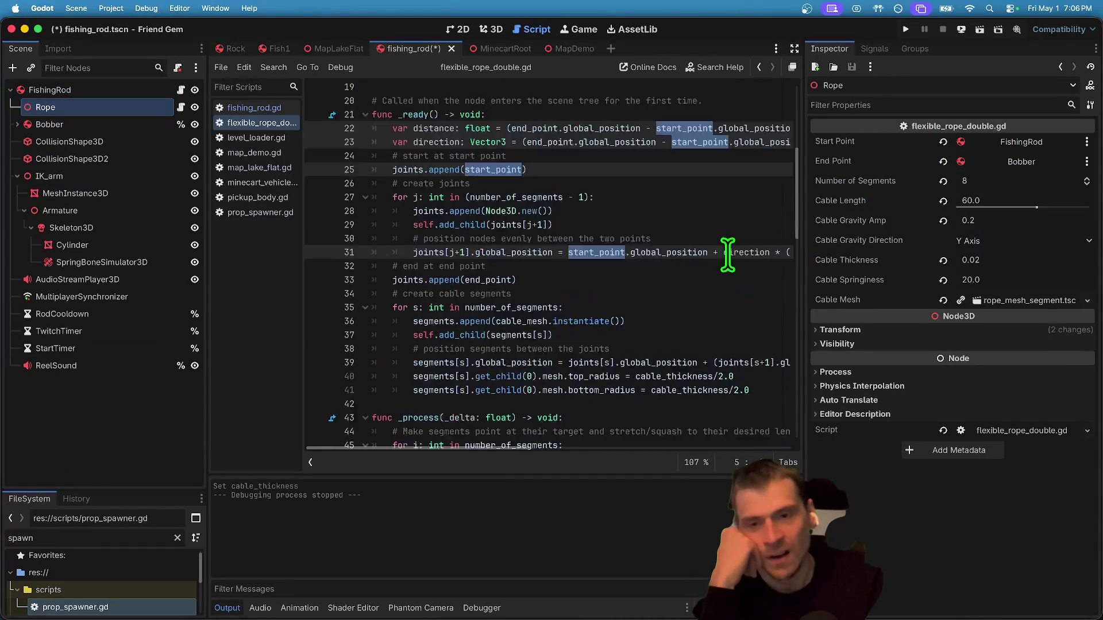
pyautogui.click(614, 298)
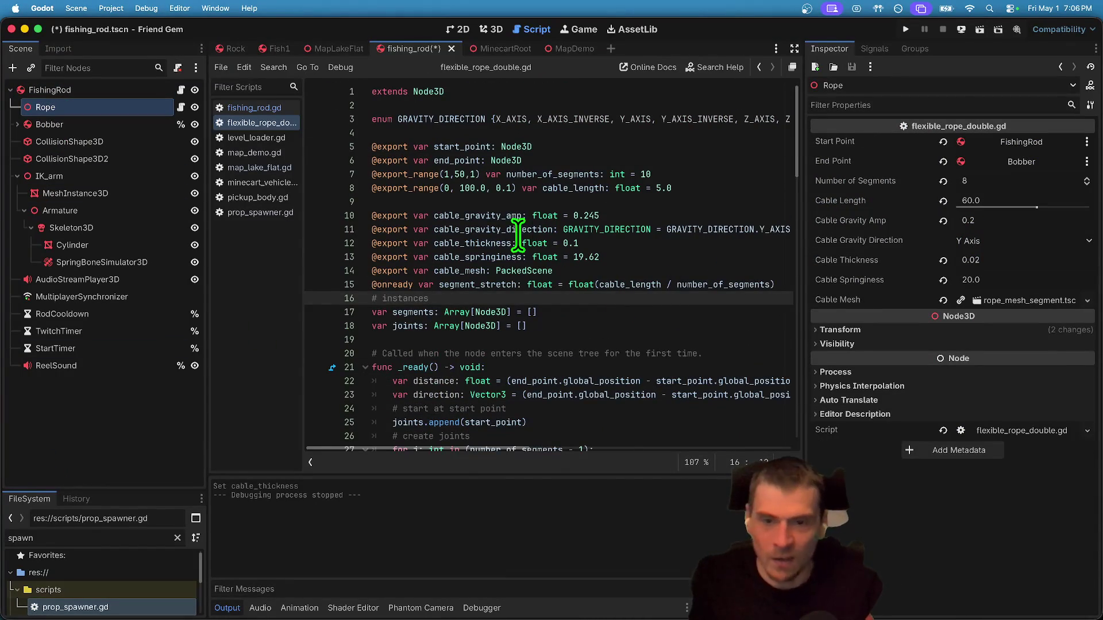
pyautogui.click(517, 217)
# Duplicate the cable_gravity_amp export as a vertical_offset float defaulting to 0.8, and save.
pyautogui.press('Down')
pyautogui.press('Down')
pyautogui.press('Down')
pyautogui.press('Down')
pyautogui.press('Down')
pyautogui.press('Down')
pyautogui.press('Return')
pyautogui.press('Return')
pyautogui.press('Return')
pyautogui.press('Up')
pyautogui.press('Up')
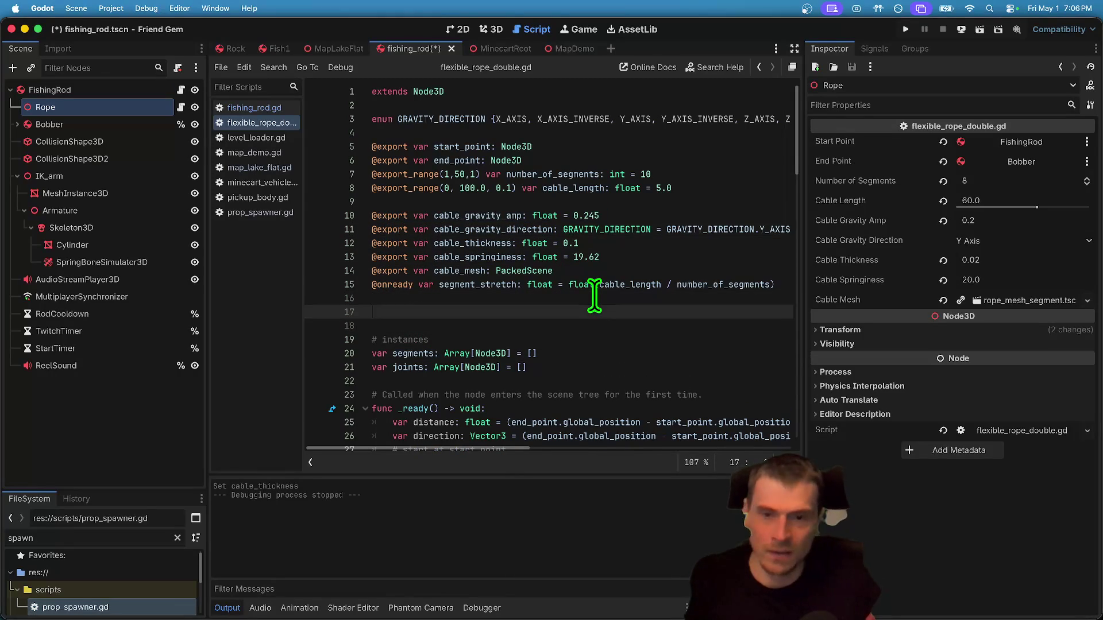
pyautogui.write('@export var cable_gravity_amp: float = 0.245')
pyautogui.doubleClick(474, 312)
pyautogui.write('vert')
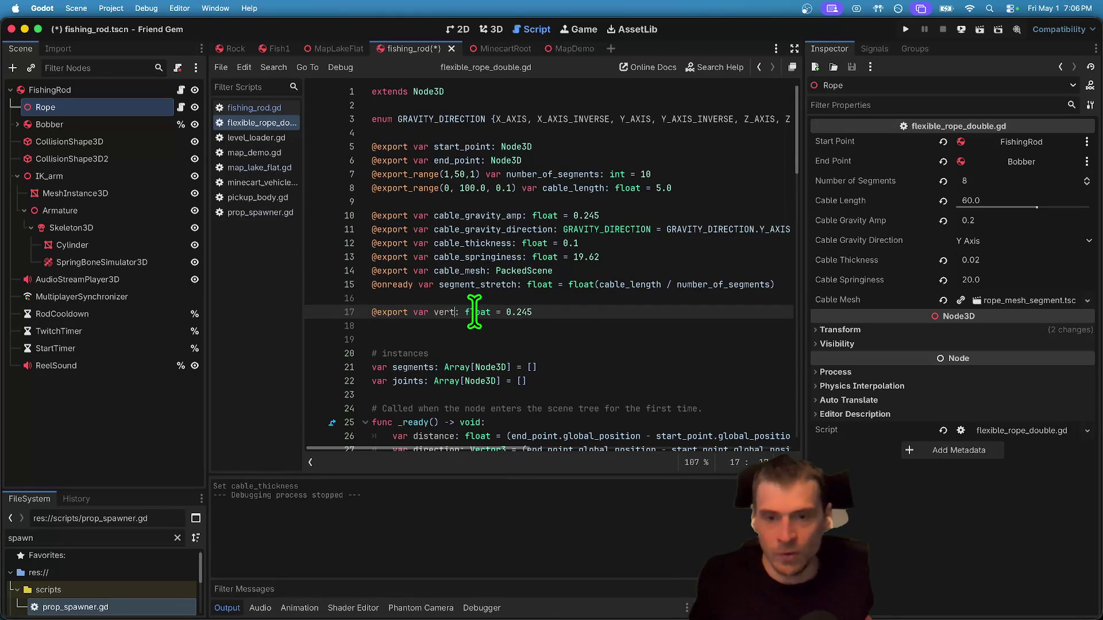
pyautogui.write('et')
pyautogui.press('End')
pyautogui.press('BackSpace')
pyautogui.press('BackSpace')
pyautogui.press('BackSpace')
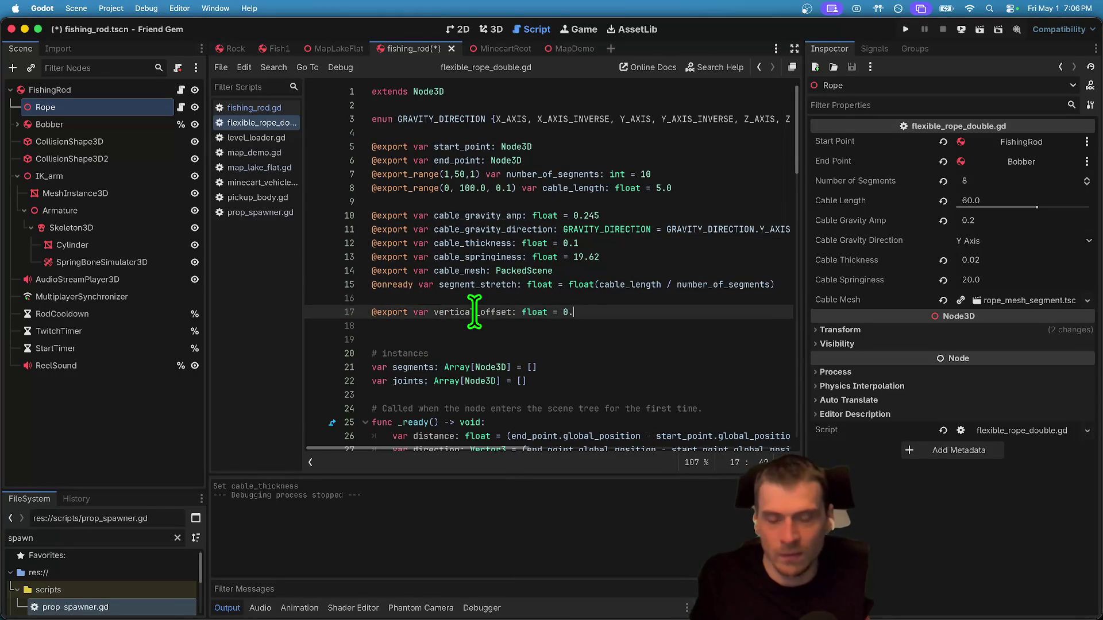
pyautogui.write('8')
pyautogui.press('super+s')
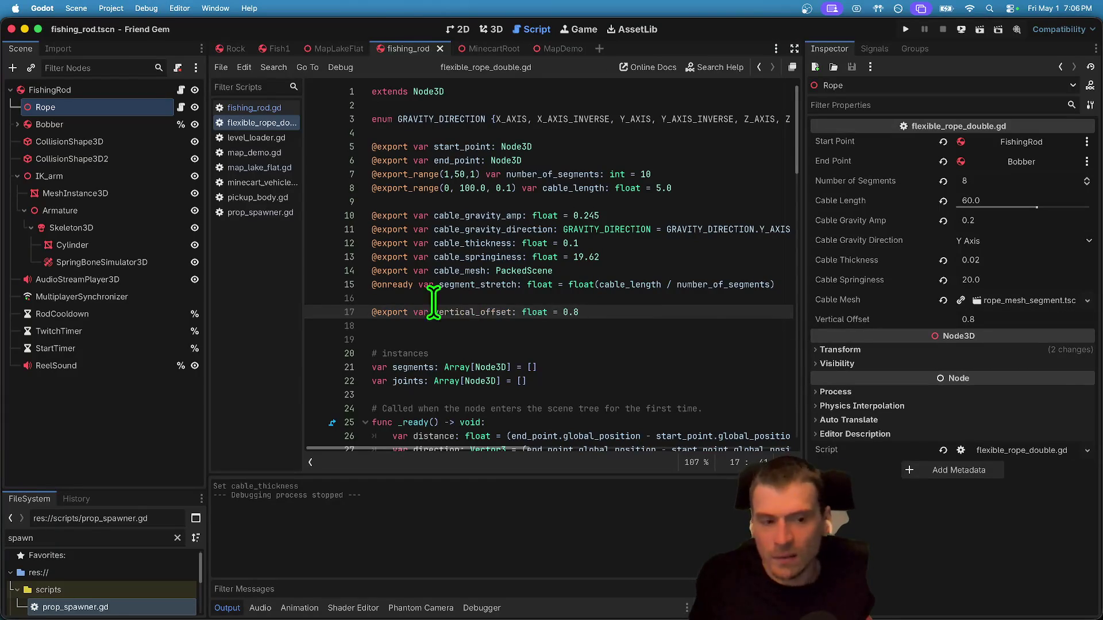
# Measure the fishing rod's height in the 3D view with the ruler tool.
pyautogui.click(492, 29)
pyautogui.scroll(5, 467, 392)
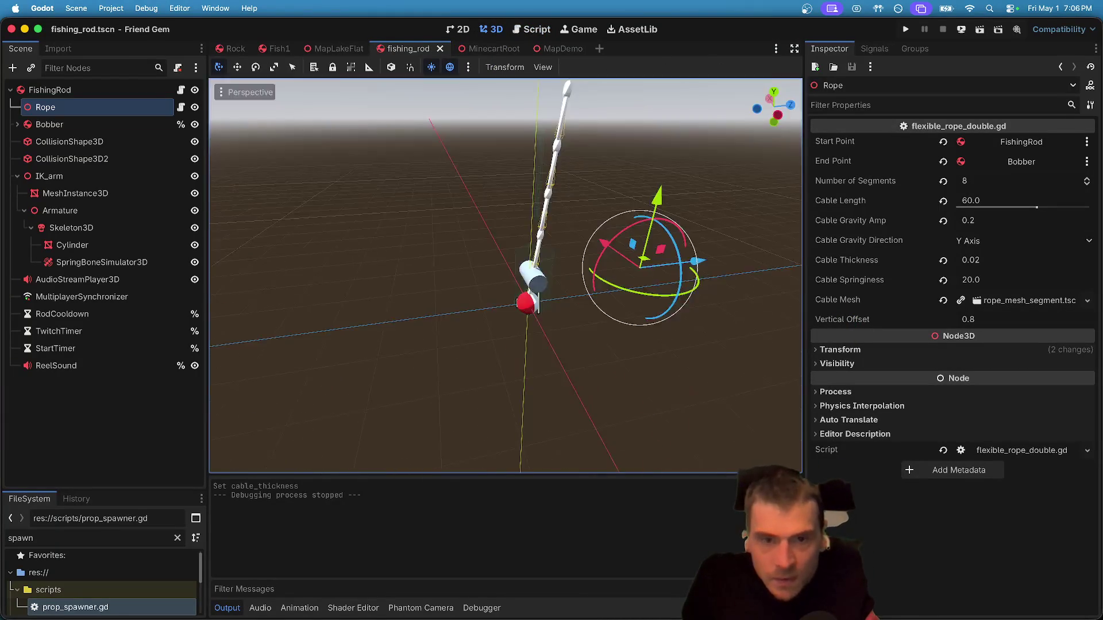
pyautogui.scroll(-2, 467, 392)
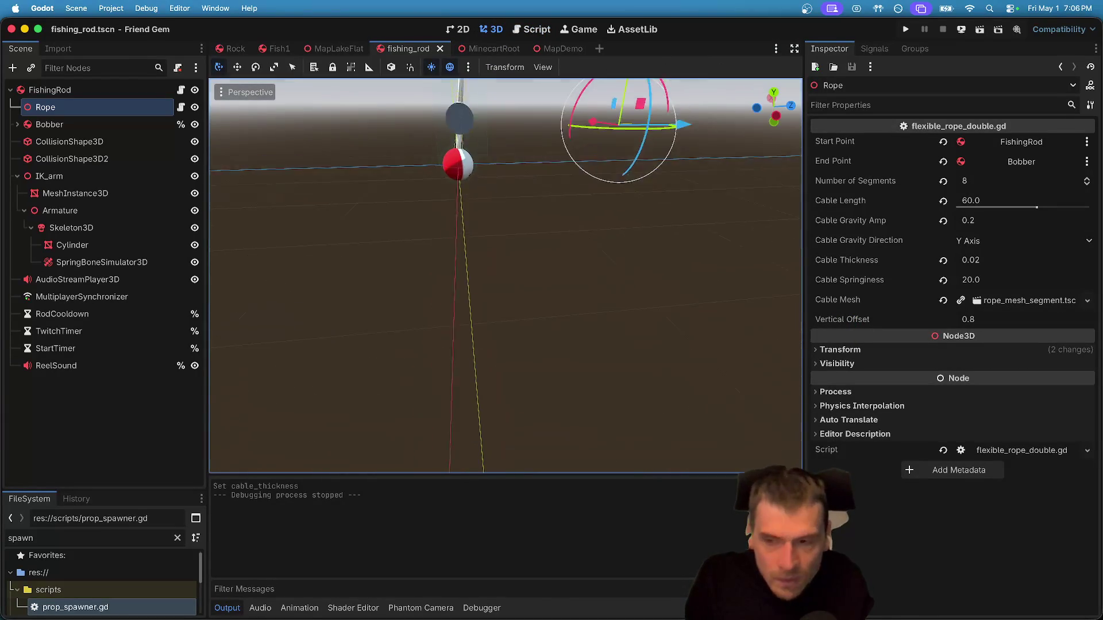
pyautogui.click(467, 392)
pyautogui.hscroll(-2, 467, 392)
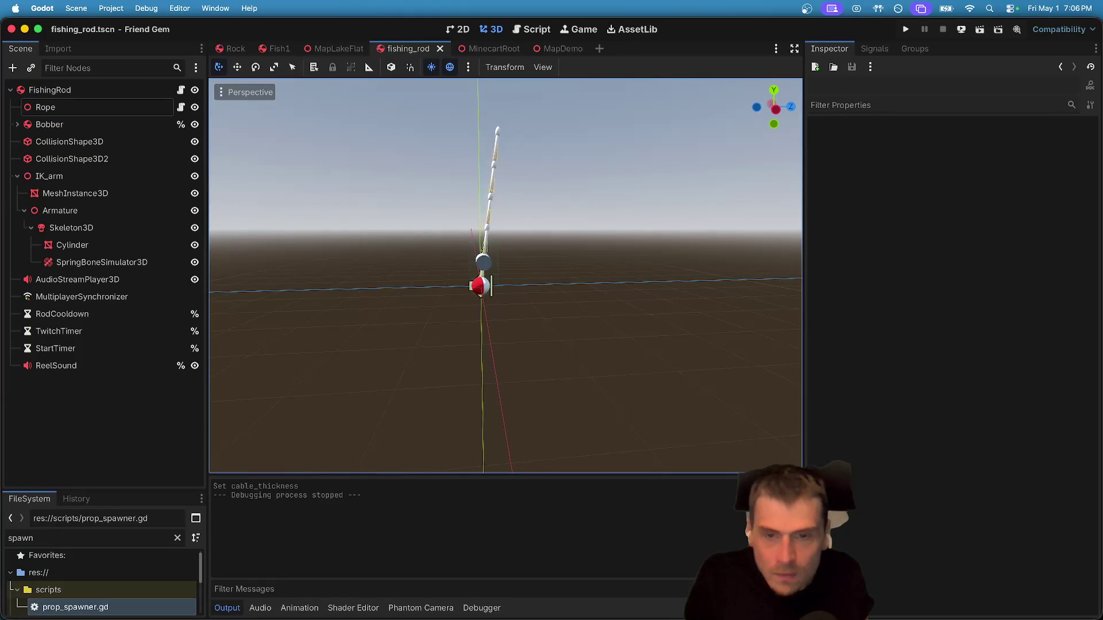
pyautogui.press('m')
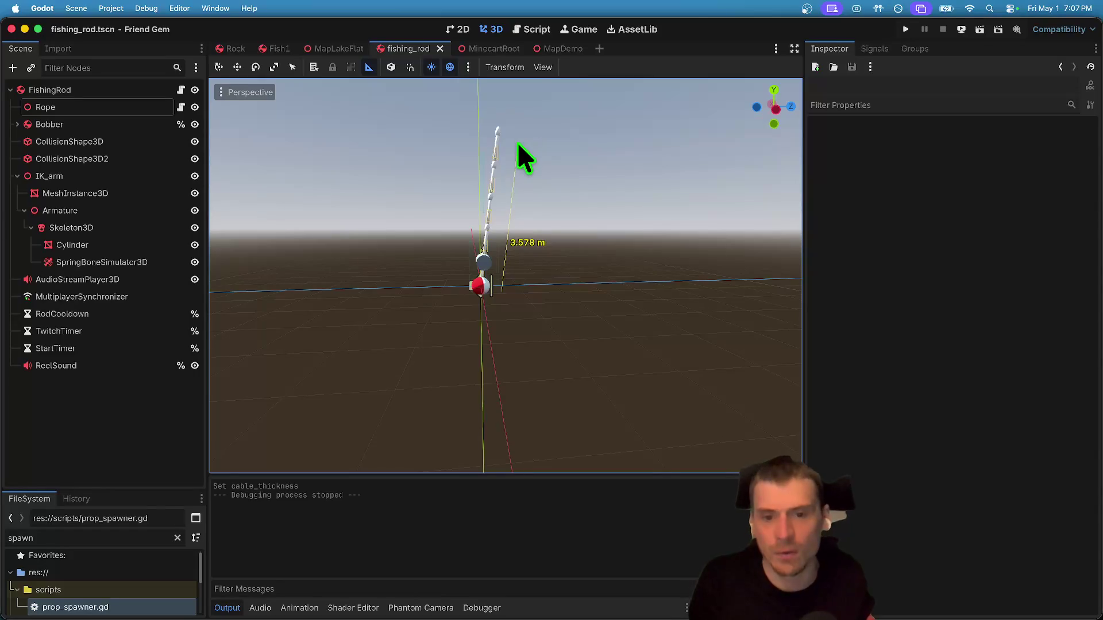
pyautogui.click(524, 29)
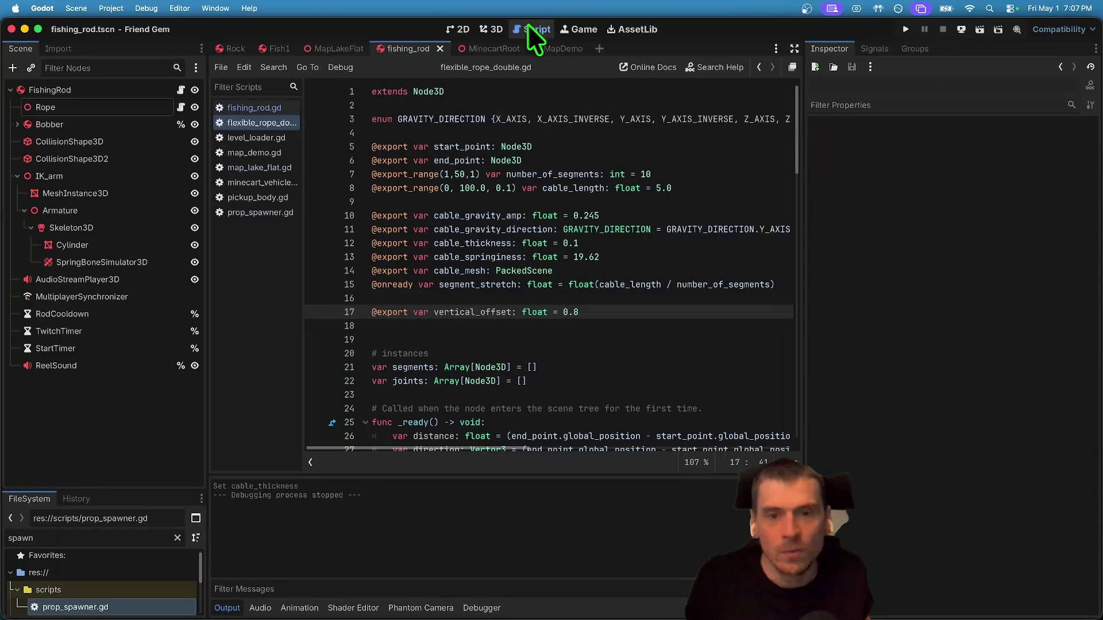
# Highlight vertical_offset's uses and start_point.global_position on line 26 in a wider code editor.
pyautogui.click(656, 311)
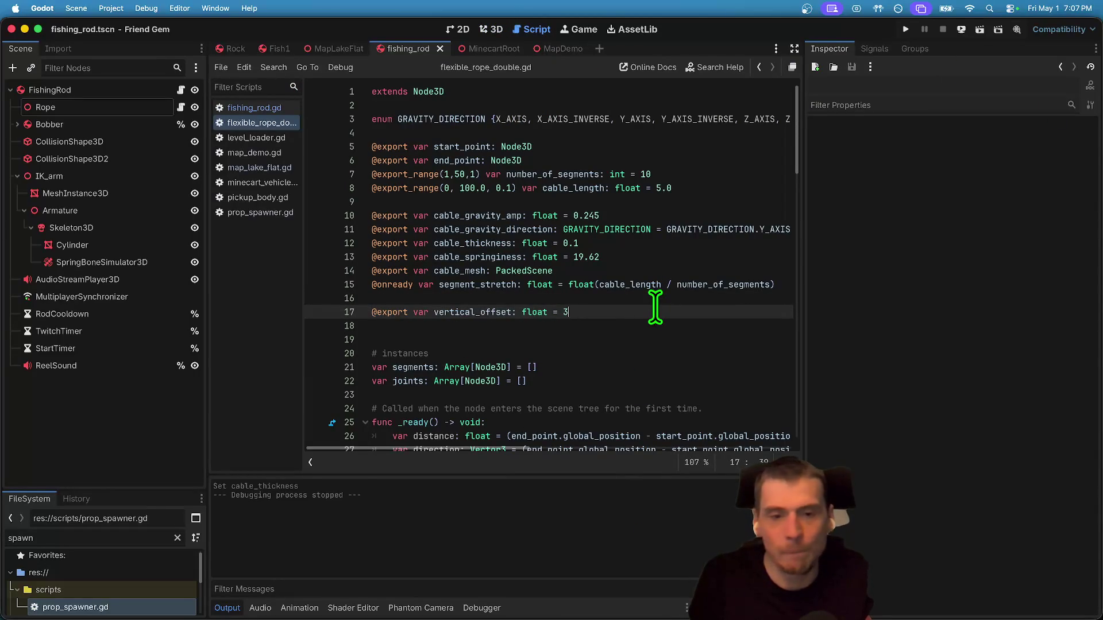
pyautogui.write('.5')
pyautogui.click(470, 315)
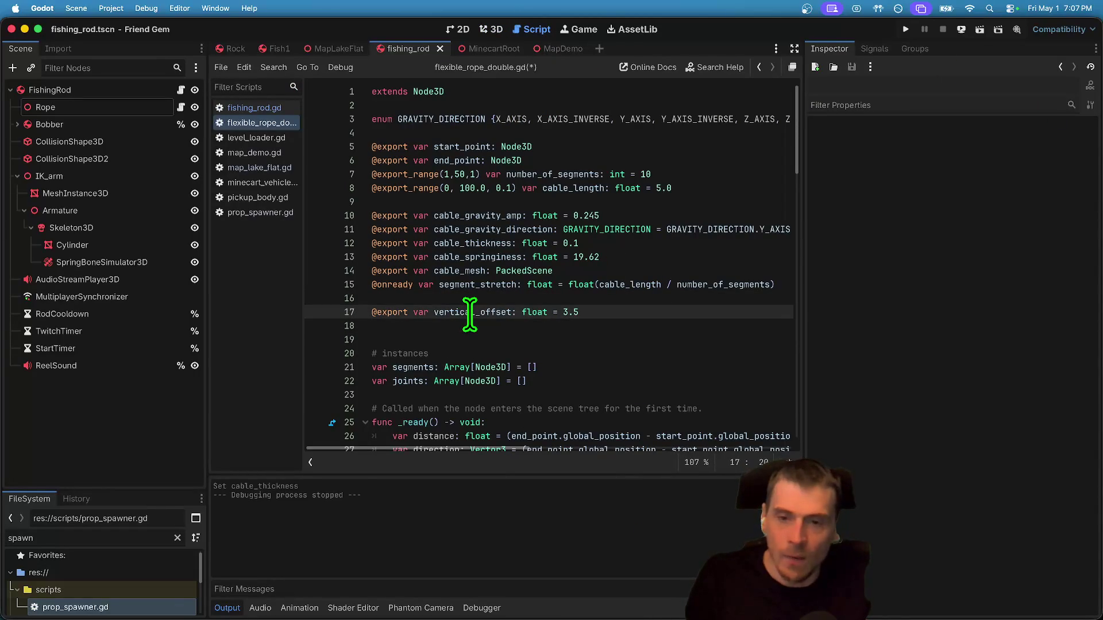
pyautogui.doubleClick(469, 314)
pyautogui.scroll(-3, 715, 313)
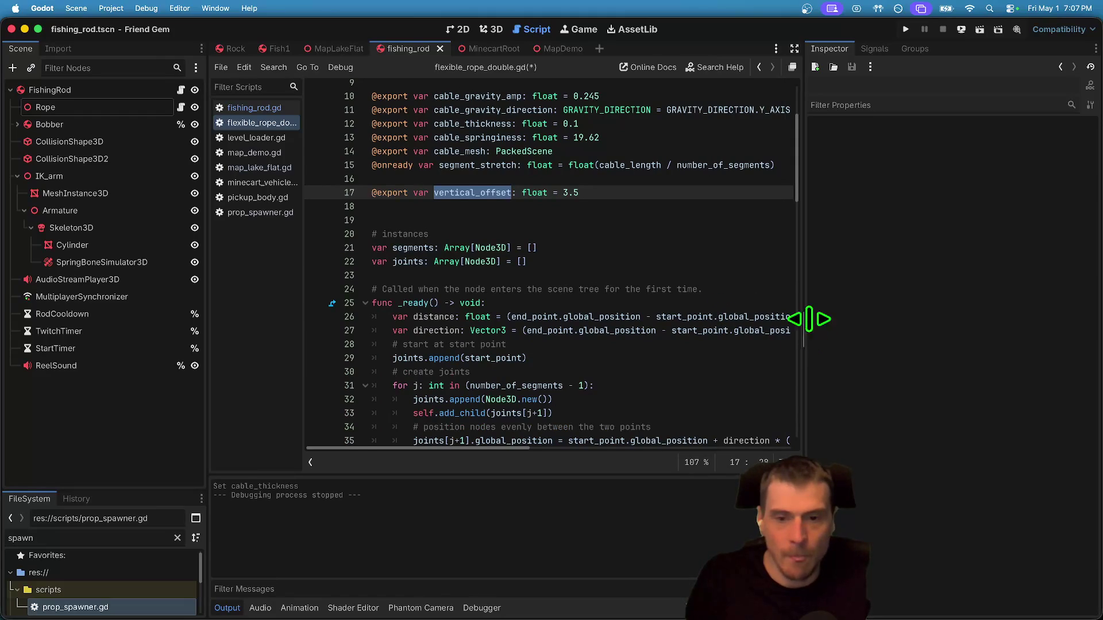
pyautogui.moveTo(809, 314); pyautogui.dragTo(955, 313)
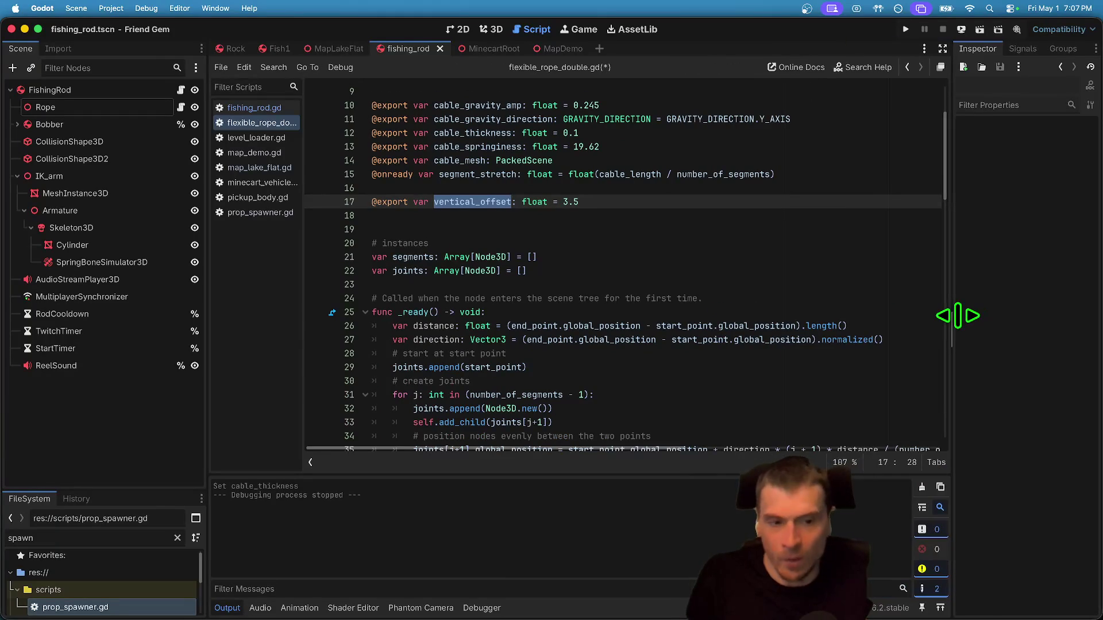
pyautogui.doubleClick(722, 327)
pyautogui.keyDown('shift'); pyautogui.click(656, 325); pyautogui.keyUp('shift')
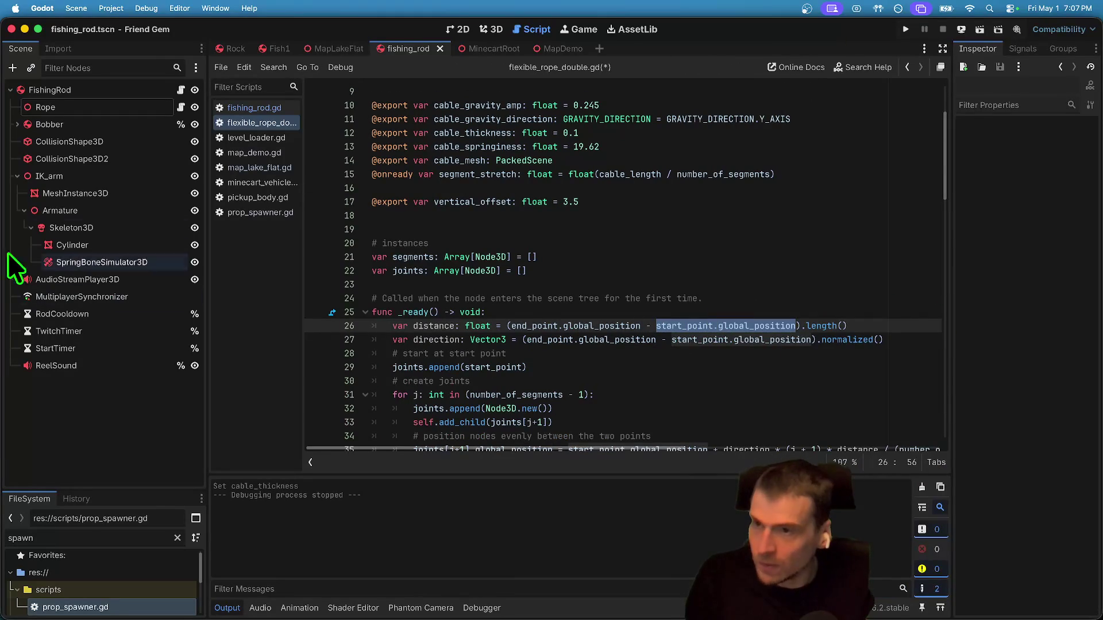
# Review the Bobber and Rope nodes' properties alongside start_point on line 26.
pyautogui.click(57, 123)
pyautogui.click(64, 109)
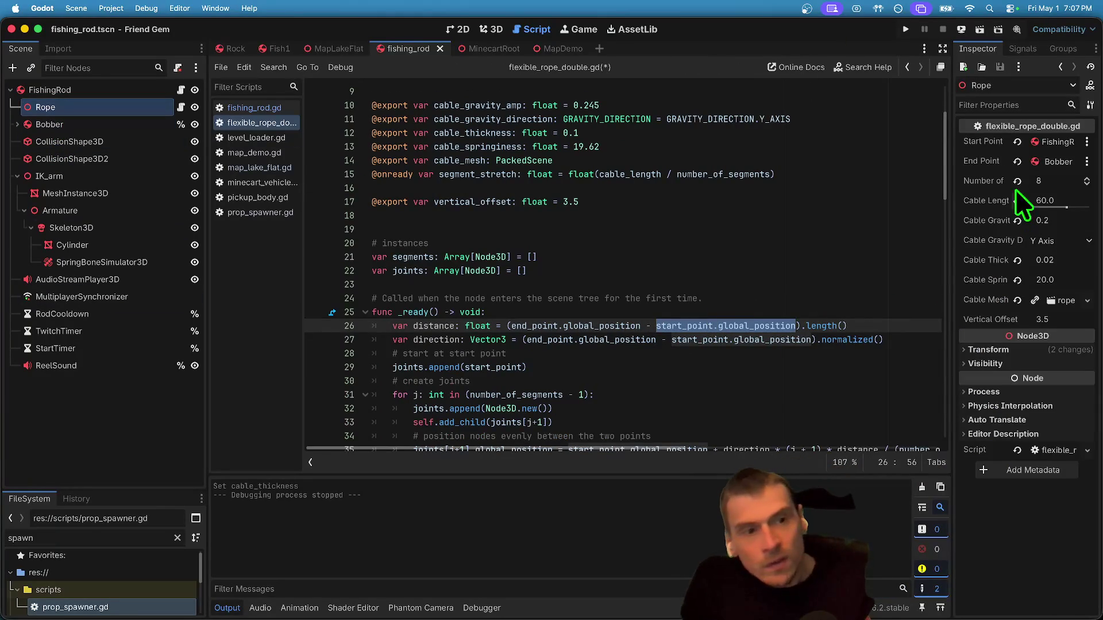
pyautogui.doubleClick(675, 325)
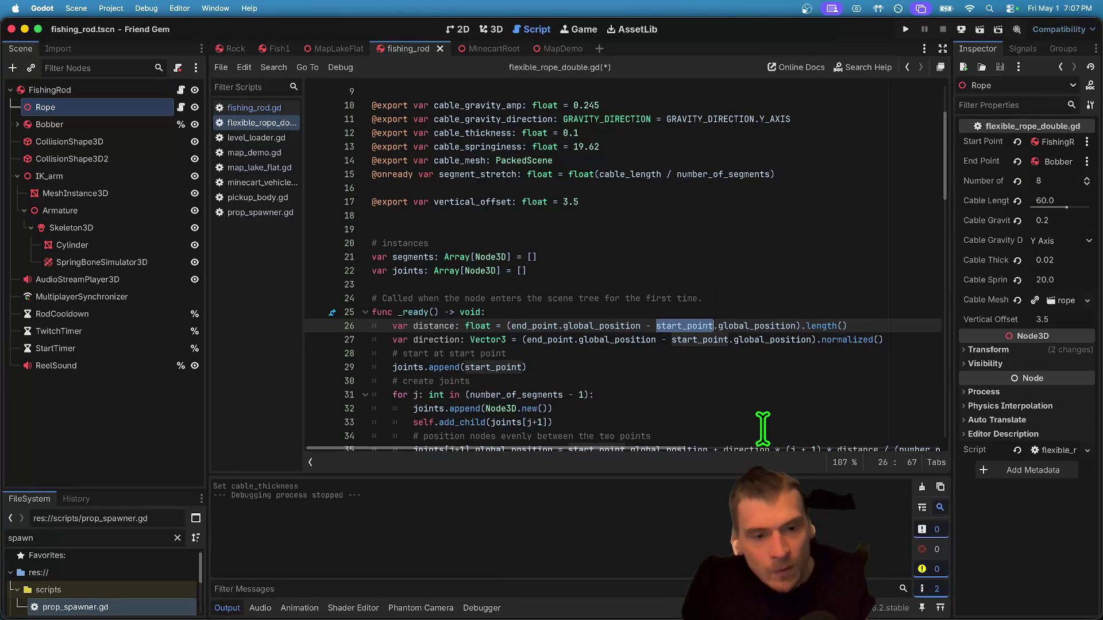
pyautogui.scroll(-1, 746, 376)
pyautogui.scroll(-5, 748, 334)
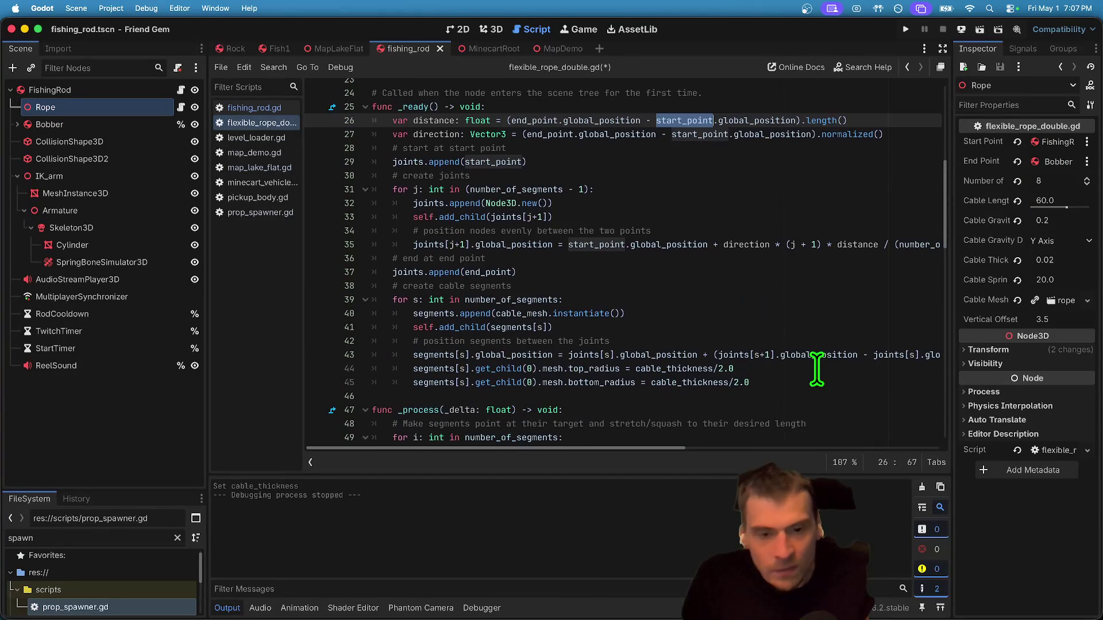
pyautogui.scroll(2, 817, 365)
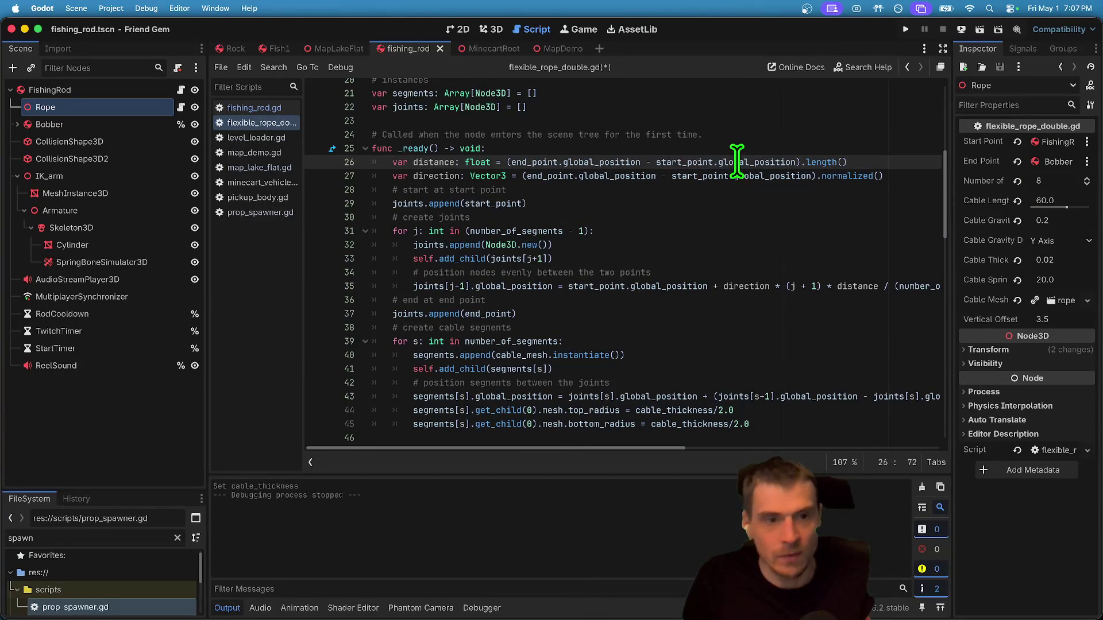
pyautogui.moveTo(795, 162); pyautogui.dragTo(658, 162)
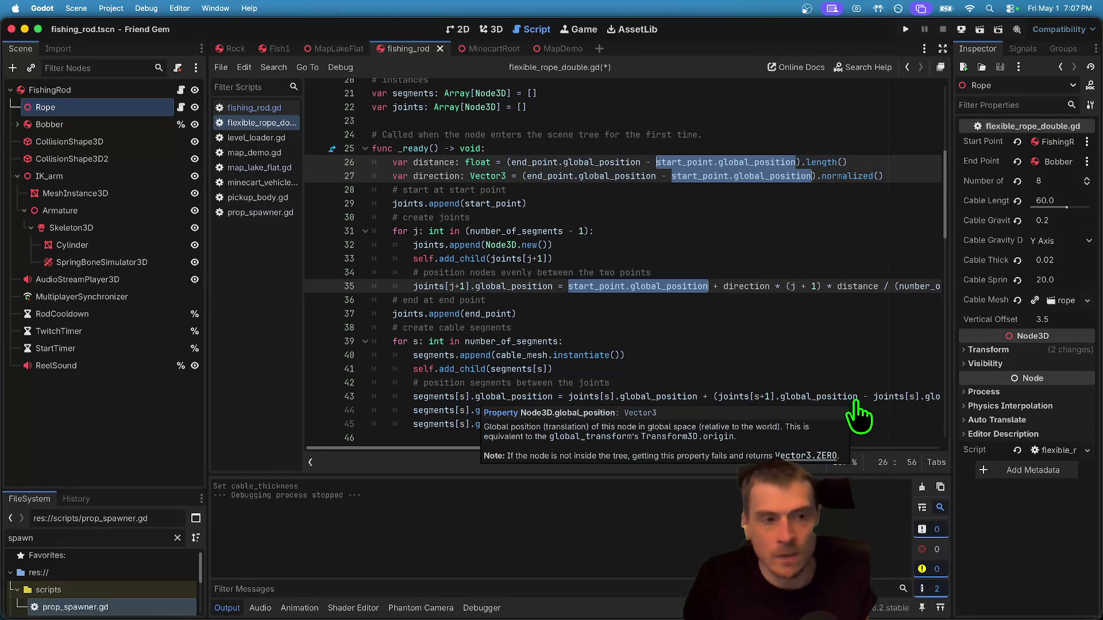
pyautogui.scroll(5, 653, 240)
# Change the vertical_offset default on line 17 to 0.0 and save the script.
pyautogui.click(671, 252)
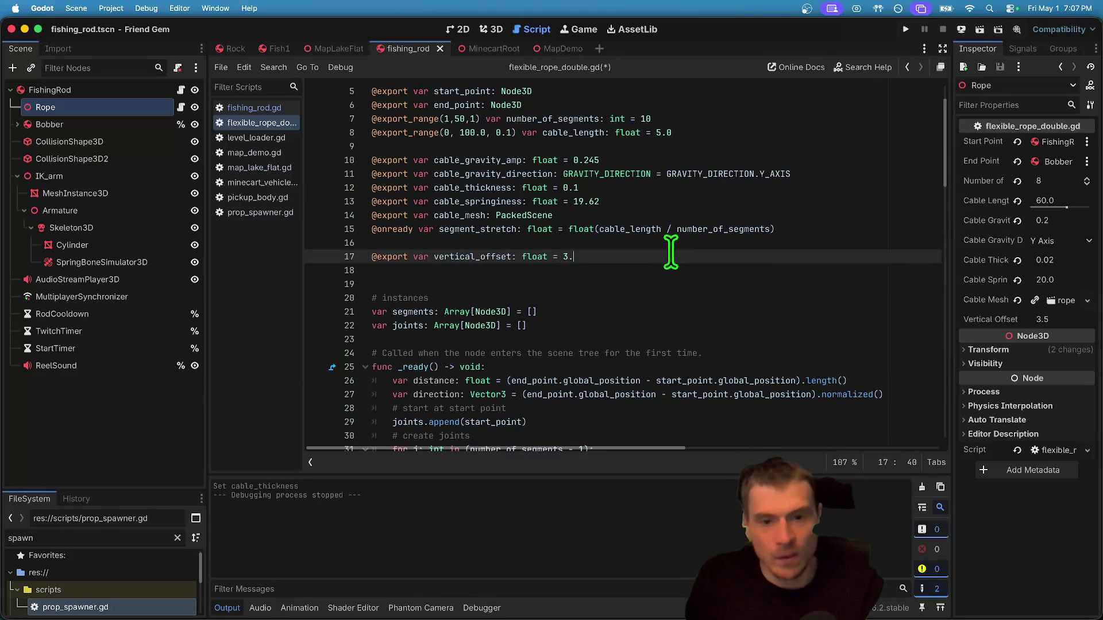
pyautogui.click(713, 281)
pyautogui.press('cmd+s')
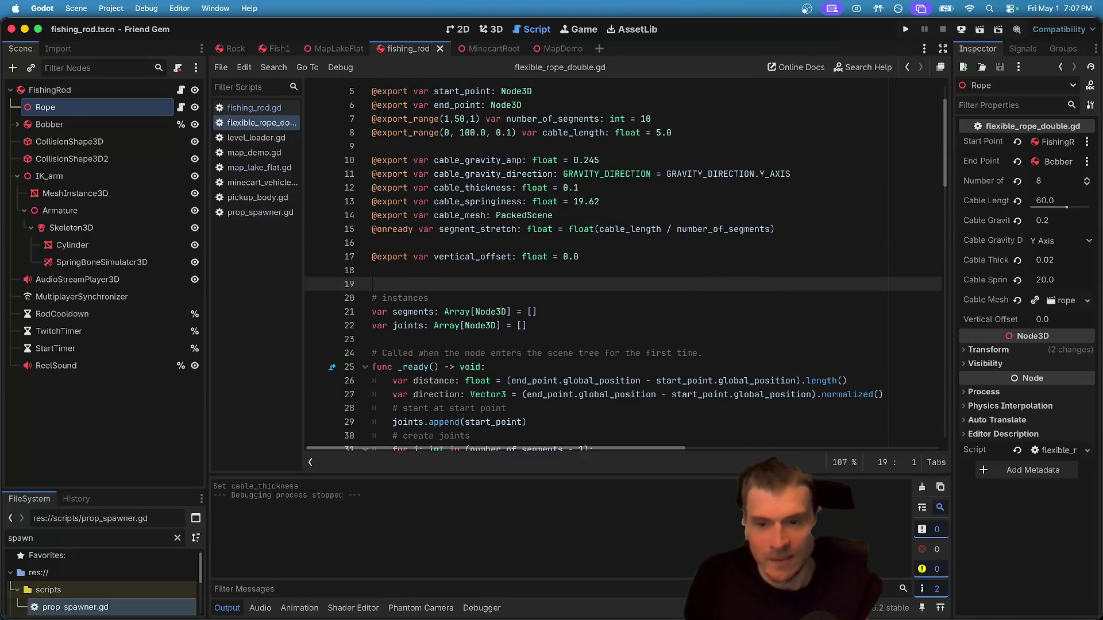
# Set the Rope node's Vertical Offset to 3.5 and save the fishing rod scene.
pyautogui.click(25, 90)
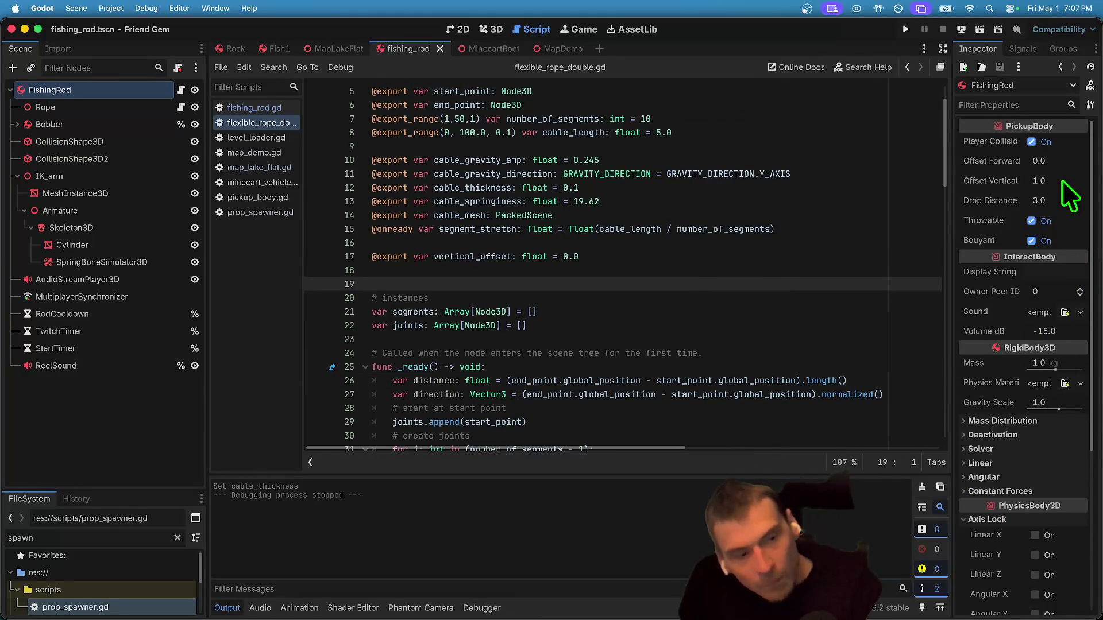
pyautogui.click(121, 107)
pyautogui.click(1066, 321)
pyautogui.write('5')
pyautogui.press('Return')
pyautogui.press('super+s')
# Trace the uses of start_point and joints around line 29 of _ready().
pyautogui.scroll(-3, 651, 299)
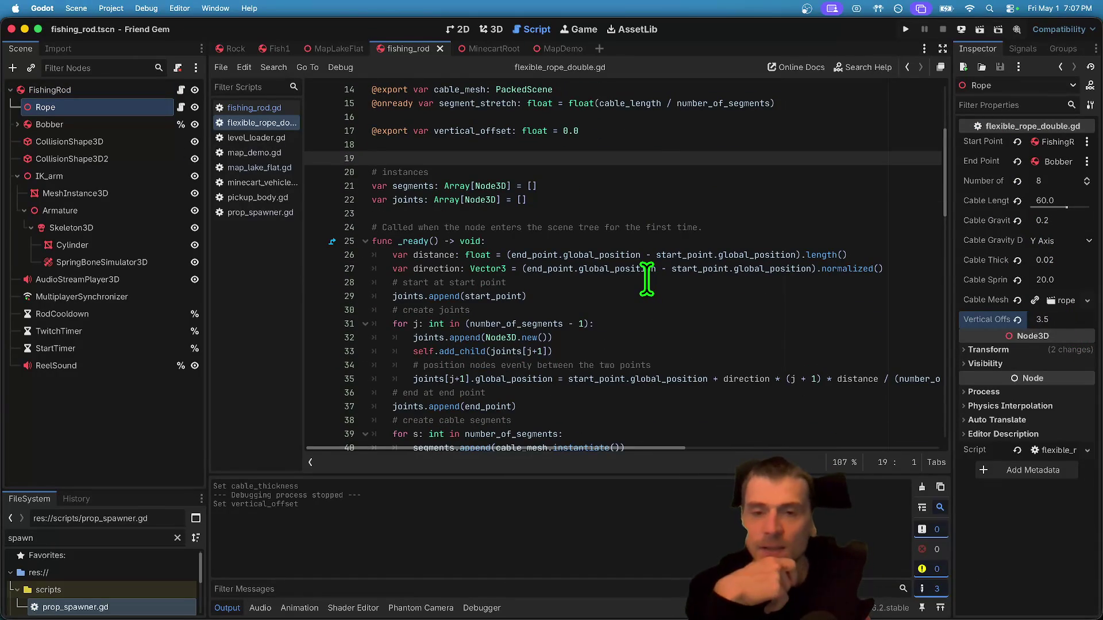
pyautogui.click(431, 296)
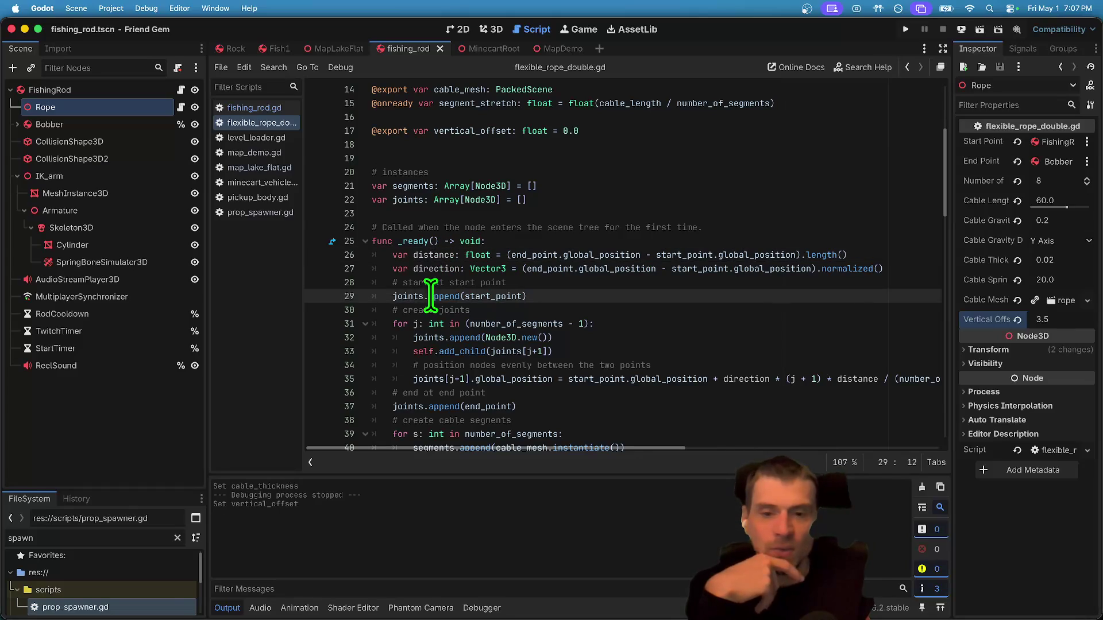
pyautogui.doubleClick(469, 296)
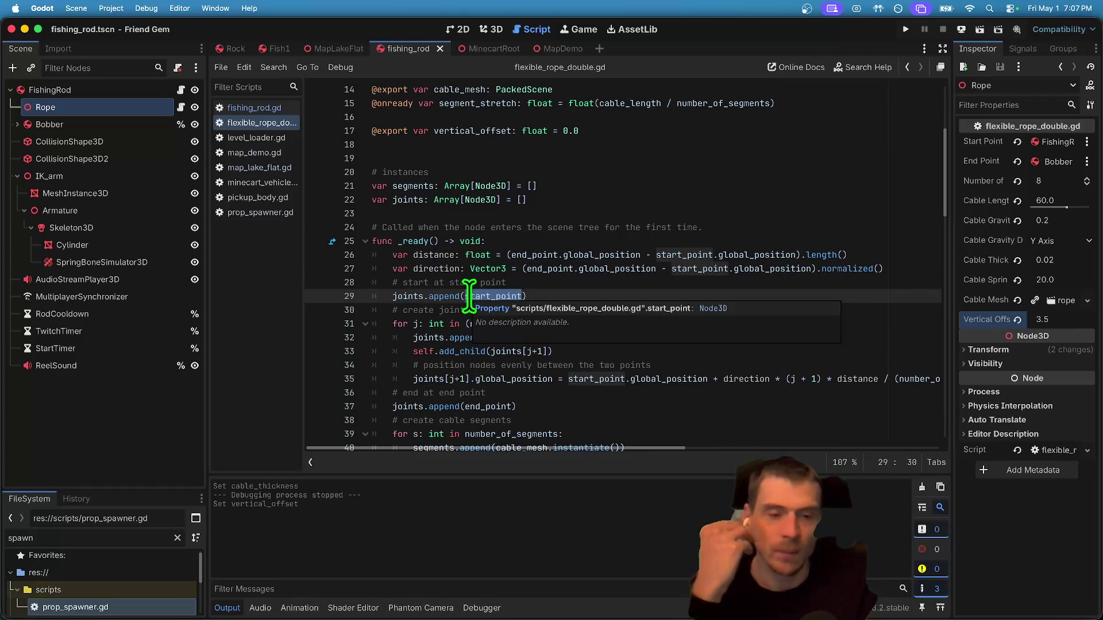
pyautogui.doubleClick(390, 295)
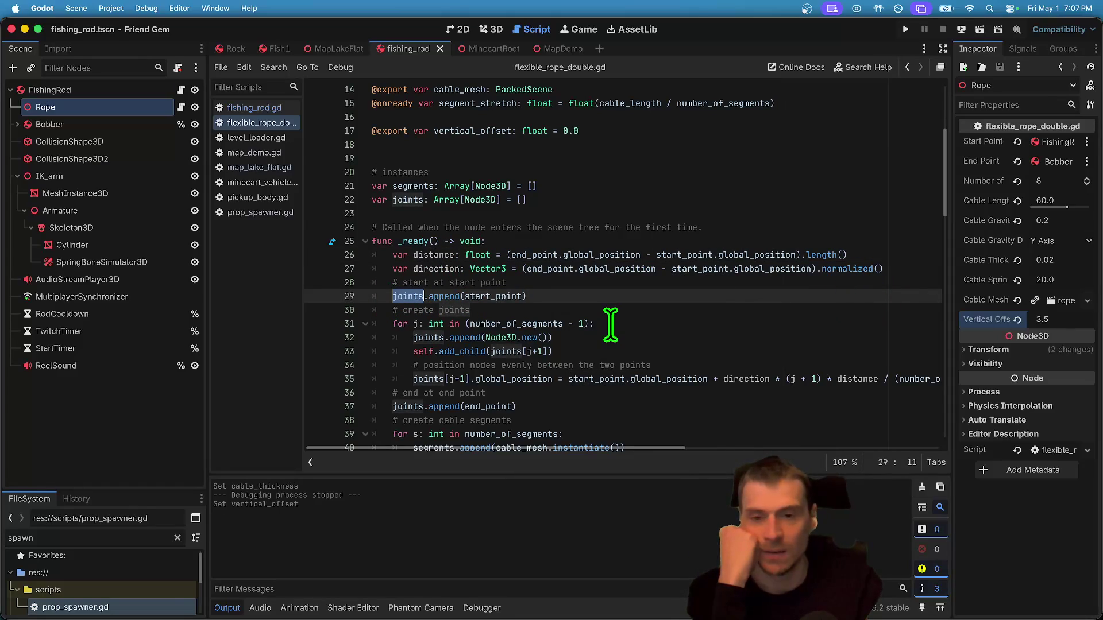
pyautogui.scroll(-2, 485, 247)
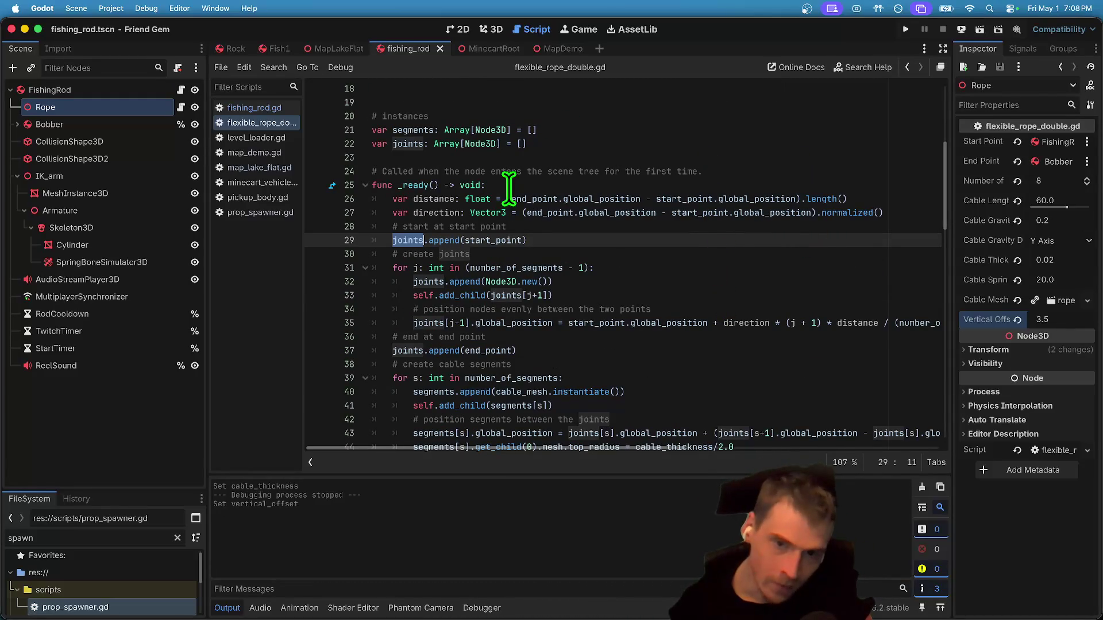
pyautogui.doubleClick(494, 240)
pyautogui.scroll(-1, 873, 355)
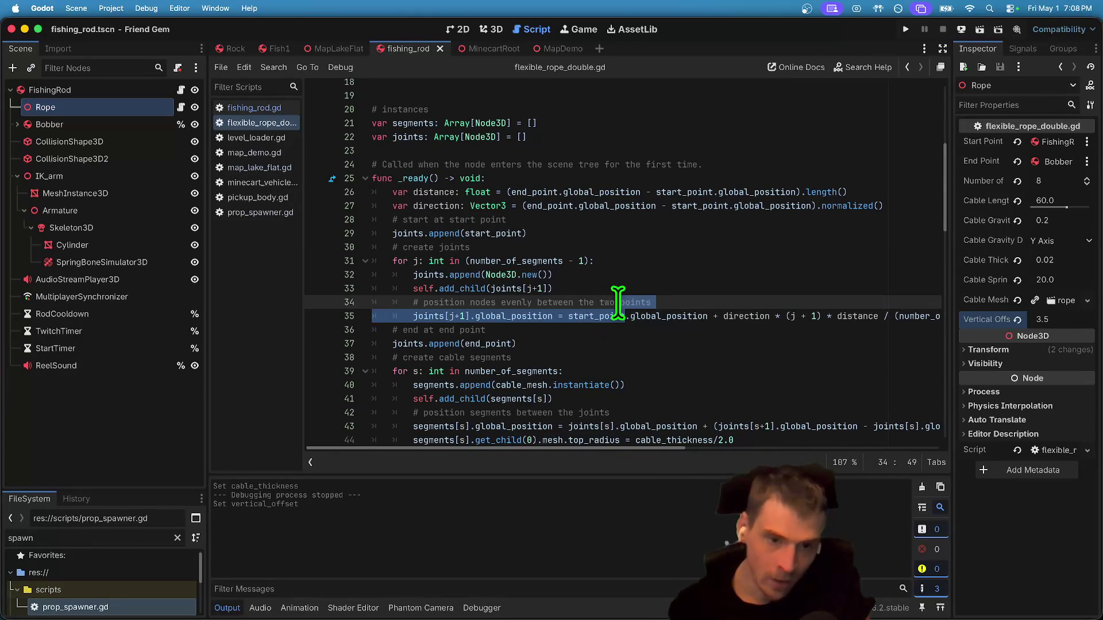
pyautogui.moveTo(624, 315); pyautogui.dragTo(656, 317)
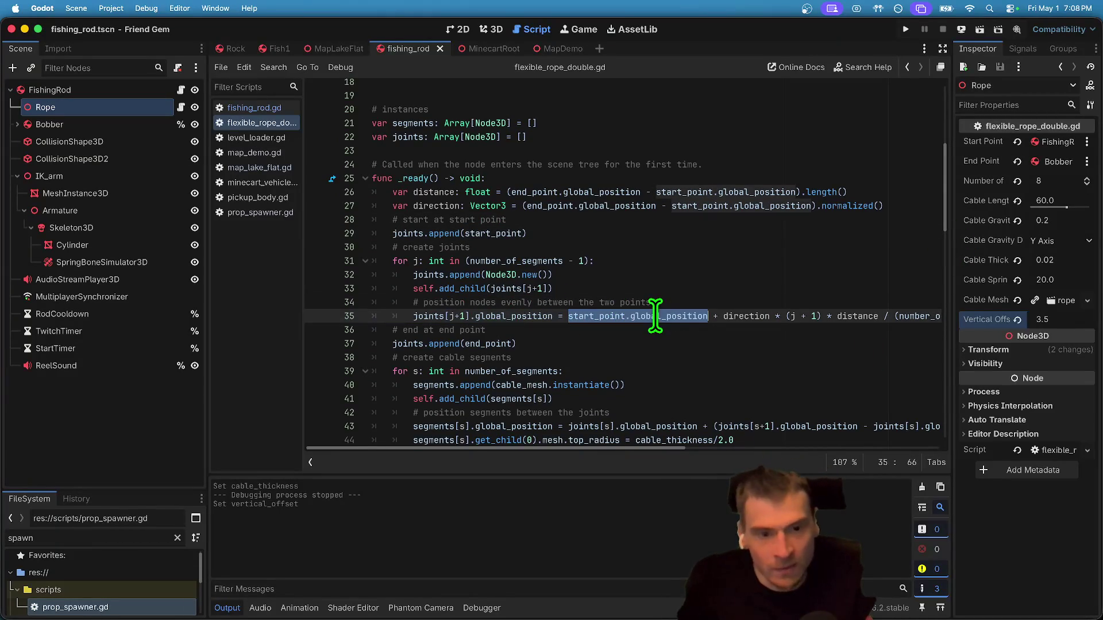
# Narrow the scene tree for more code room and select start_point.global_position on line 26.
pyautogui.moveTo(208, 238); pyautogui.dragTo(114, 241)
pyautogui.scroll(-2, 625, 198)
pyautogui.scroll(-13, 625, 198)
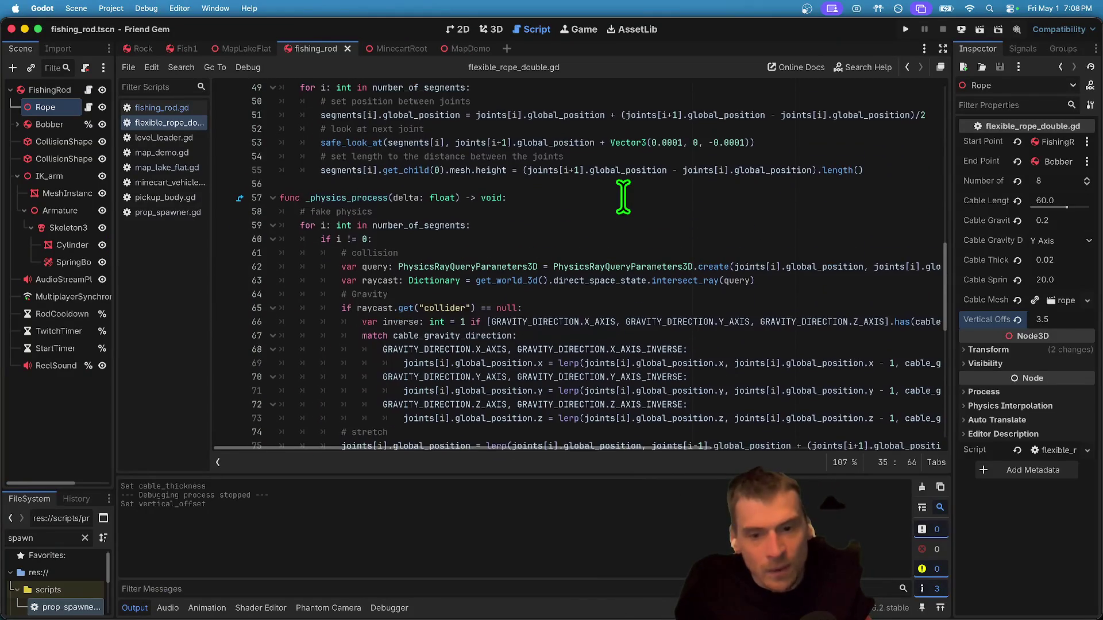
pyautogui.scroll(-6, 623, 195)
pyautogui.scroll(16, 620, 195)
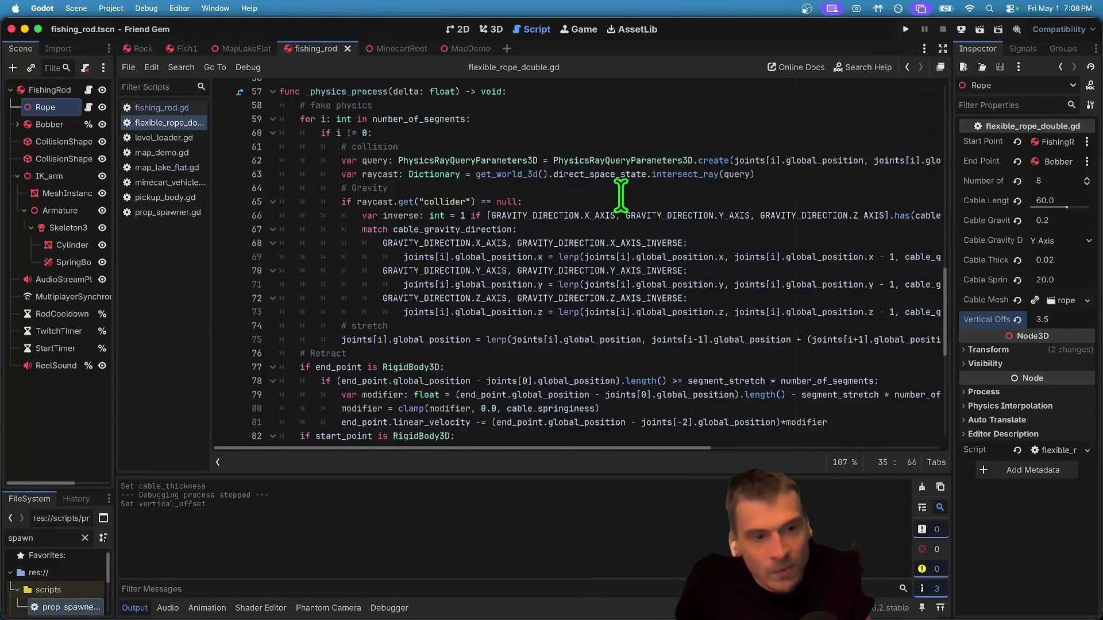
pyautogui.scroll(10, 620, 195)
pyautogui.scroll(-2, 621, 195)
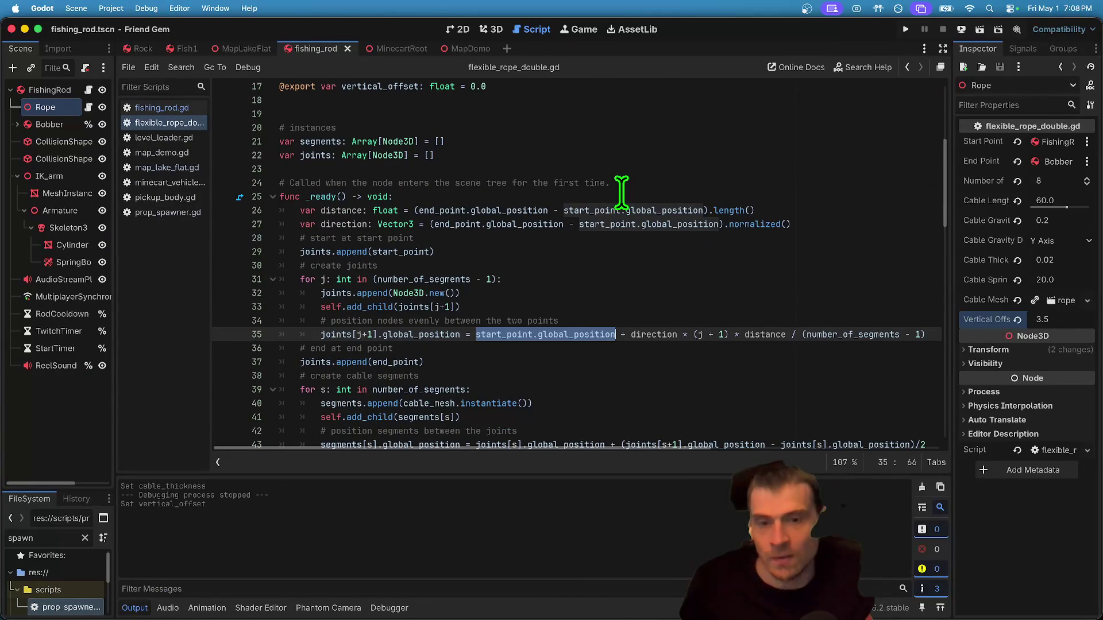
pyautogui.moveTo(563, 211); pyautogui.dragTo(704, 212)
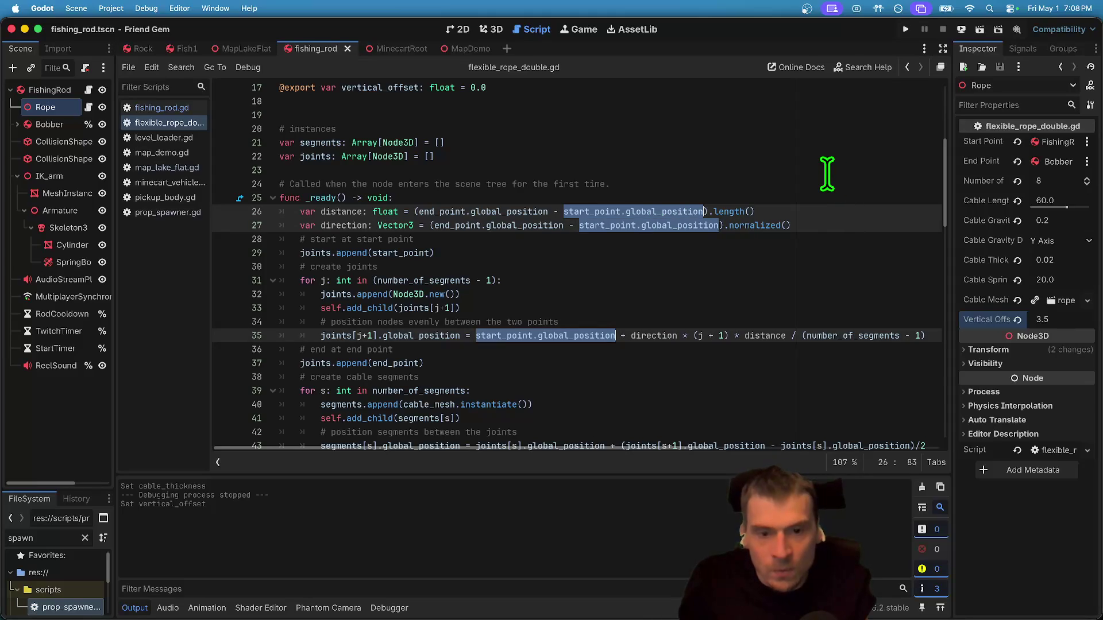
# Append + Vector(0.0, vertical_offset, 0.0) to start_point.global_position on lines 26, 27 and 35.
pyautogui.press('Right')
pyautogui.write('+ vertical_offset')
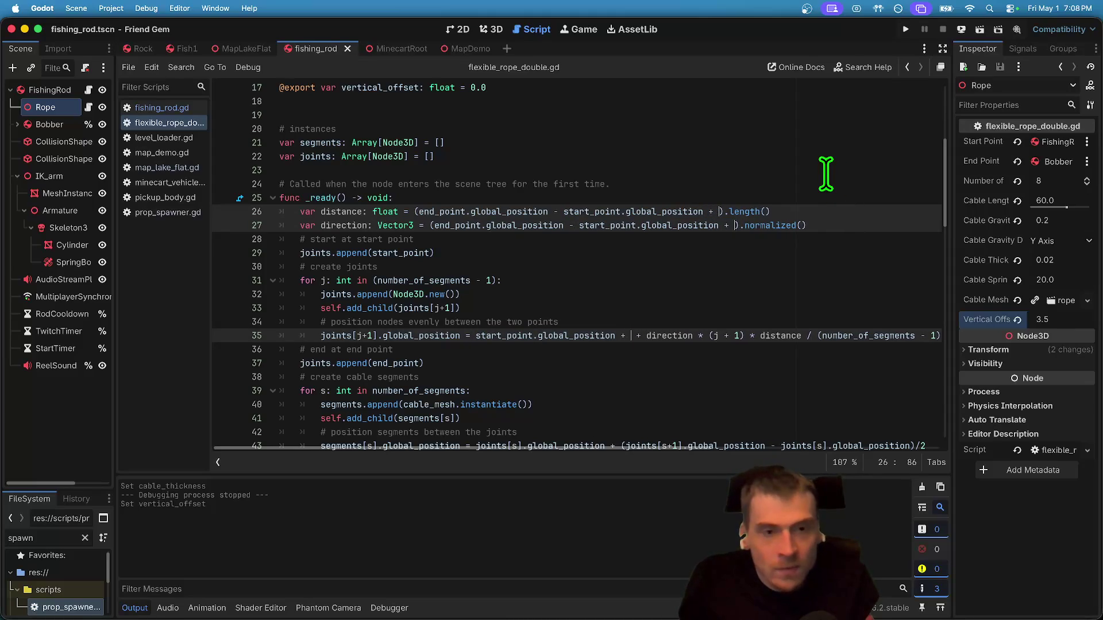
pyautogui.hotkey('alt', 'BackSpace')
pyautogui.write('vector(')
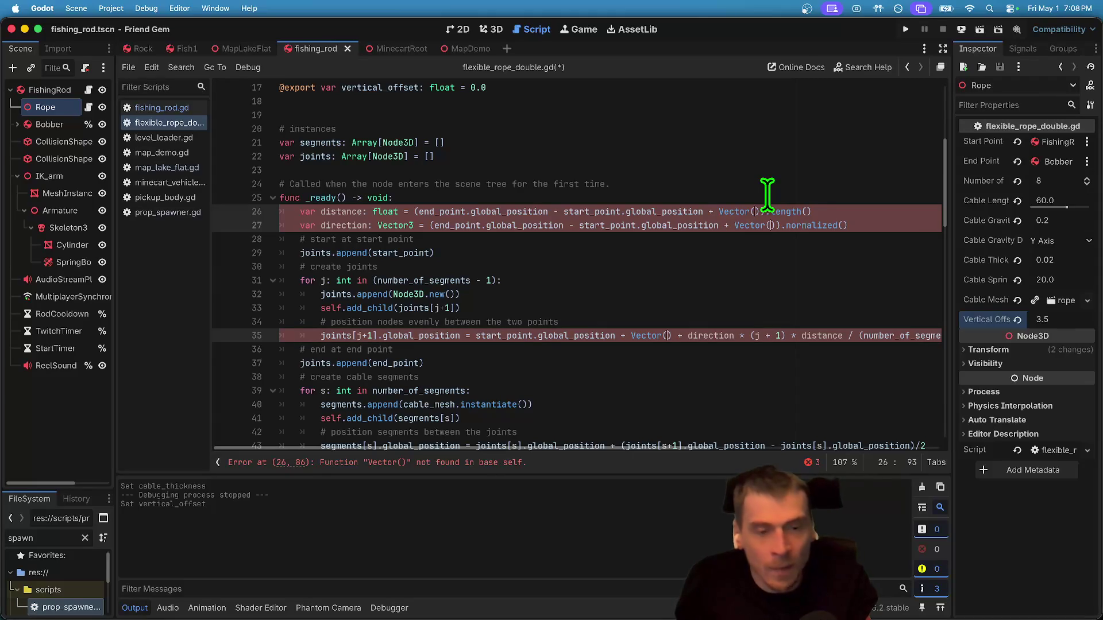
pyautogui.write('0.0, vertical_offset,')
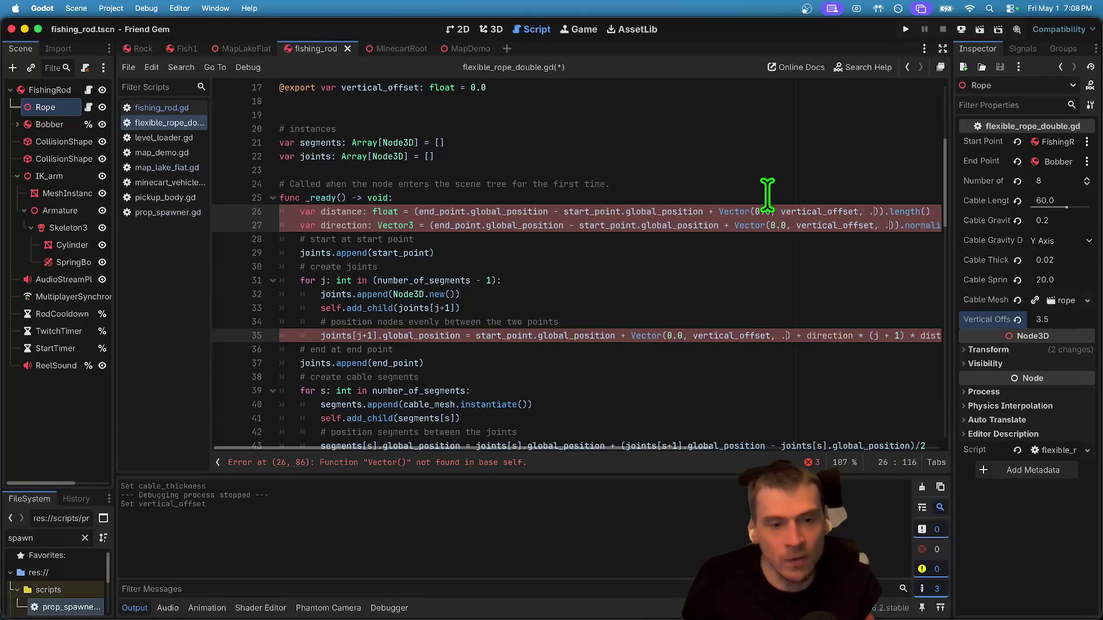
pyautogui.write(' 0.0')
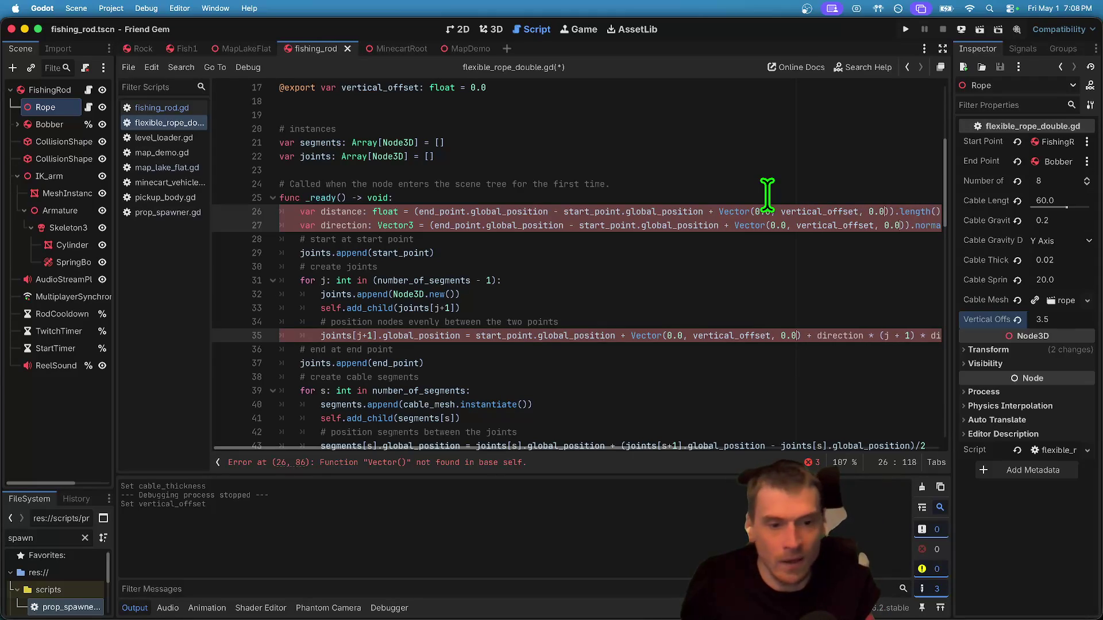
# Correct Vector to Vector3 on lines 26, 27 and 35, then save and run the project.
pyautogui.click(460, 462)
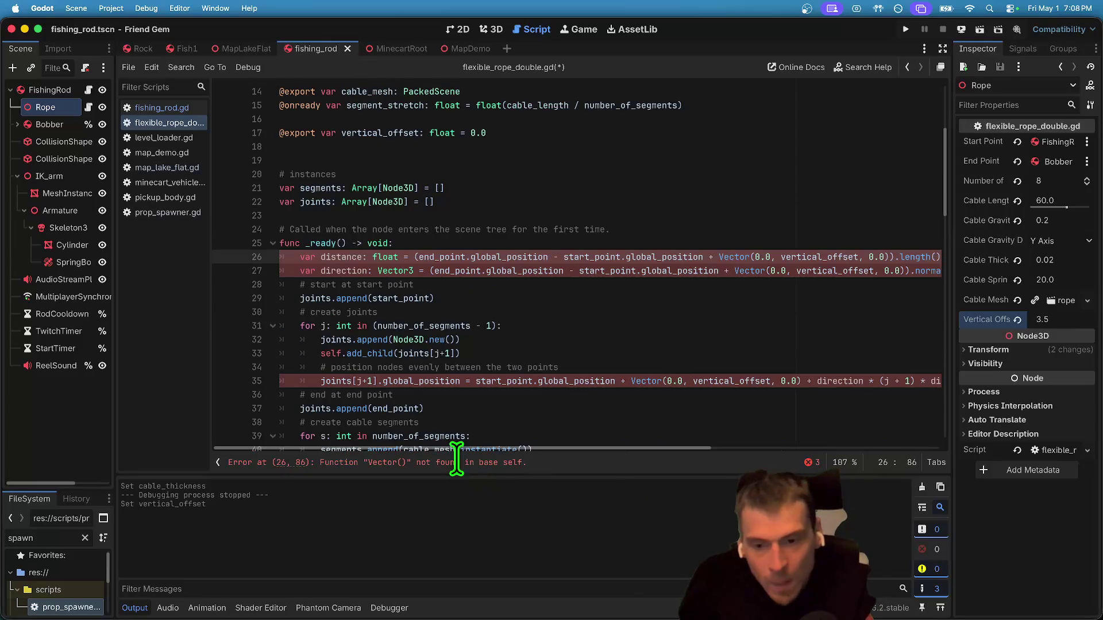
pyautogui.doubleClick(733, 257)
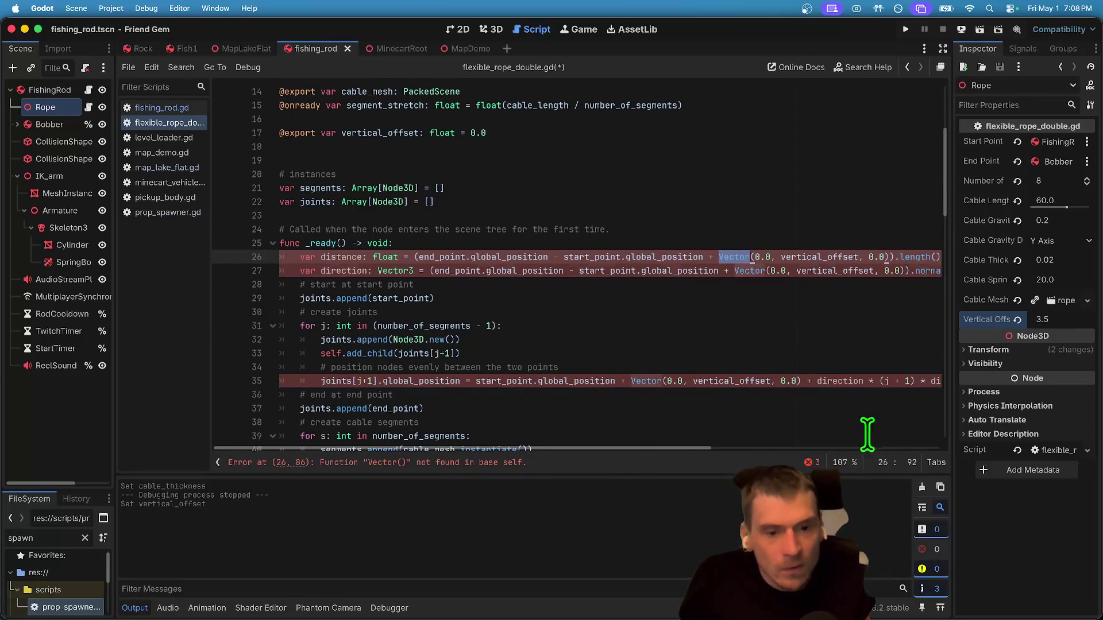
pyautogui.press('super+d')
pyautogui.press('super+d')
pyautogui.press('Escape')
pyautogui.press('Right')
pyautogui.write('3')
pyautogui.press('Escape')
pyautogui.click(765, 271)
pyautogui.write('3')
pyautogui.moveTo(631, 381); pyautogui.dragTo(654, 380)
pyautogui.press('Right')
pyautogui.write('3')
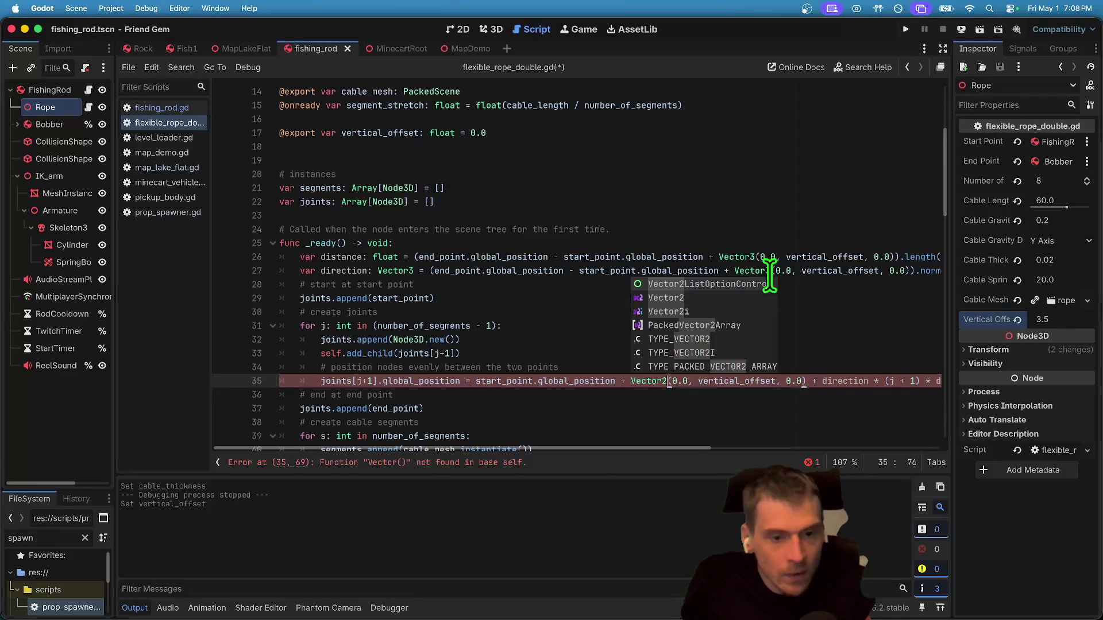
pyautogui.press('Escape')
pyautogui.click(751, 405)
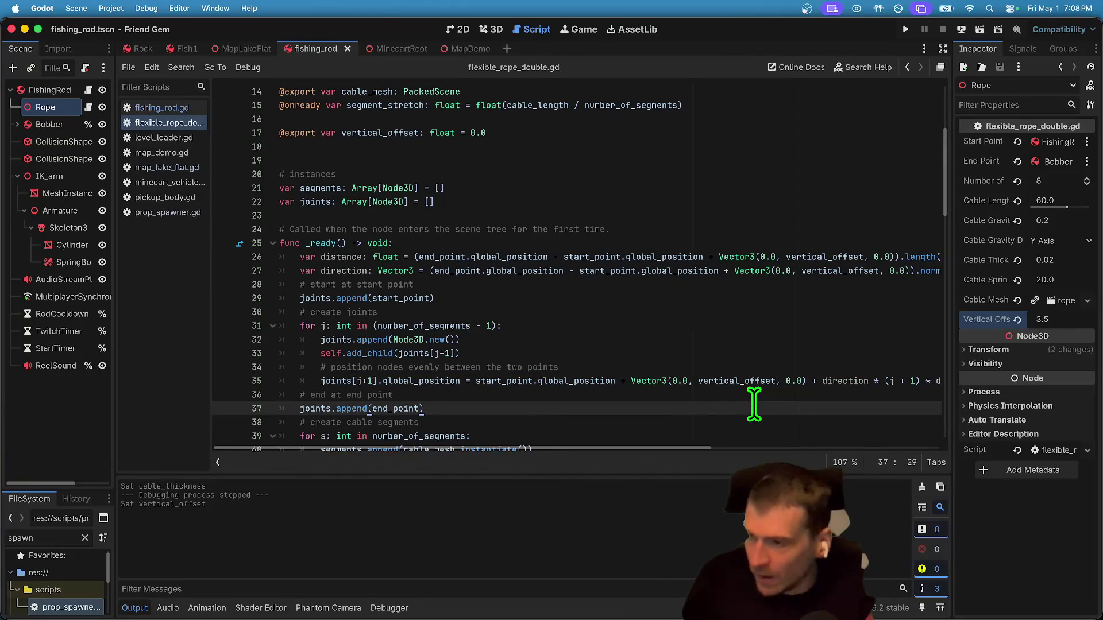
pyautogui.press('super+b')
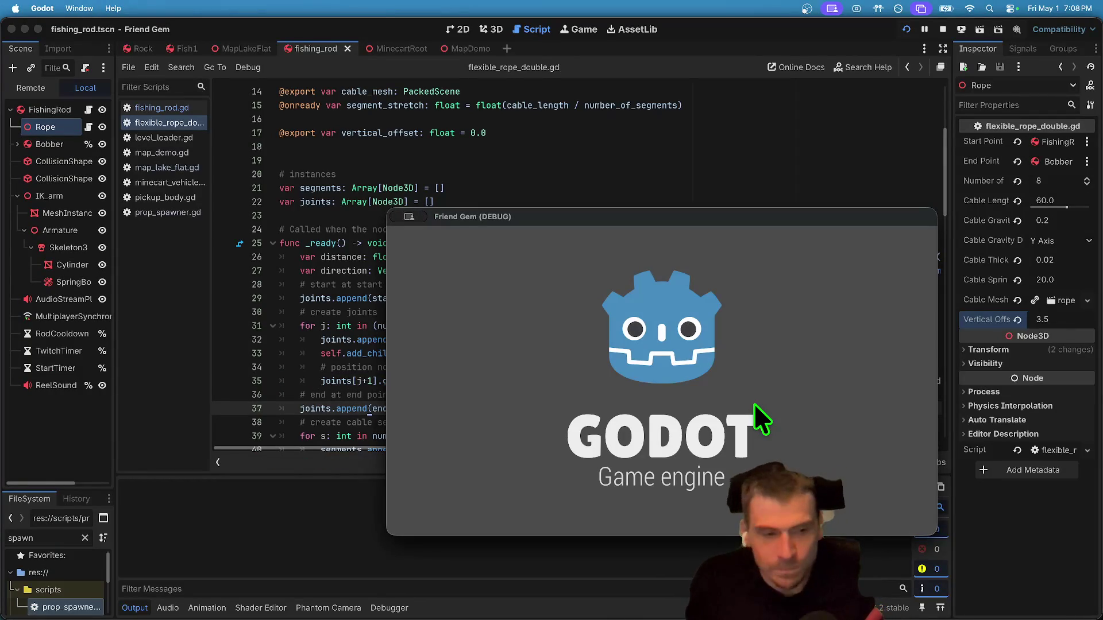
pyautogui.moveTo(697, 221); pyautogui.dragTo(500, 69)
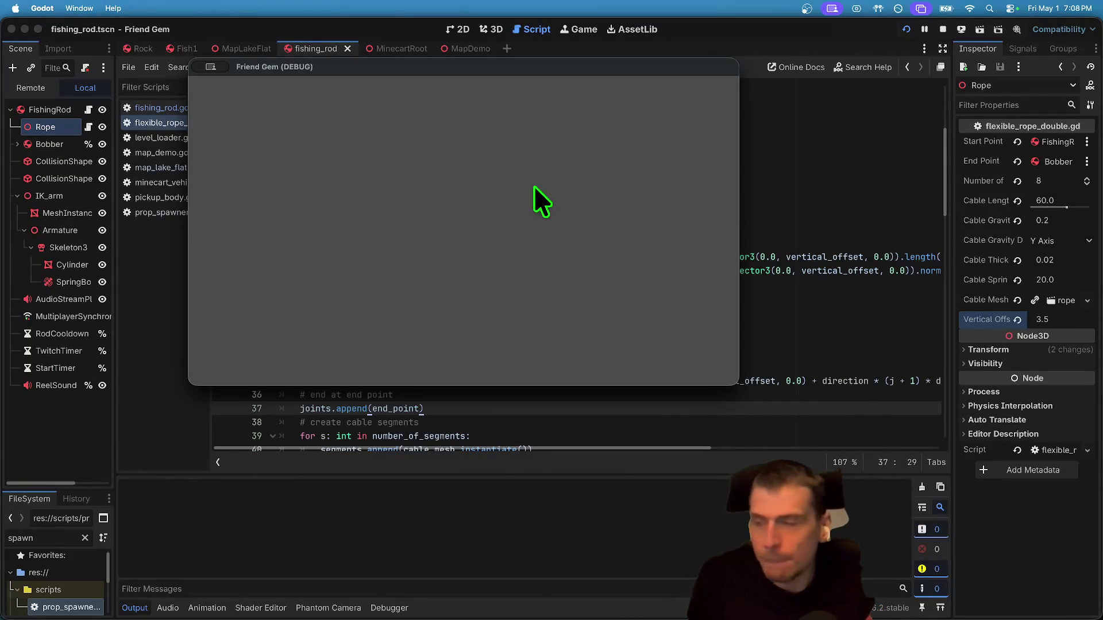
pyautogui.click(464, 173)
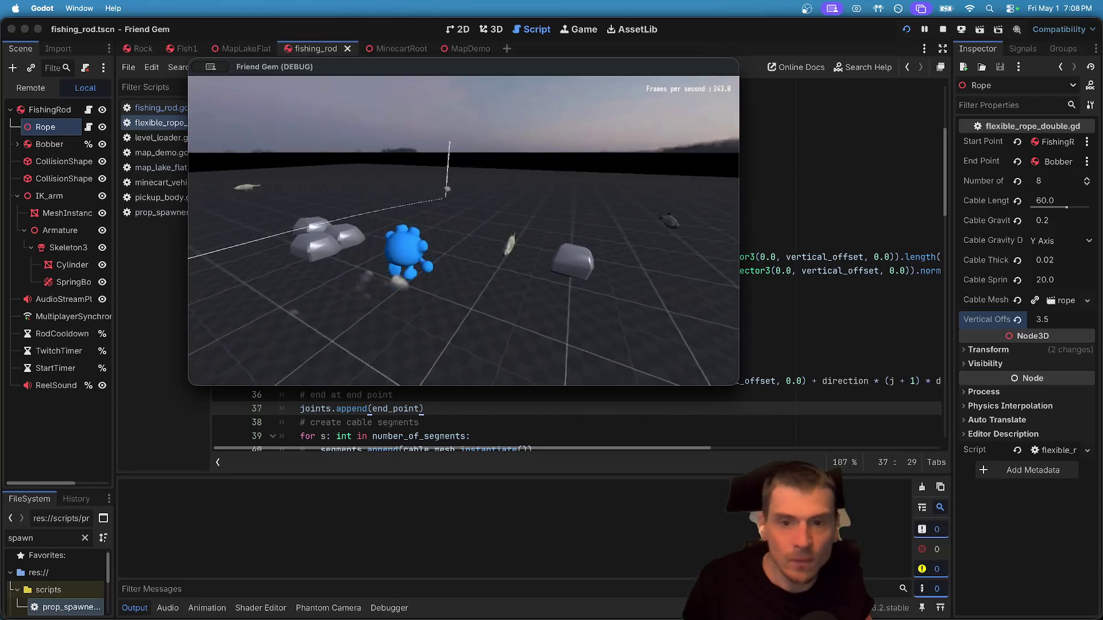
pyautogui.press('e')
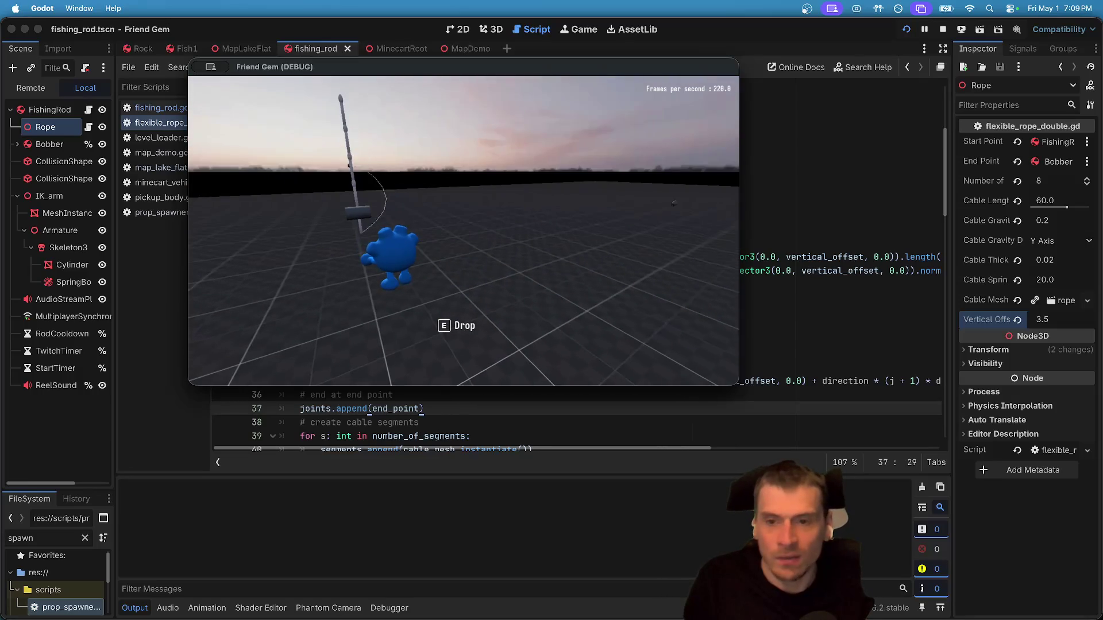
pyautogui.press('e')
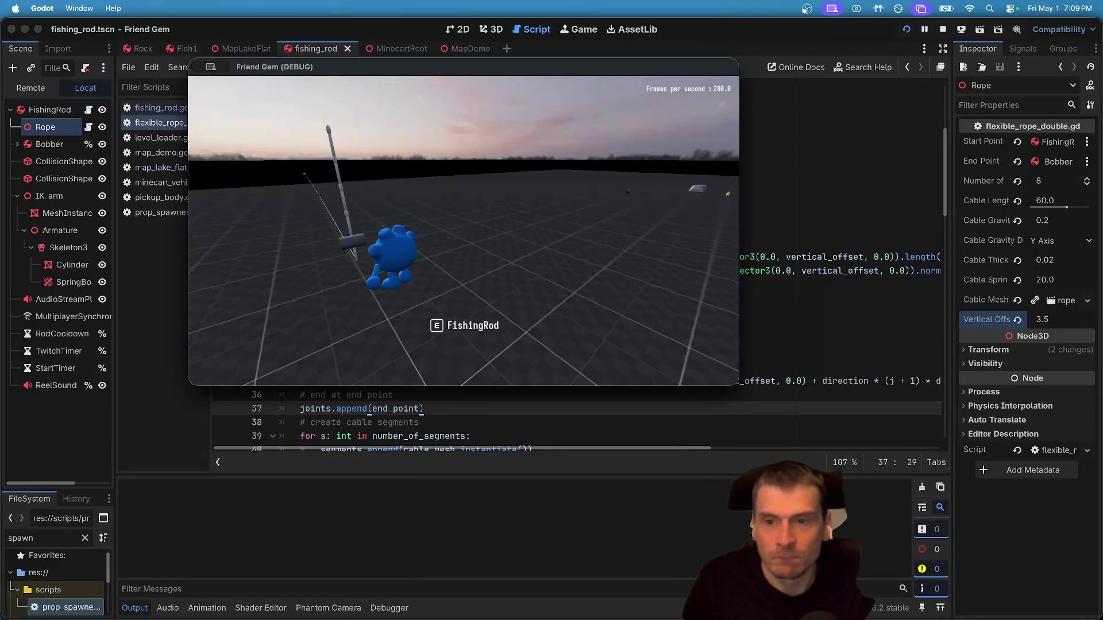
pyautogui.press('super+period')
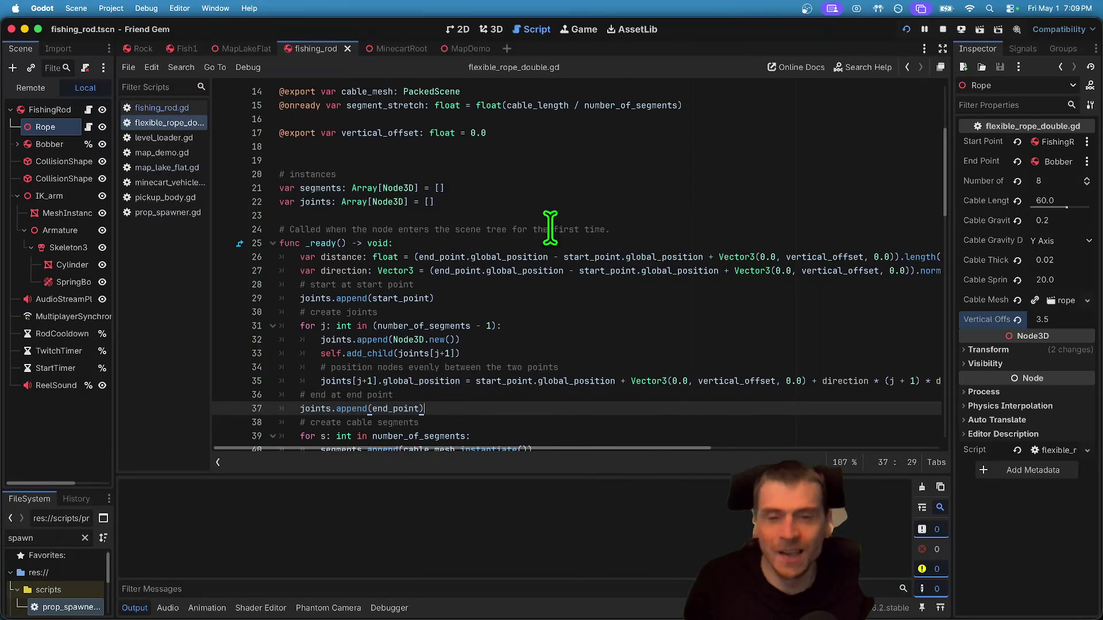
# Stop the debug session and check vertical_offset's use on line 35 and its declaration.
pyautogui.click(942, 31)
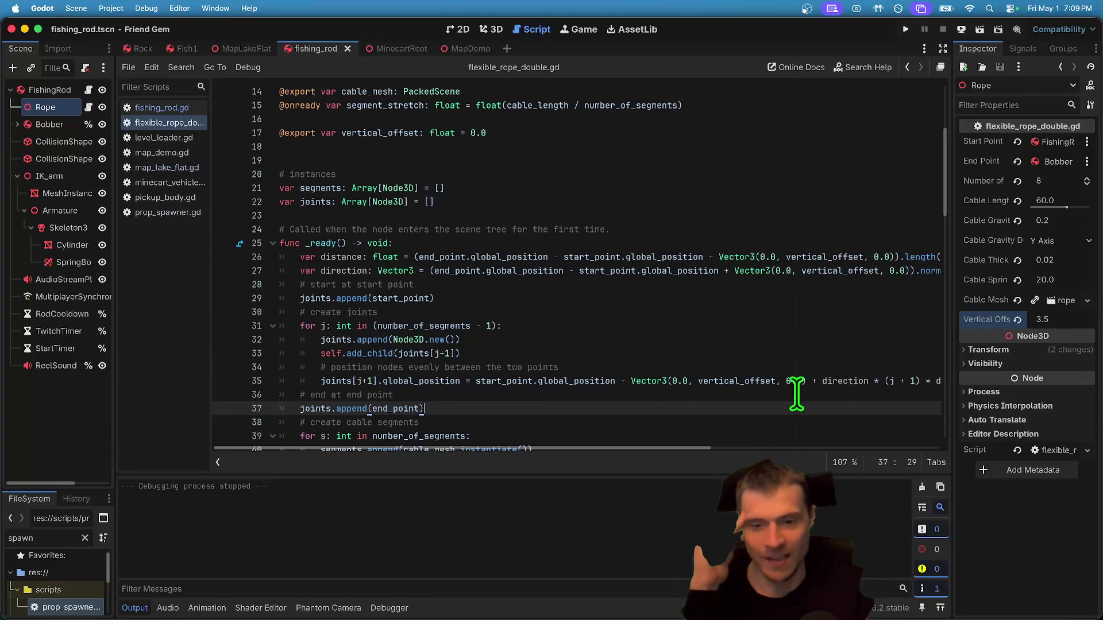
pyautogui.moveTo(593, 381)
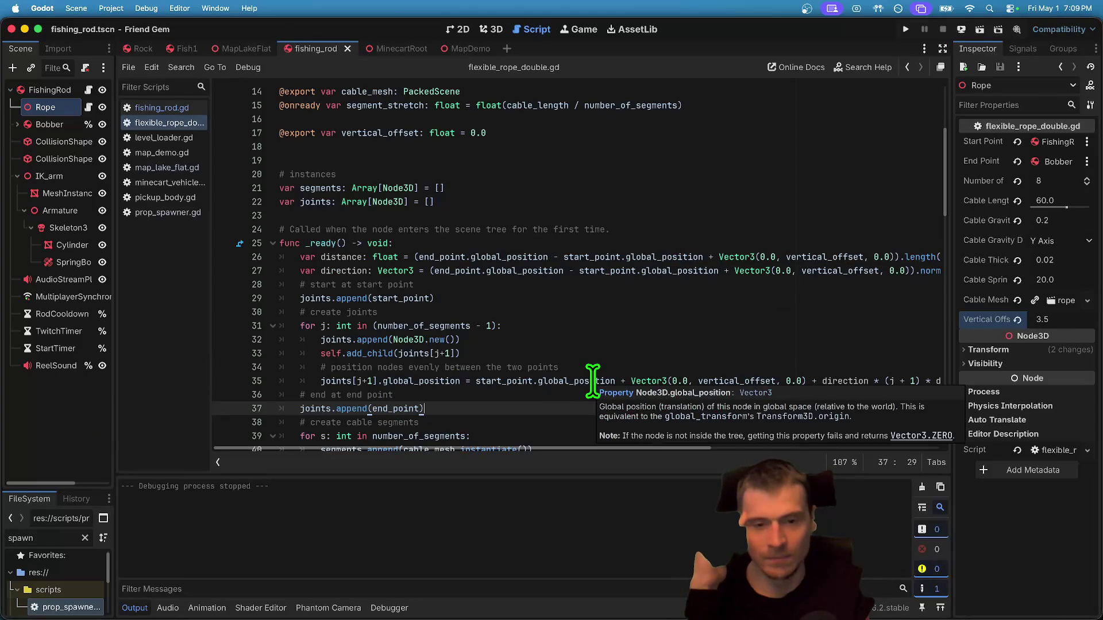
pyautogui.doubleClick(729, 381)
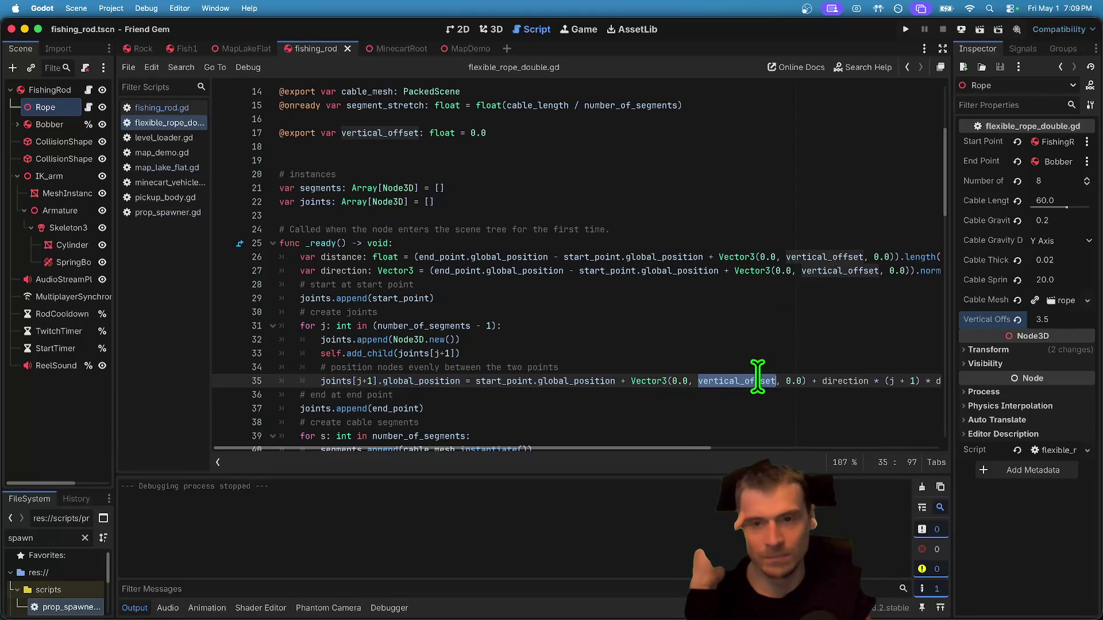
pyautogui.click(616, 133)
pyautogui.click(56, 123)
pyautogui.click(57, 108)
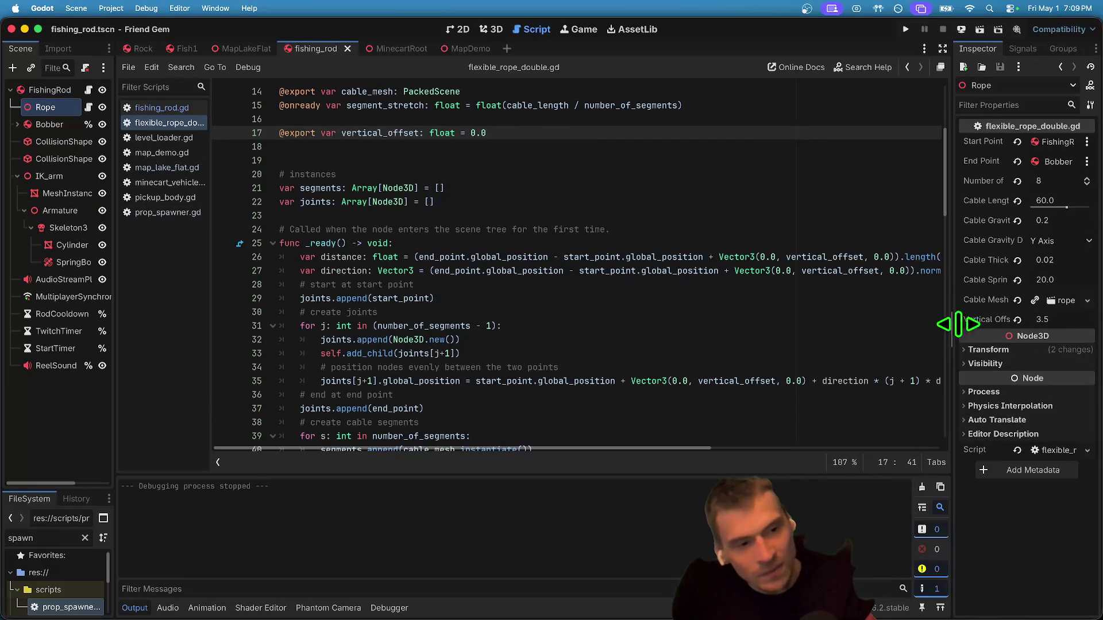
# Widen the Inspector labels, trace start_point and joints uses, then begin undoing the offset edits.
pyautogui.moveTo(958, 323); pyautogui.dragTo(1012, 317)
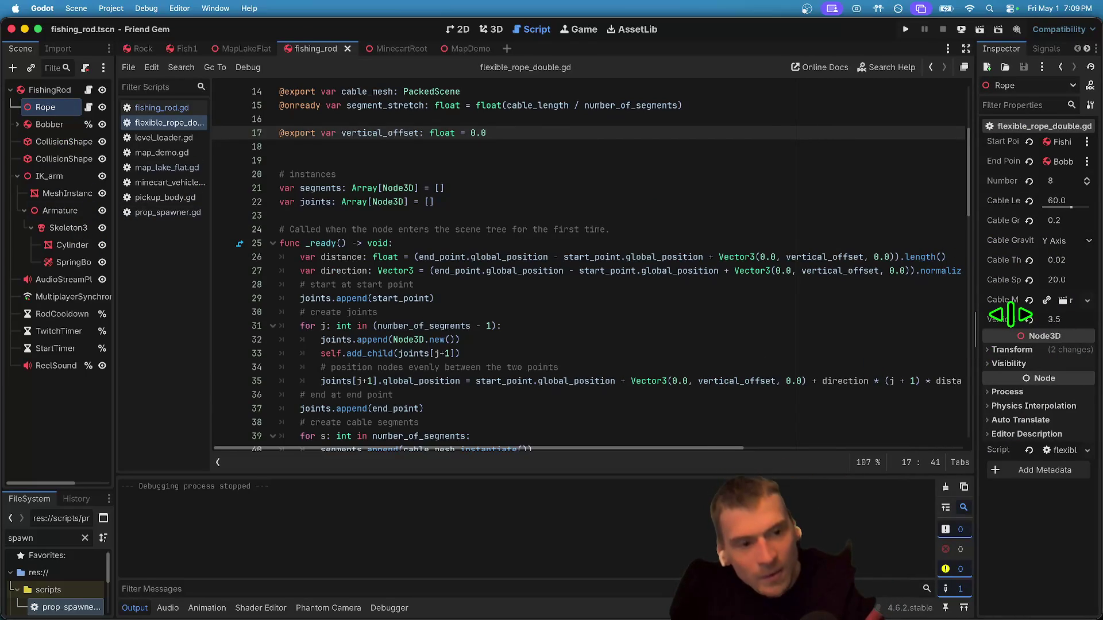
pyautogui.moveTo(940, 323)
pyautogui.mouseDown()
pyautogui.moveTo(1028, 303)
pyautogui.moveTo(846, 361)
pyautogui.mouseUp()
pyautogui.doubleClick(400, 298)
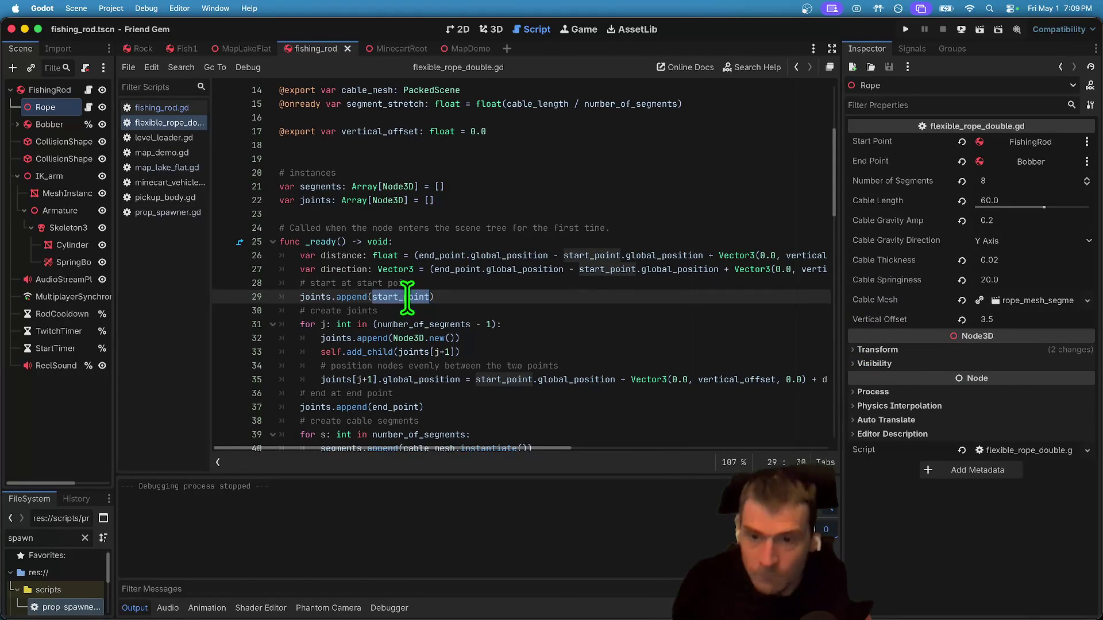
pyautogui.moveTo(423, 447)
pyautogui.mouseDown()
pyautogui.moveTo(453, 440)
pyautogui.moveTo(385, 439)
pyautogui.mouseUp()
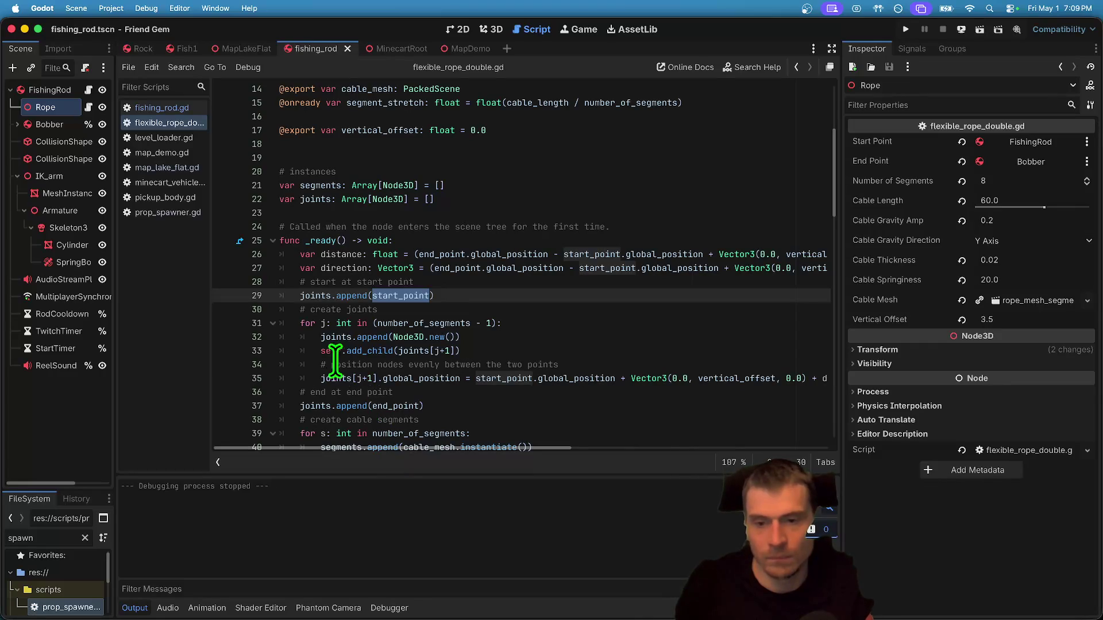
pyautogui.doubleClick(336, 378)
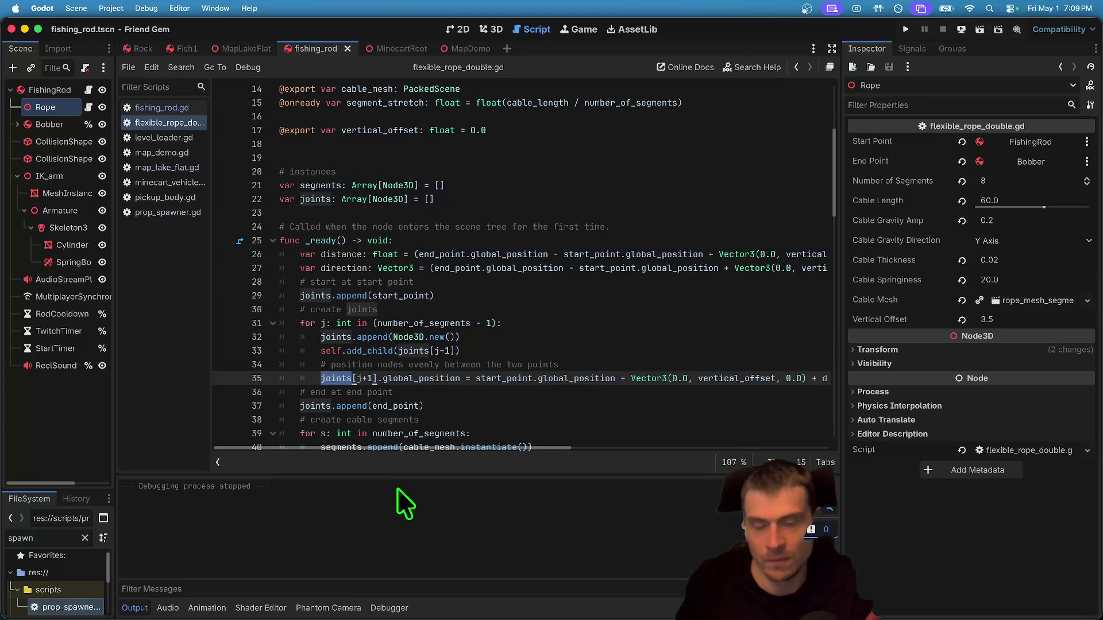
pyautogui.scroll(-1, 659, 336)
pyautogui.scroll(-1, 655, 336)
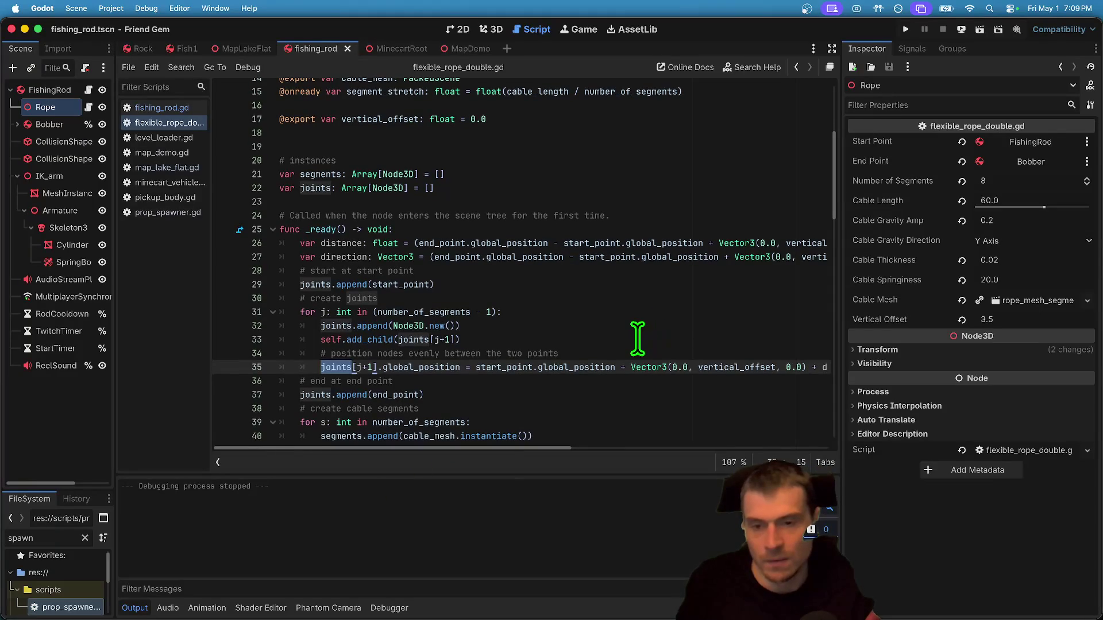
pyautogui.doubleClick(397, 285)
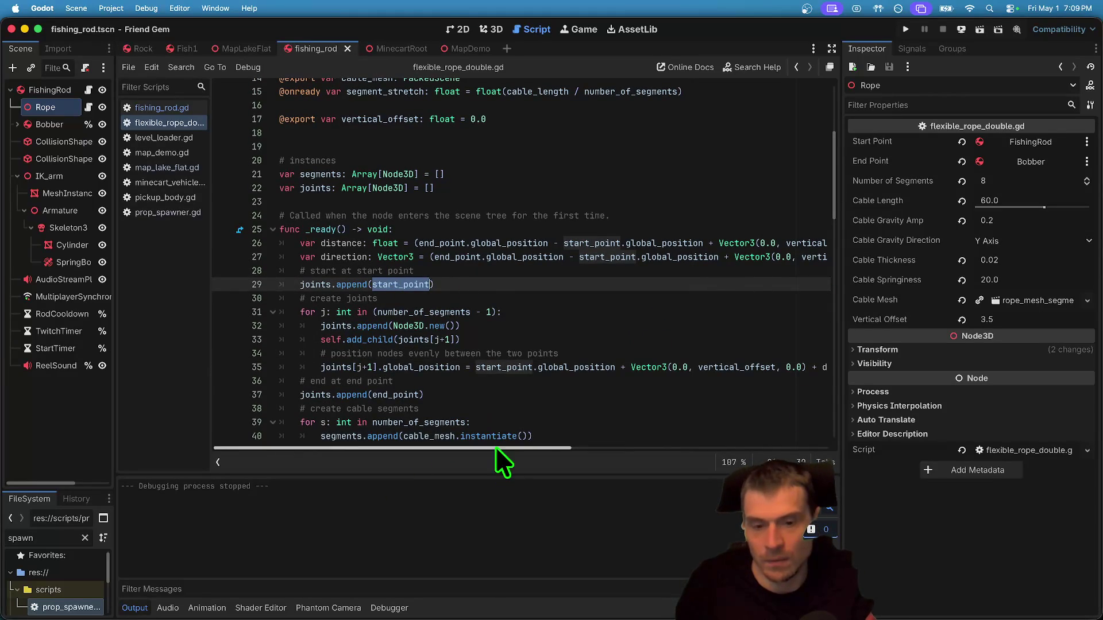
pyautogui.moveTo(493, 449)
pyautogui.mouseDown()
pyautogui.moveTo(867, 451)
pyautogui.moveTo(94, 461)
pyautogui.moveTo(138, 425)
pyautogui.mouseUp()
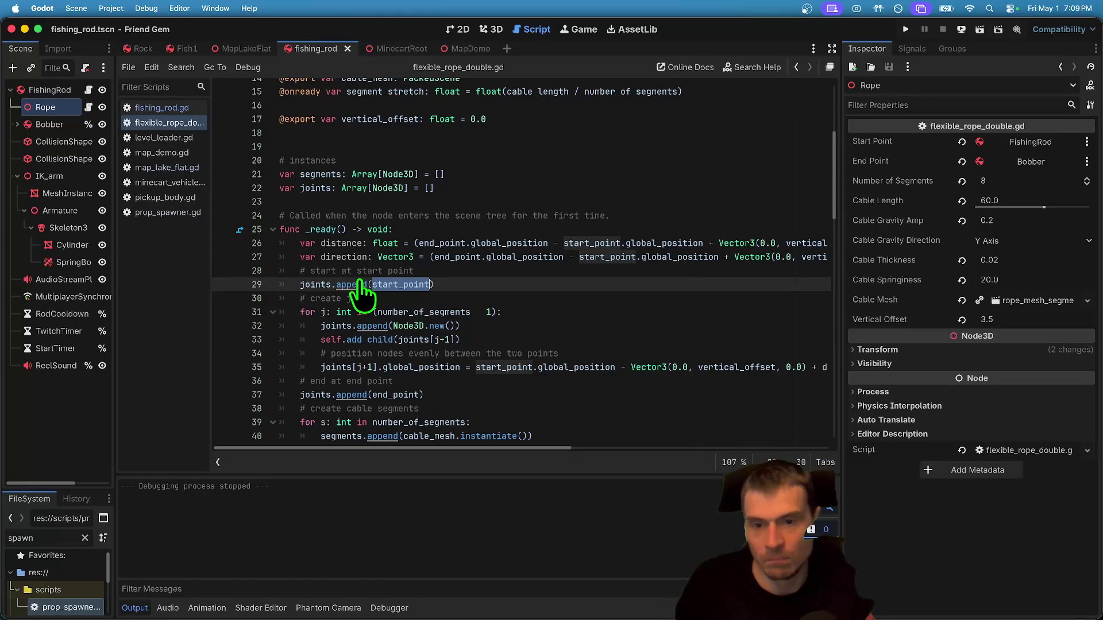
pyautogui.click(665, 284)
pyautogui.hotkey('ctrl', 'z')
pyautogui.hotkey('ctrl', 'z')
pyautogui.hotkey('ctrl', 'z')
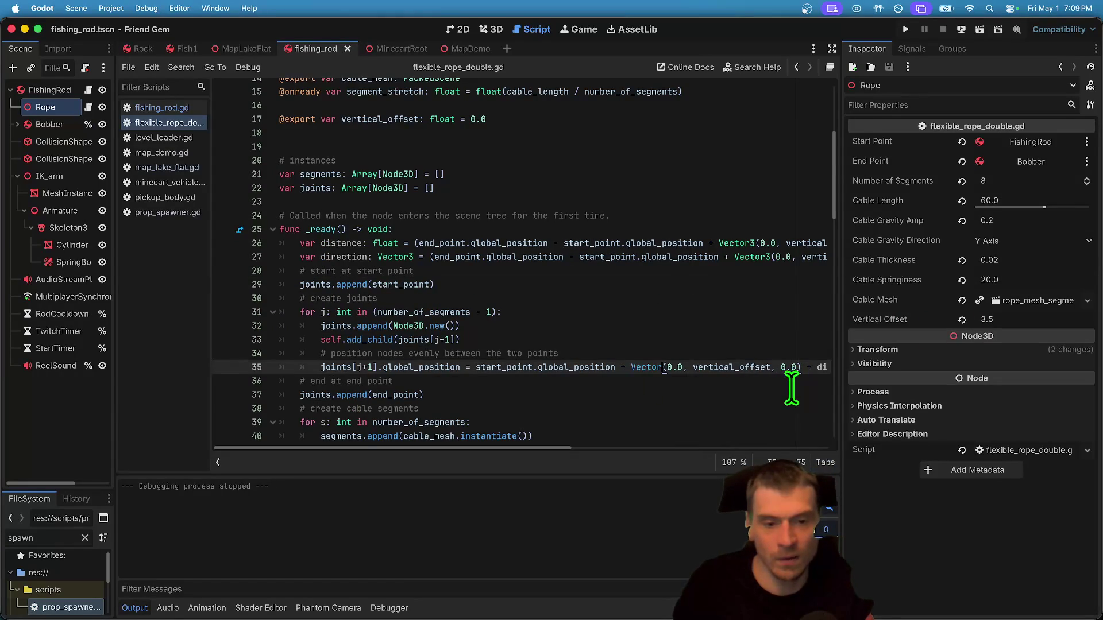
# Undo the Vector3 additions on lines 26, 27 and 35 and the vertical_offset declaration.
pyautogui.write('.')
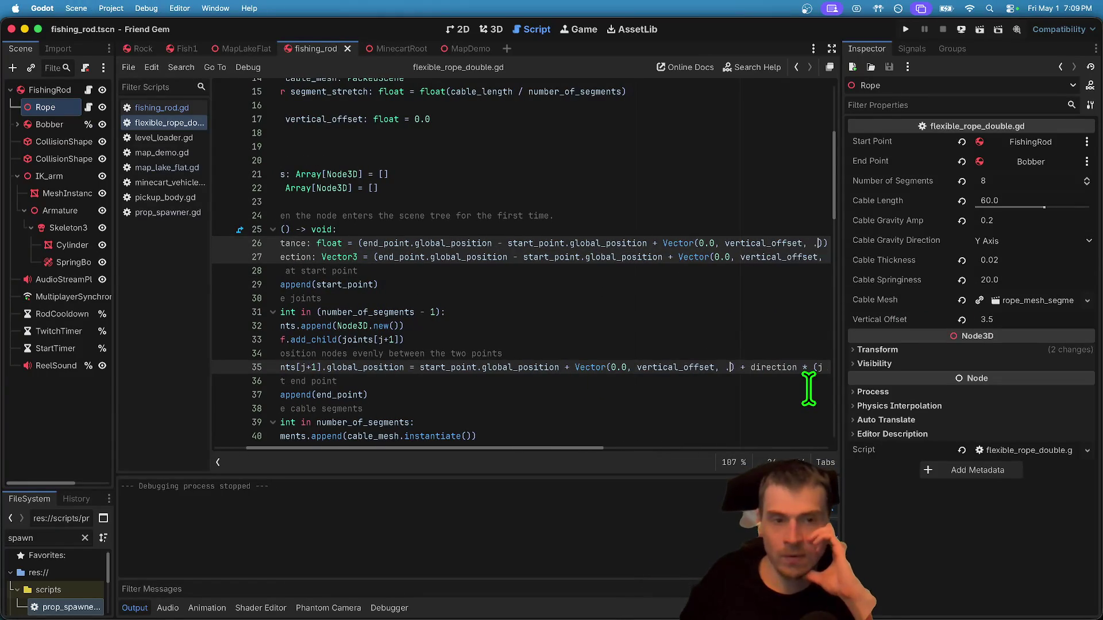
pyautogui.hotkey('ctrl', 'z')
pyautogui.hotkey('ctrl', 'z')
pyautogui.hotkey('ctrl', 'z')
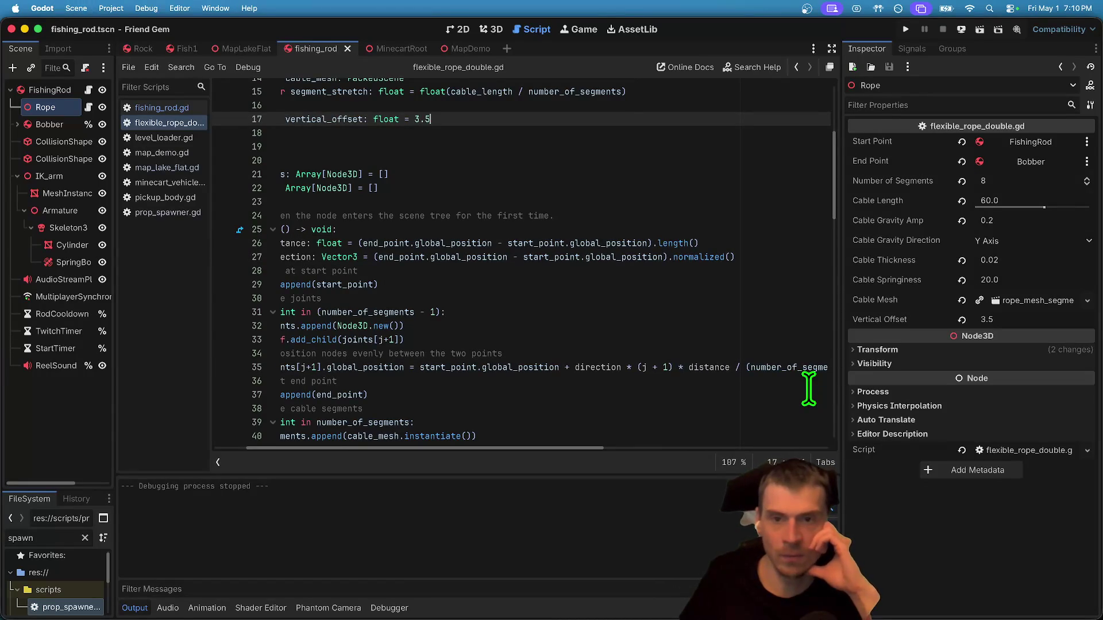
pyautogui.hotkey('ctrl', 'z')
pyautogui.hotkey('ctrl', 'z')
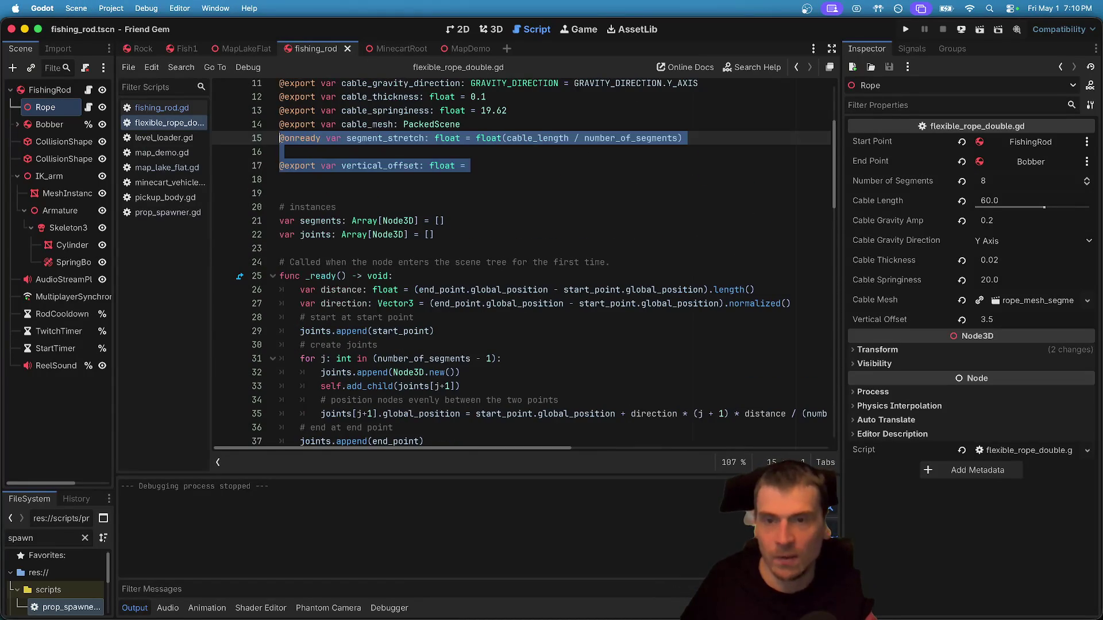
pyautogui.hotkey('ctrl', 'z')
pyautogui.hotkey('ctrl', 'z')
pyautogui.hotkey('ctrl', 'z')
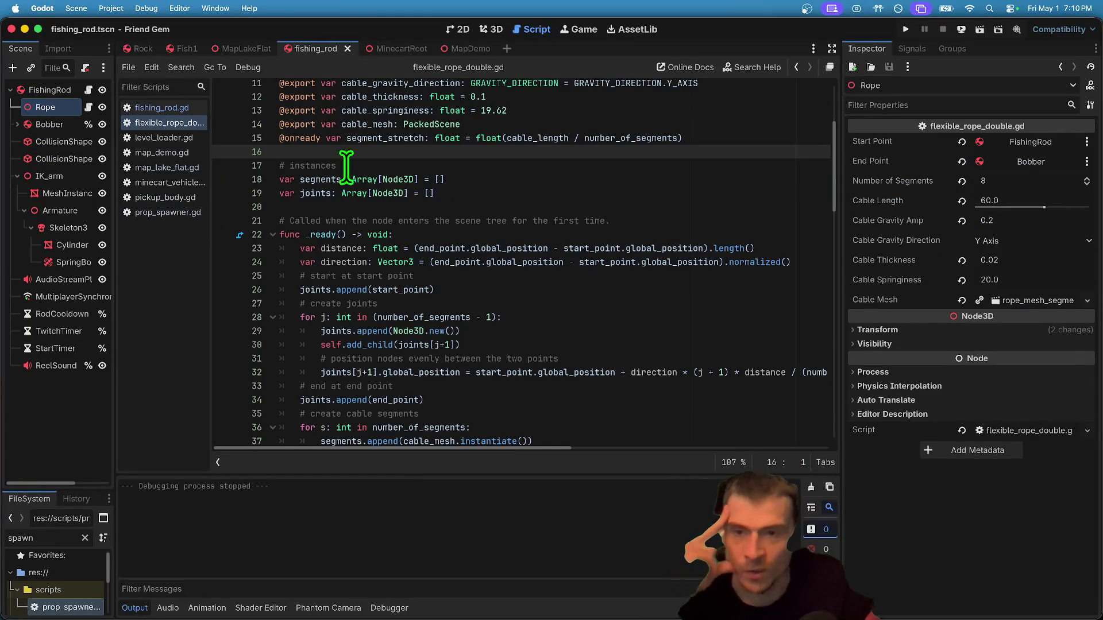
pyautogui.scroll(3, 362, 171)
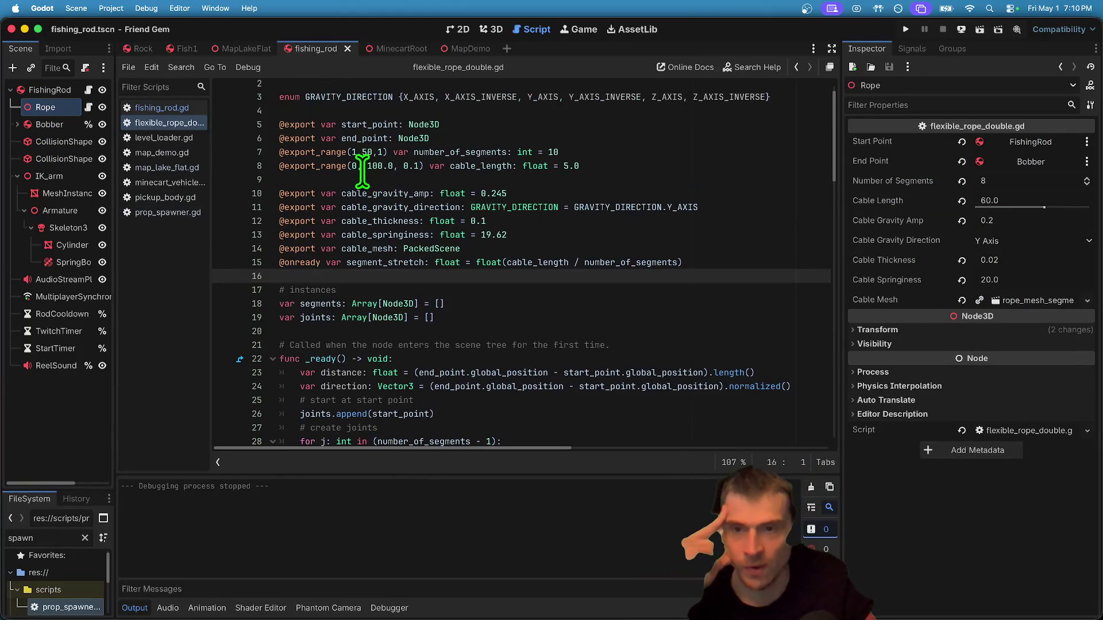
# Switch to 3D and review the FishingRod's carry offsets and drop distance.
pyautogui.click(491, 30)
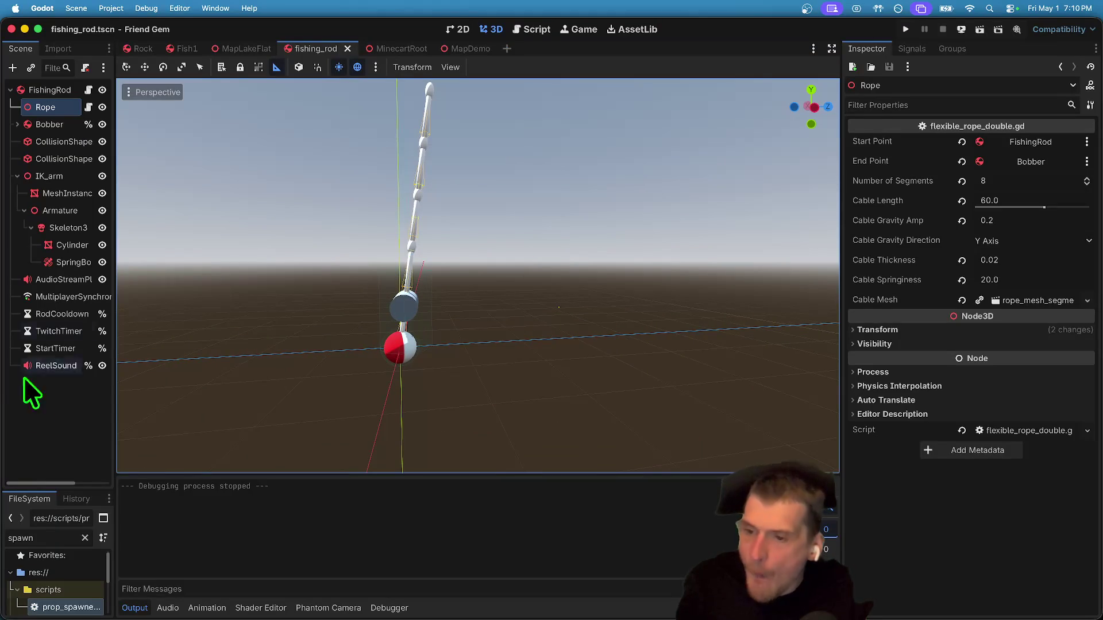
pyautogui.moveTo(119, 434); pyautogui.dragTo(263, 415)
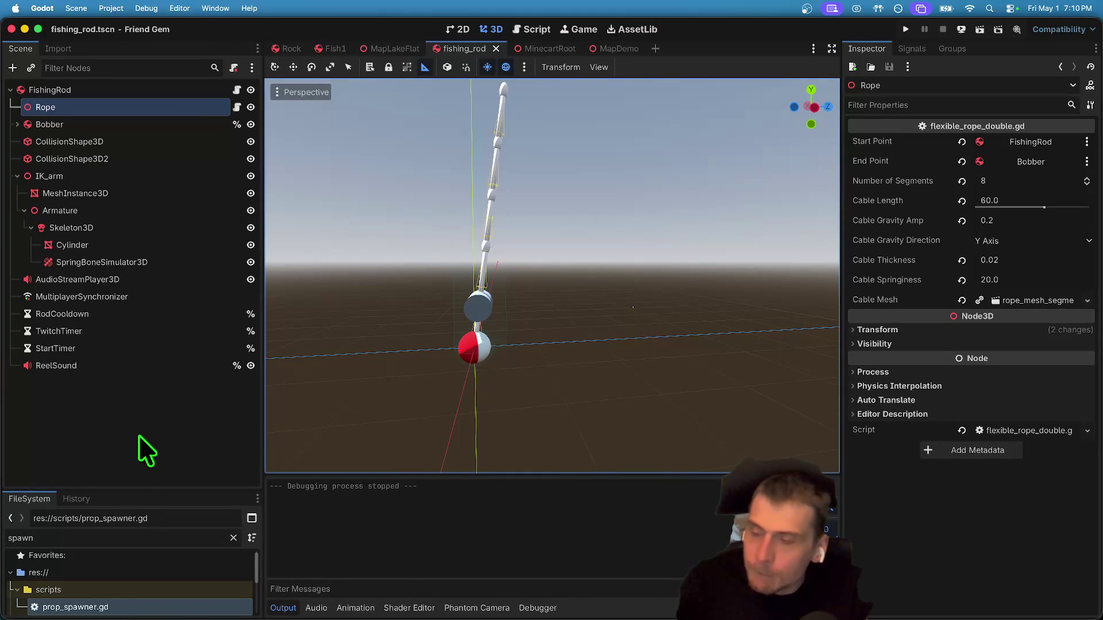
pyautogui.click(130, 94)
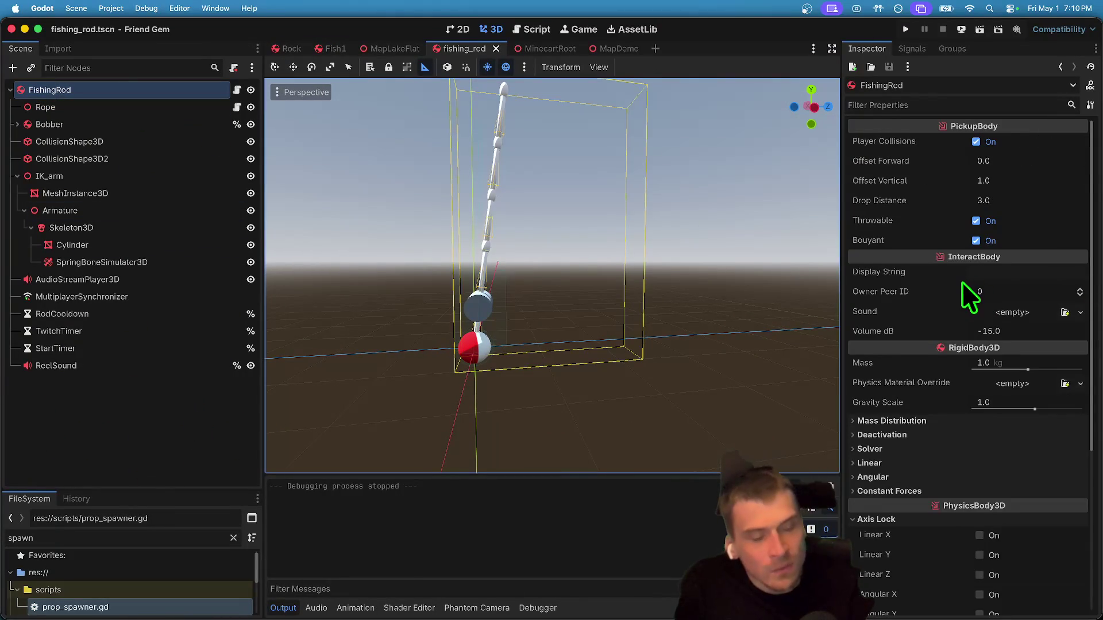
pyautogui.scroll(-5, 962, 283)
pyautogui.scroll(5, 1001, 432)
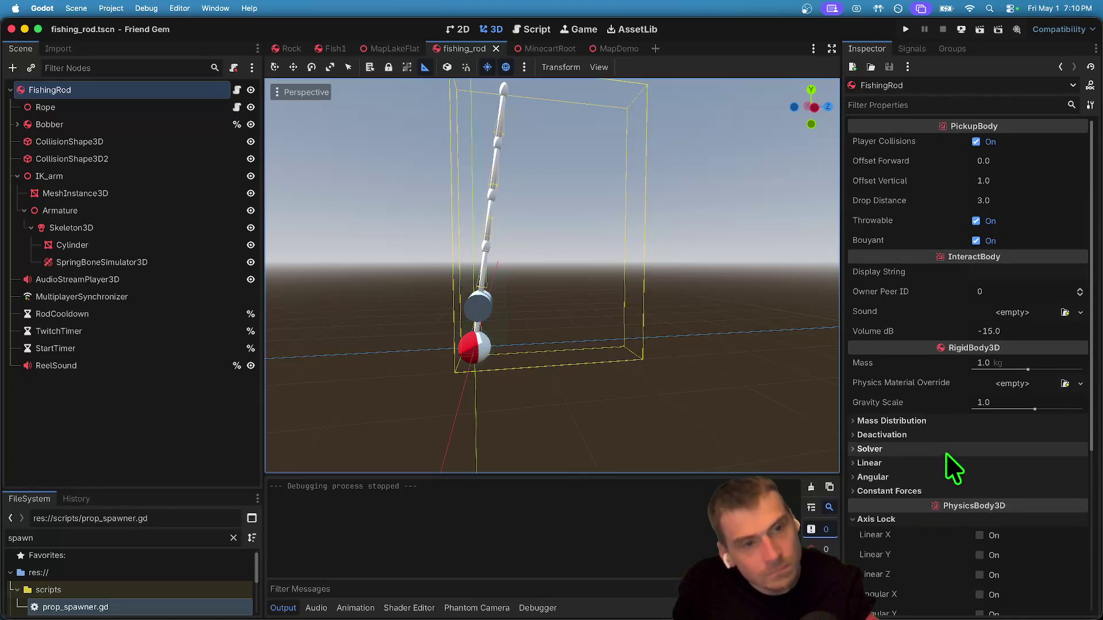
# Select both collision shapes and IK_arm, move them about 4.119 units down, and save.
pyautogui.click(297, 66)
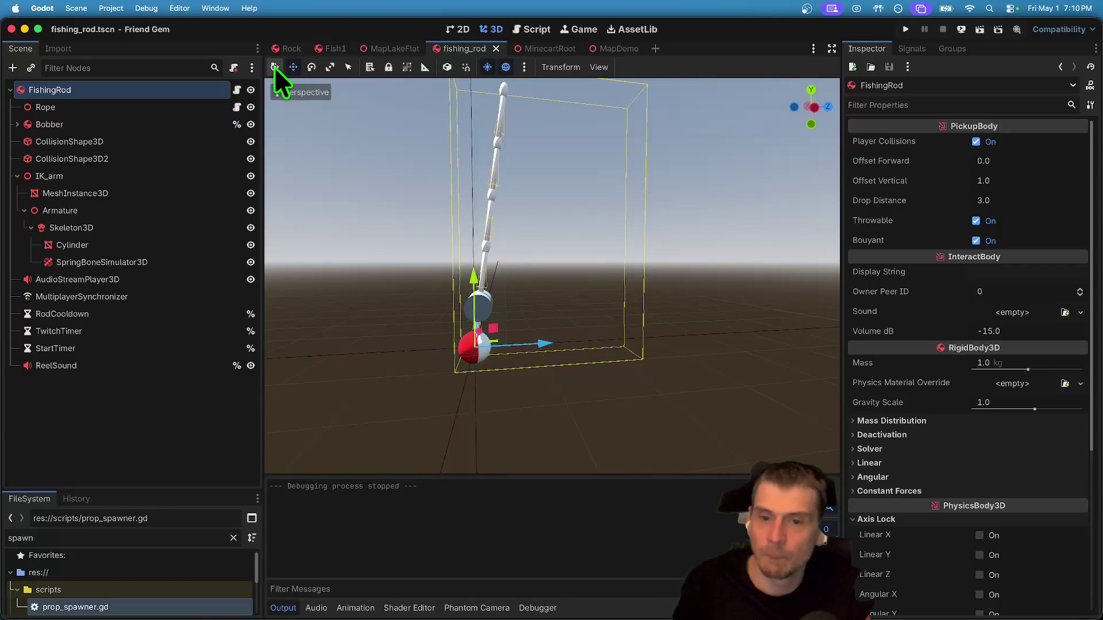
pyautogui.click(274, 67)
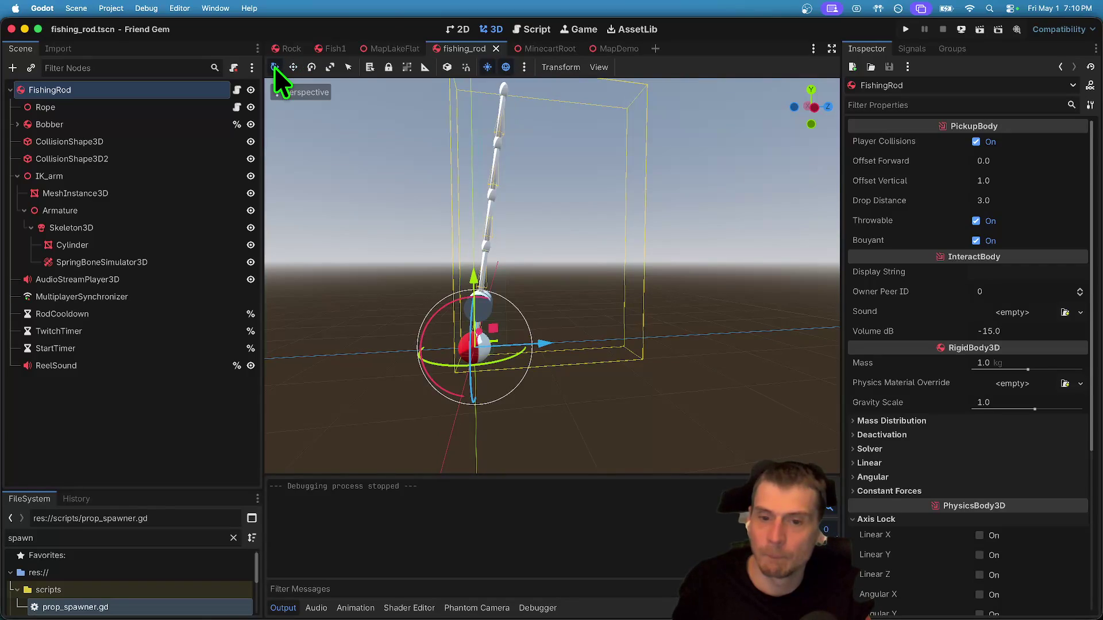
pyautogui.click(145, 105)
pyautogui.keyDown('shift'); pyautogui.click(129, 180); pyautogui.keyUp('shift')
pyautogui.hotkey('ctrl', 'z')
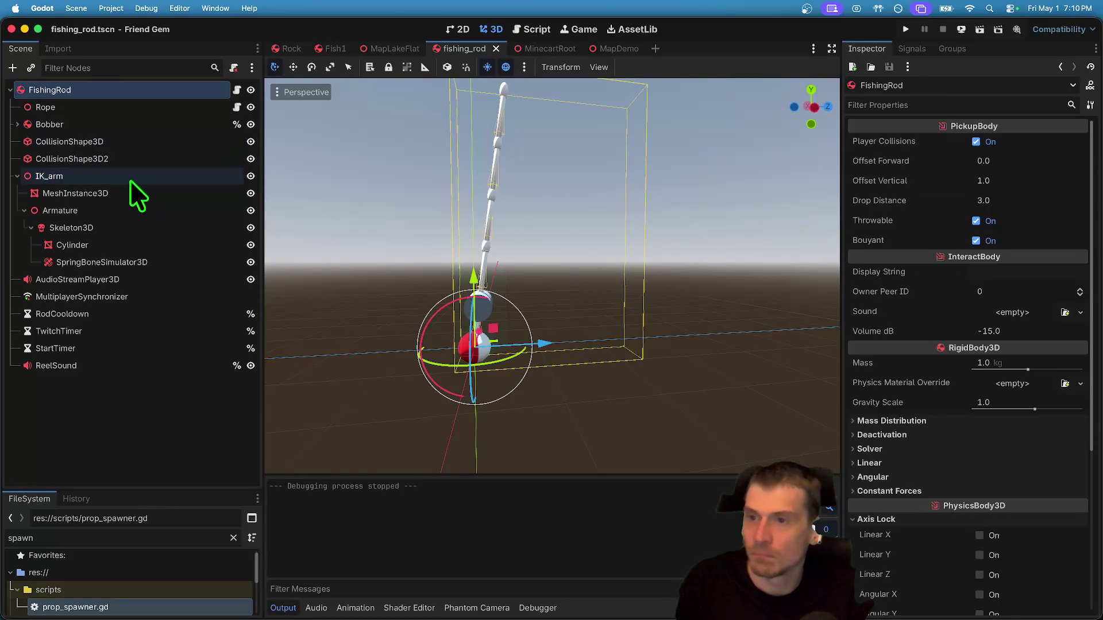
pyautogui.click(113, 109)
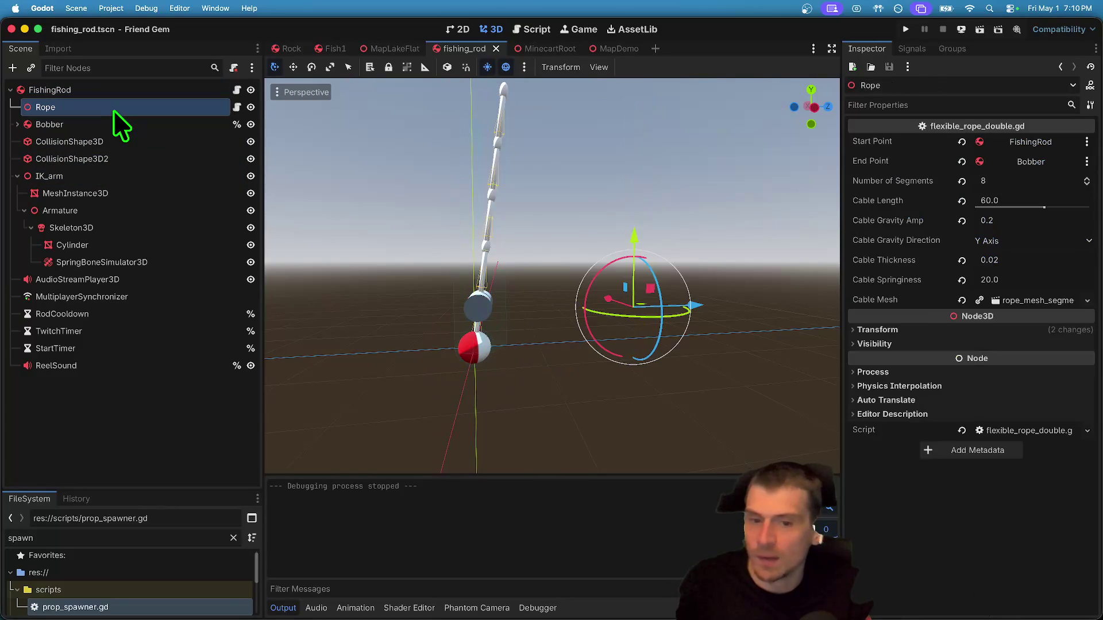
pyautogui.click(112, 142)
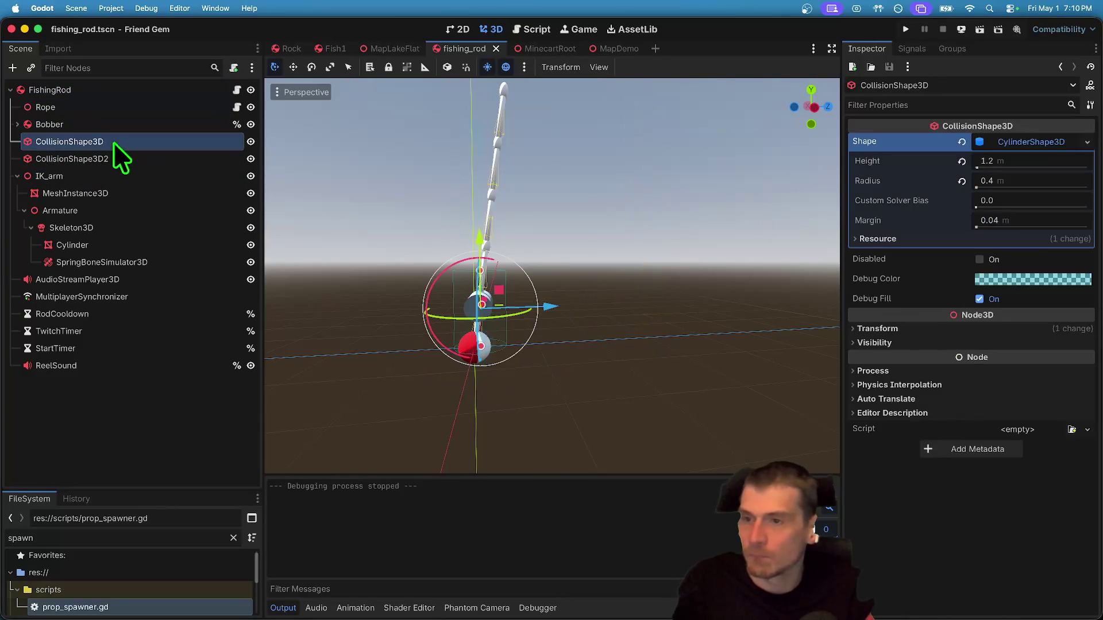
pyautogui.keyDown('shift'); pyautogui.click(108, 174); pyautogui.keyUp('shift')
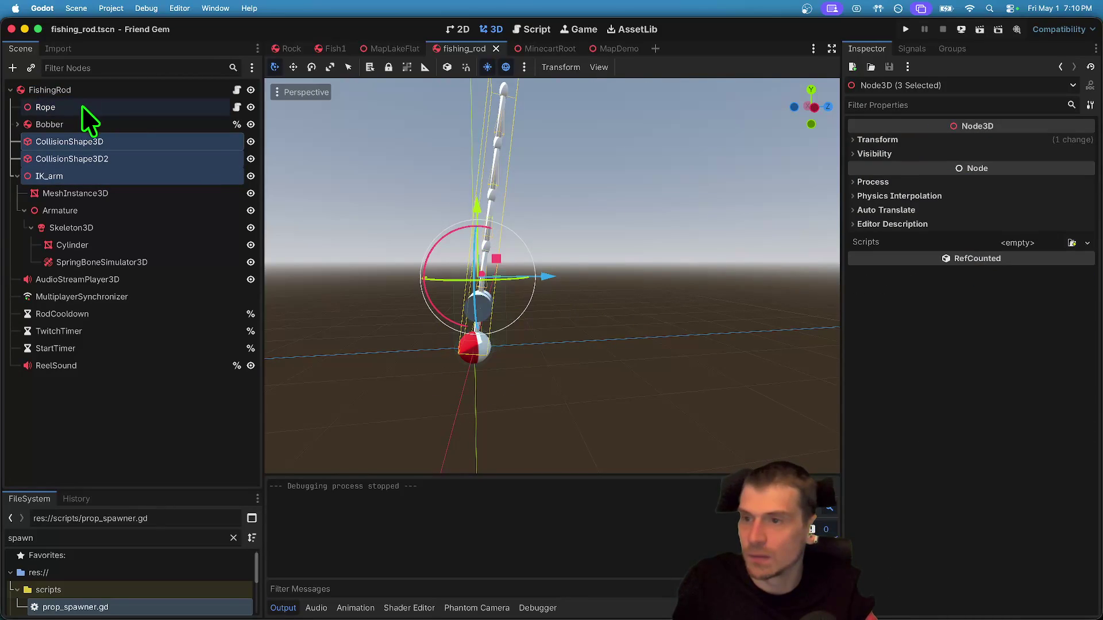
pyautogui.press('f')
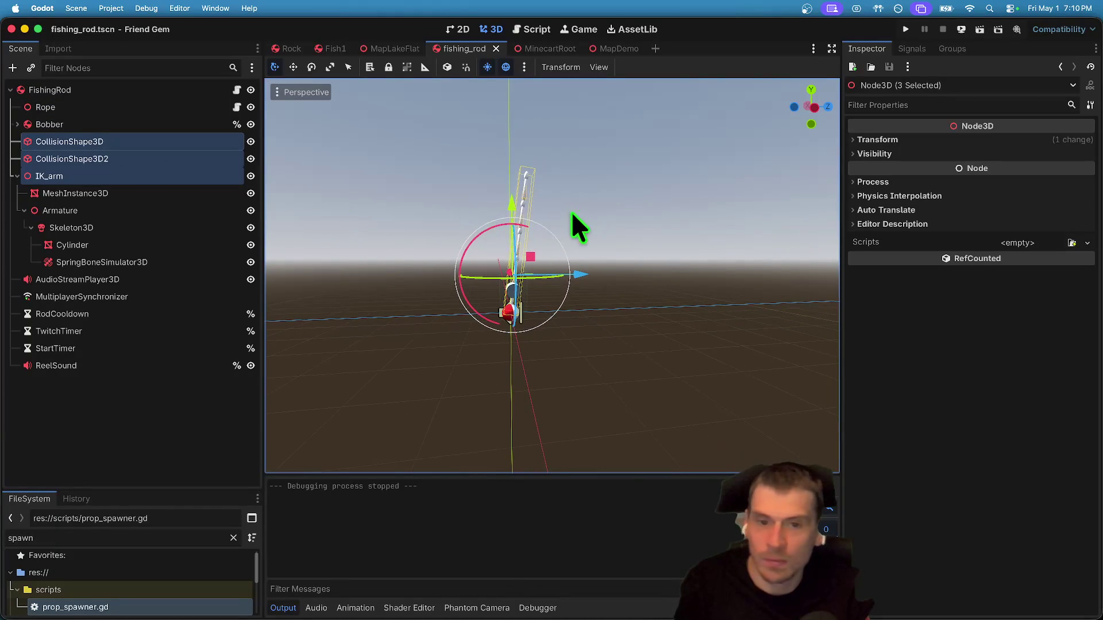
pyautogui.moveTo(510, 204); pyautogui.dragTo(494, 336)
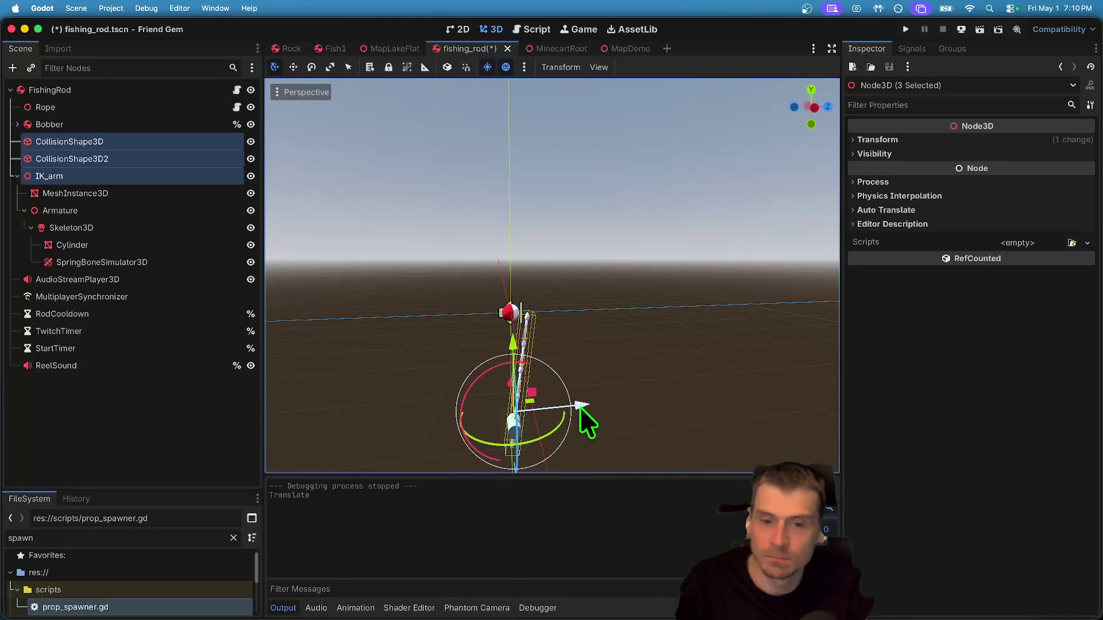
pyautogui.hotkey('ctrl', 's')
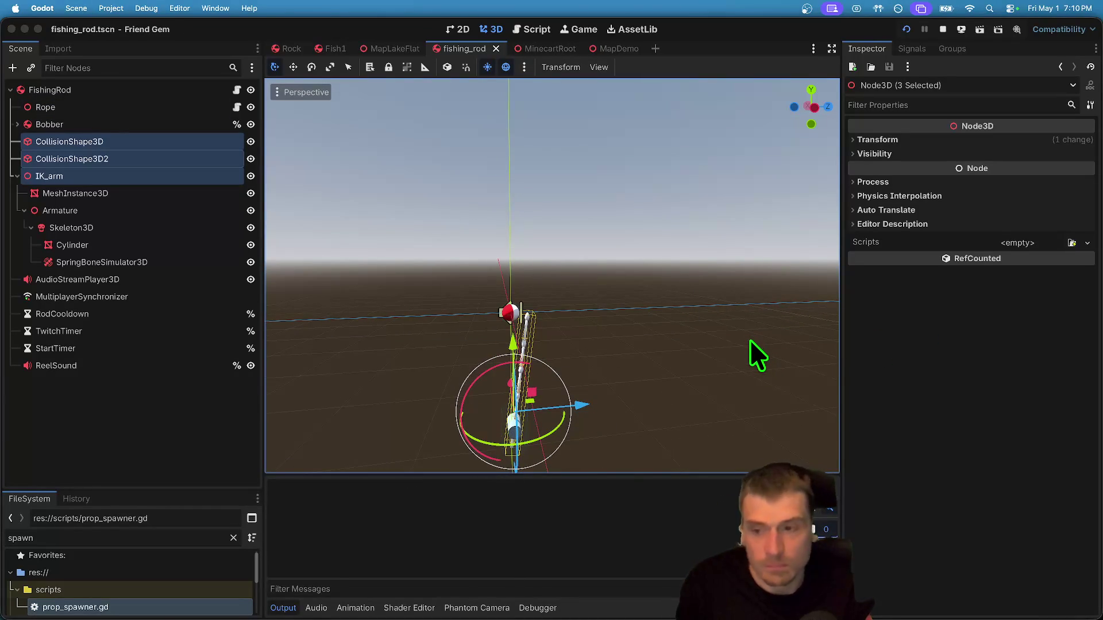
# Run the game, walk and jump the character toward the fishing rod, then stop the playtest.
pyautogui.press('super+b')
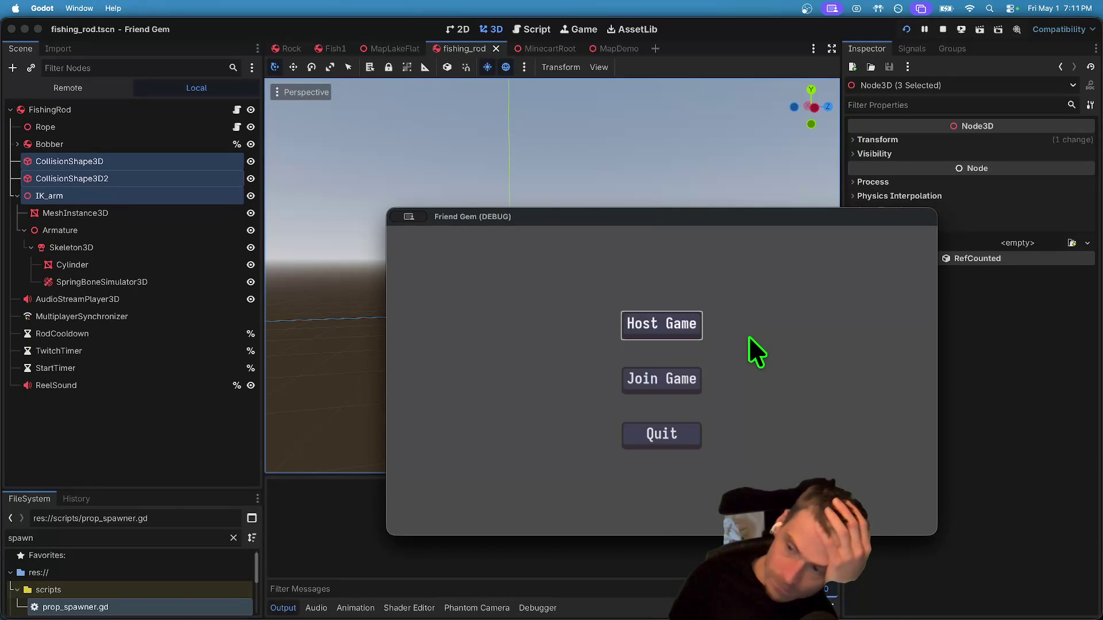
pyautogui.press('Return')
pyautogui.press('w')
pyautogui.press('w')
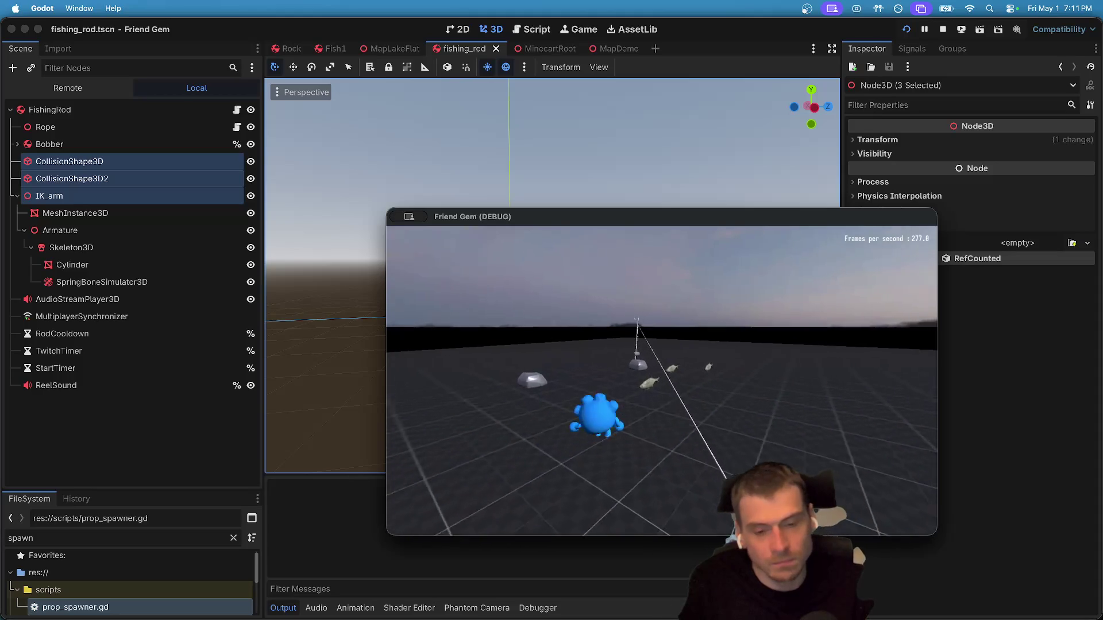
pyautogui.press('w')
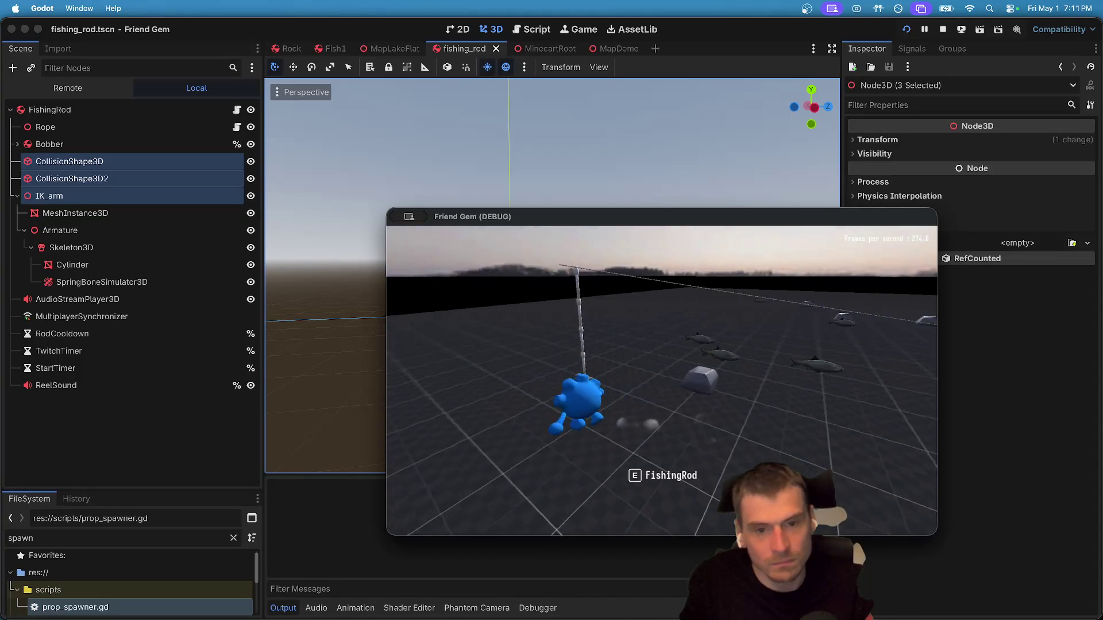
pyautogui.press('w')
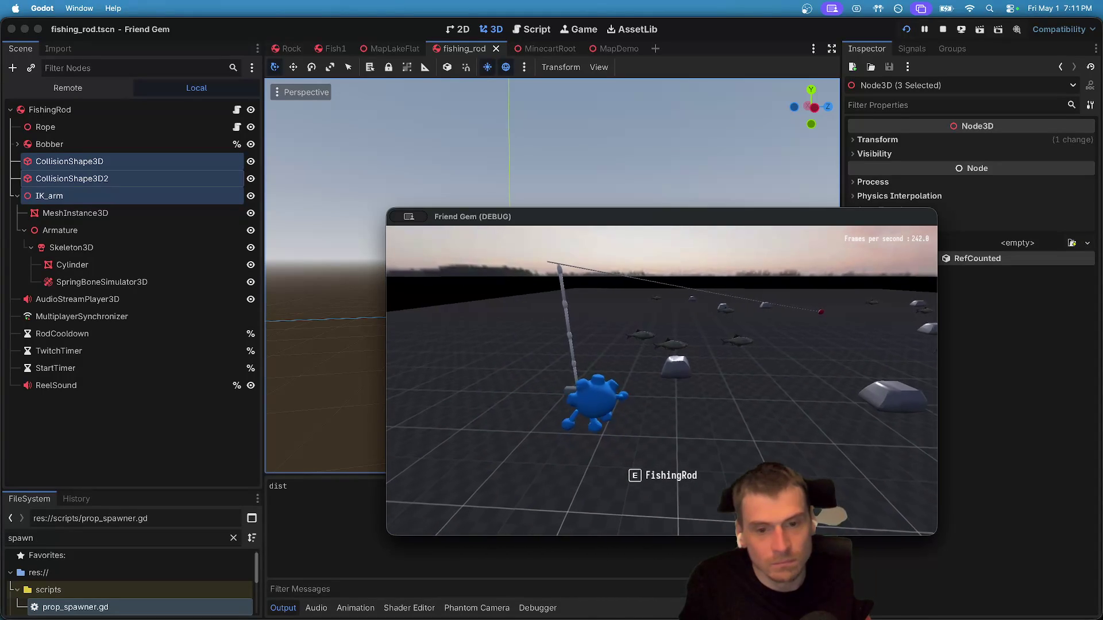
pyautogui.press('space')
pyautogui.press('space')
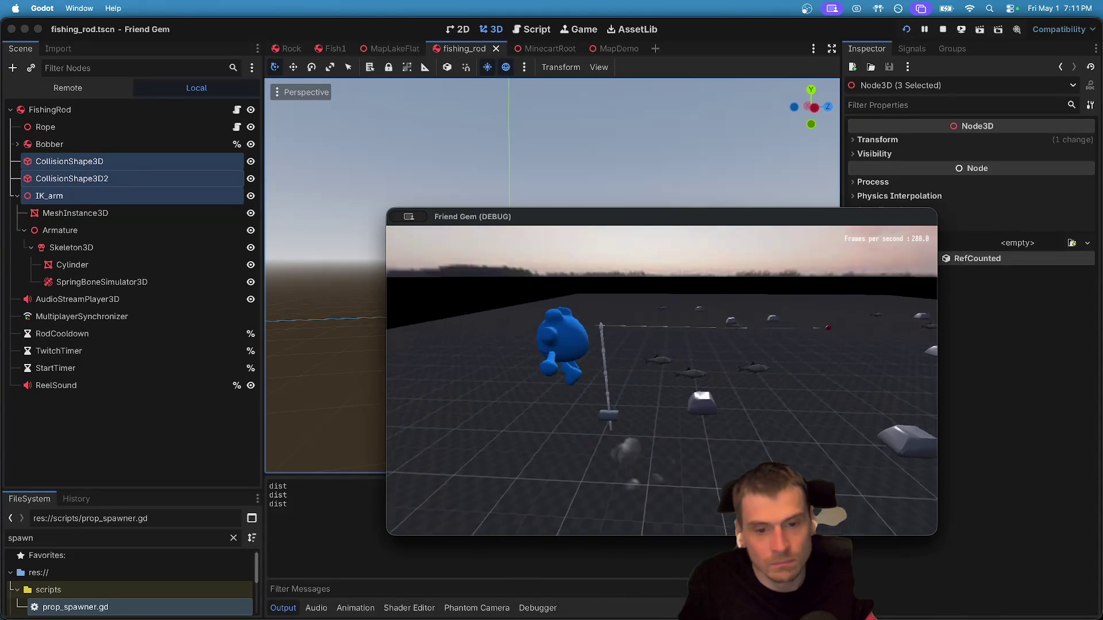
pyautogui.press('w')
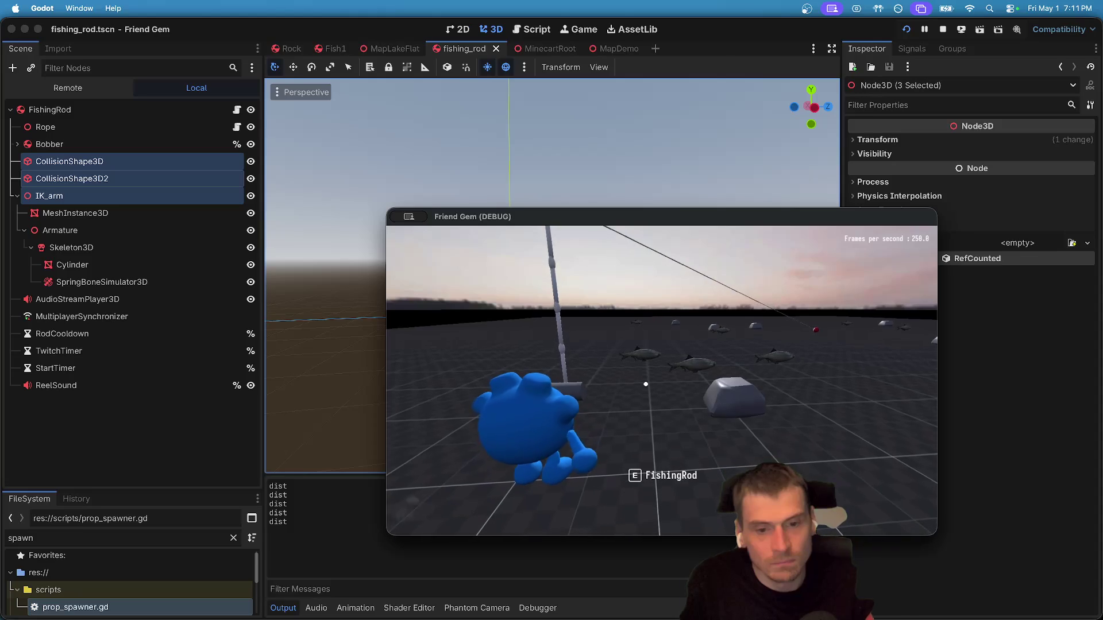
pyautogui.press('Escape')
pyautogui.click(161, 448)
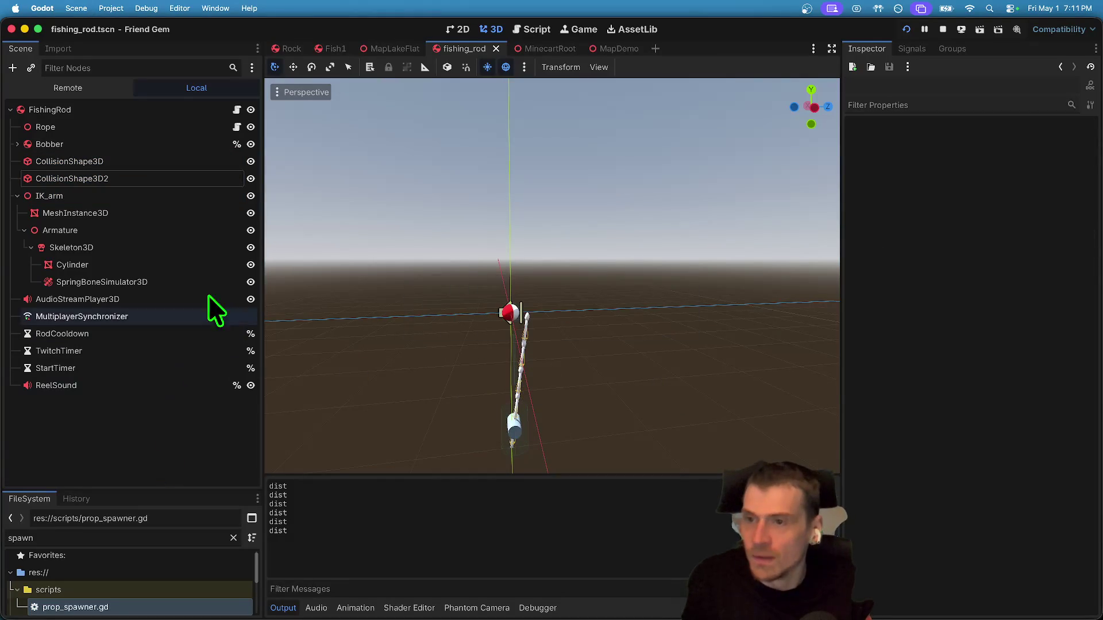
# On FishingRod, set Drop Distance to 10 and Offset Vertical to -4.
pyautogui.click(145, 126)
pyautogui.click(146, 110)
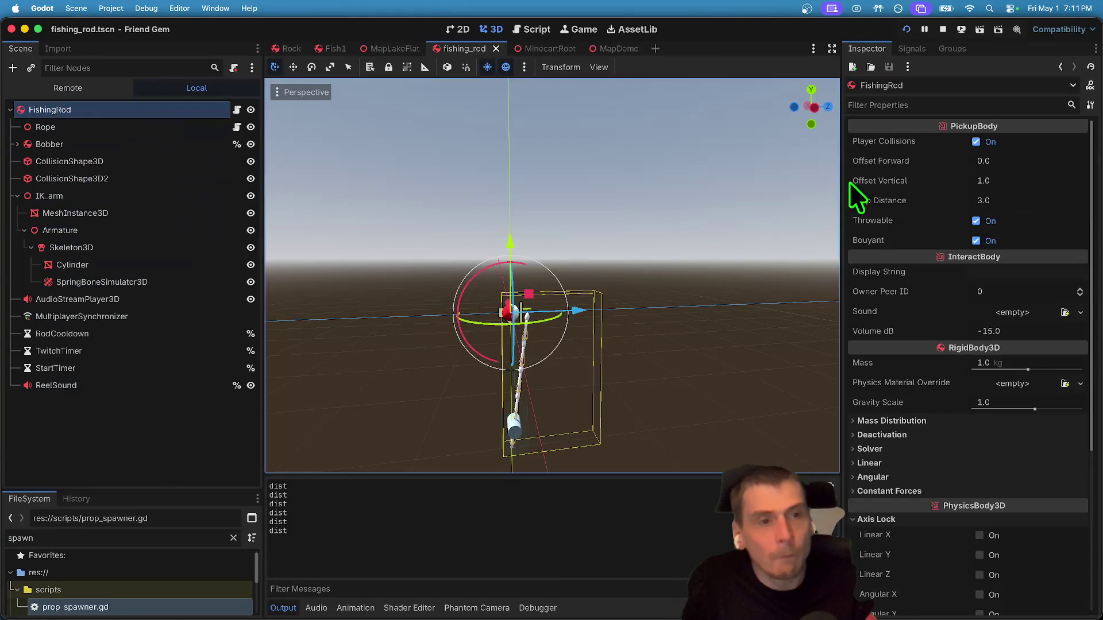
pyautogui.click(1058, 162)
pyautogui.click(1054, 200)
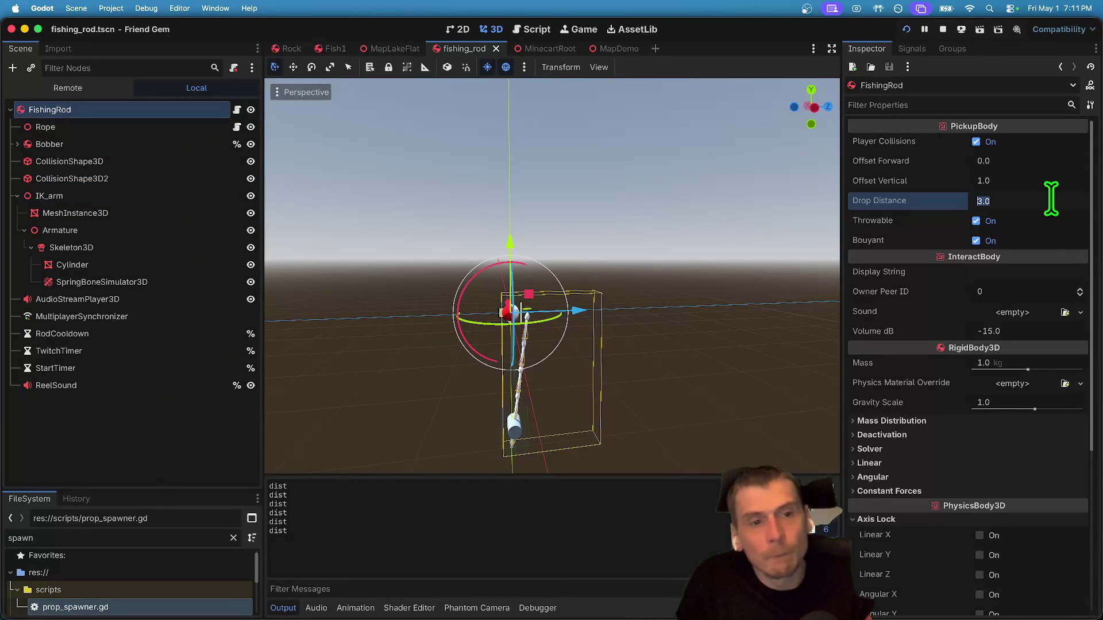
pyautogui.write('10')
pyautogui.press('Return')
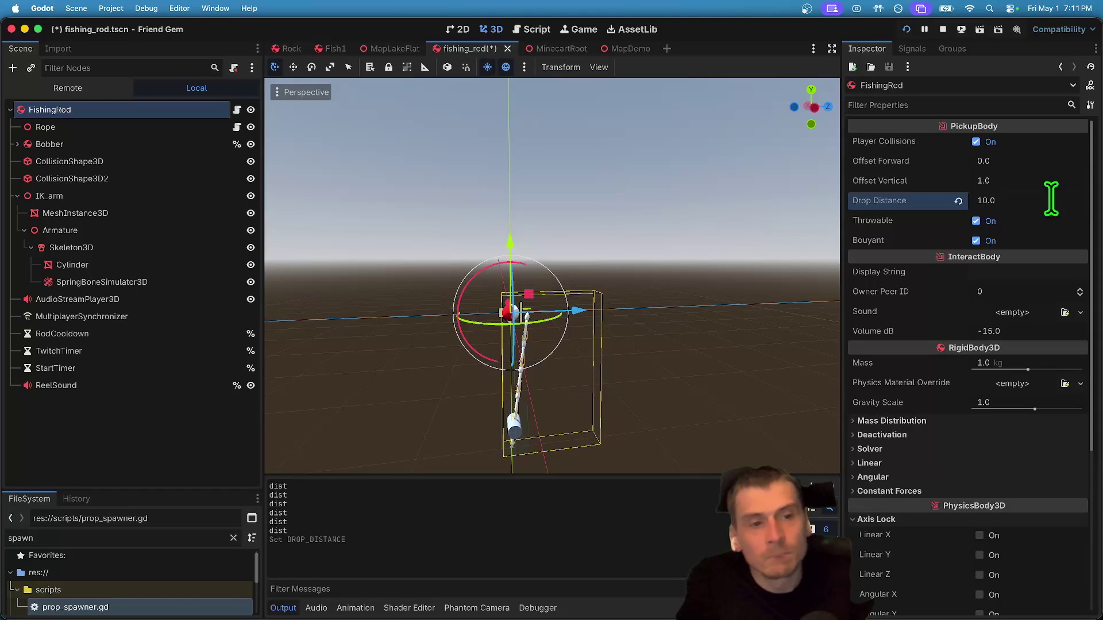
pyautogui.click(1042, 161)
pyautogui.click(1038, 182)
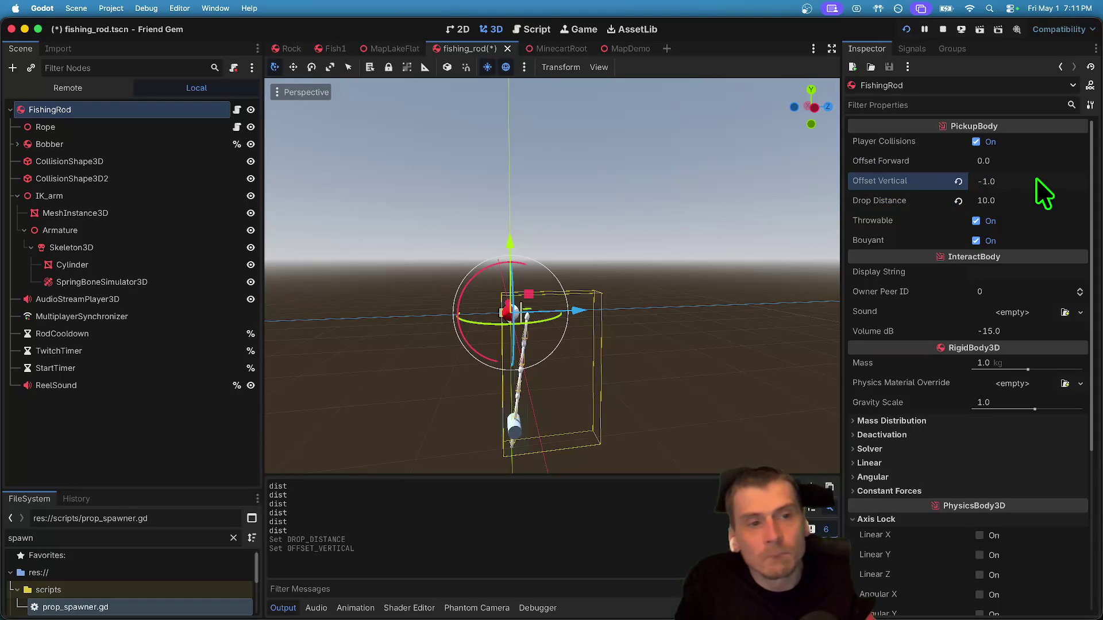
pyautogui.press('Return')
# Playtest the change, set Offset Forward to 3, and open the FishingRod script.
pyautogui.press('super+b')
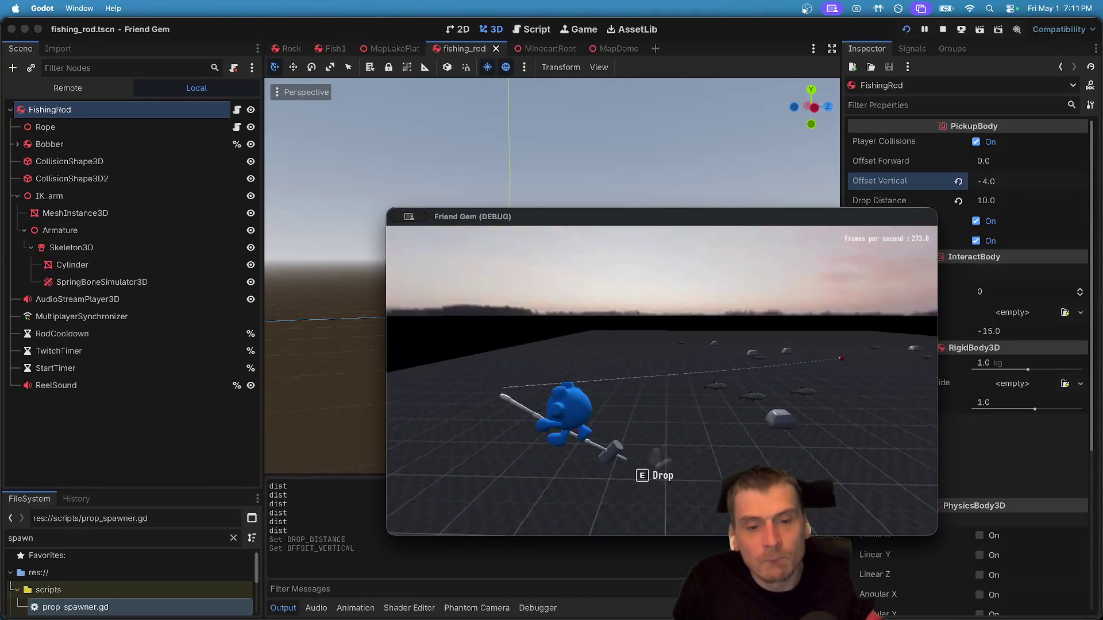
pyautogui.press('Escape')
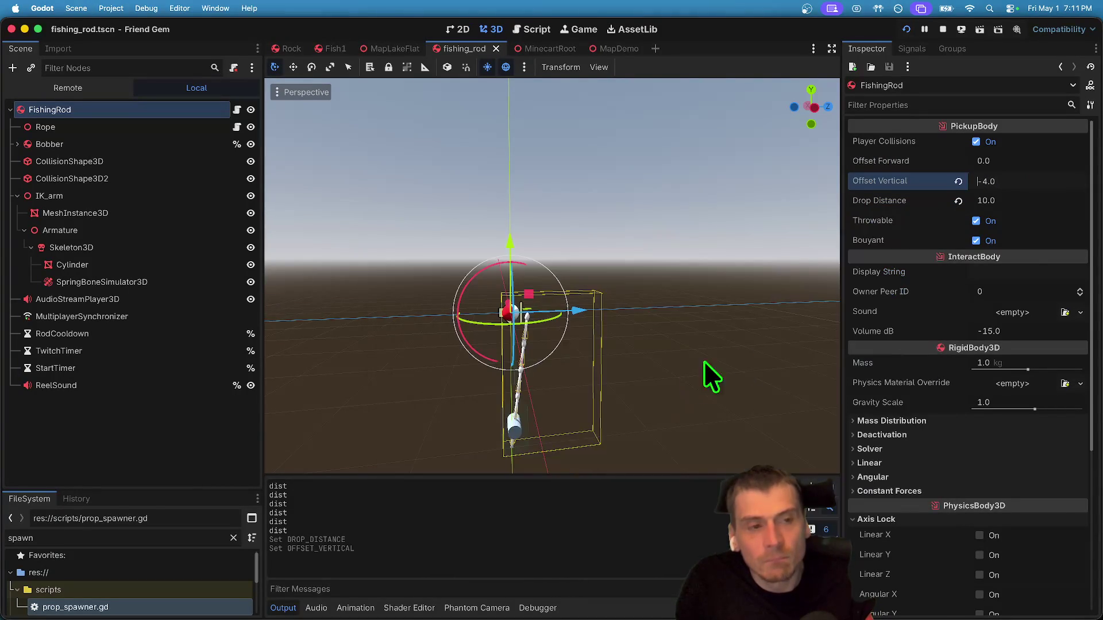
pyautogui.click(1044, 166)
pyautogui.write('1')
pyautogui.press('Return')
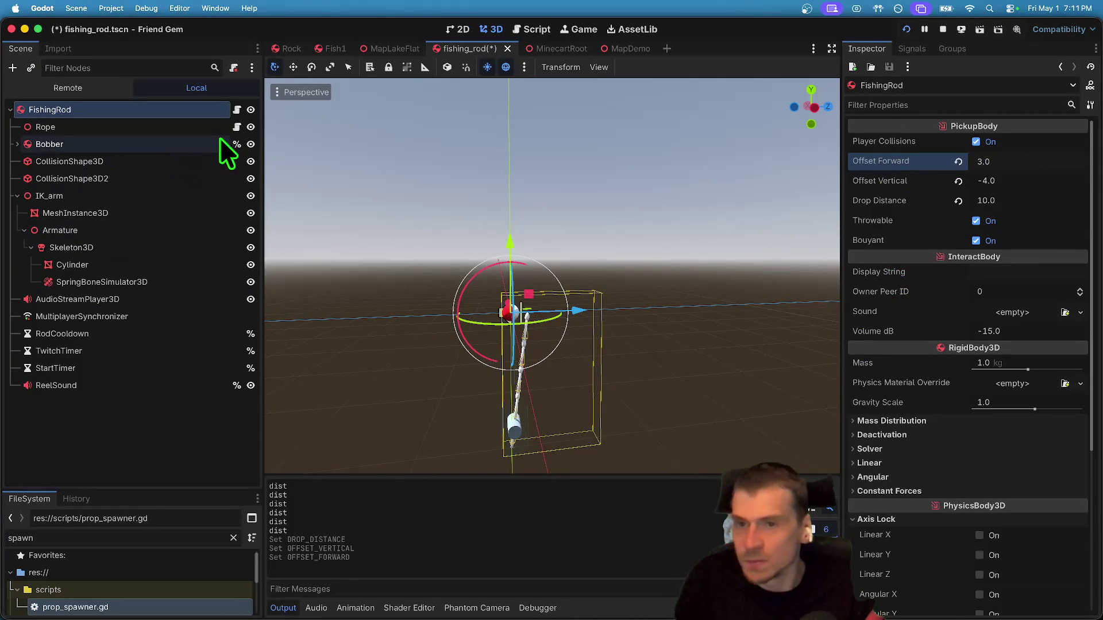
pyautogui.click(237, 110)
pyautogui.scroll(6, 402, 184)
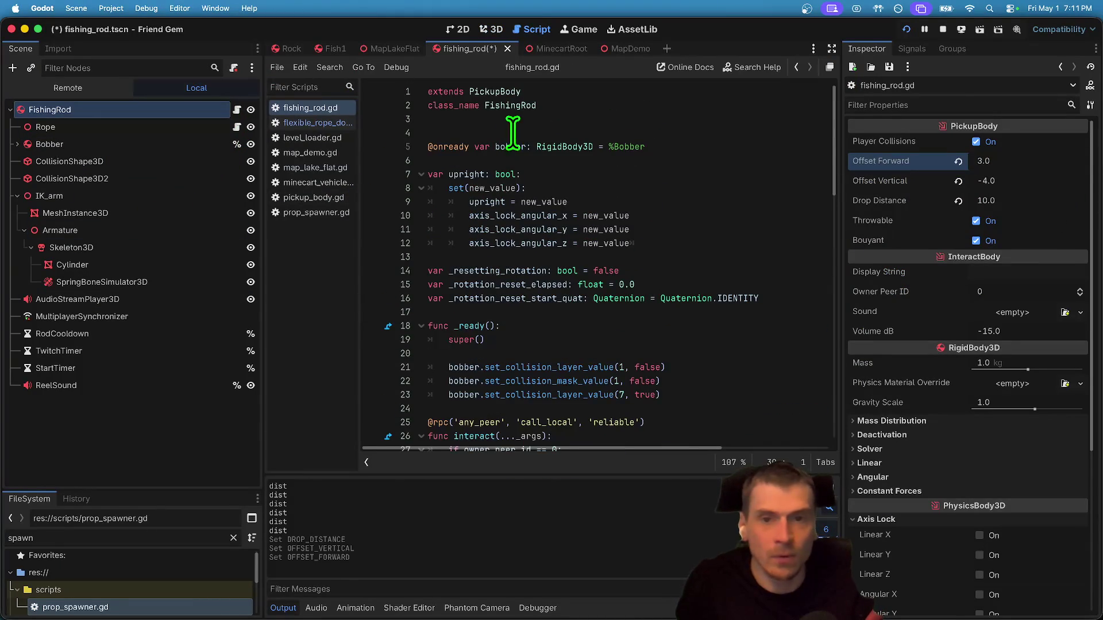
# In pickup_body.gd, search for OFFSET_VERTICAL to find where the carry offset is built.
pyautogui.keyDown('ctrl'); pyautogui.click(514, 95); pyautogui.keyUp('ctrl')
pyautogui.click(733, 214)
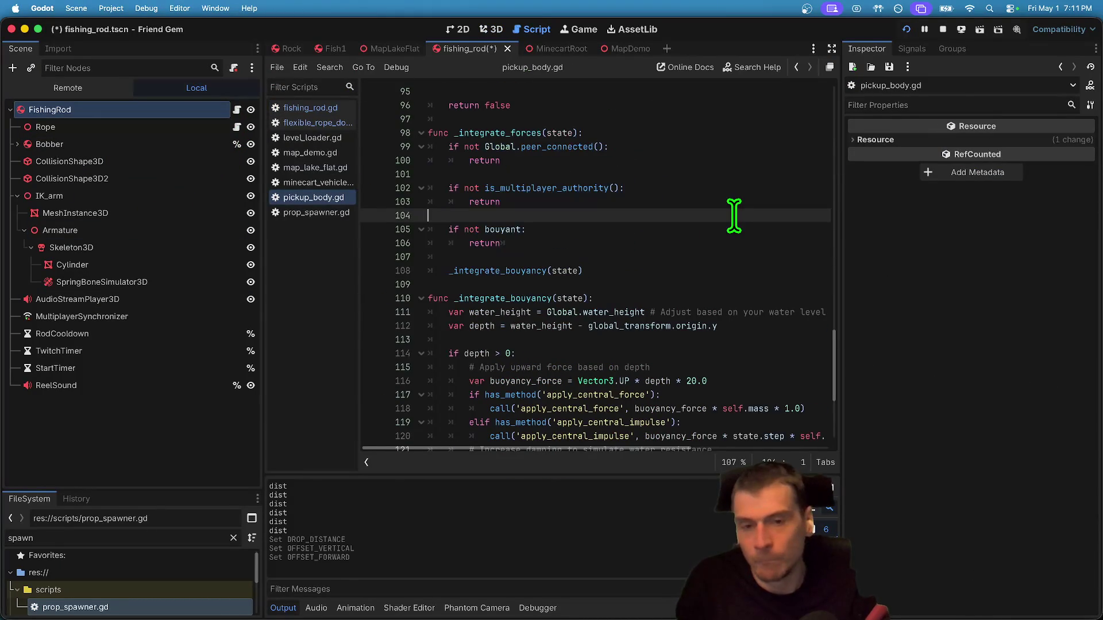
pyautogui.hotkey('ctrl', 'f')
pyautogui.write('offset_')
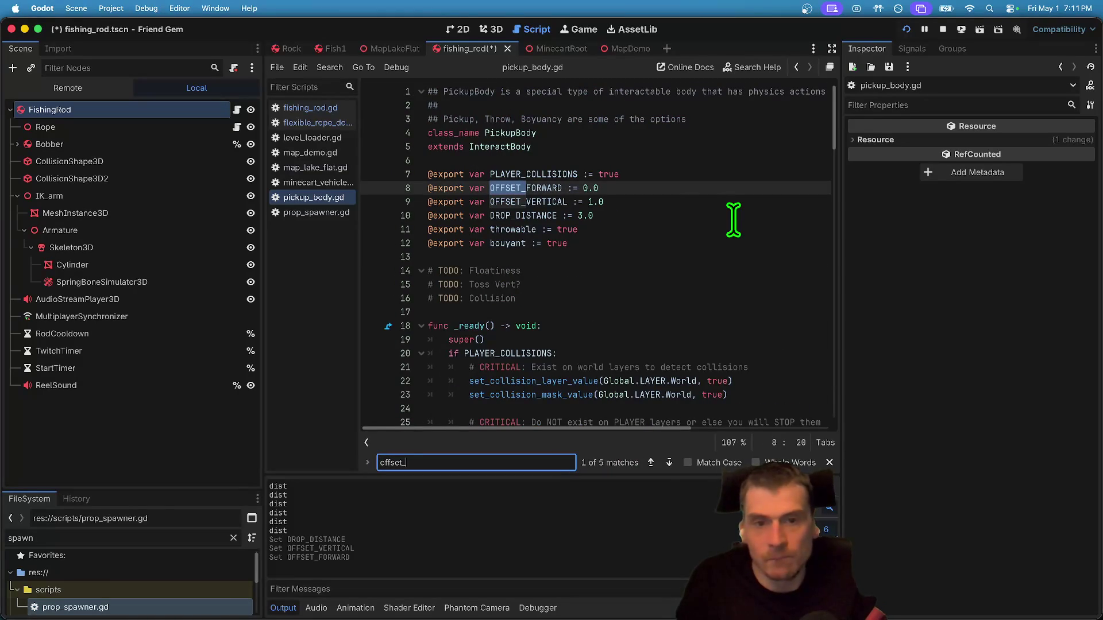
pyautogui.press('Escape')
pyautogui.doubleClick(549, 202)
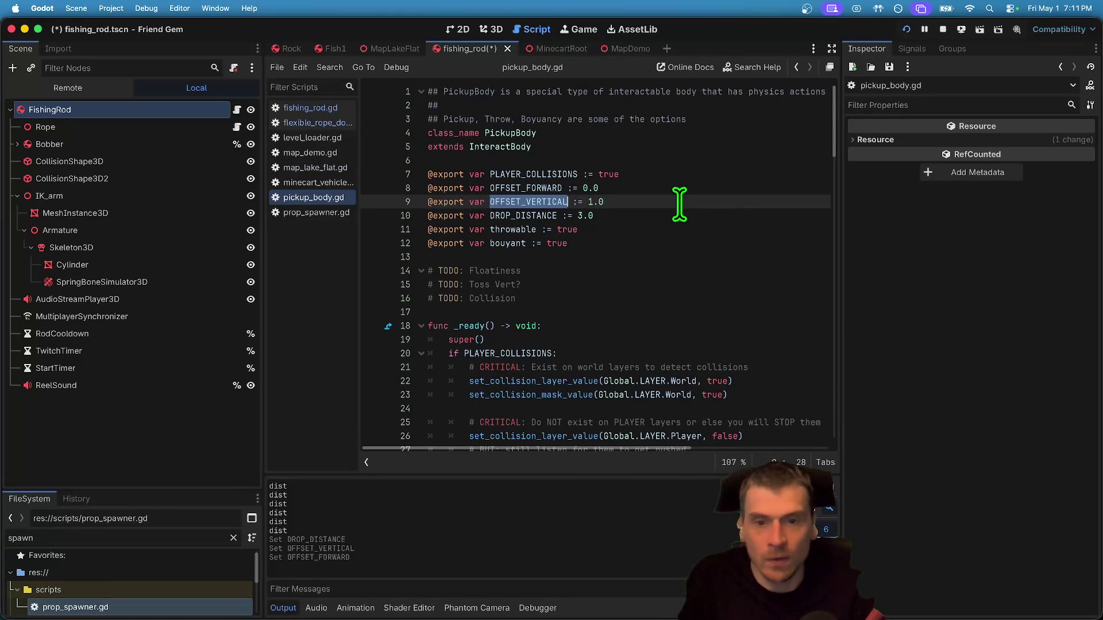
pyautogui.hotkey('ctrl', 'f')
pyautogui.scroll(-10, 679, 204)
pyautogui.scroll(-3, 679, 204)
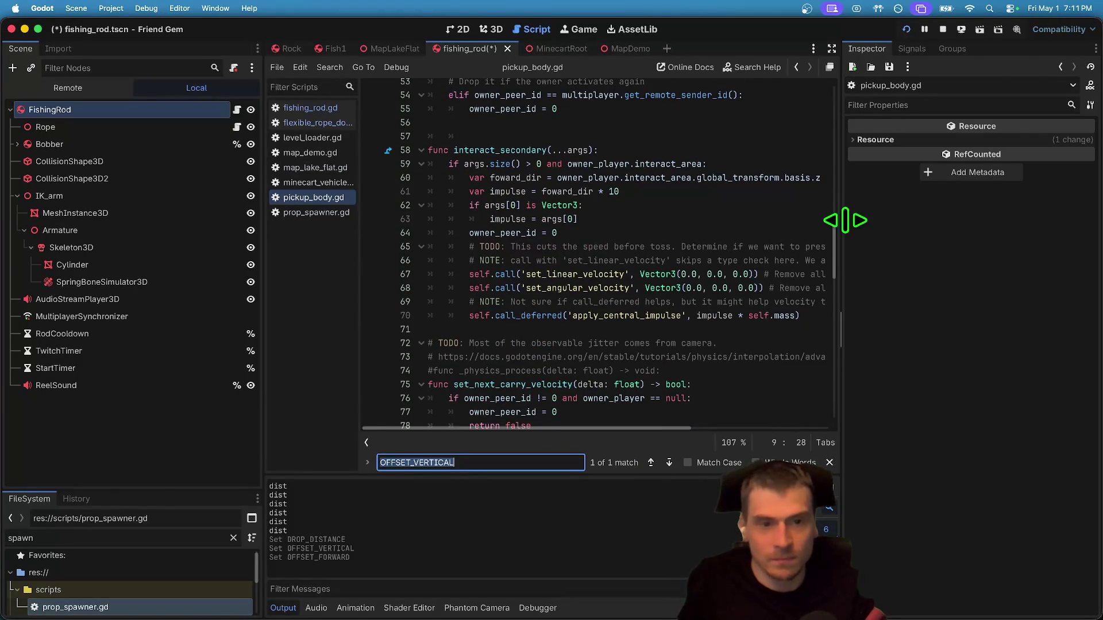
pyautogui.moveTo(845, 220); pyautogui.dragTo(1093, 193)
pyautogui.scroll(-7, 821, 264)
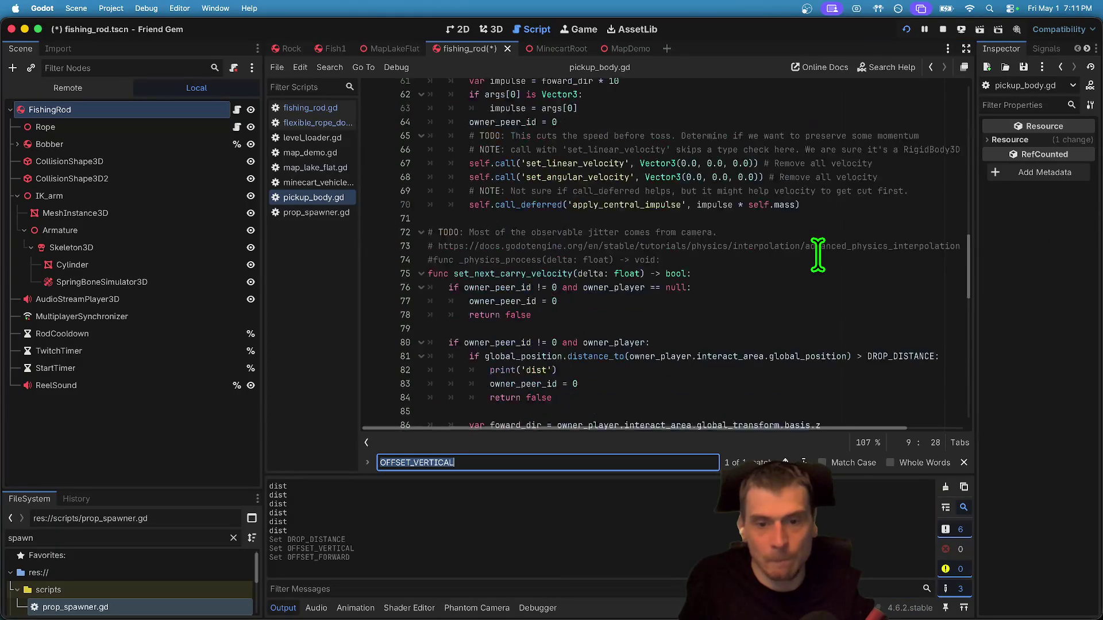
pyautogui.moveTo(705, 428); pyautogui.dragTo(864, 408)
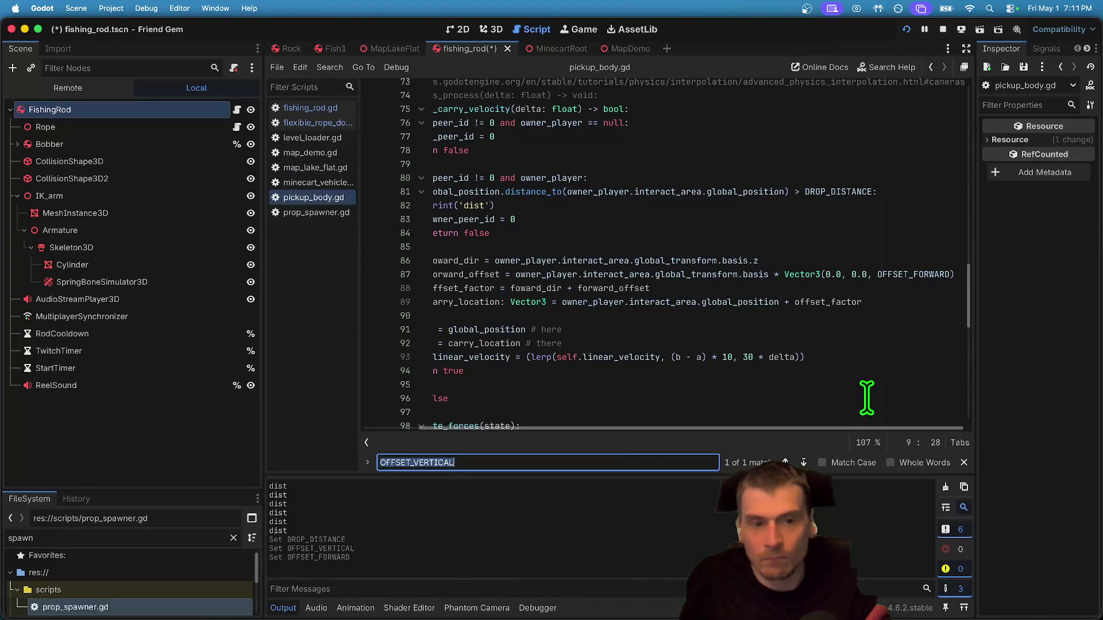
# Replace the 0.0 in the carry offset Vector3 with OFFSET_VERTICAL and test picking up the rod.
pyautogui.doubleClick(856, 274)
pyautogui.write('OFFSET_VERTICAL')
pyautogui.press('super+b')
pyautogui.press('e')
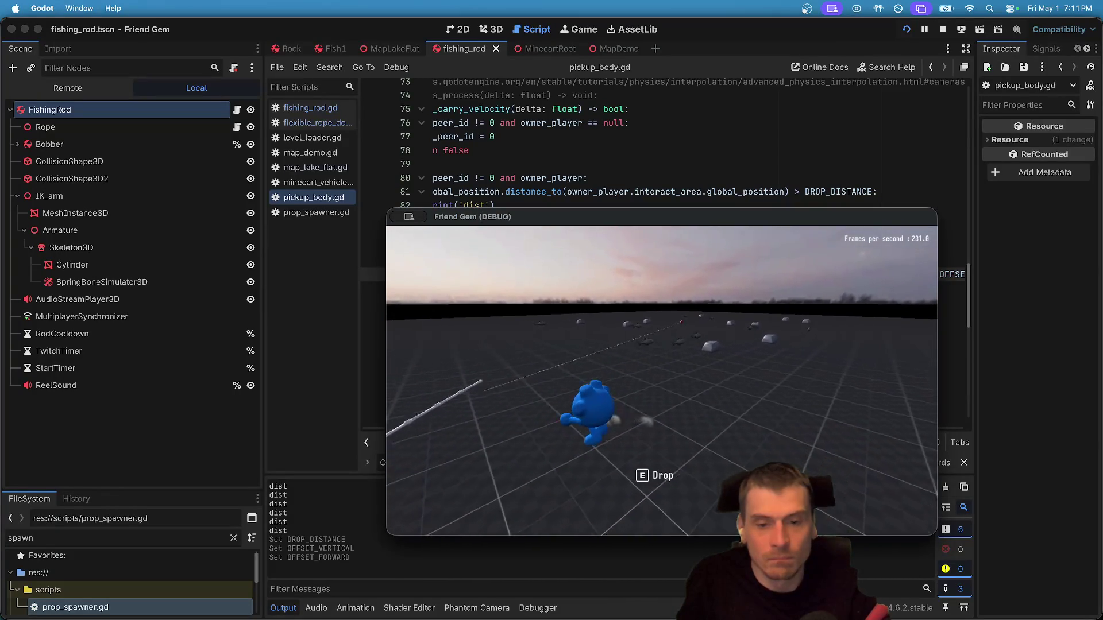
pyautogui.click(60, 284)
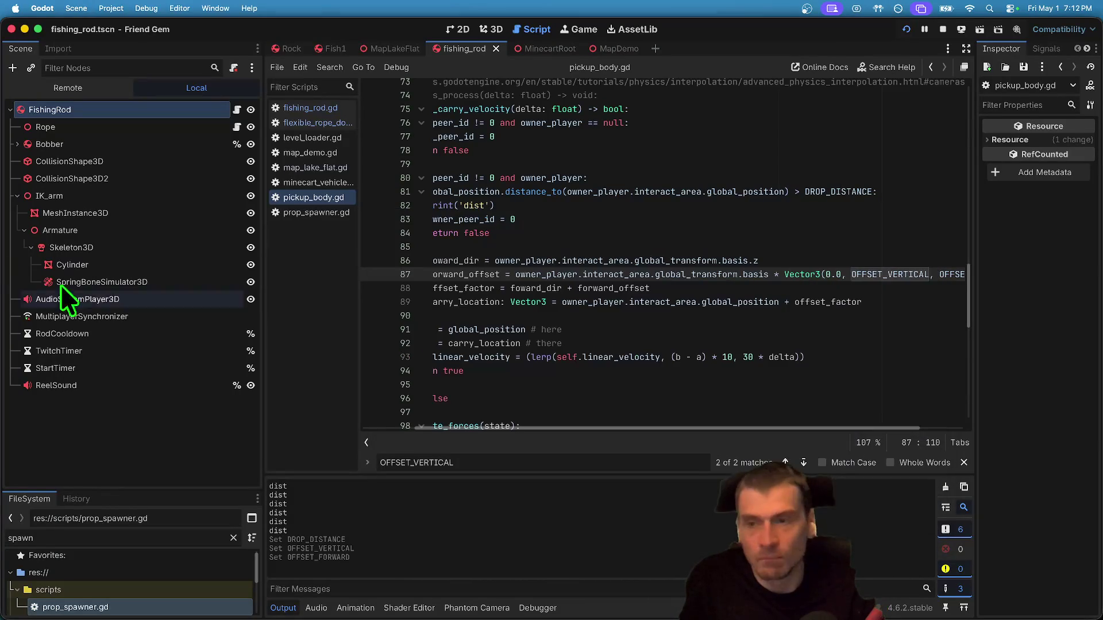
# On FishingRod, try Offset Vertical values of -5 and then 11.
pyautogui.click(106, 127)
pyautogui.click(110, 111)
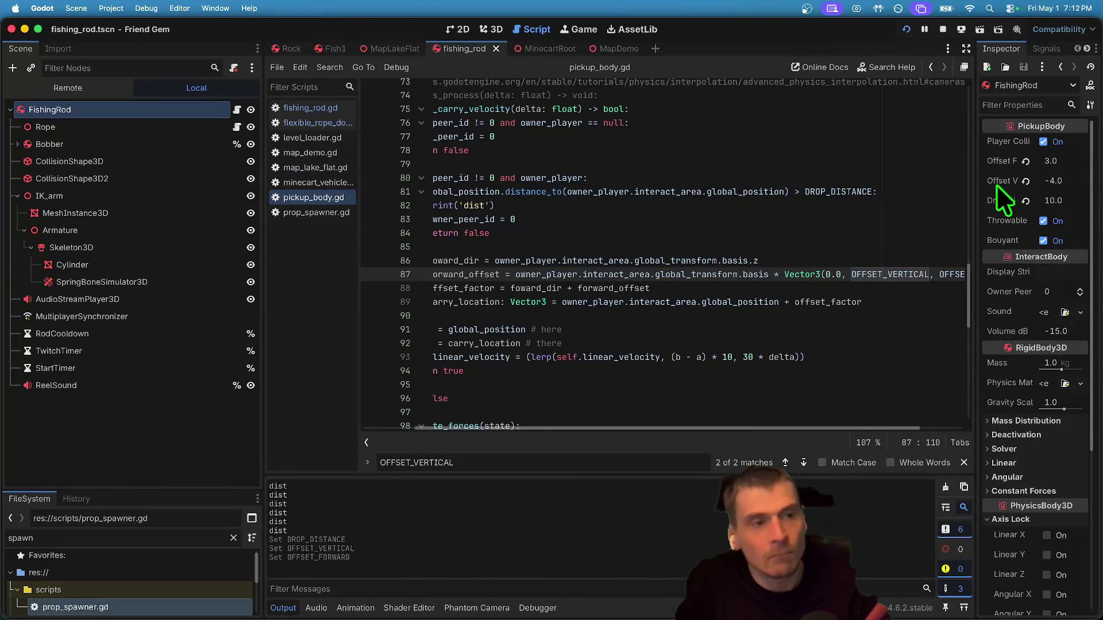
pyautogui.moveTo(975, 185); pyautogui.dragTo(849, 188)
pyautogui.click(984, 181)
pyautogui.write('-5')
pyautogui.press('Return')
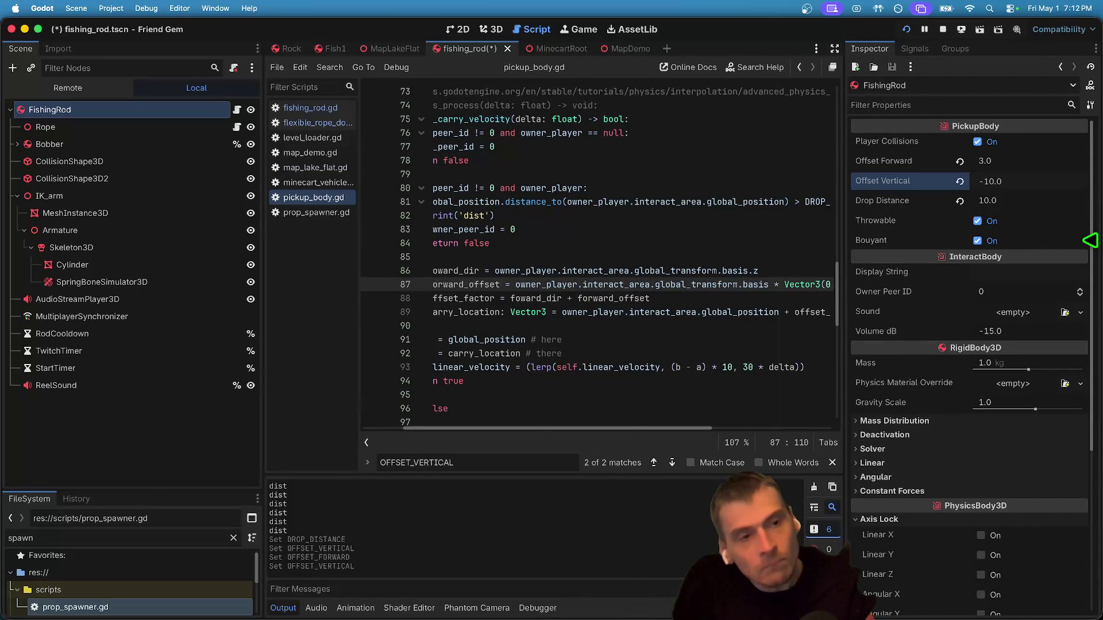
pyautogui.write('11')
pyautogui.press('Return')
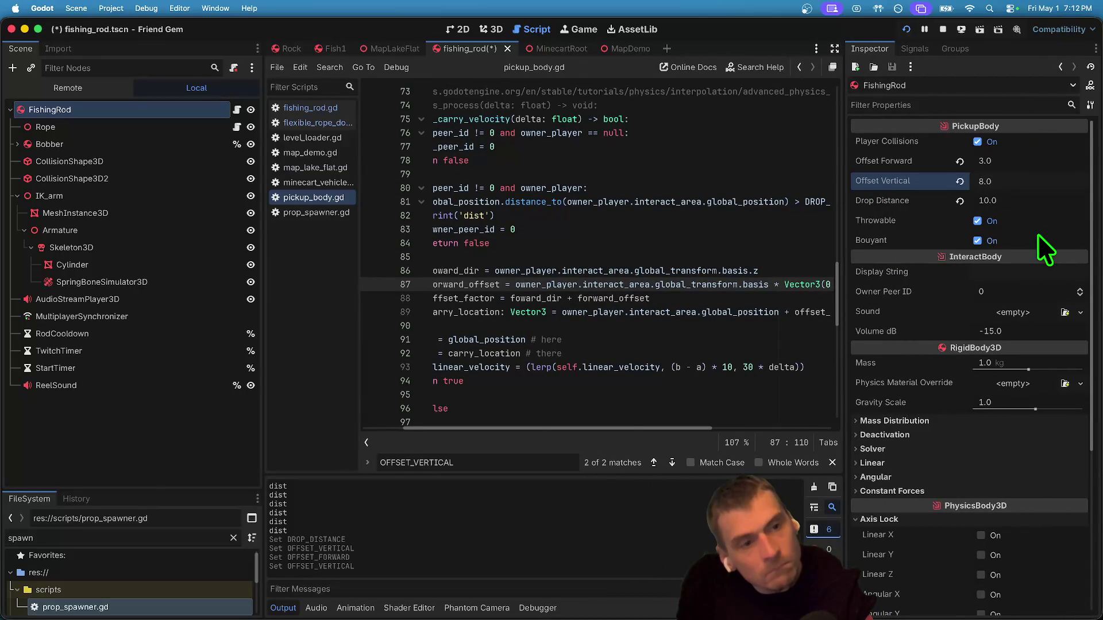
# Playtest, change Offset Vertical to 10, and test jumping and picking up the rod.
pyautogui.press('super+b')
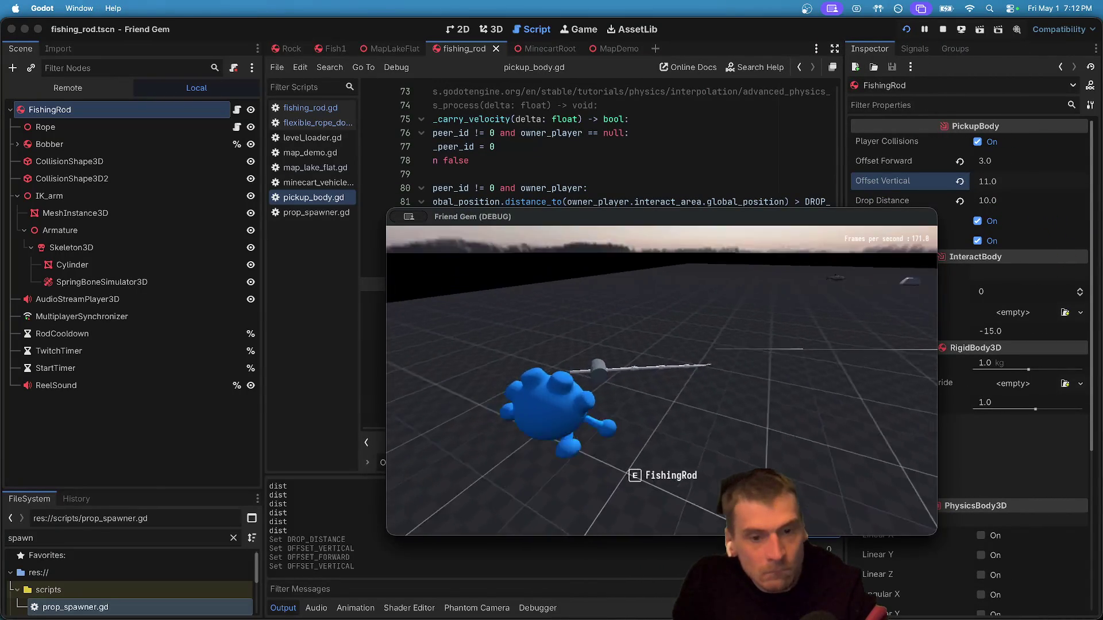
pyautogui.press('super+period')
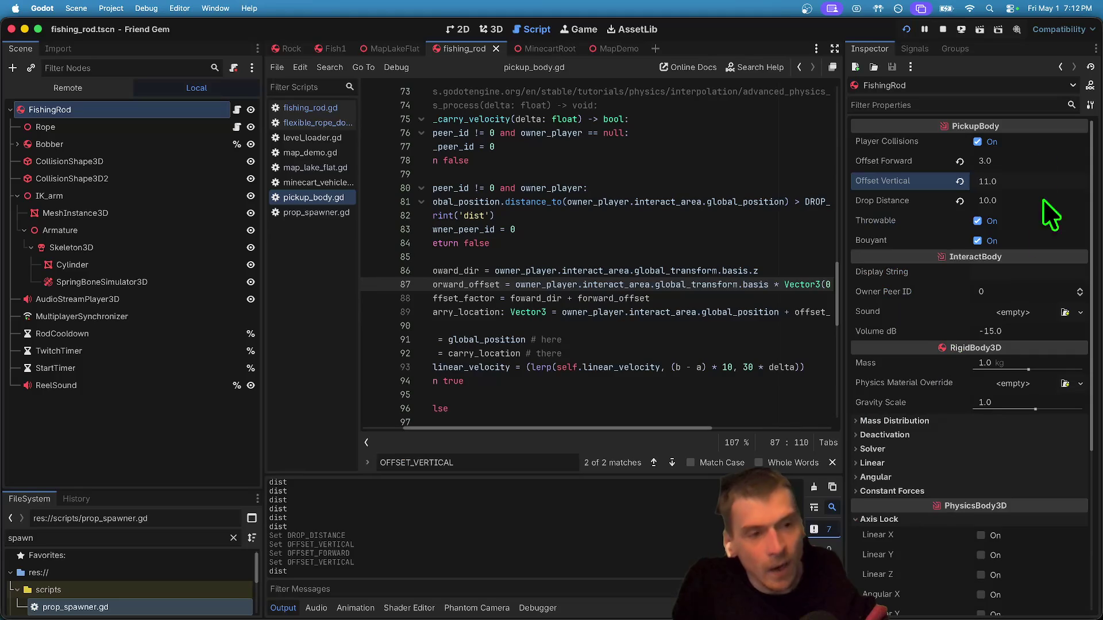
pyautogui.write('10')
pyautogui.press('Return')
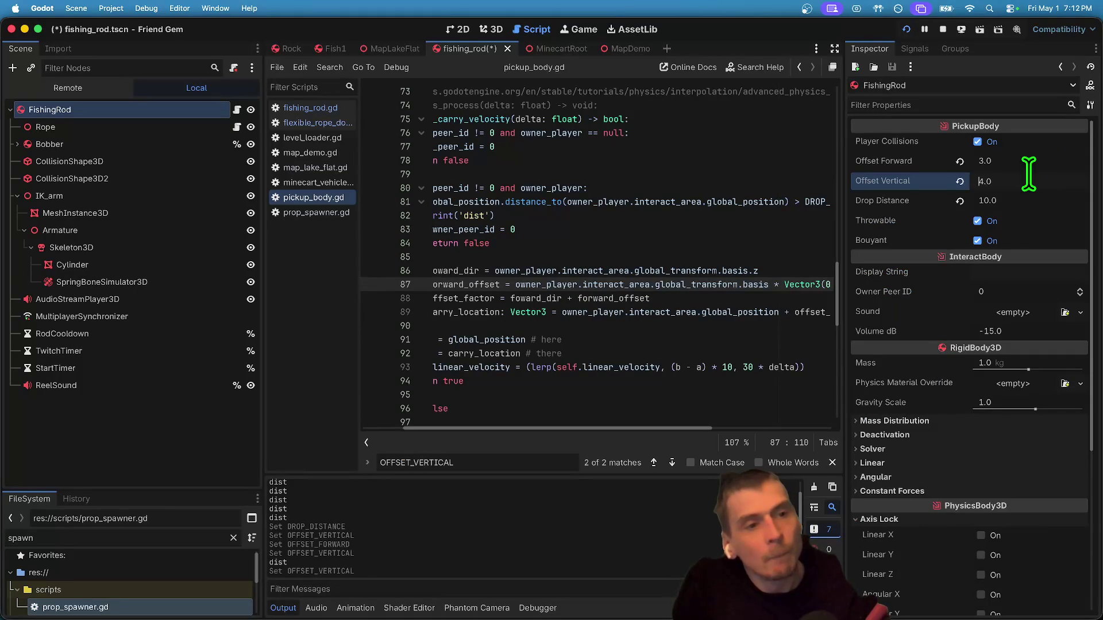
pyautogui.press('super+b')
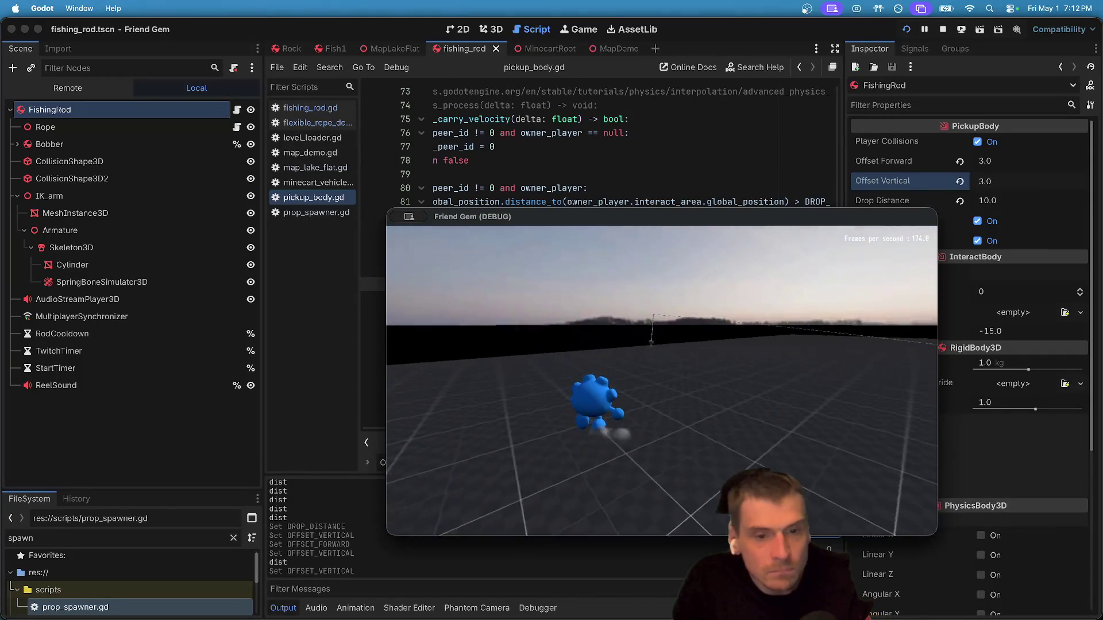
pyautogui.press('space')
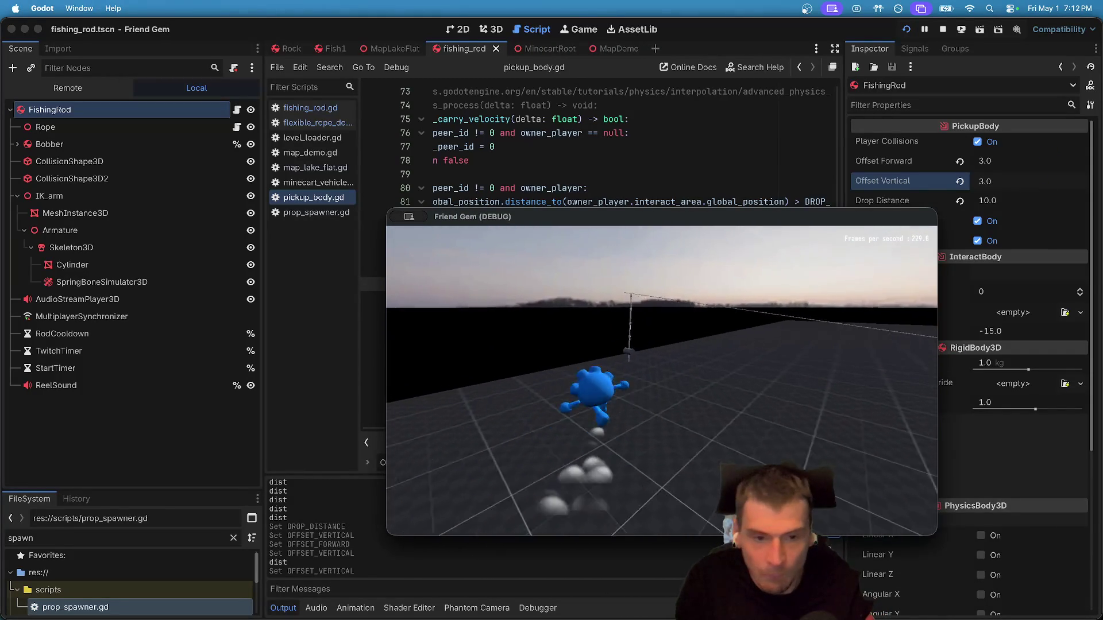
pyautogui.press('e')
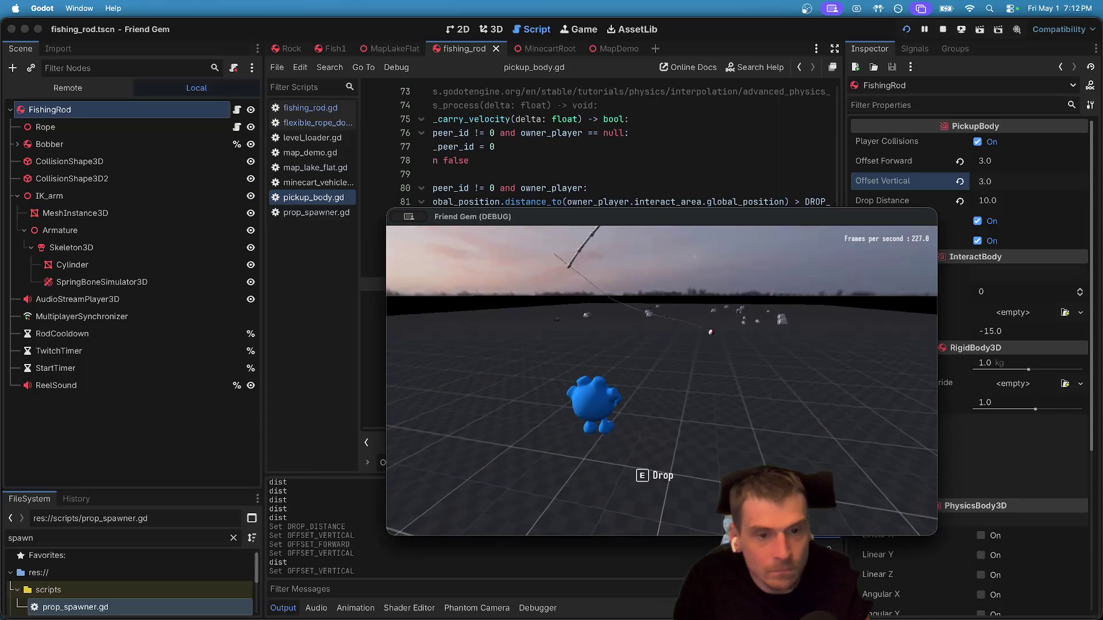
pyautogui.scroll(3, 661, 379)
pyautogui.scroll(-3, 661, 379)
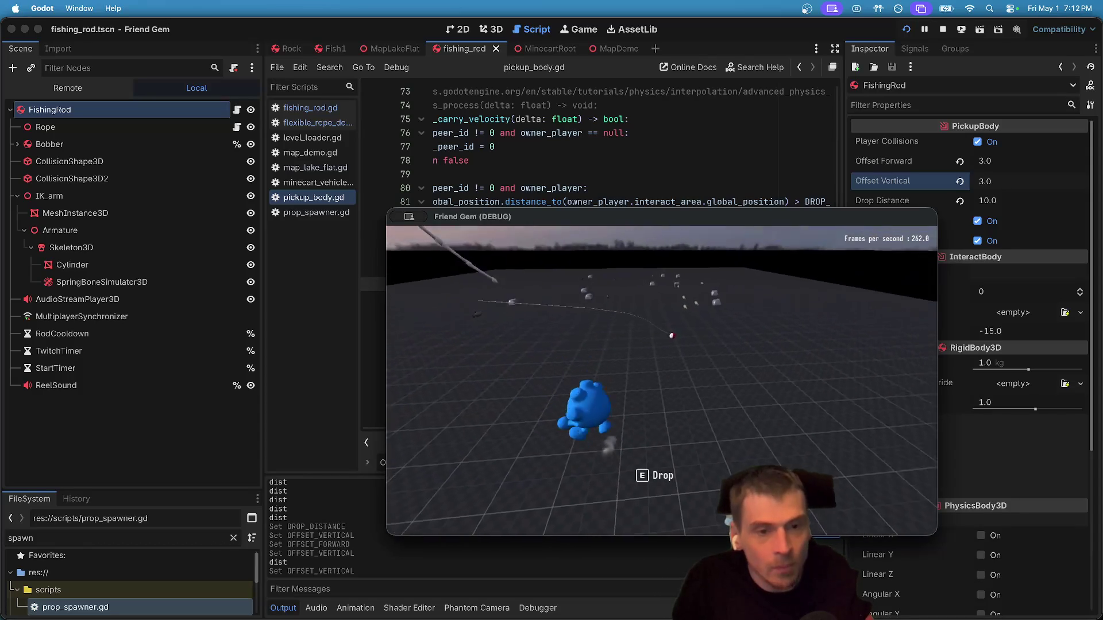
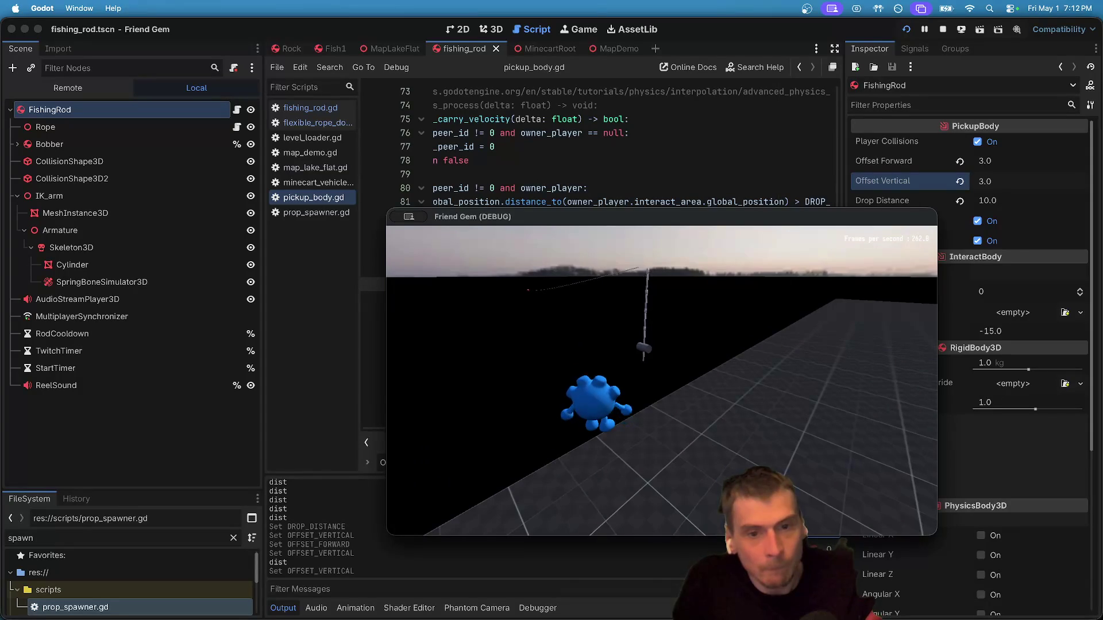
# Pick up and carry the fishing rod in the running game, then close the game window.
pyautogui.press('e')
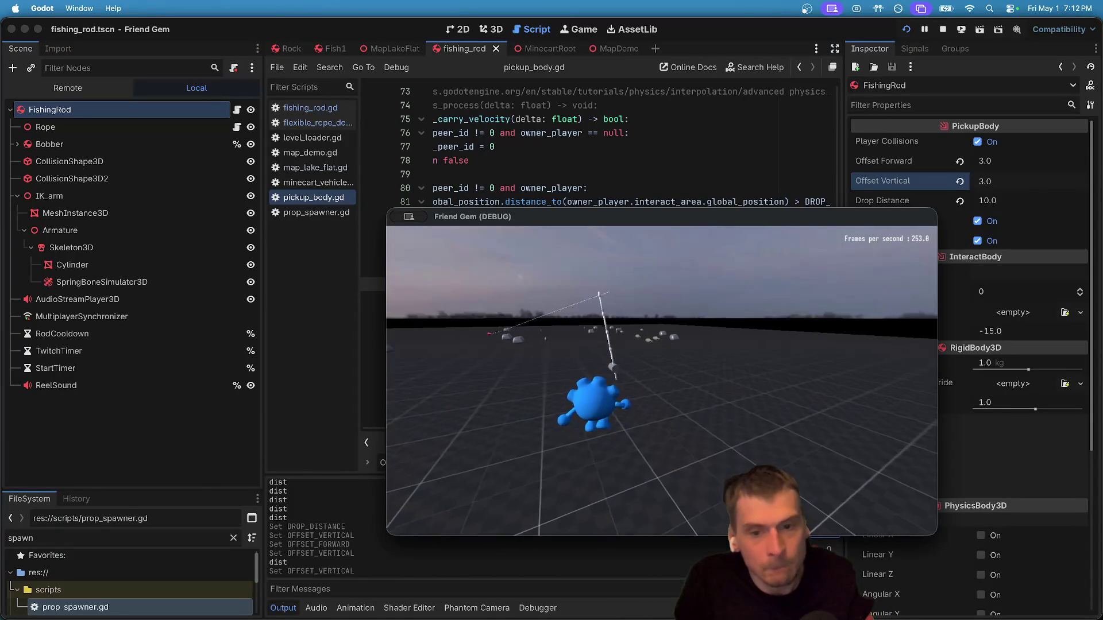
pyautogui.press('e')
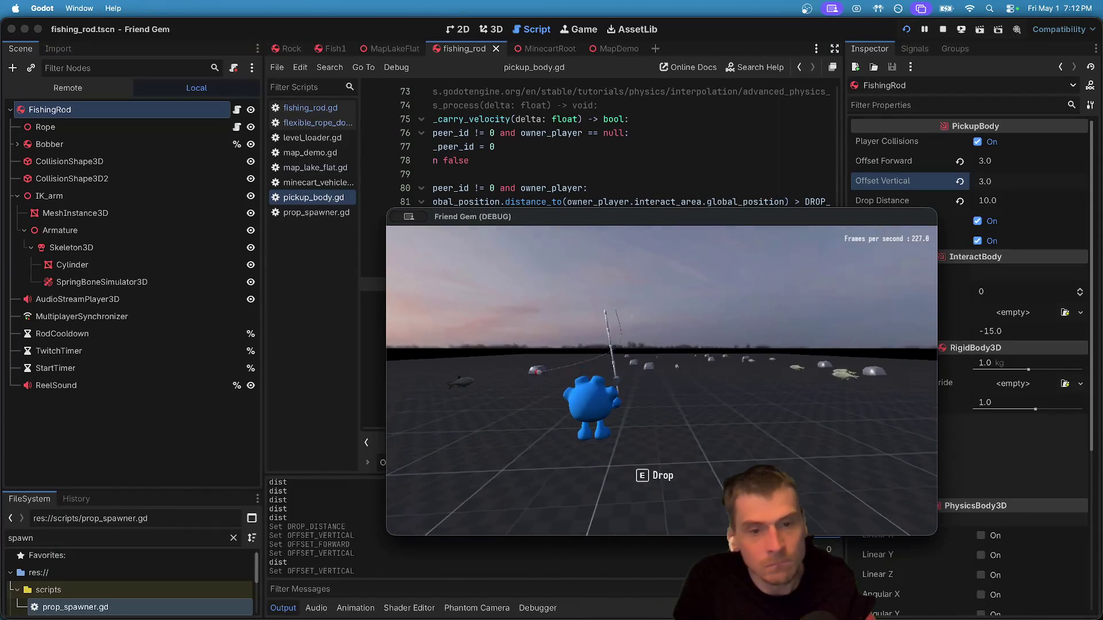
pyautogui.press('super+period')
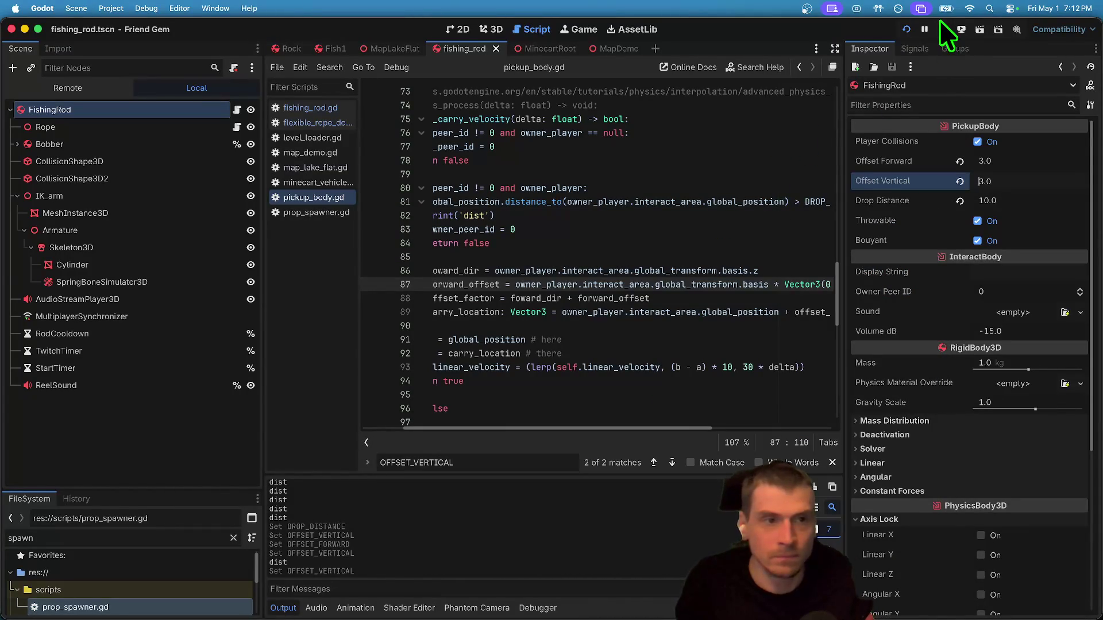
# Stop the game and revert the fishing rod's Offset Vertical to its default.
pyautogui.click(943, 28)
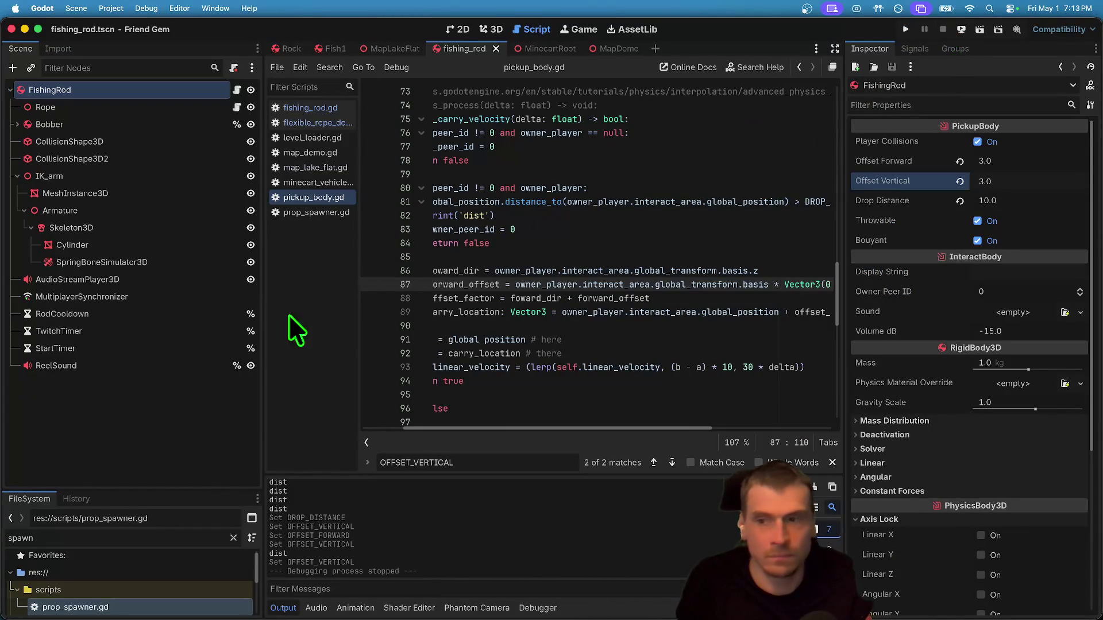
pyautogui.click(959, 181)
pyautogui.click(702, 298)
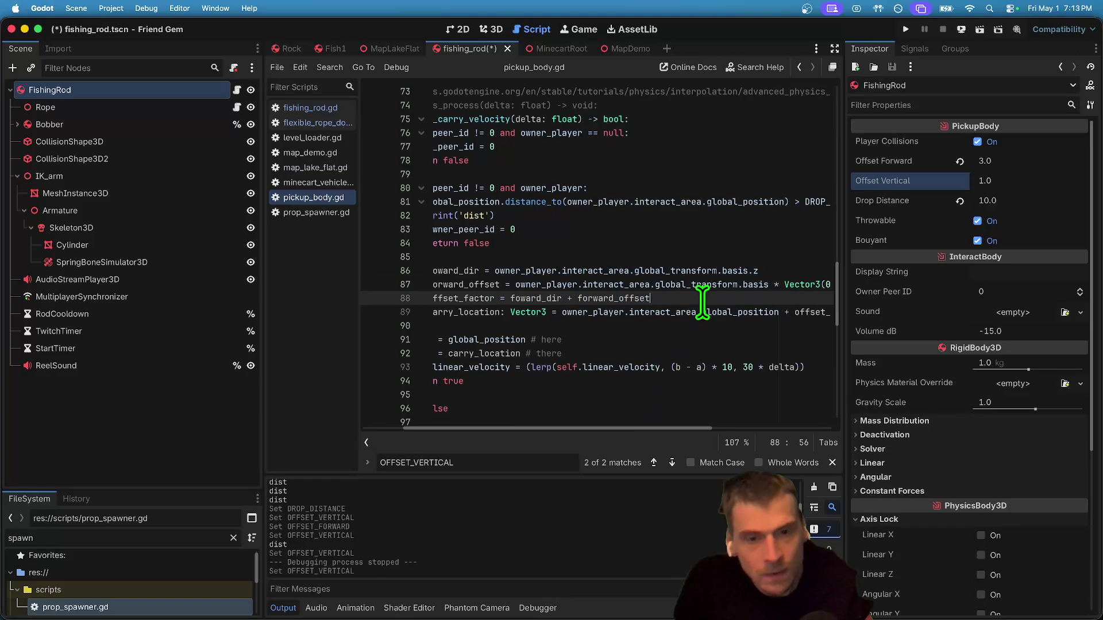
# Change OFFSET_VERTICAL's default to 0.0 in pickup_body.gd and save the script.
pyautogui.moveTo(841, 300)
pyautogui.mouseDown()
pyautogui.moveTo(998, 297)
pyautogui.moveTo(955, 301)
pyautogui.mouseUp()
pyautogui.doubleClick(906, 286)
pyautogui.scroll(2, 731, 291)
pyautogui.scroll(15, 731, 291)
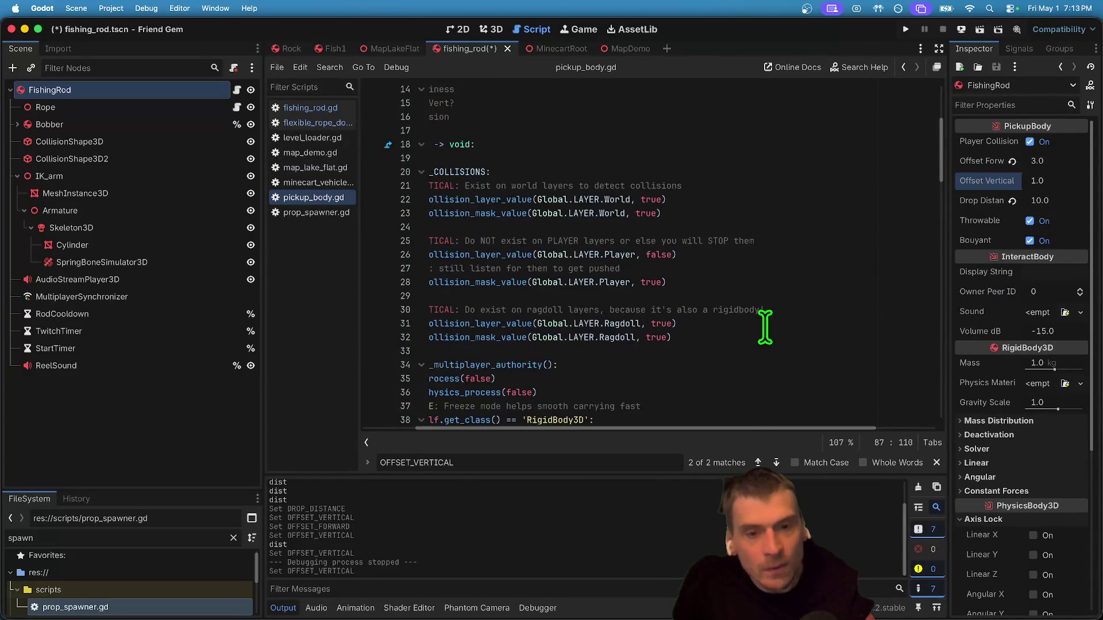
pyautogui.scroll(5, 765, 328)
pyautogui.click(767, 200)
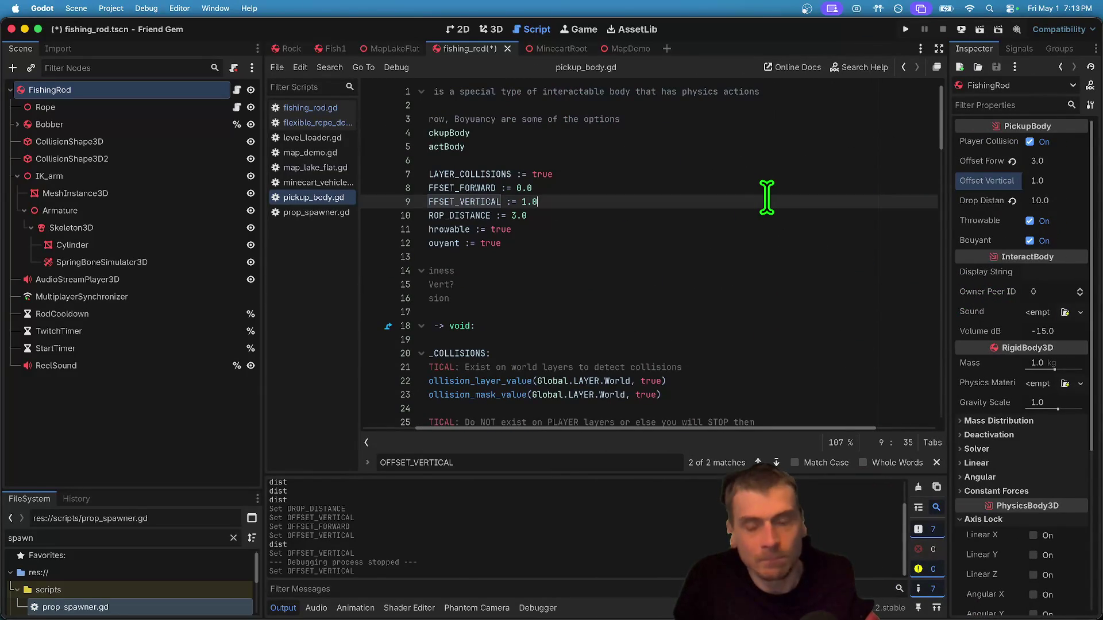
pyautogui.write('0.0')
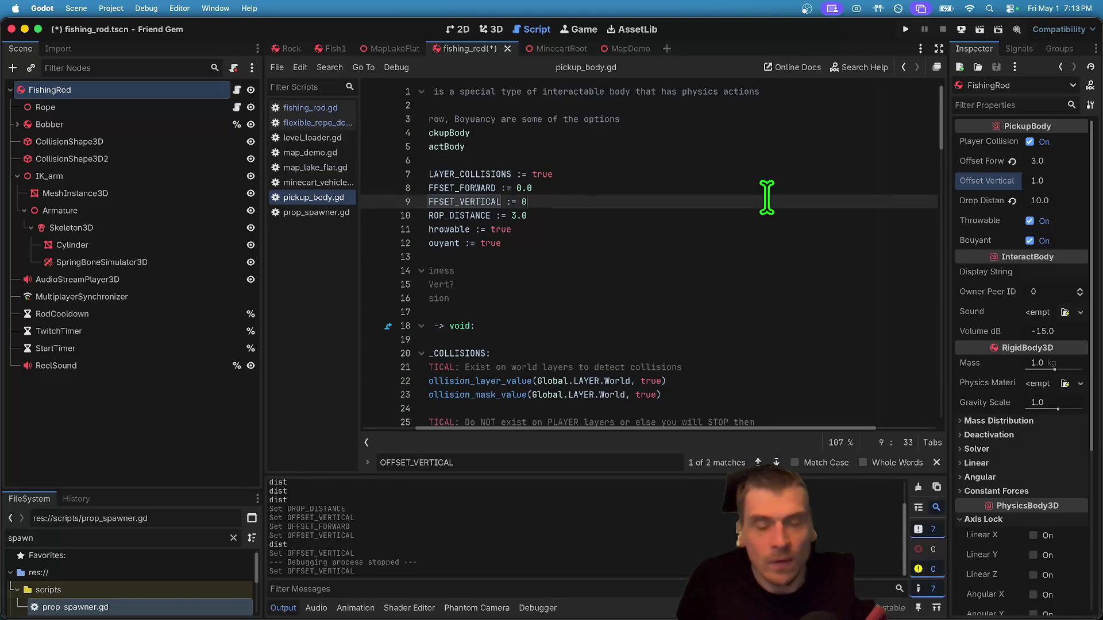
pyautogui.press('super+s')
# Set the fishing rod's Offset Forward to -0.5 and save the scene.
pyautogui.press('super+Tab')
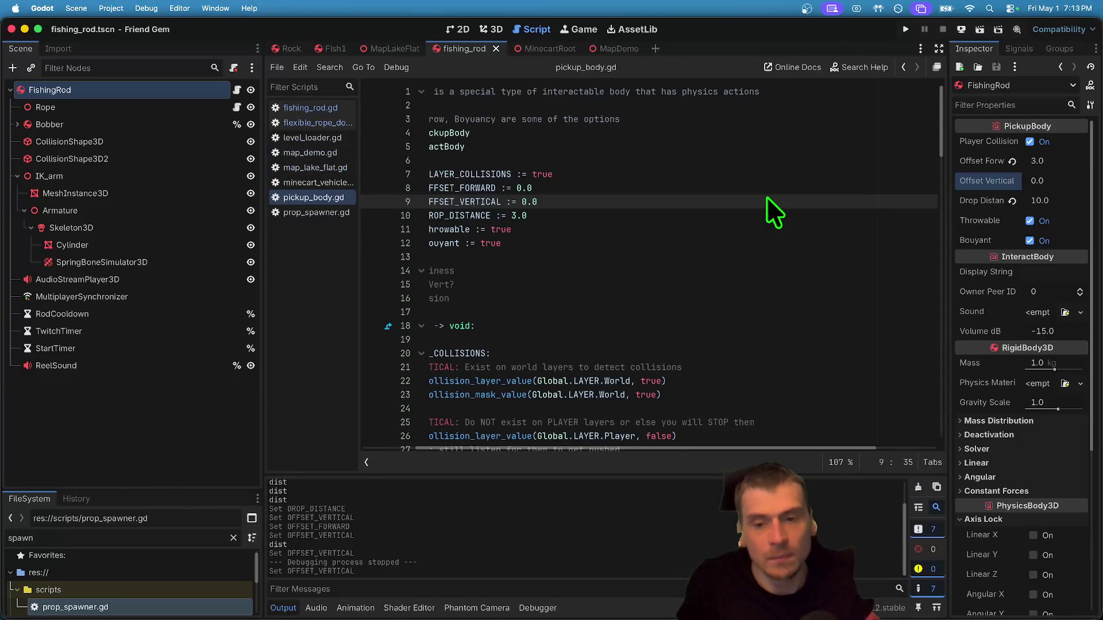
pyautogui.click(691, 230)
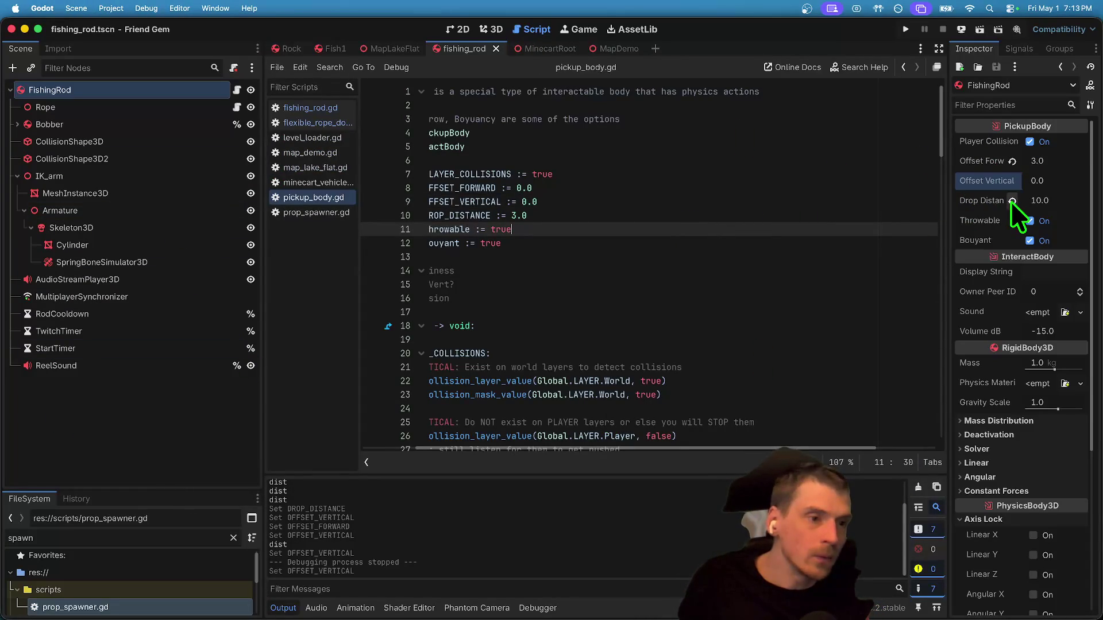
pyautogui.click(1013, 161)
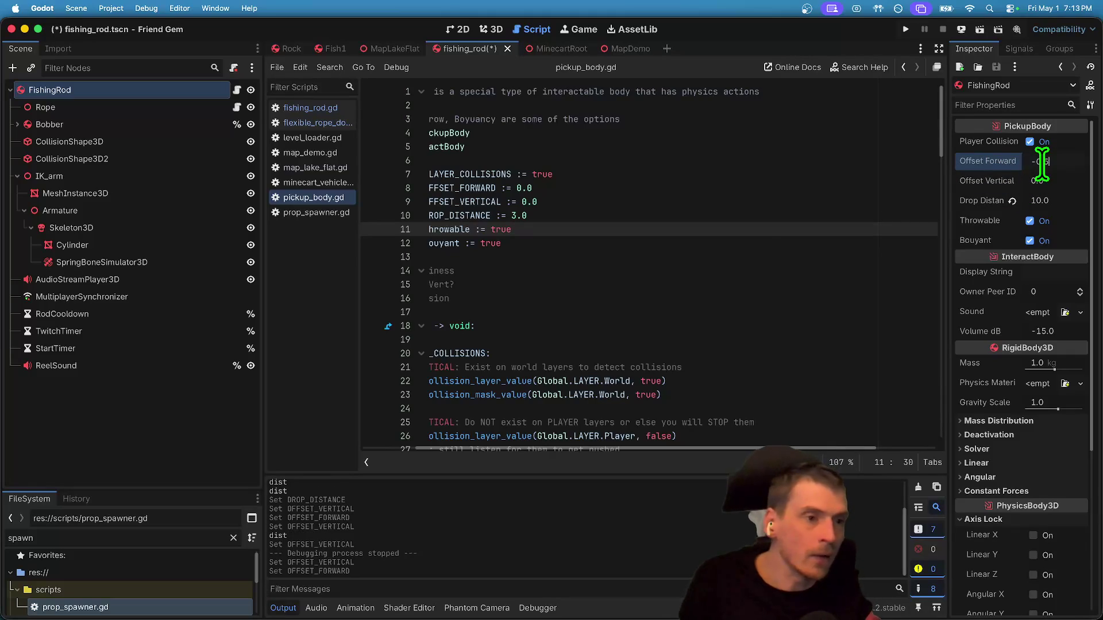
pyautogui.press('Return')
pyautogui.hotkey('ctrl', 's')
# Open the fishing_rod.gd script, then return to the 3D scene view.
pyautogui.moveTo(522, 284); pyautogui.dragTo(45, 209)
pyautogui.click(301, 105)
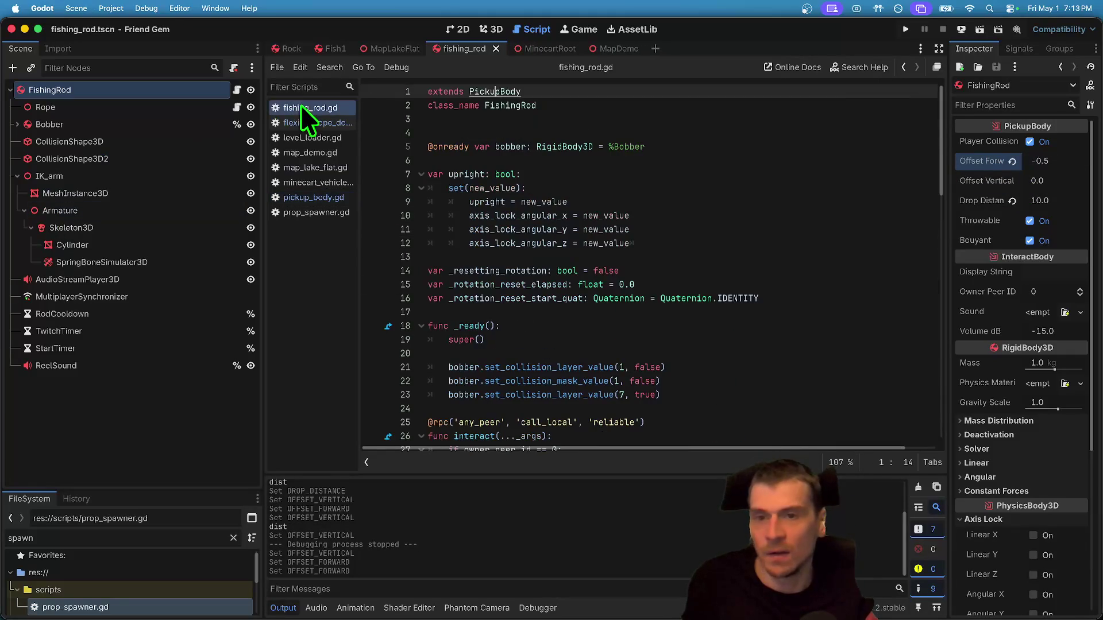
pyautogui.click(491, 30)
pyautogui.click(178, 439)
# Undo and redo through the recent offset edits, then save the fishing rod scene.
pyautogui.hotkey('ctrl', 'z')
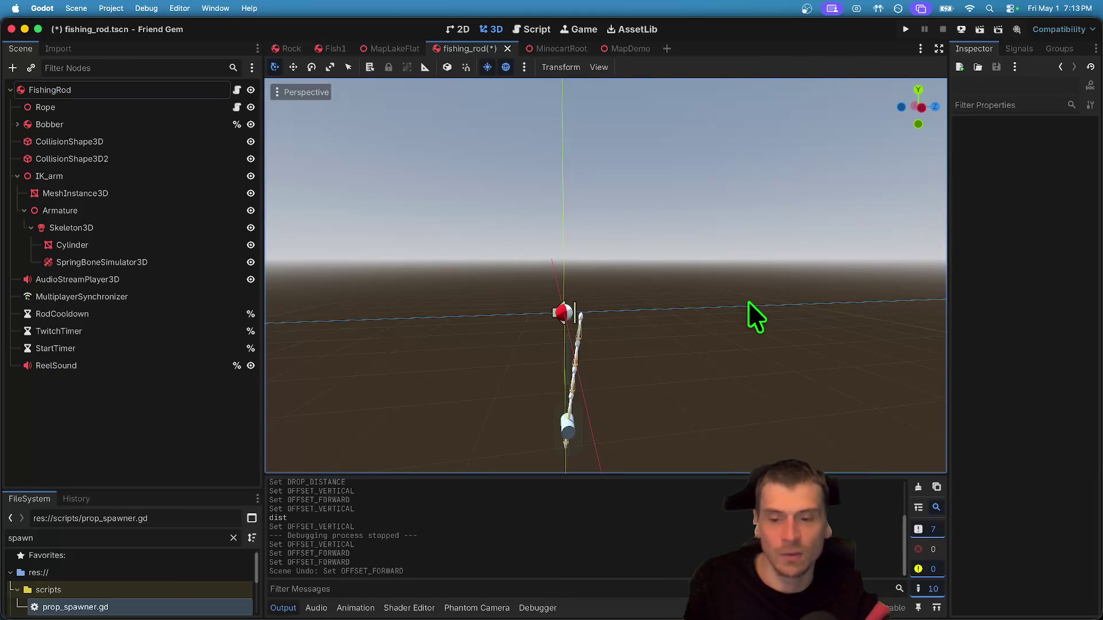
pyautogui.hotkey('ctrl', 'z')
pyautogui.hotkey('ctrl', 'shift', 'z')
pyautogui.hotkey('ctrl', 'z')
pyautogui.hotkey('ctrl', 'z')
pyautogui.hotkey('ctrl', 'z')
pyautogui.hotkey('ctrl', 'z')
pyautogui.hotkey('ctrl', 'z')
pyautogui.hotkey('ctrl', 'z')
pyautogui.hotkey('ctrl', 'z')
pyautogui.hotkey('ctrl', 'shift', 'z')
pyautogui.hotkey('ctrl', 'shift', 'z')
pyautogui.hotkey('ctrl', 'shift', 'z')
pyautogui.hotkey('ctrl', 'z')
pyautogui.hotkey('ctrl', 'z')
pyautogui.hotkey('ctrl', 'z')
pyautogui.hotkey('ctrl', 'z')
pyautogui.hotkey('ctrl', 'z')
pyautogui.hotkey('ctrl', 'z')
pyautogui.hotkey('ctrl', 'shift', 'z')
pyautogui.hotkey('ctrl', 'z')
pyautogui.hotkey('ctrl', 'z')
pyautogui.hotkey('ctrl', 'shift', 'z')
pyautogui.hotkey('ctrl', 'shift', 'z')
pyautogui.hotkey('ctrl', 's')
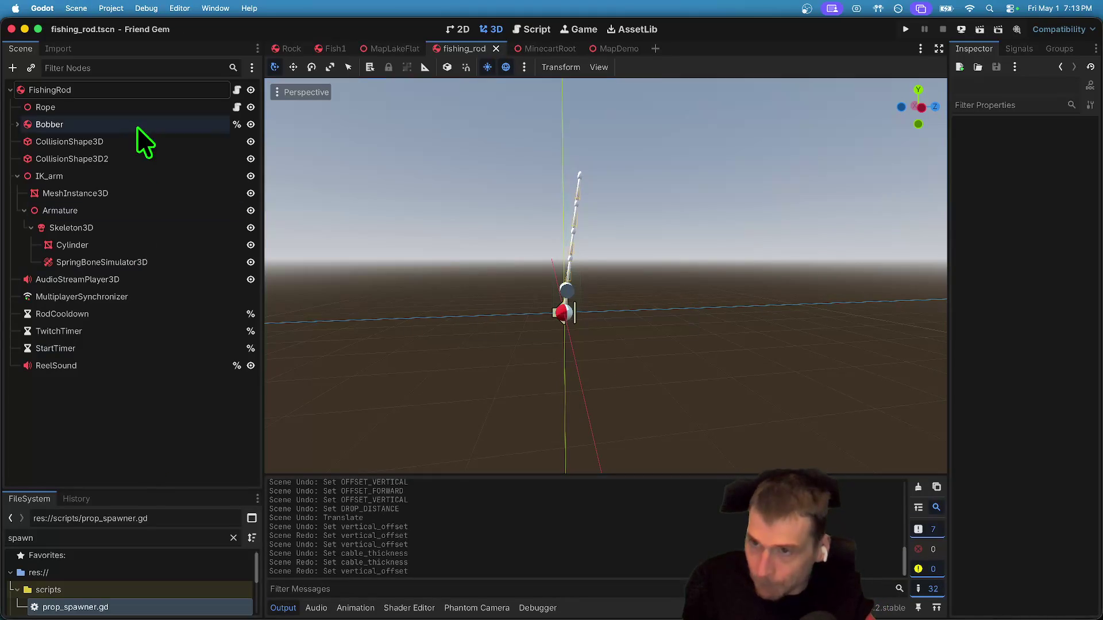
# Revert FishingRod's Offset Vertical to 0.0, then open the Rope node's flexible_rope_double.gd script.
pyautogui.click(154, 91)
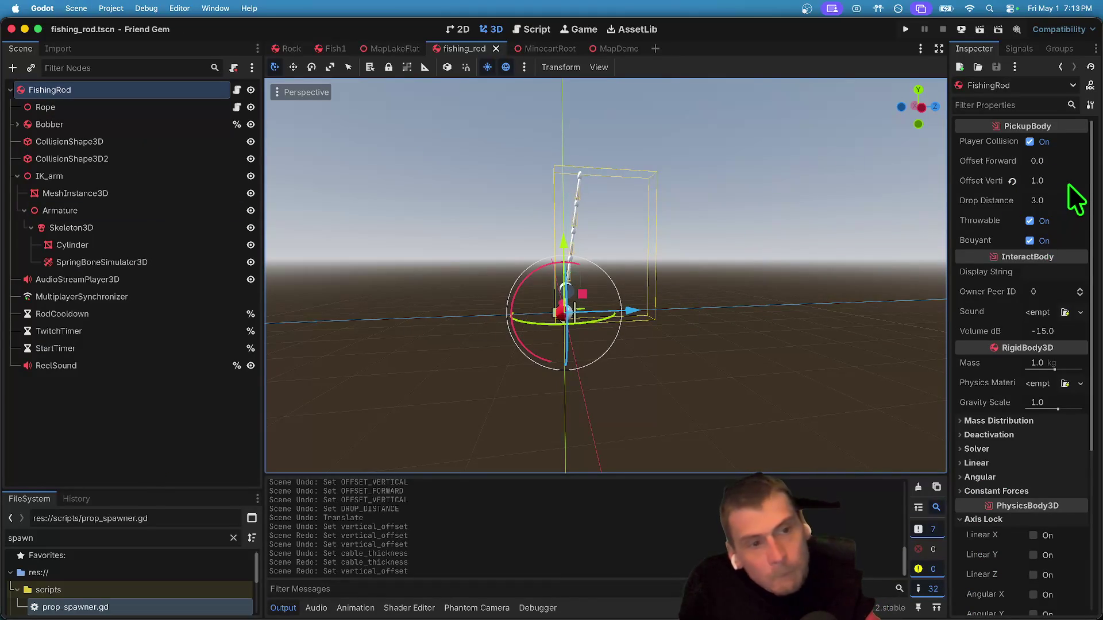
pyautogui.click(1012, 181)
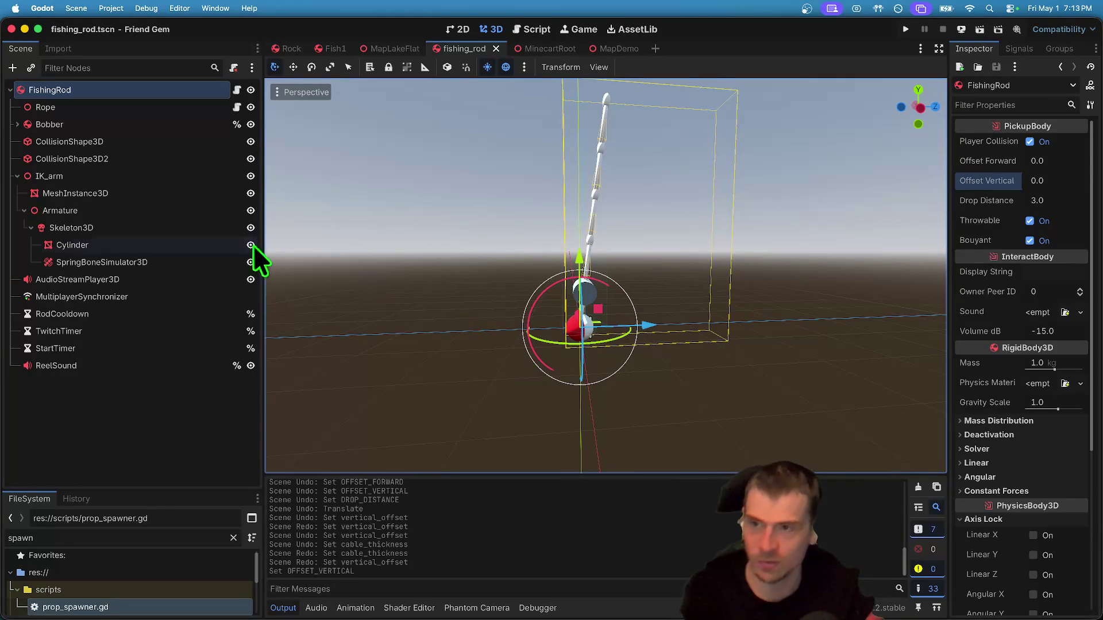
pyautogui.click(197, 115)
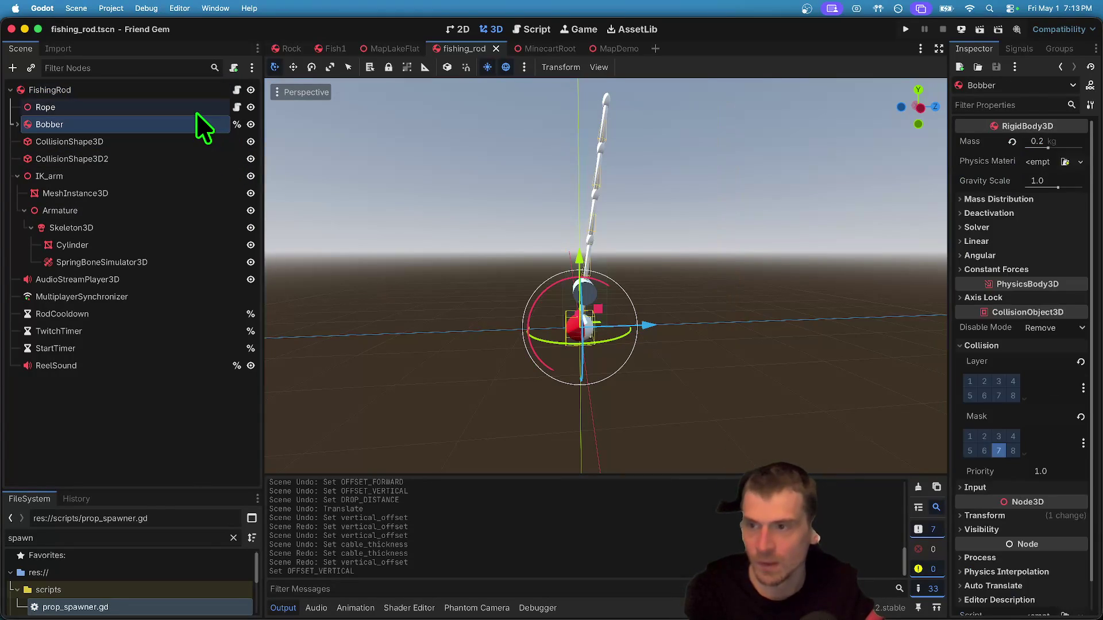
pyautogui.click(195, 112)
pyautogui.click(193, 123)
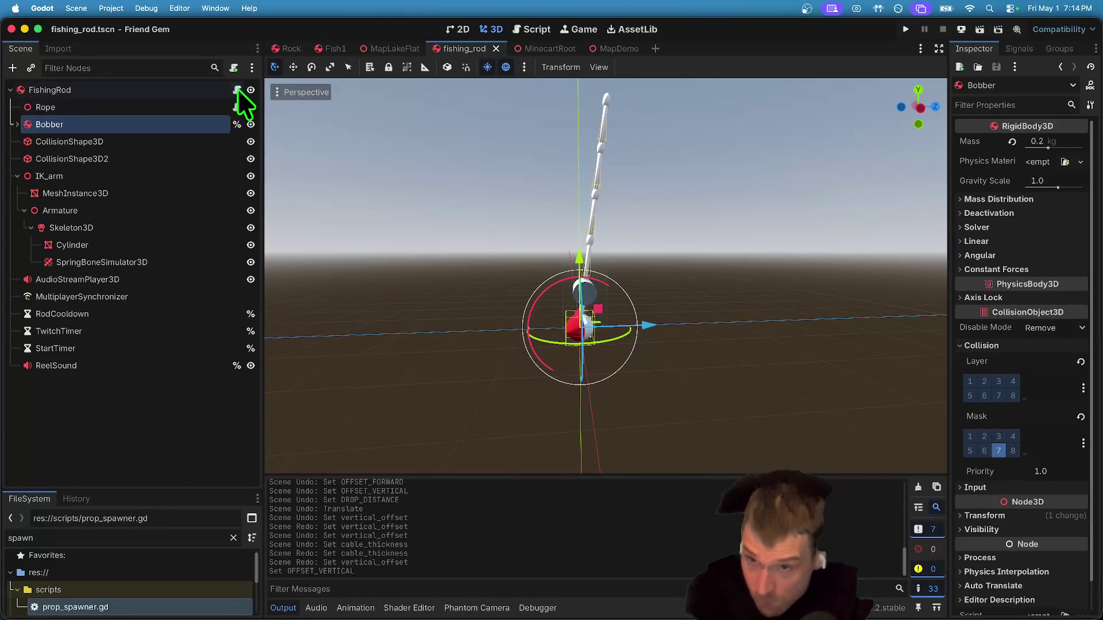
pyautogui.click(237, 107)
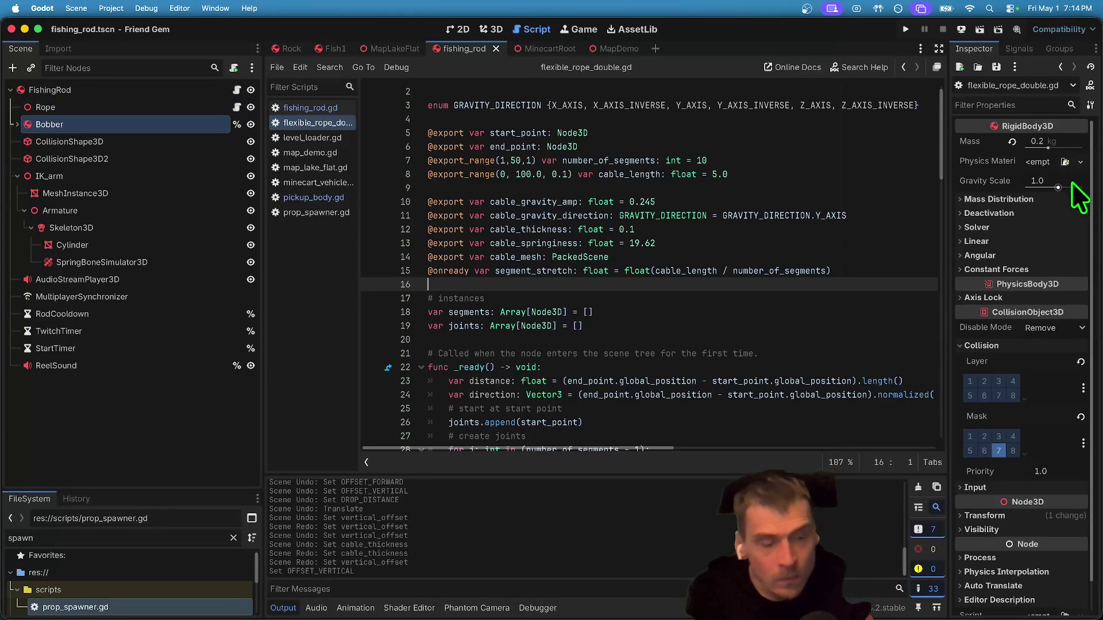
# Inspect the start_point variable in the rope script and select the FishingRod node.
pyautogui.scroll(-3, 784, 228)
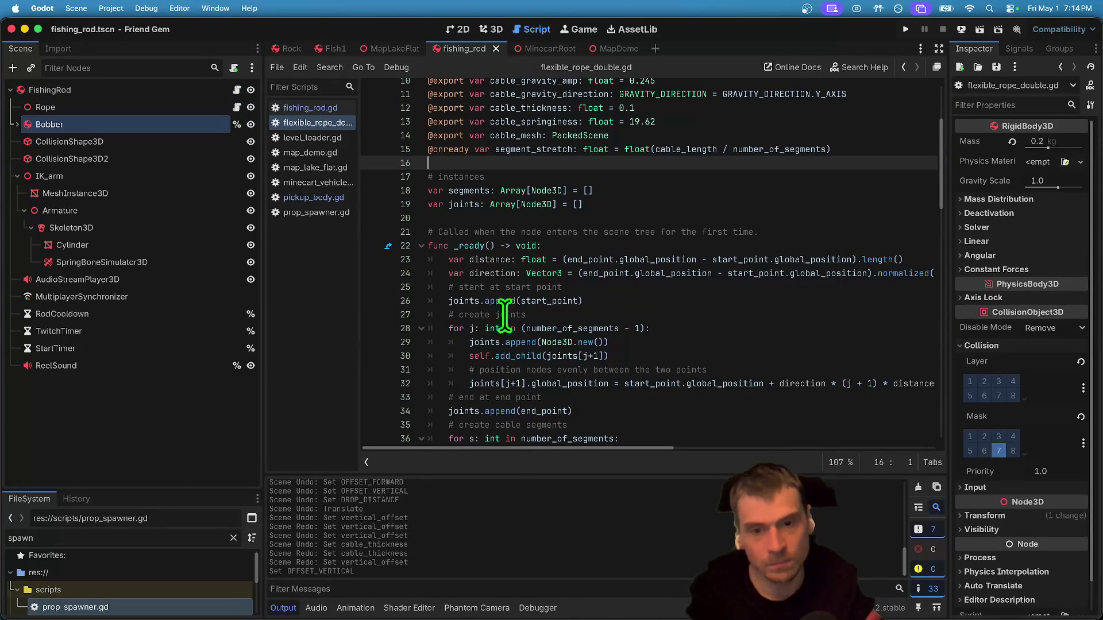
pyautogui.doubleClick(547, 301)
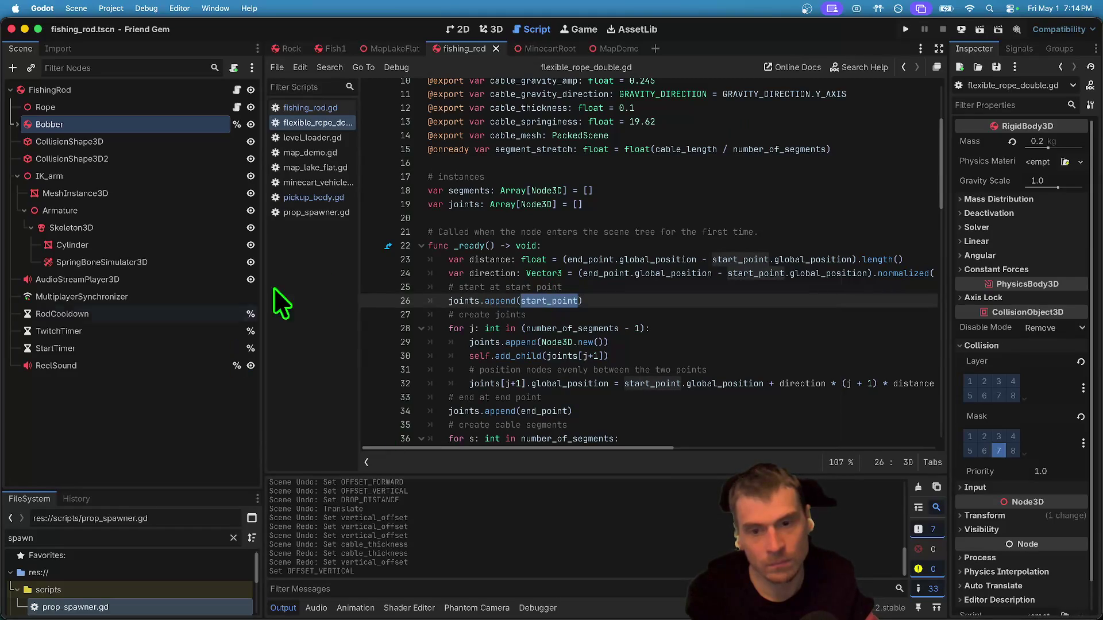
pyautogui.moveTo(470, 306)
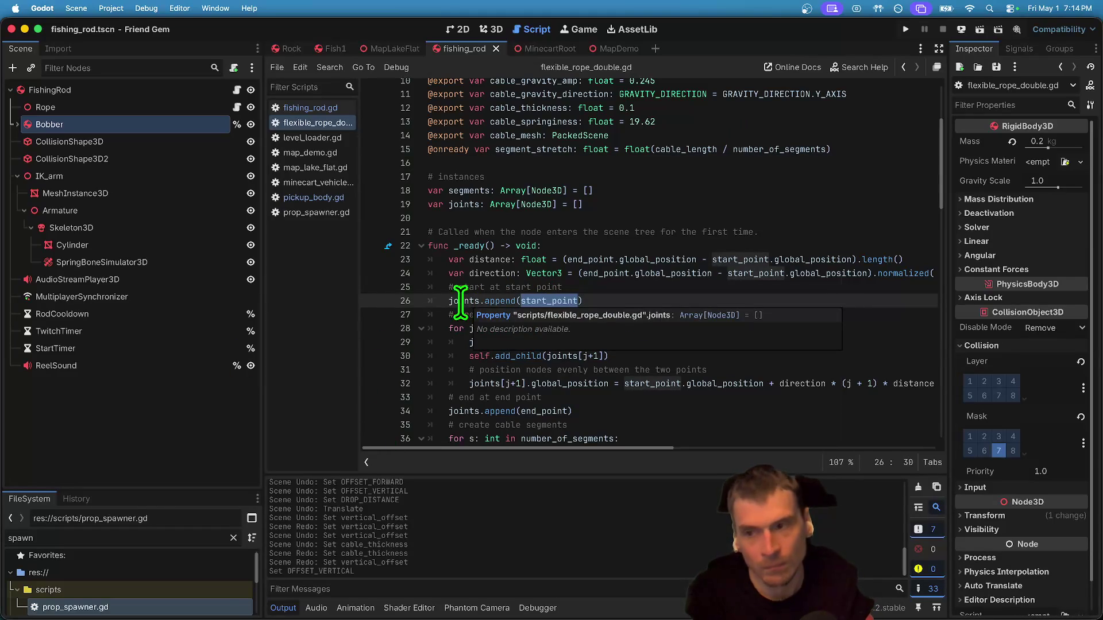
pyautogui.click(110, 91)
pyautogui.scroll(-3, 646, 333)
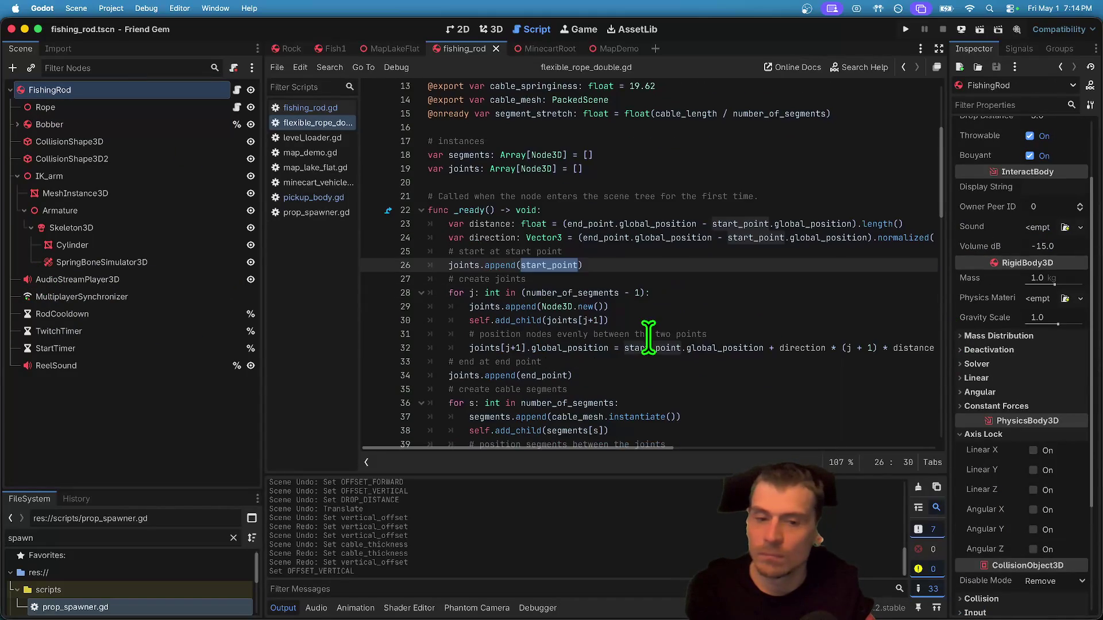
pyautogui.scroll(-2, 646, 330)
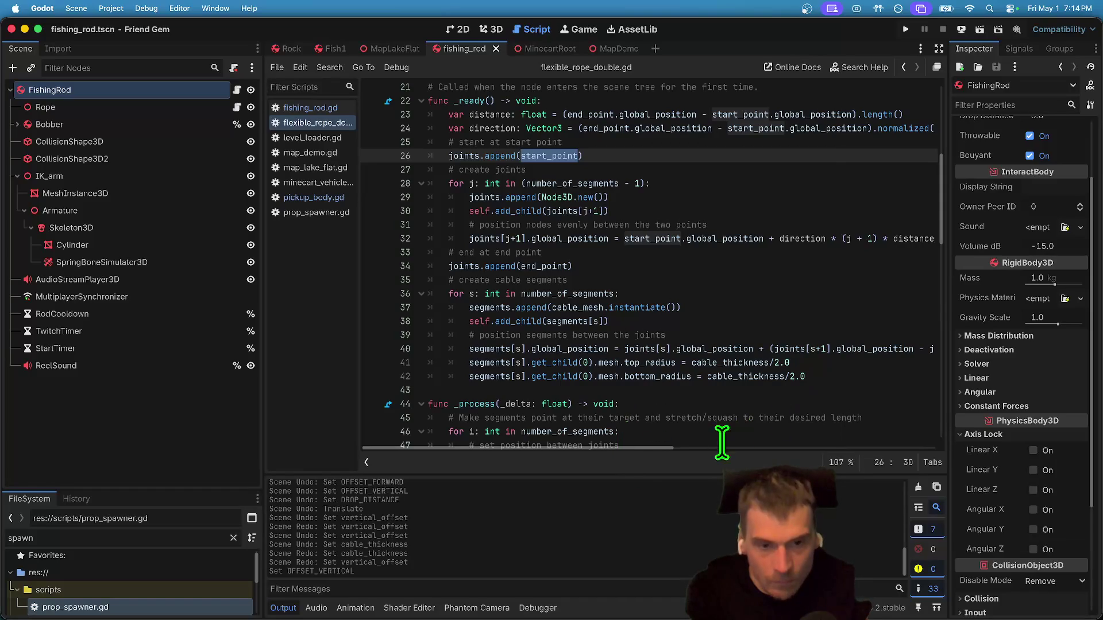
pyautogui.moveTo(644, 449)
pyautogui.mouseDown()
pyautogui.moveTo(1058, 445)
pyautogui.moveTo(677, 460)
pyautogui.moveTo(444, 449)
pyautogui.mouseUp()
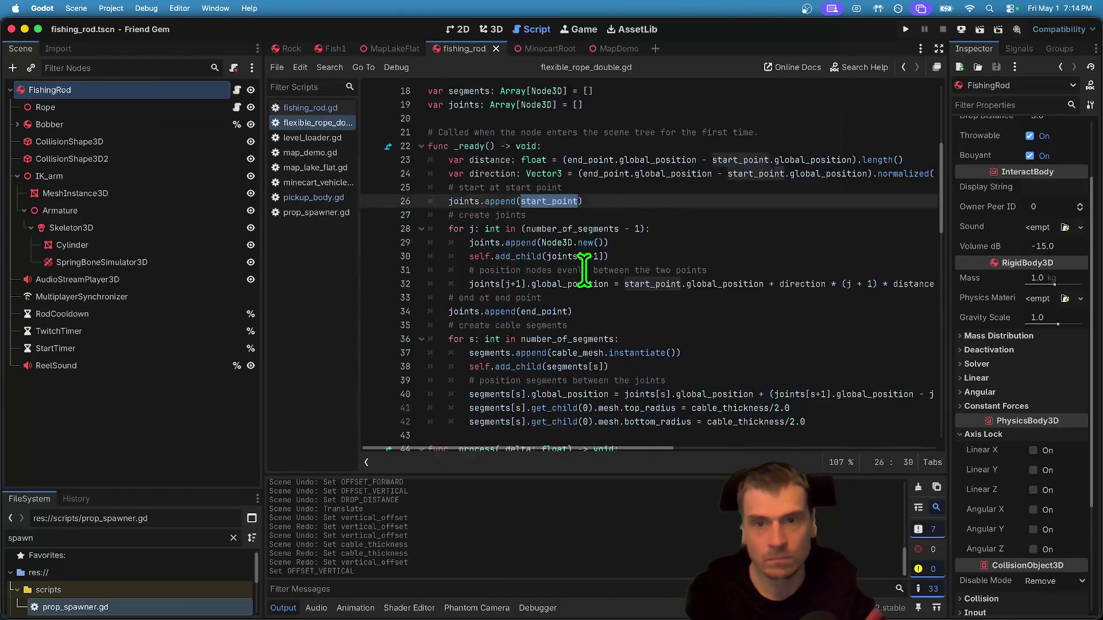
pyautogui.scroll(5, 657, 184)
# Delete and then restore the blank line above the # instances comment.
pyautogui.click(681, 177)
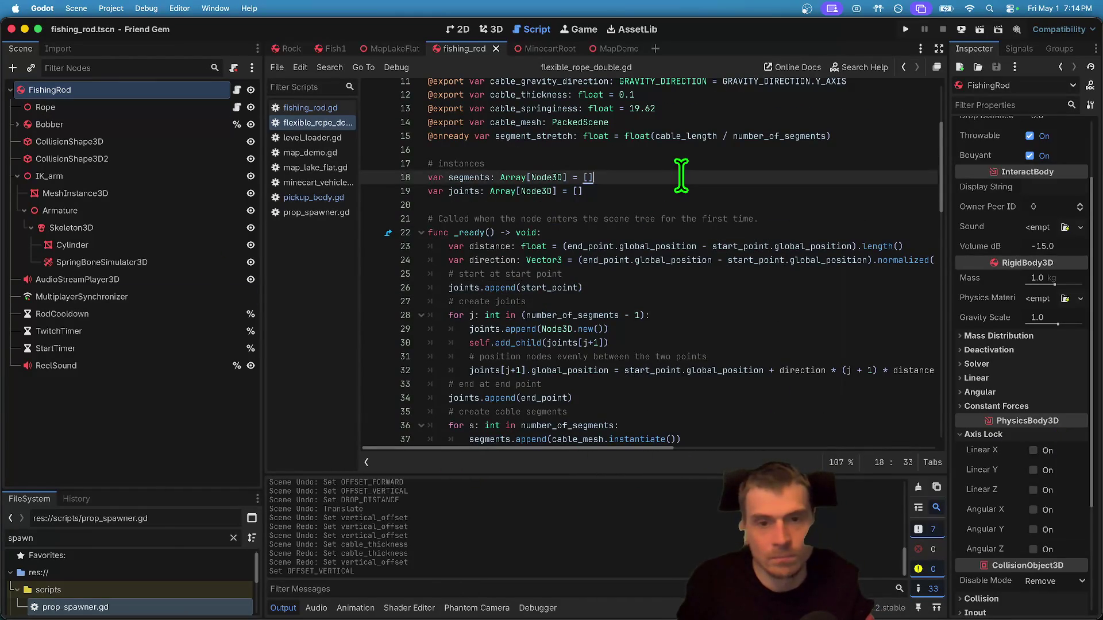
pyautogui.press('Up')
pyautogui.press('Home')
pyautogui.press('BackSpace')
pyautogui.press('Return')
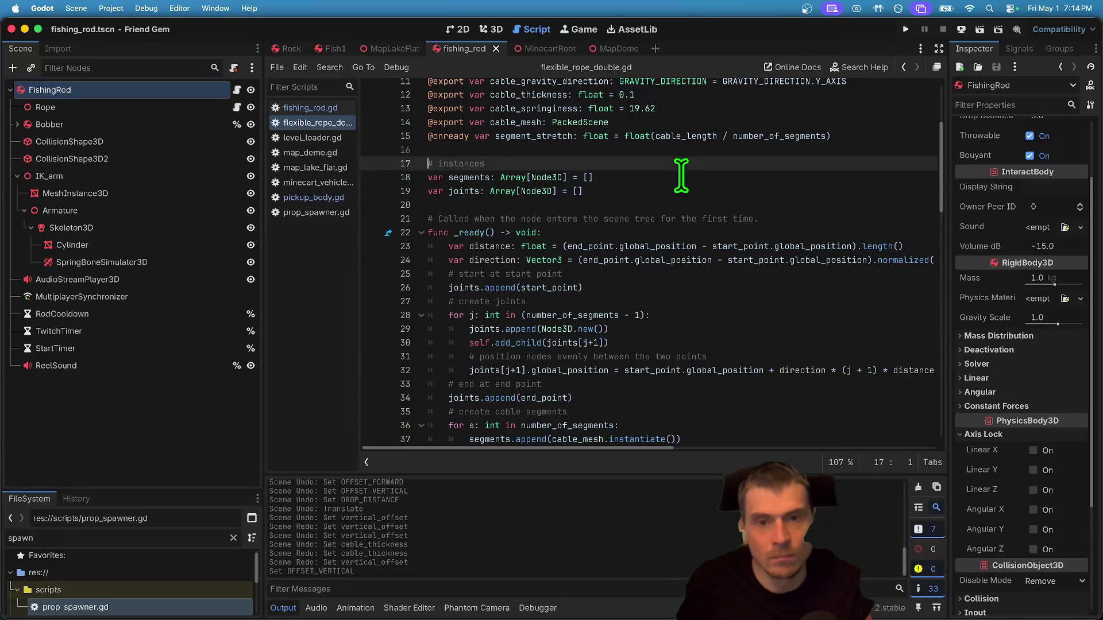
# Review the script, highlighting uses of segments and global_position in _process.
pyautogui.scroll(1, 681, 177)
pyautogui.scroll(-10, 671, 184)
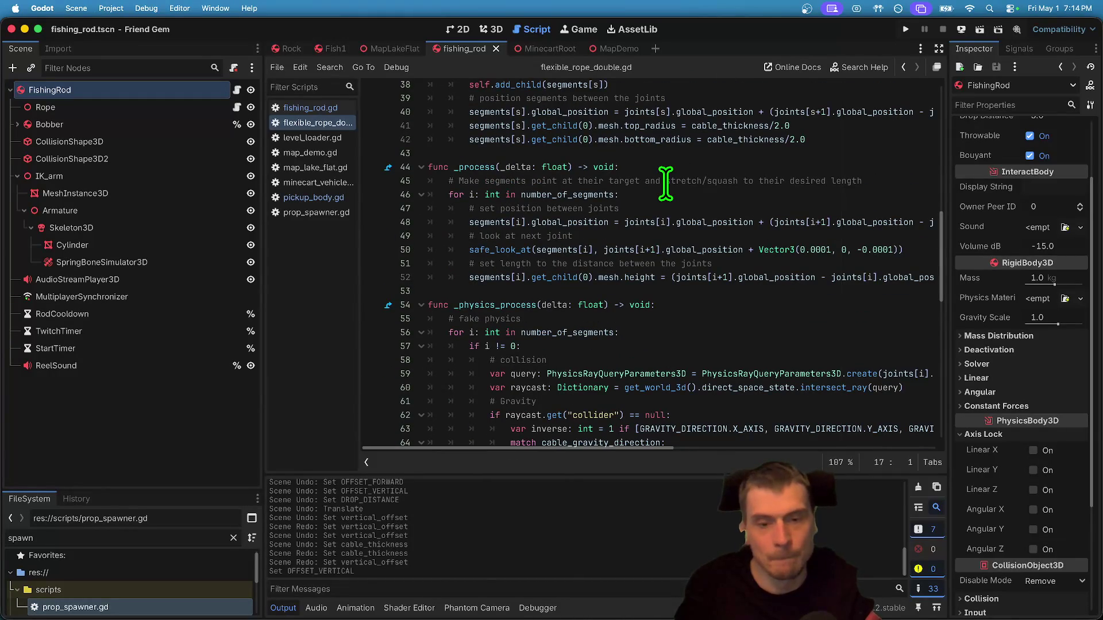
pyautogui.scroll(3, 665, 183)
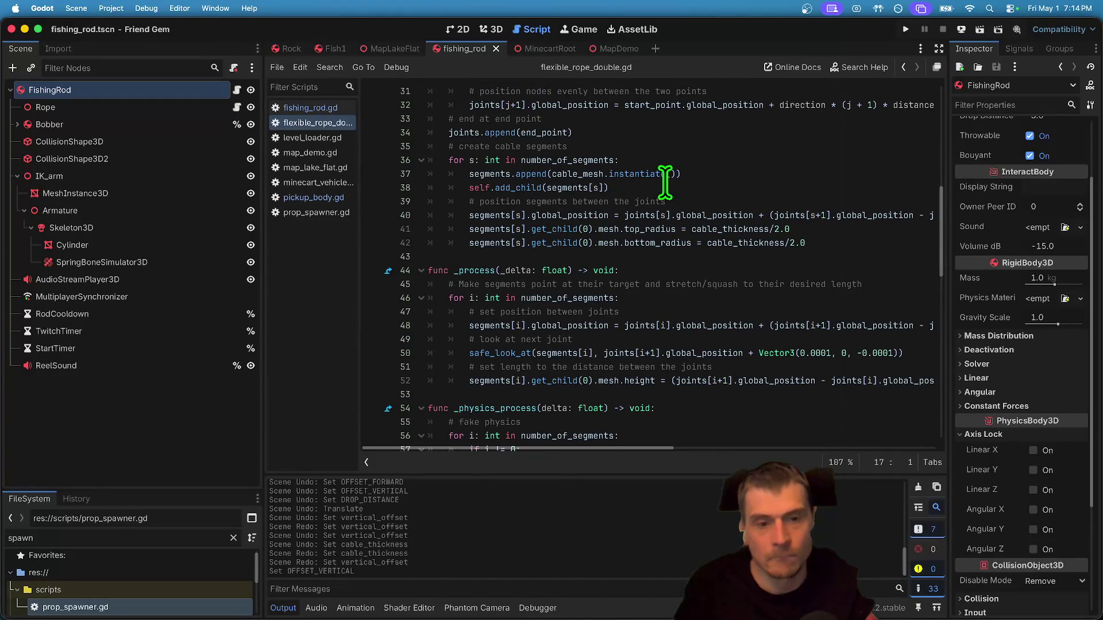
pyautogui.scroll(-1, 665, 183)
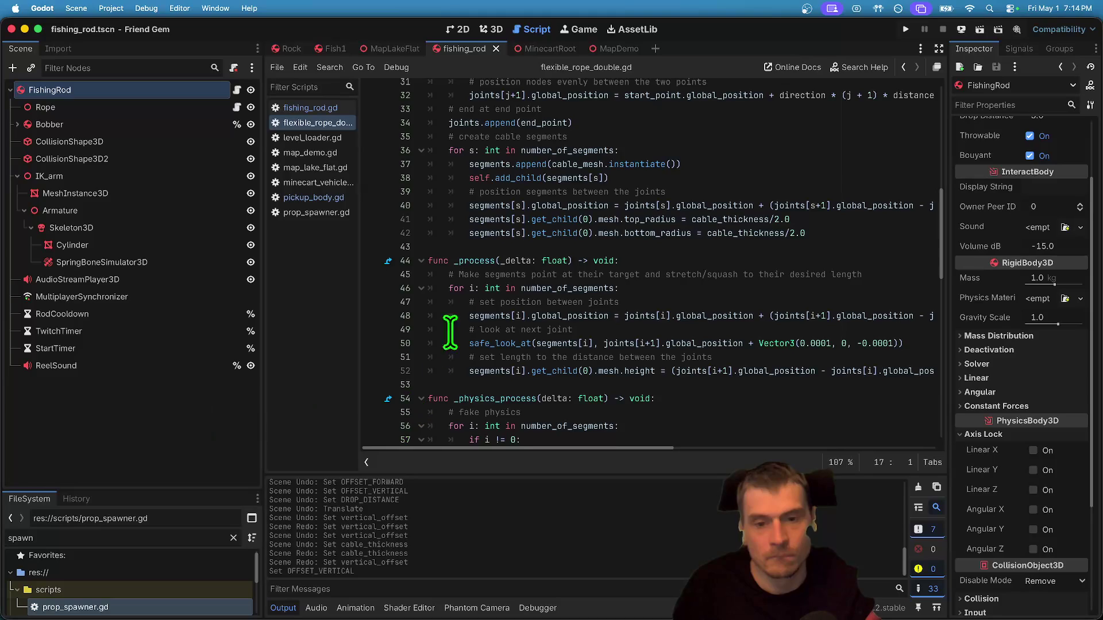
pyautogui.scroll(-1, 577, 250)
pyautogui.doubleClick(499, 304)
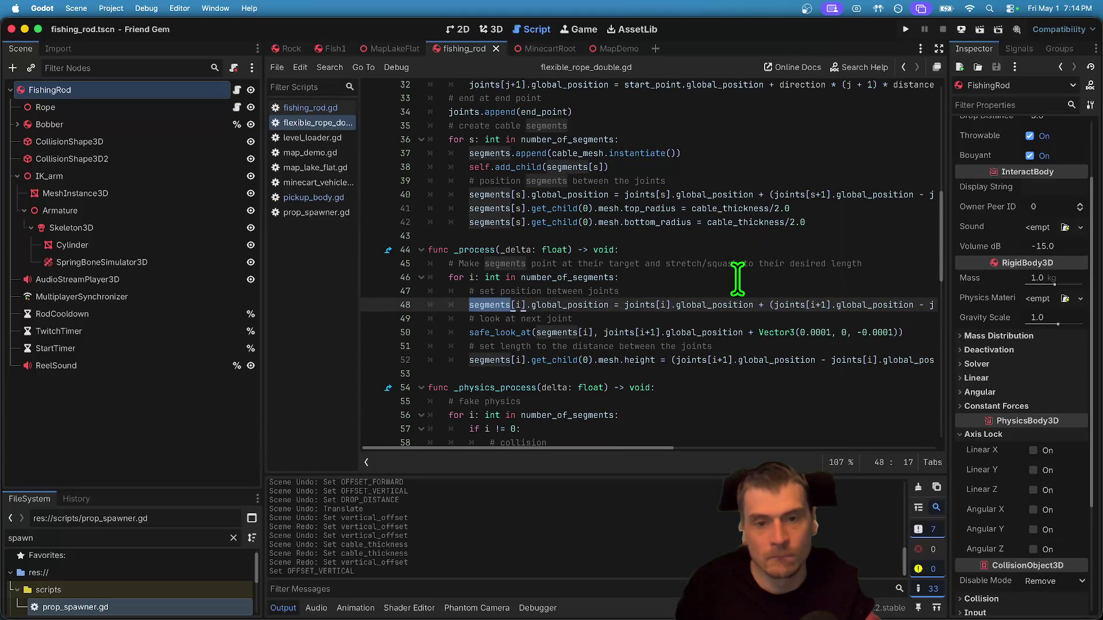
pyautogui.scroll(-1, 734, 293)
pyautogui.doubleClick(568, 292)
pyautogui.scroll(3, 958, 275)
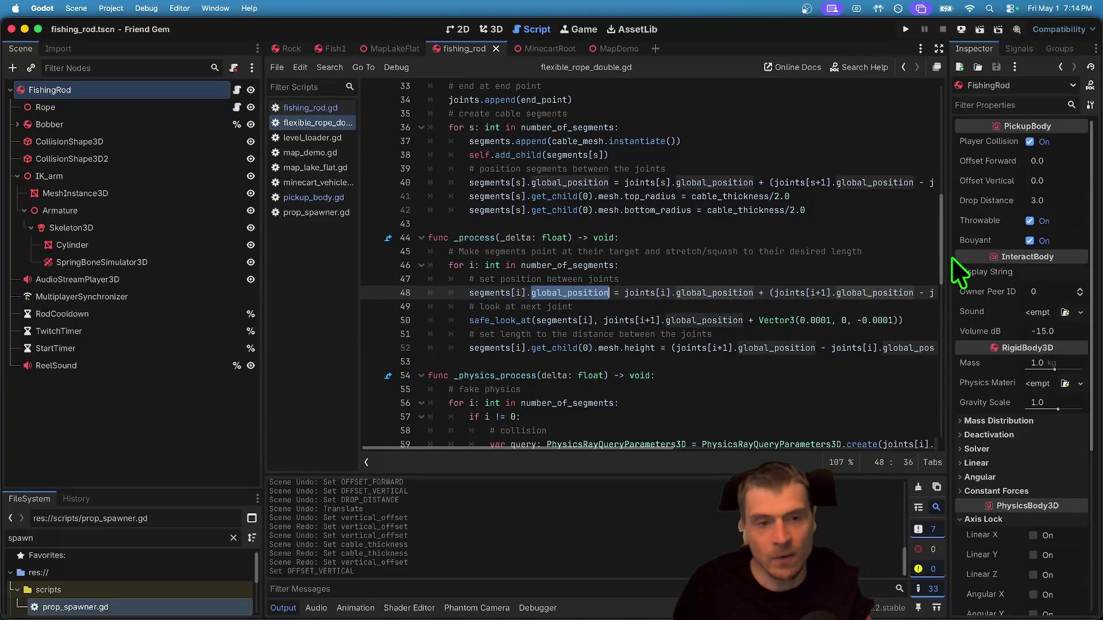
pyautogui.scroll(2, 660, 290)
pyautogui.scroll(-2, 723, 247)
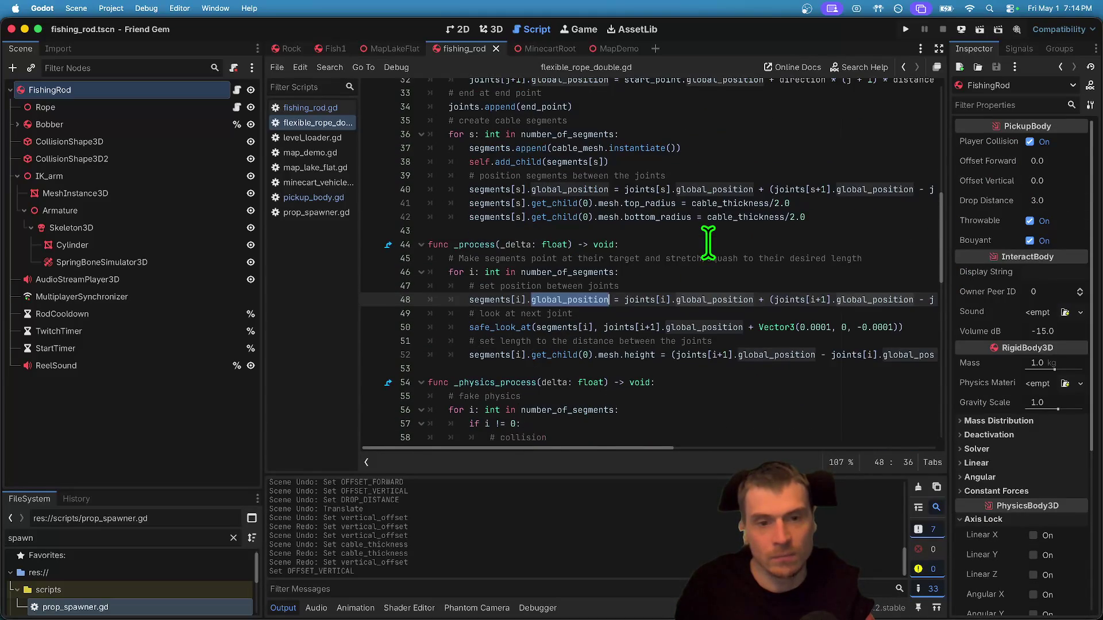
pyautogui.scroll(-7, 708, 243)
pyautogui.scroll(-3, 708, 242)
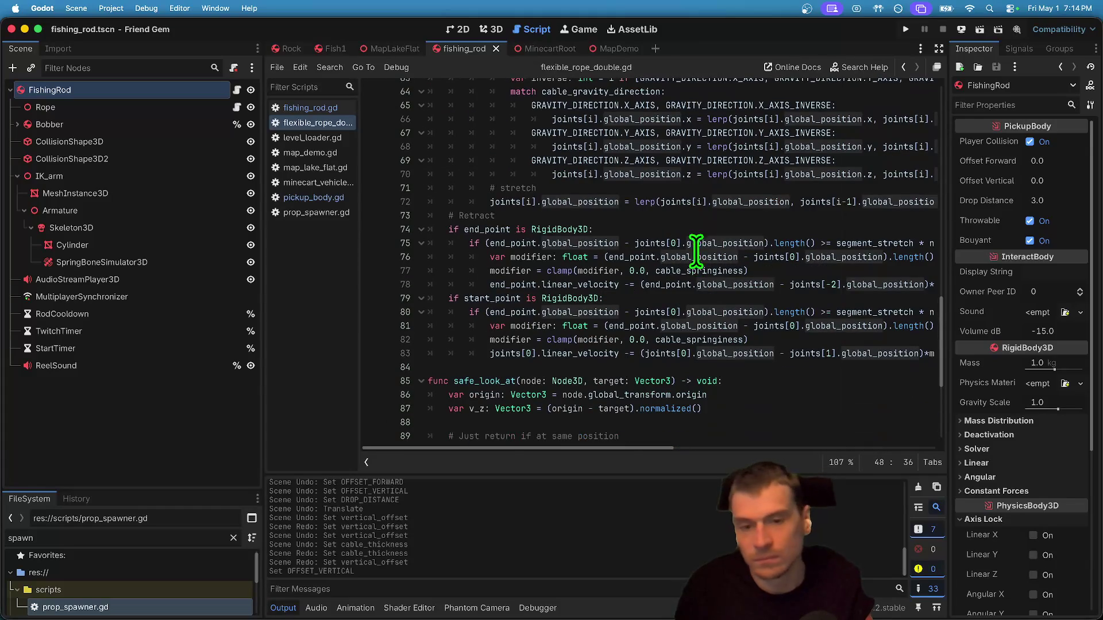
pyautogui.scroll(-2, 684, 264)
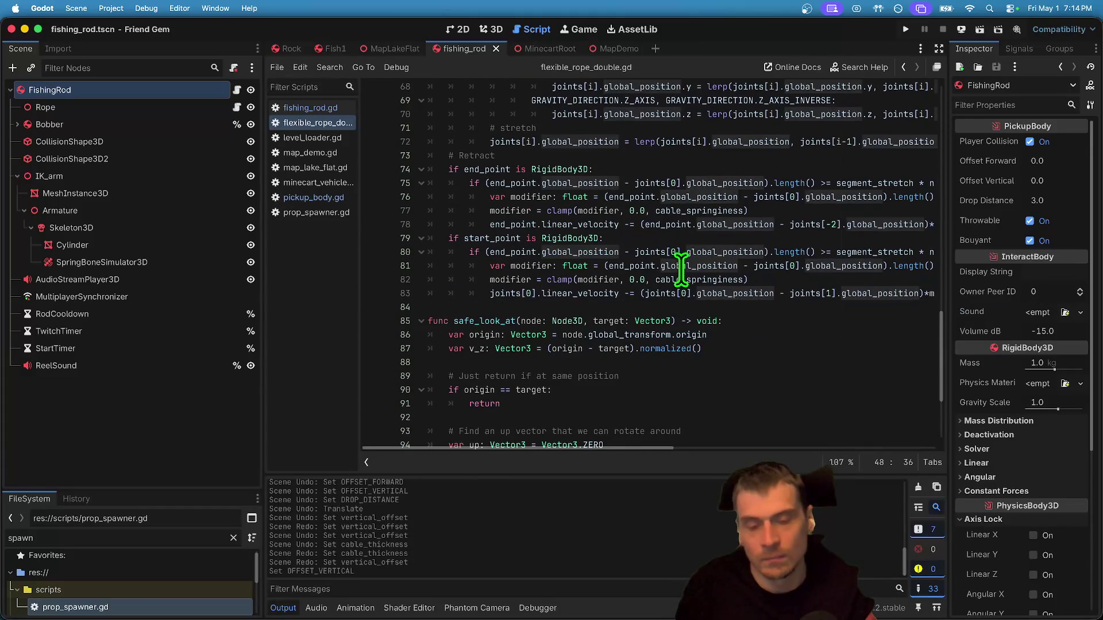
pyautogui.scroll(-4, 679, 270)
pyautogui.scroll(8, 670, 296)
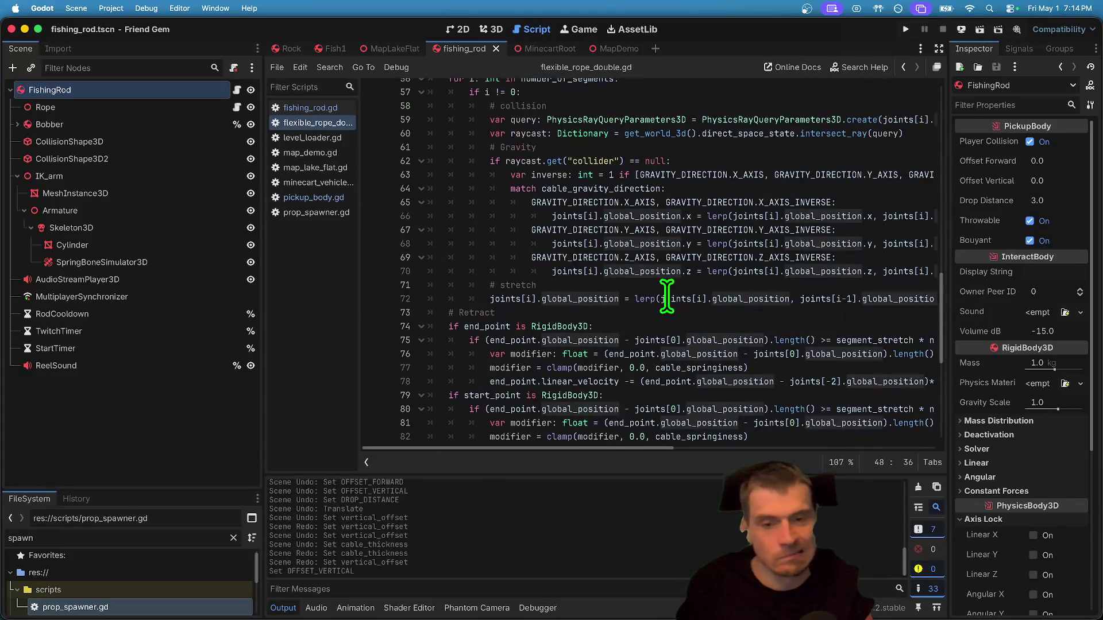
pyautogui.scroll(-2, 664, 296)
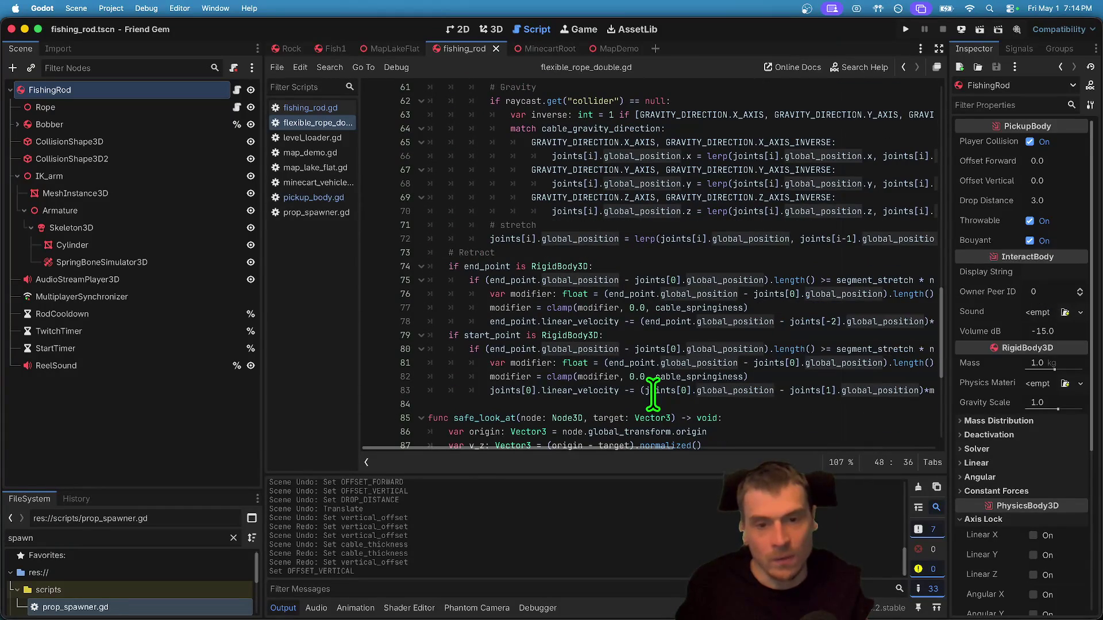
# Widen the code editor and open a new line at the top of the _process segment loop.
pyautogui.moveTo(264, 257); pyautogui.dragTo(178, 253)
pyautogui.hscroll(5, 588, 443)
pyautogui.hscroll(-5, 450, 415)
pyautogui.scroll(3, 454, 409)
pyautogui.scroll(6, 453, 409)
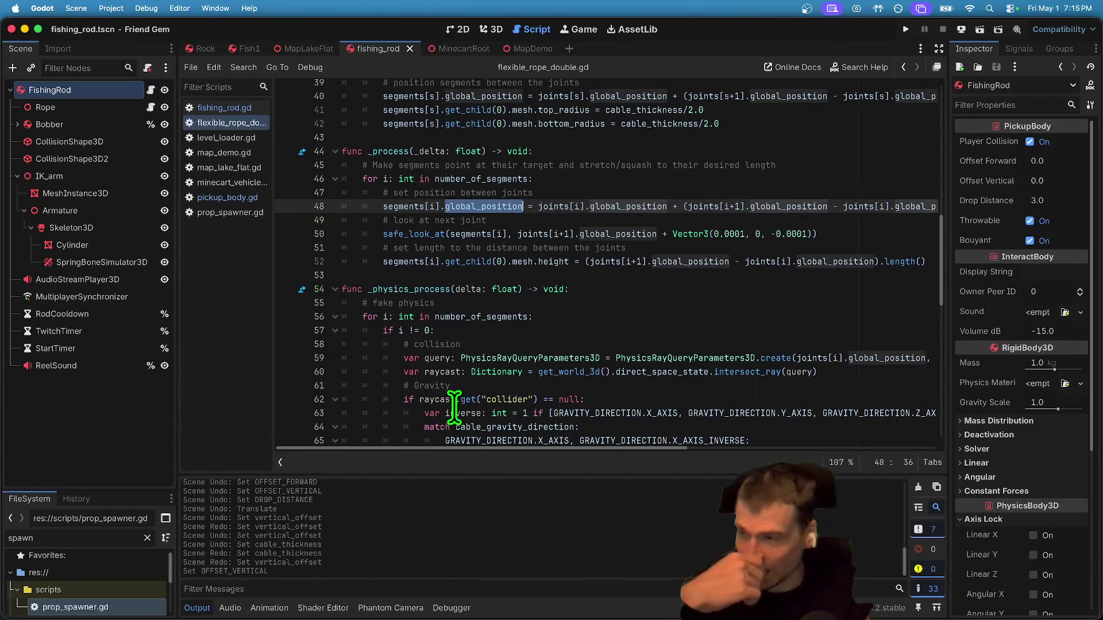
pyautogui.scroll(3, 451, 374)
pyautogui.scroll(2, 446, 356)
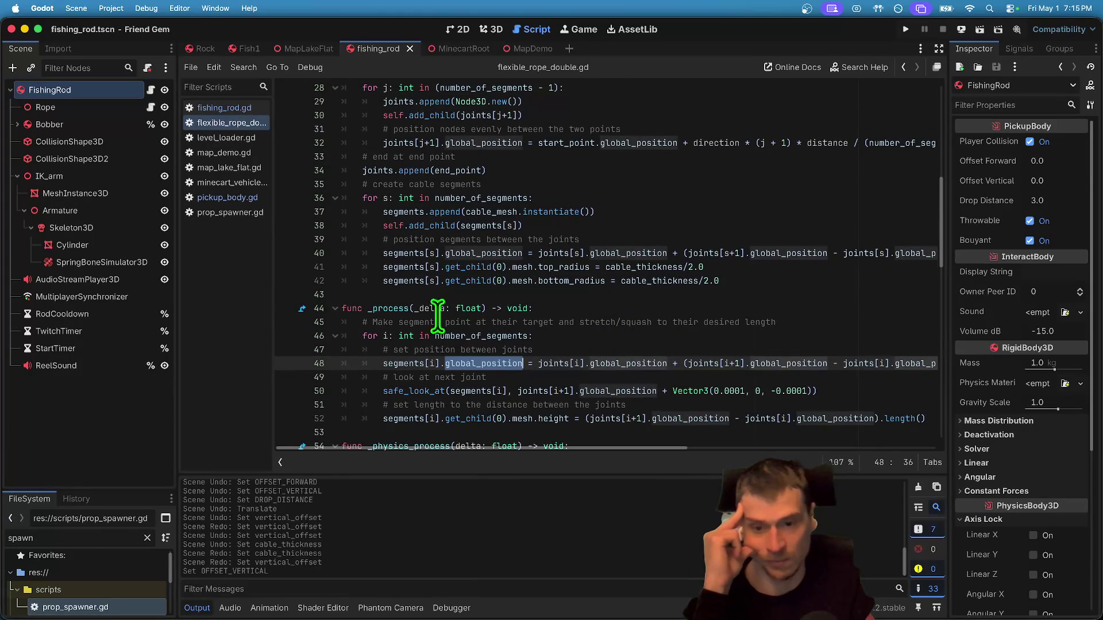
pyautogui.doubleClick(396, 308)
pyautogui.scroll(2, 517, 356)
pyautogui.click(594, 381)
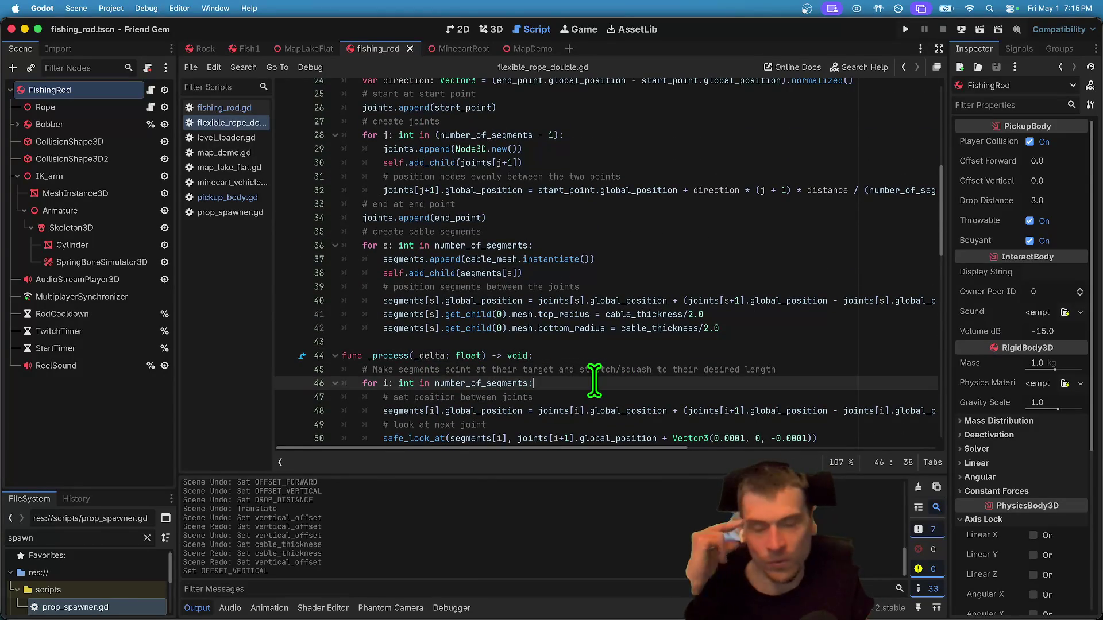
pyautogui.press('Return')
# Write the if i == 0: condition in the loop and check what segments holds.
pyautogui.write('if')
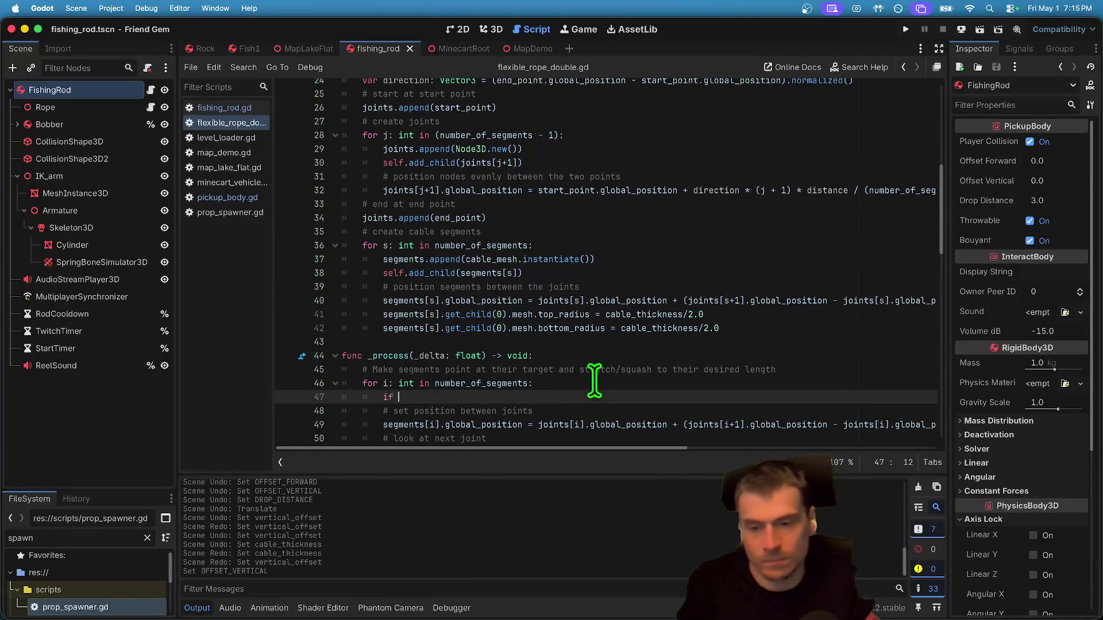
pyautogui.scroll(-1, 586, 386)
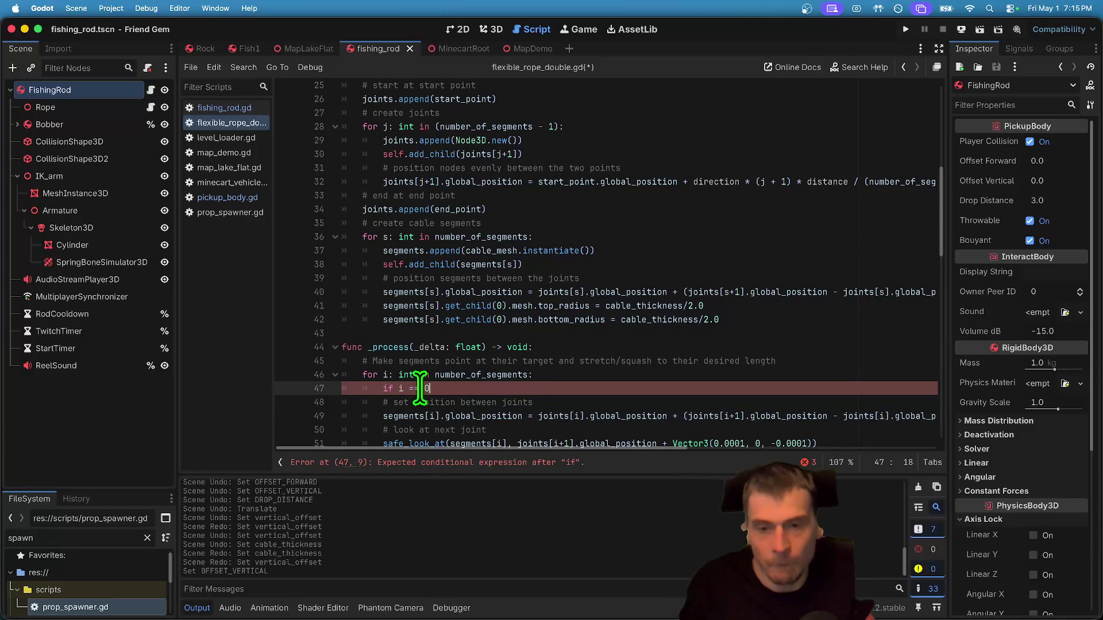
pyautogui.press('Return')
pyautogui.hscroll(5, 608, 448)
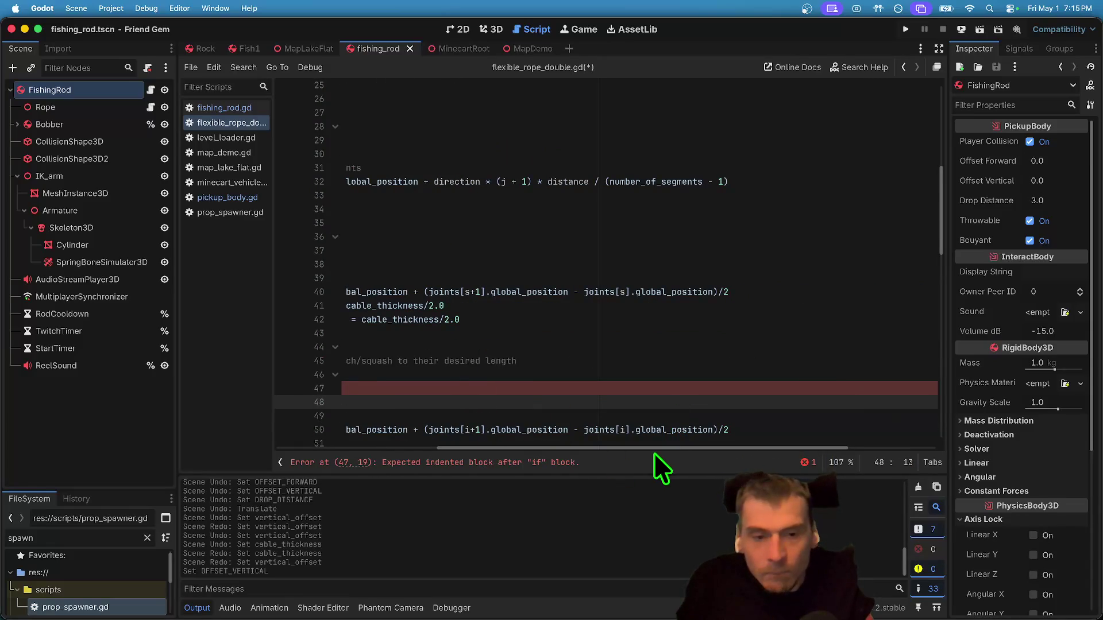
pyautogui.hscroll(-5, 654, 449)
pyautogui.doubleClick(405, 429)
pyautogui.scroll(-2, 414, 414)
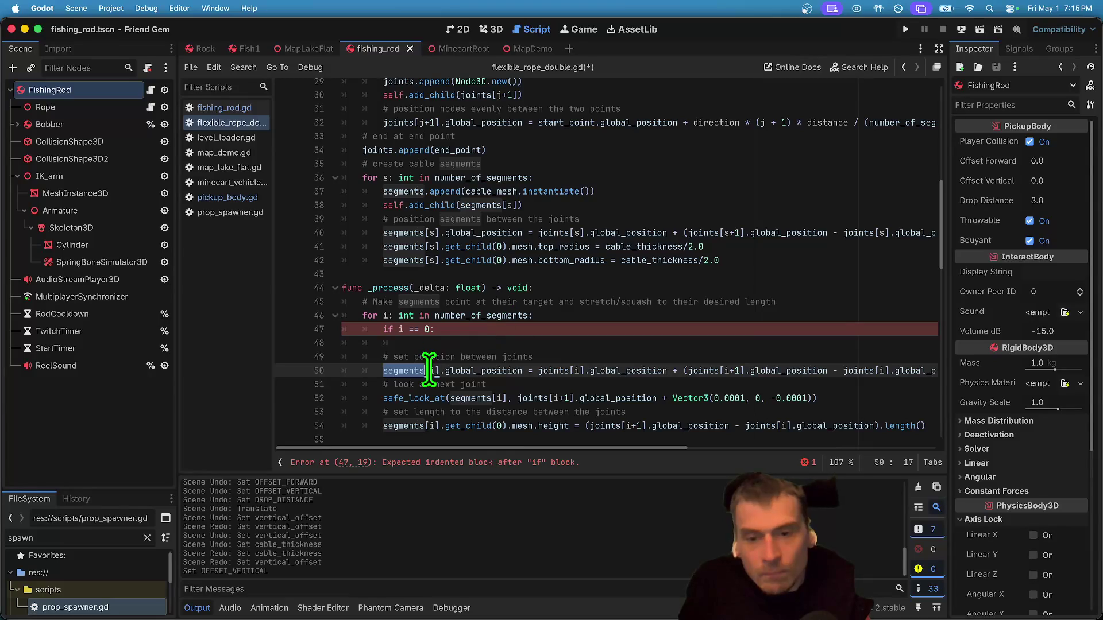
# Start the branch body with segments[0].global_position = using autocomplete.
pyautogui.click(493, 331)
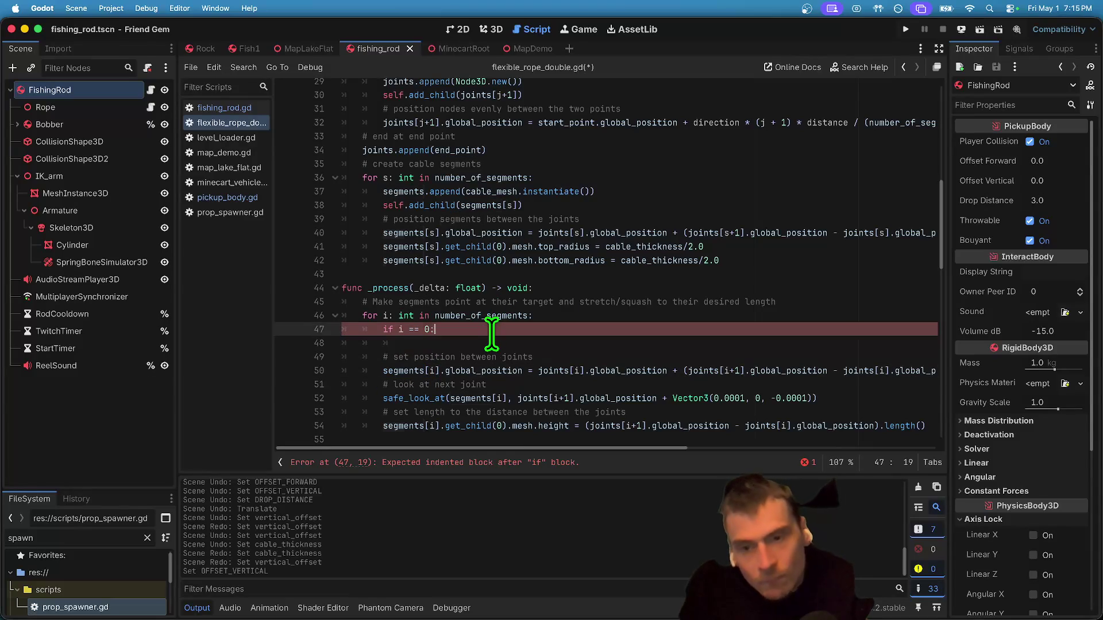
pyautogui.press('Down')
pyautogui.write('[')
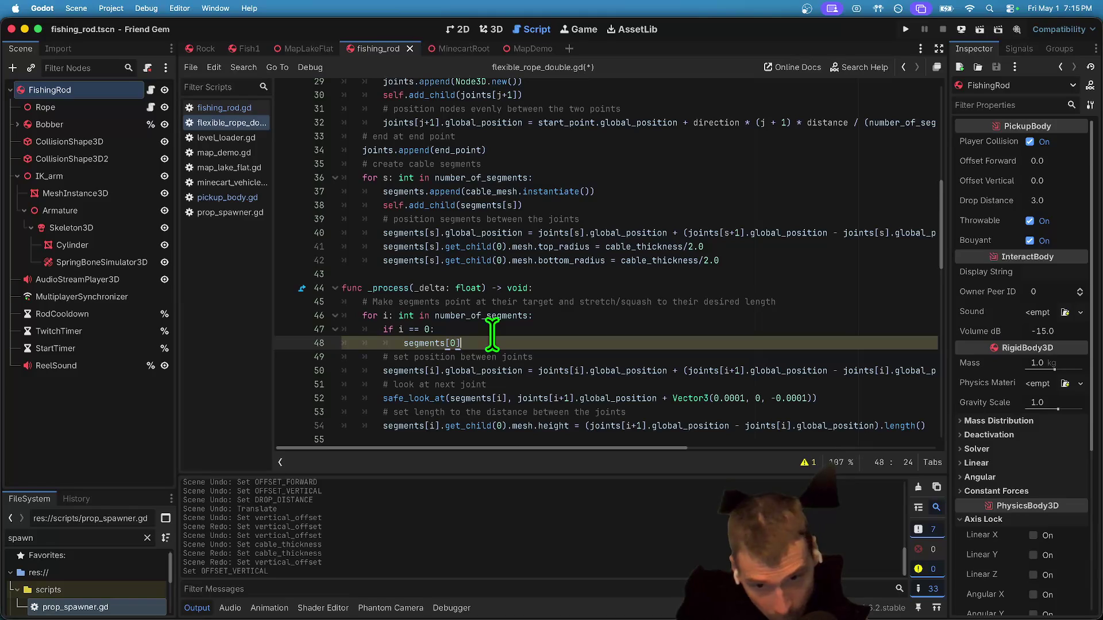
pyautogui.write('o')
pyautogui.press('Down')
pyautogui.press('Return')
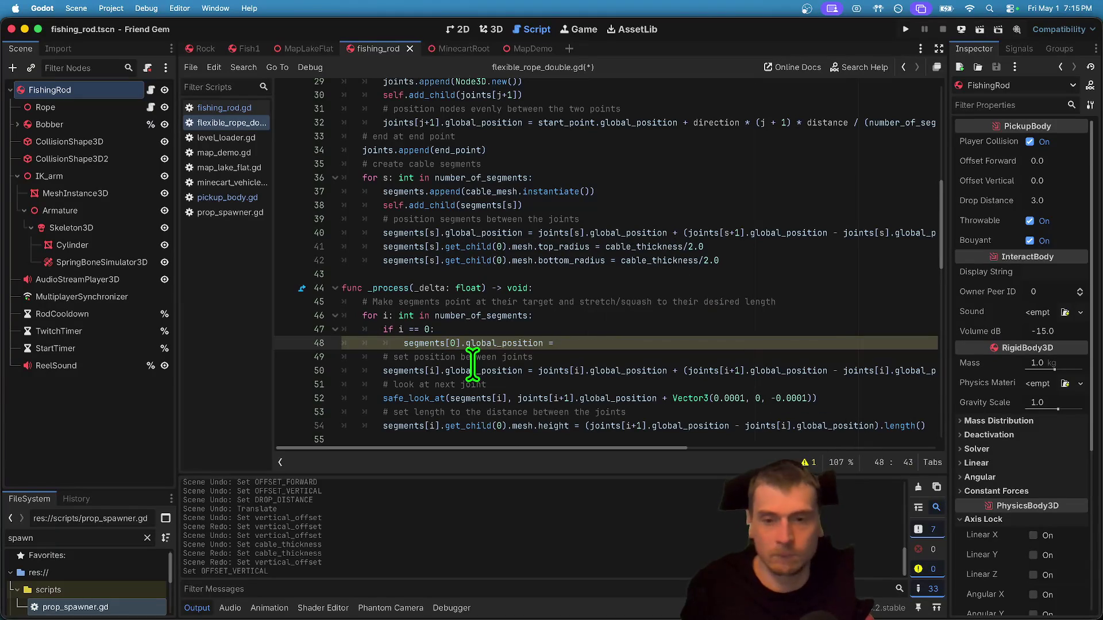
pyautogui.moveTo(543, 343); pyautogui.dragTo(447, 343)
pyautogui.click(632, 343)
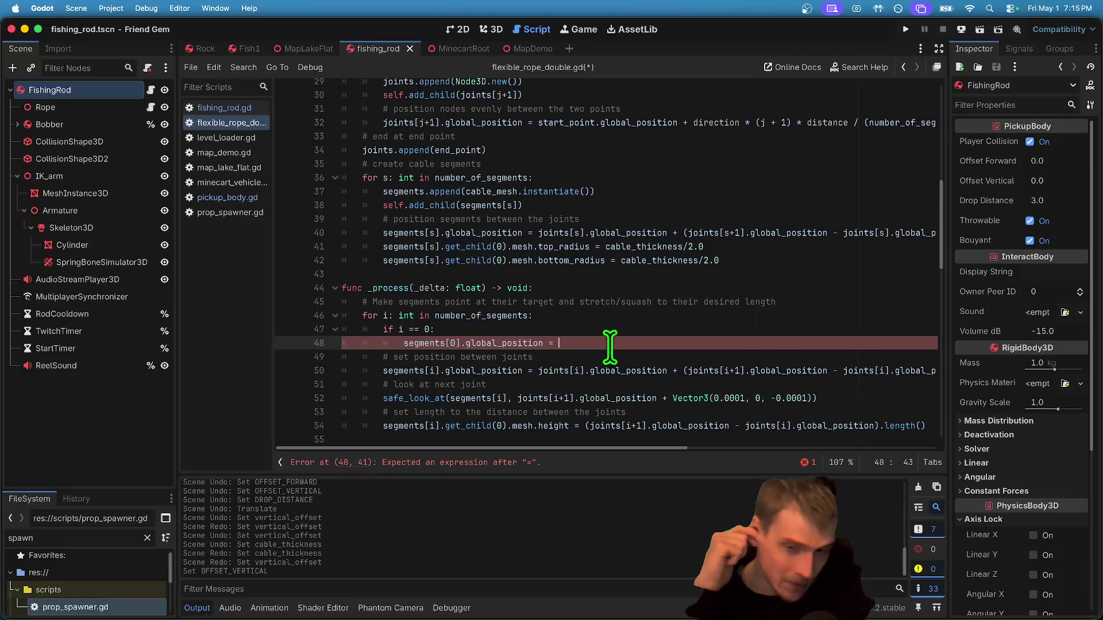
# Select the joints[i].global_position expression on line 50 and check the joints array.
pyautogui.doubleClick(463, 370)
pyautogui.moveTo(463, 371); pyautogui.dragTo(394, 369)
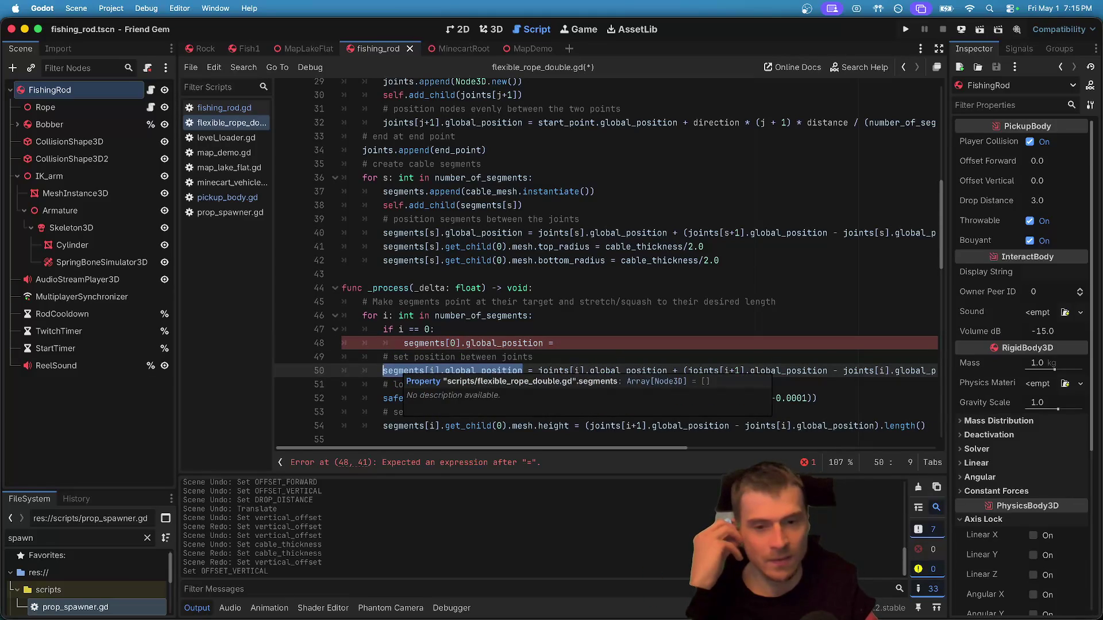
pyautogui.doubleClick(562, 371)
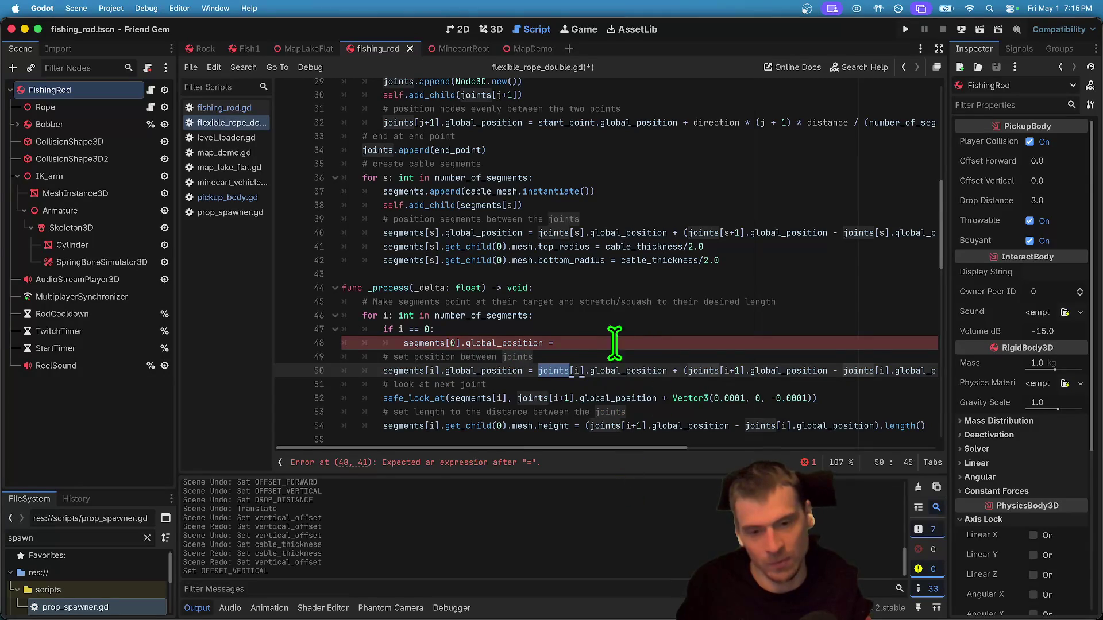
pyautogui.moveTo(678, 449)
pyautogui.mouseDown()
pyautogui.moveTo(990, 445)
pyautogui.moveTo(718, 447)
pyautogui.mouseUp()
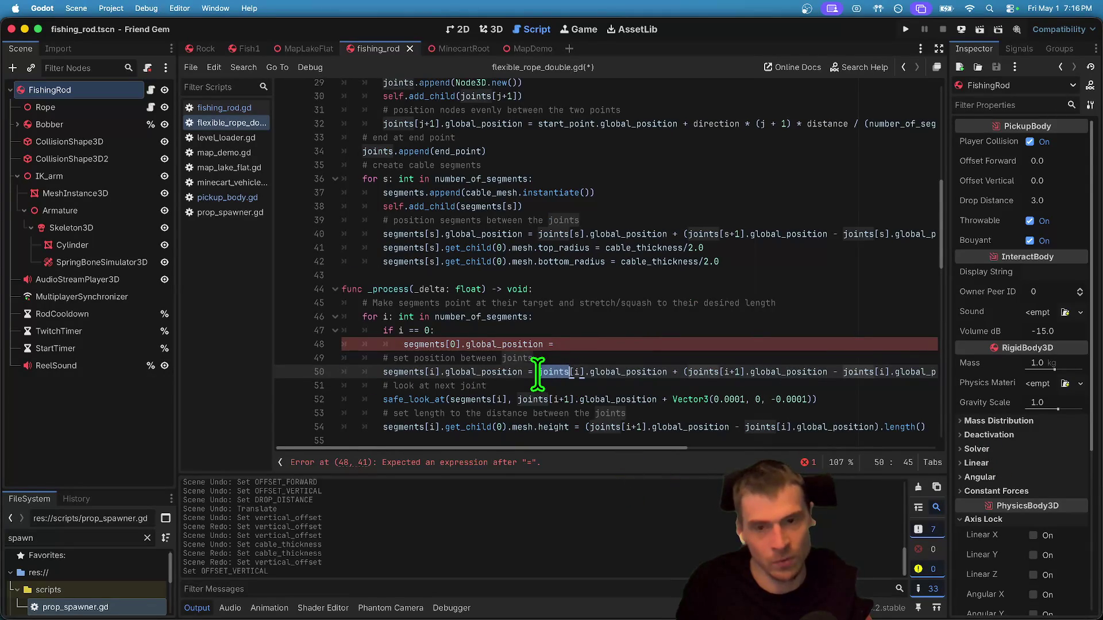
pyautogui.scroll(3, 538, 374)
pyautogui.moveTo(363, 242); pyautogui.dragTo(497, 241)
# Review the unfinished assignment and place the caret after line 48's equals sign.
pyautogui.scroll(-5, 499, 240)
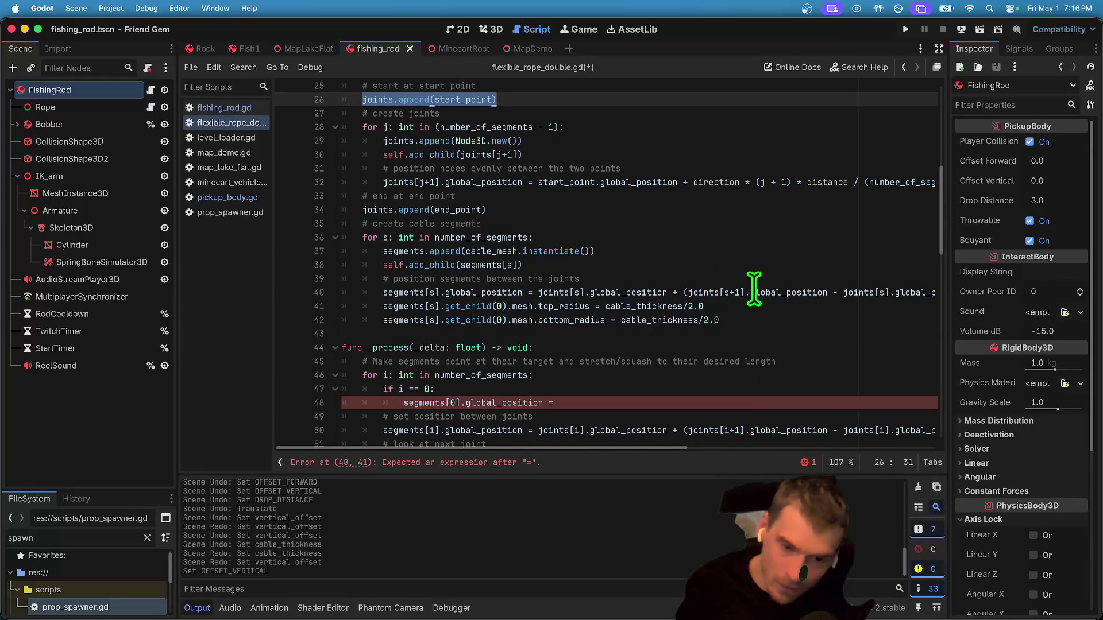
pyautogui.scroll(-1, 712, 284)
pyautogui.tripleClick(622, 388)
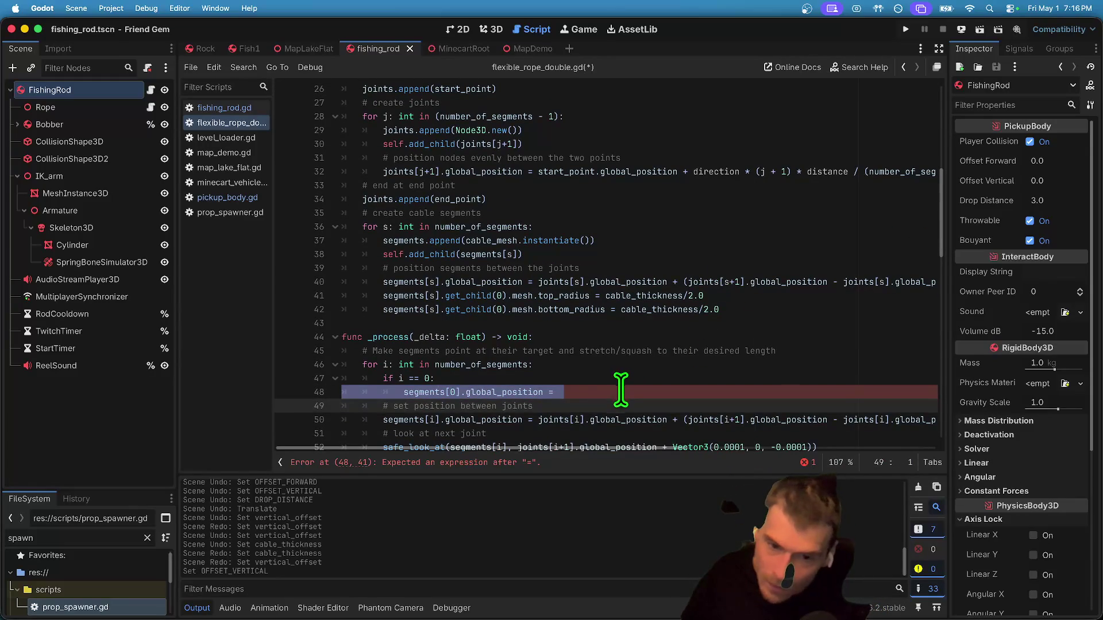
pyautogui.moveTo(538, 420); pyautogui.dragTo(667, 420)
pyautogui.scroll(-5, 603, 425)
pyautogui.moveTo(606, 448)
pyautogui.mouseDown()
pyautogui.moveTo(967, 444)
pyautogui.moveTo(394, 480)
pyautogui.mouseUp()
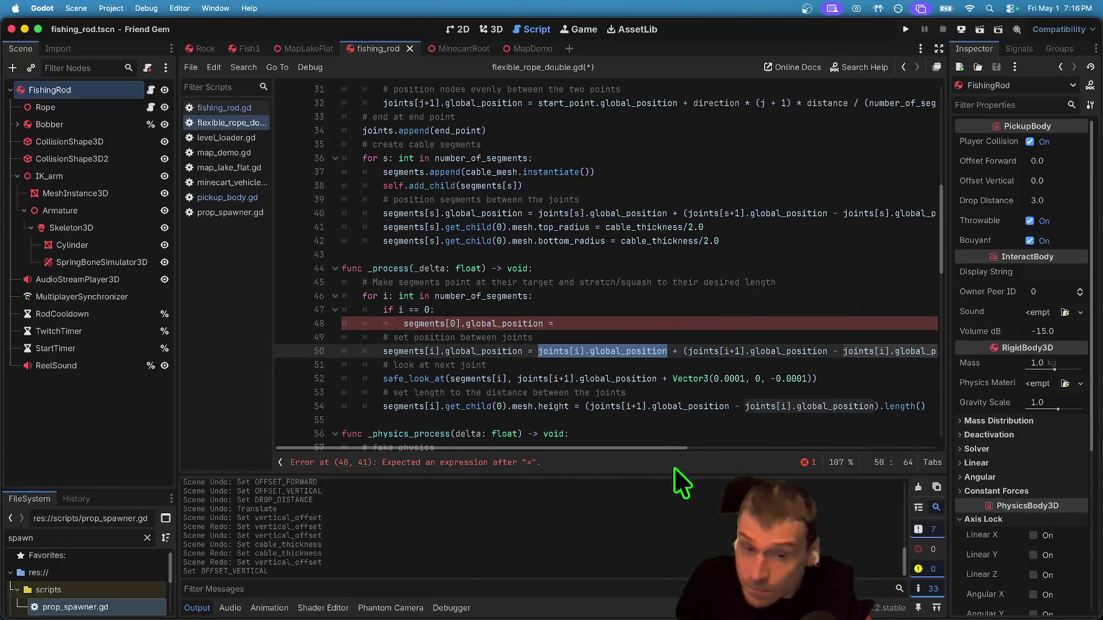
pyautogui.click(660, 317)
# Assign joints[i].global_position to the first segment on line 48.
pyautogui.write('joints[i].global_position')
pyautogui.press('super+z')
pyautogui.write('joints[i].global_position')
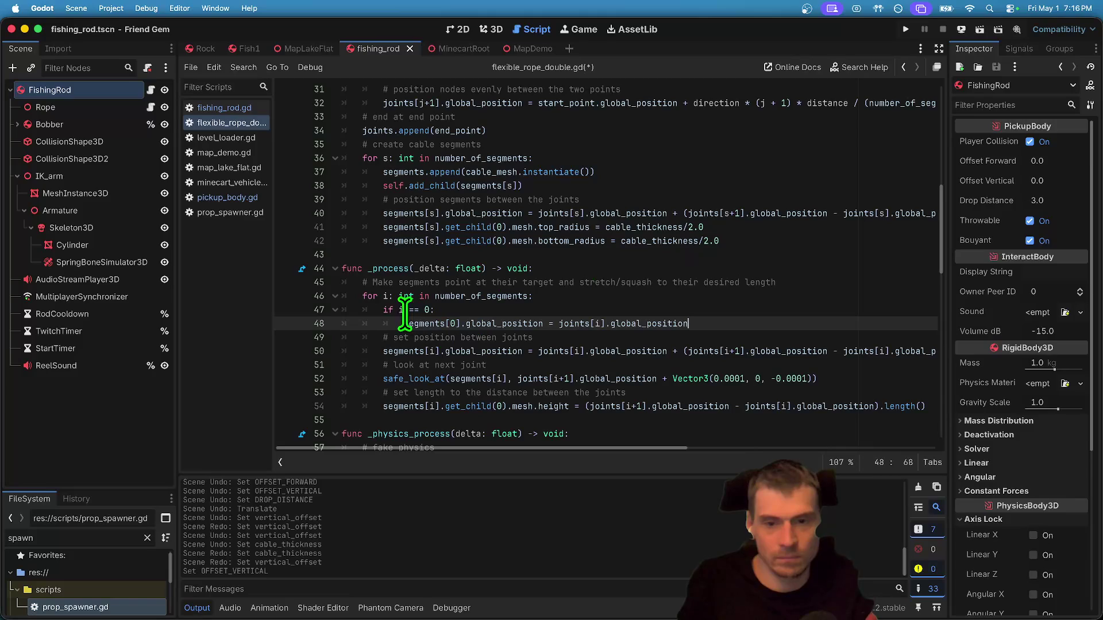
pyautogui.moveTo(409, 317); pyautogui.dragTo(679, 324)
pyautogui.write('joints[i].global_position')
pyautogui.doubleClick(646, 323)
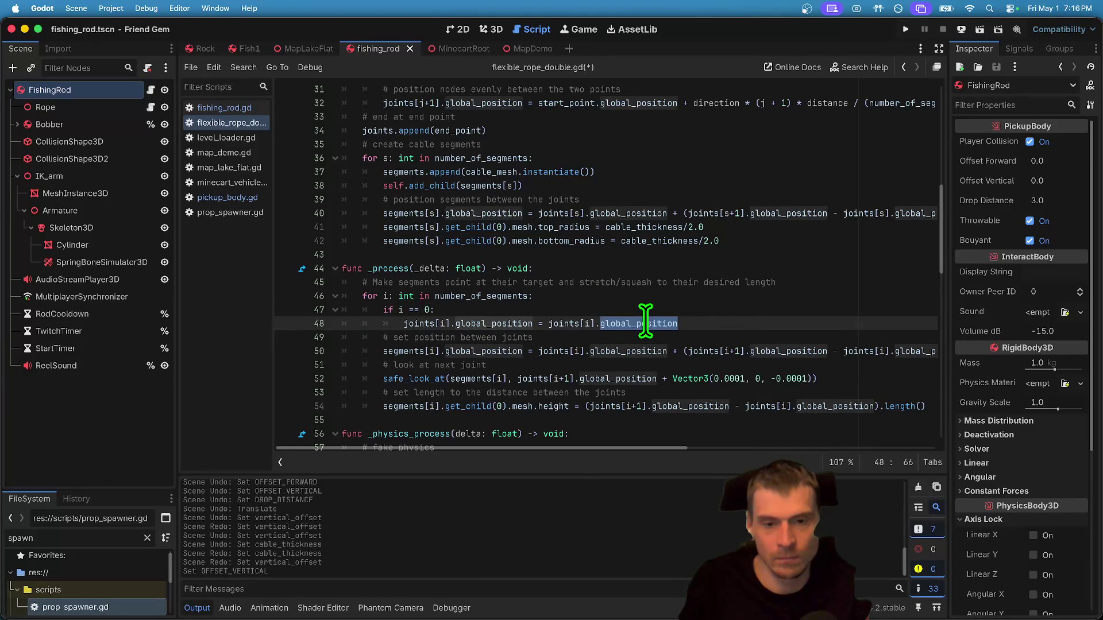
pyautogui.click(682, 323)
# Add Vector3(0.0, 3.5, 0.0) to the first joint's position, then save and run the game.
pyautogui.write('+ Vc')
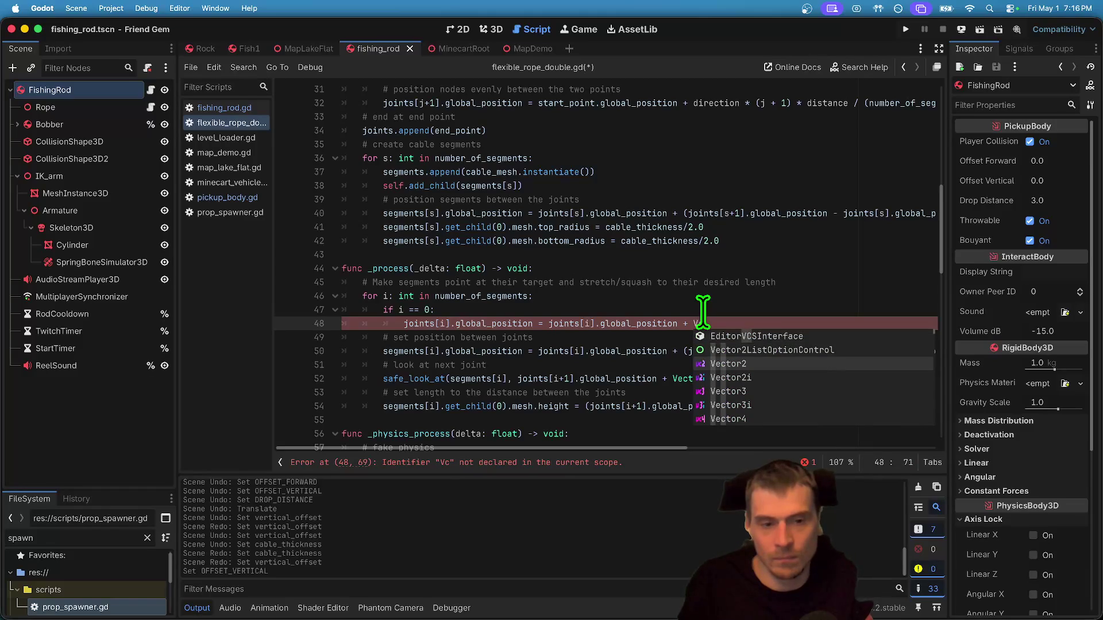
pyautogui.write('ector3')
pyautogui.press('Return')
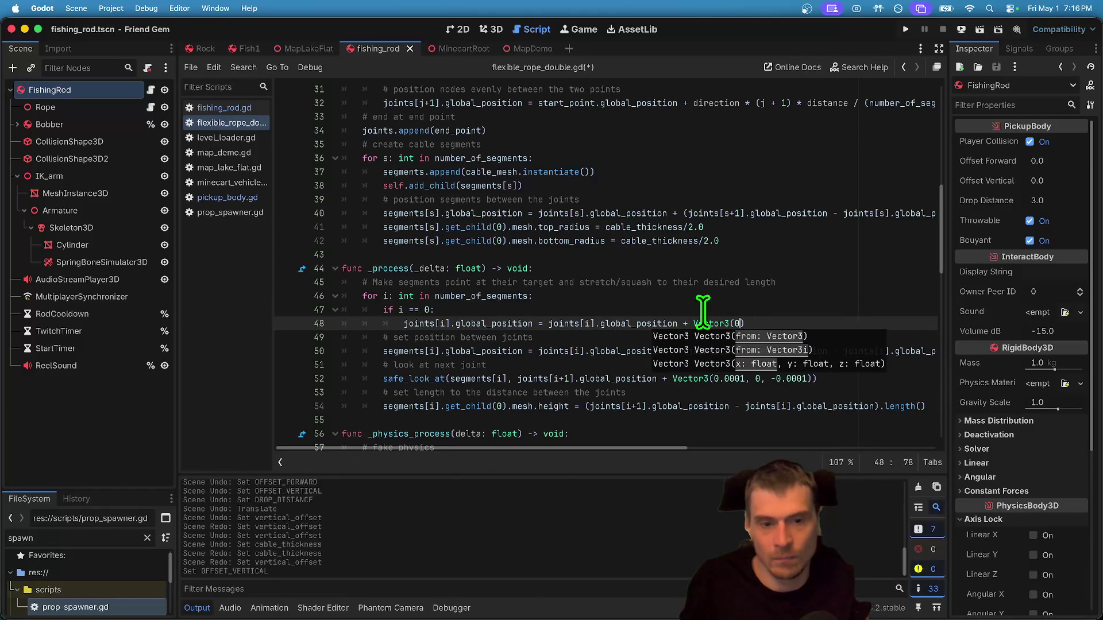
pyautogui.write('.0')
pyautogui.moveTo(477, 323)
pyautogui.mouseDown()
pyautogui.moveTo(437, 323)
pyautogui.moveTo(533, 324)
pyautogui.mouseUp()
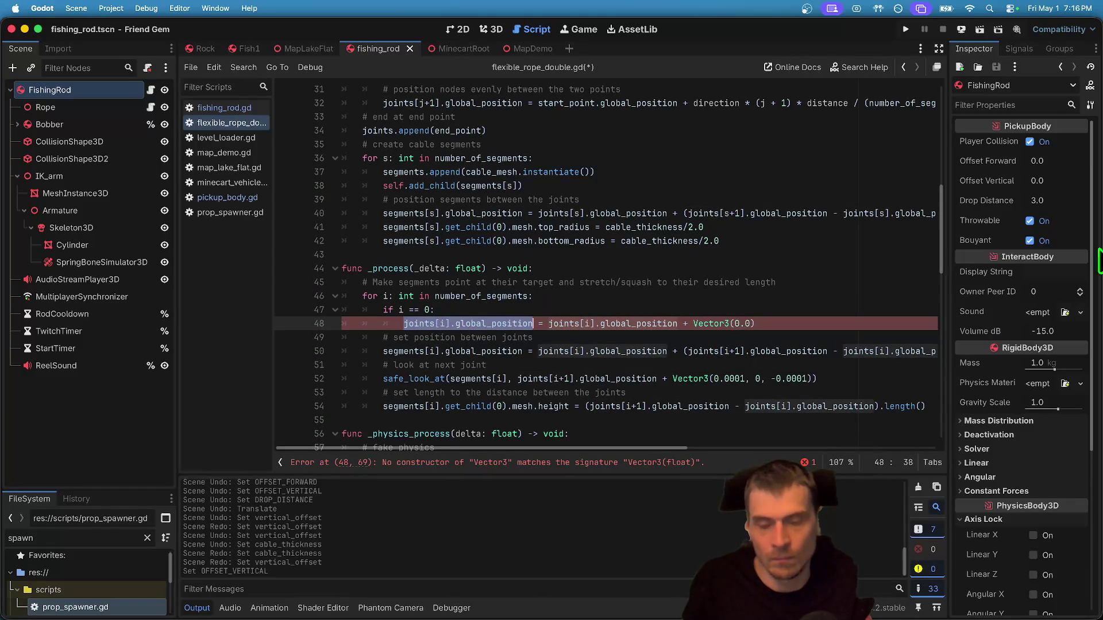
pyautogui.click(815, 255)
pyautogui.scroll(4, 816, 257)
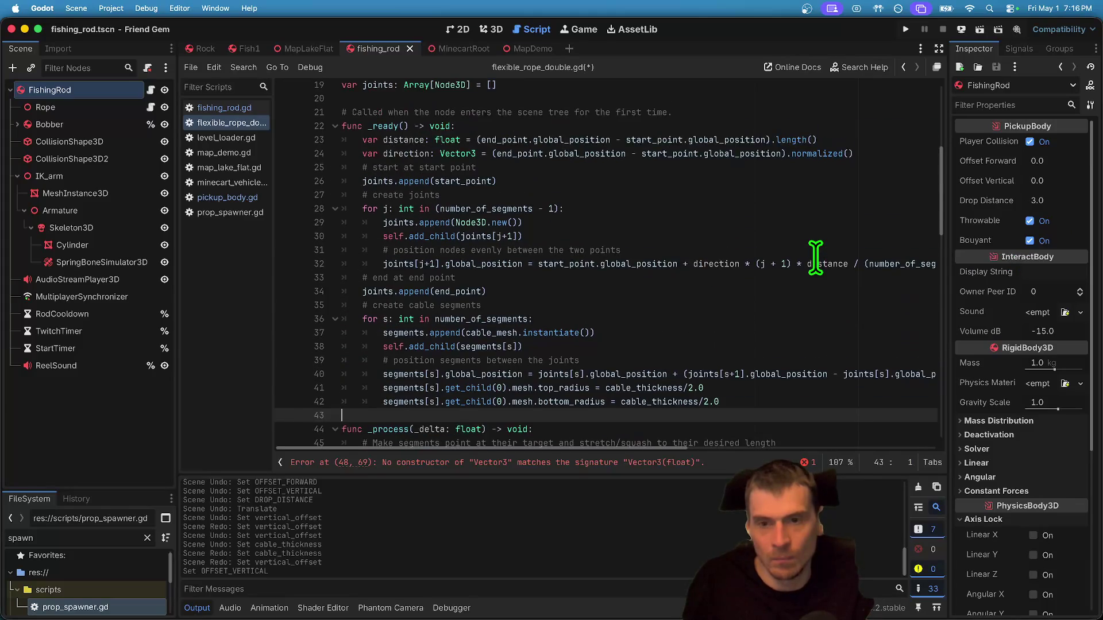
pyautogui.scroll(-5, 816, 257)
pyautogui.press('Down')
pyautogui.press('Down')
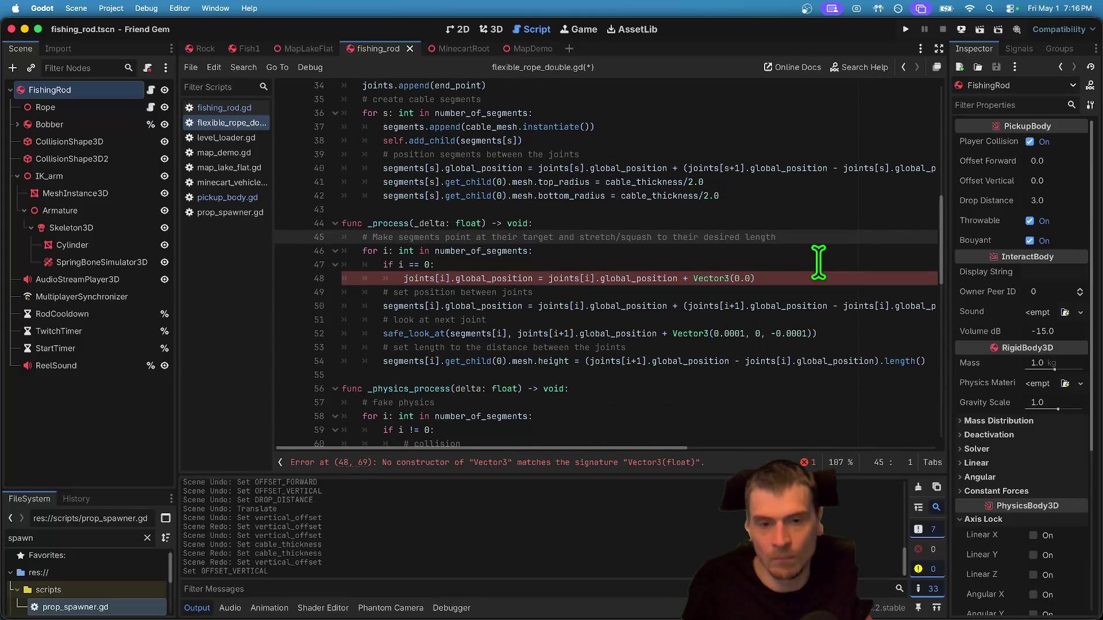
pyautogui.moveTo(755, 278); pyautogui.dragTo(562, 282)
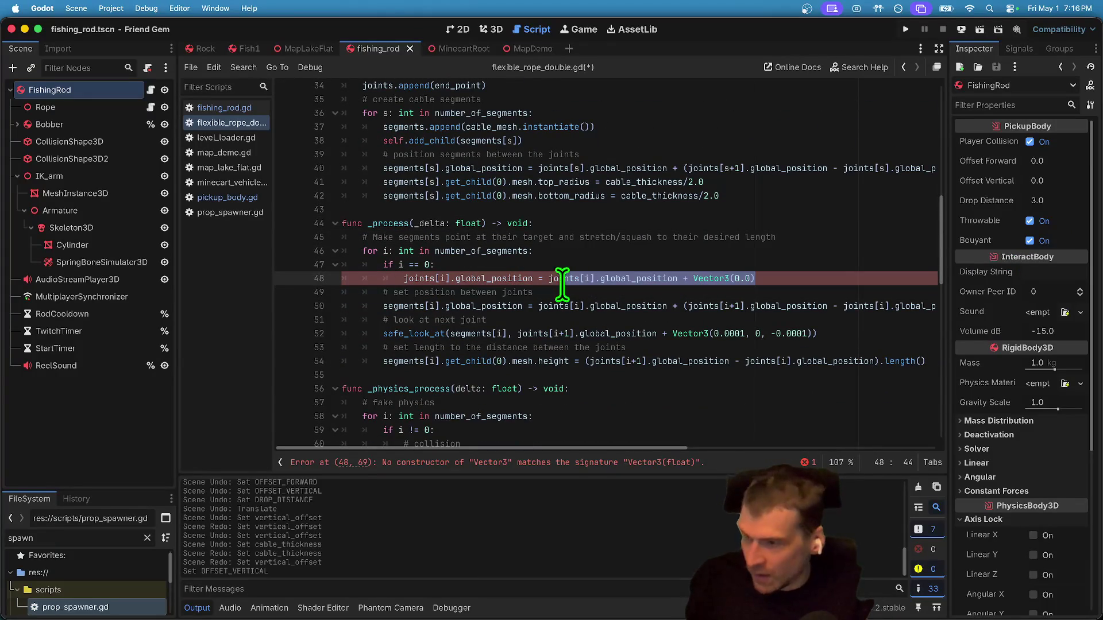
pyautogui.click(756, 278)
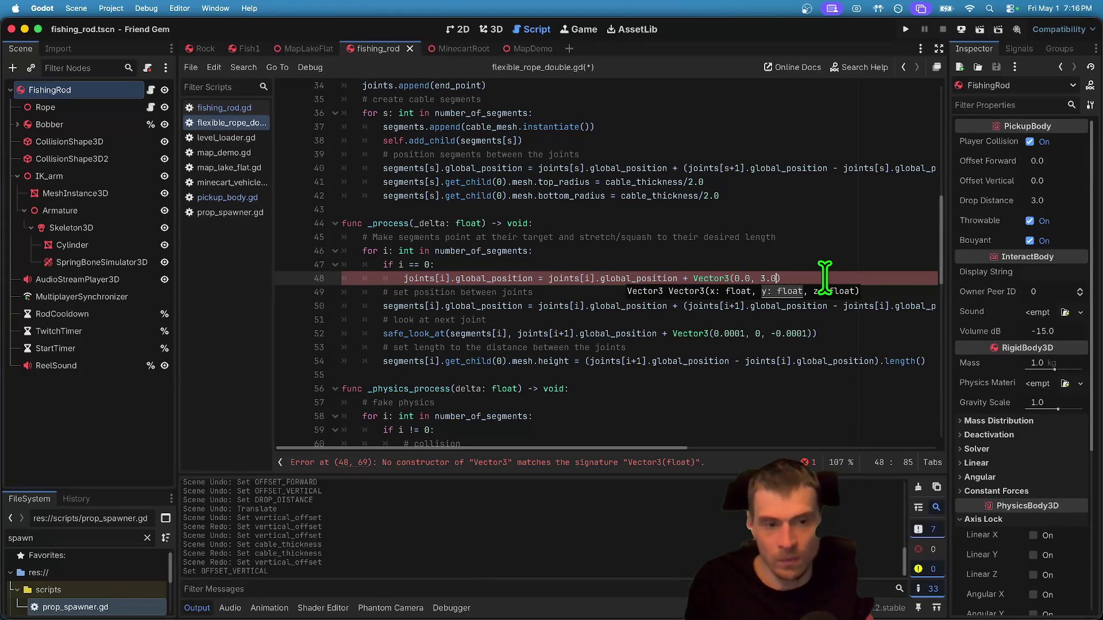
pyautogui.write('.0')
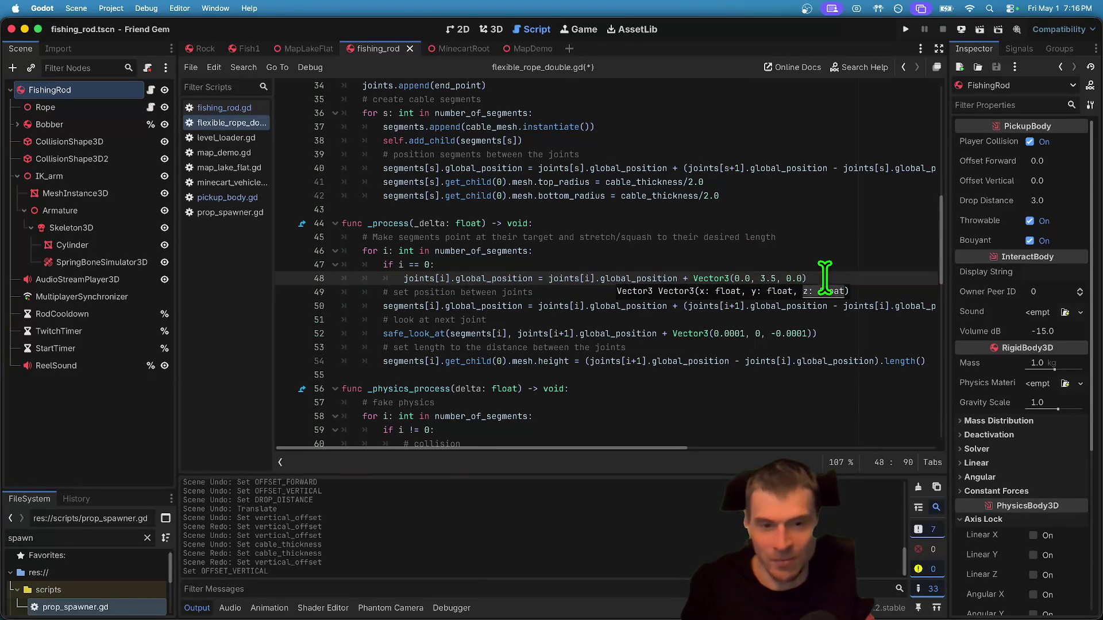
pyautogui.press('super+b')
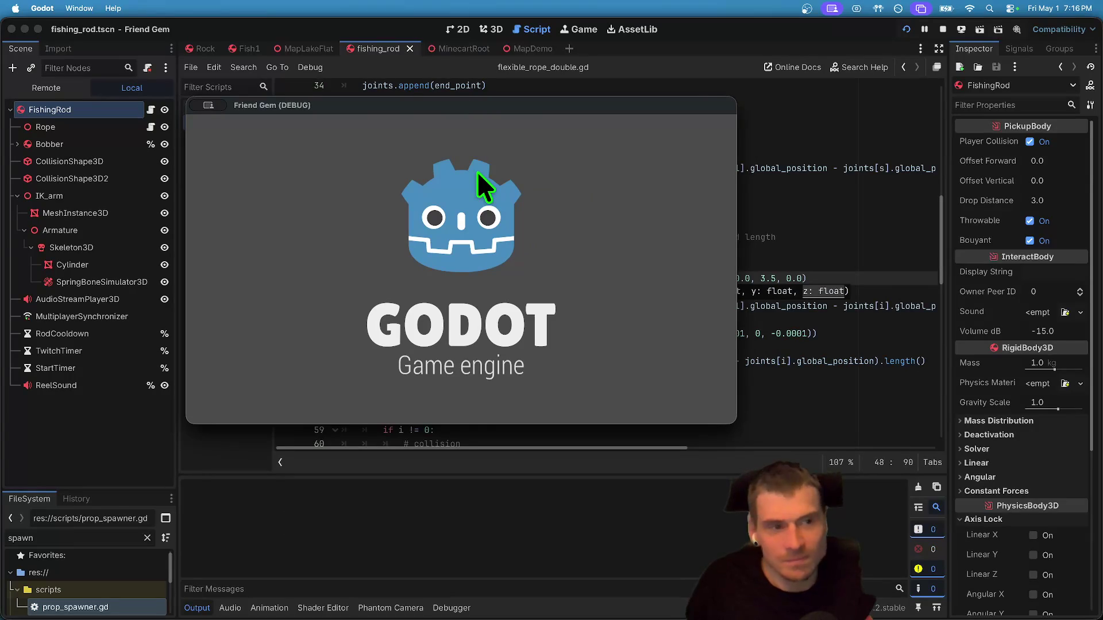
# Check the rope in-game, then try position instead of global_position on line 48 and rerun.
pyautogui.click(461, 212)
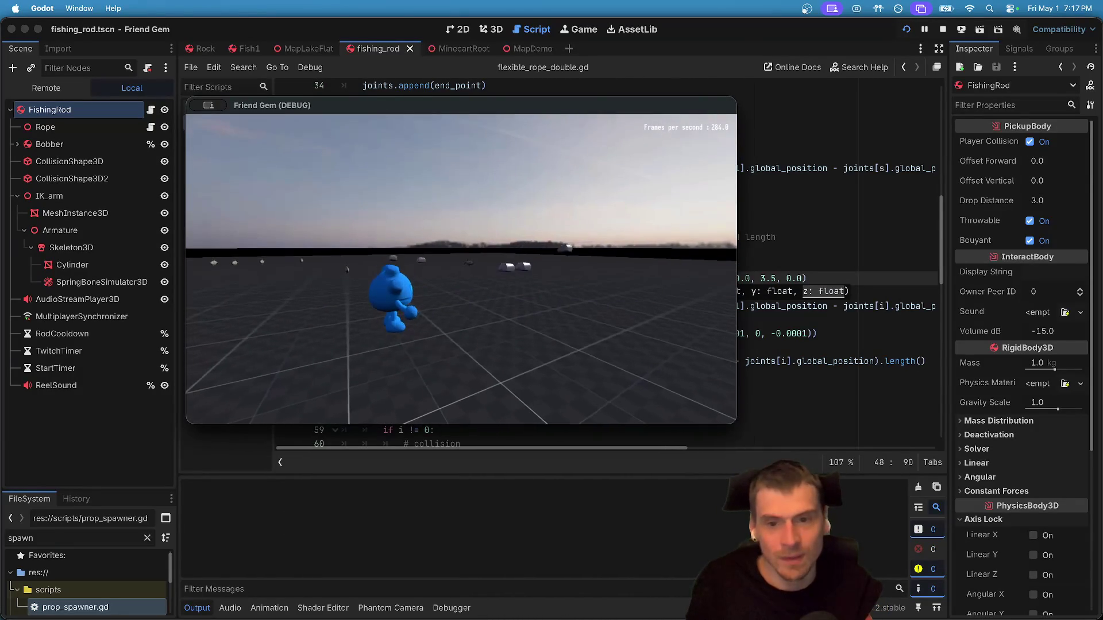
pyautogui.press('super+Tab')
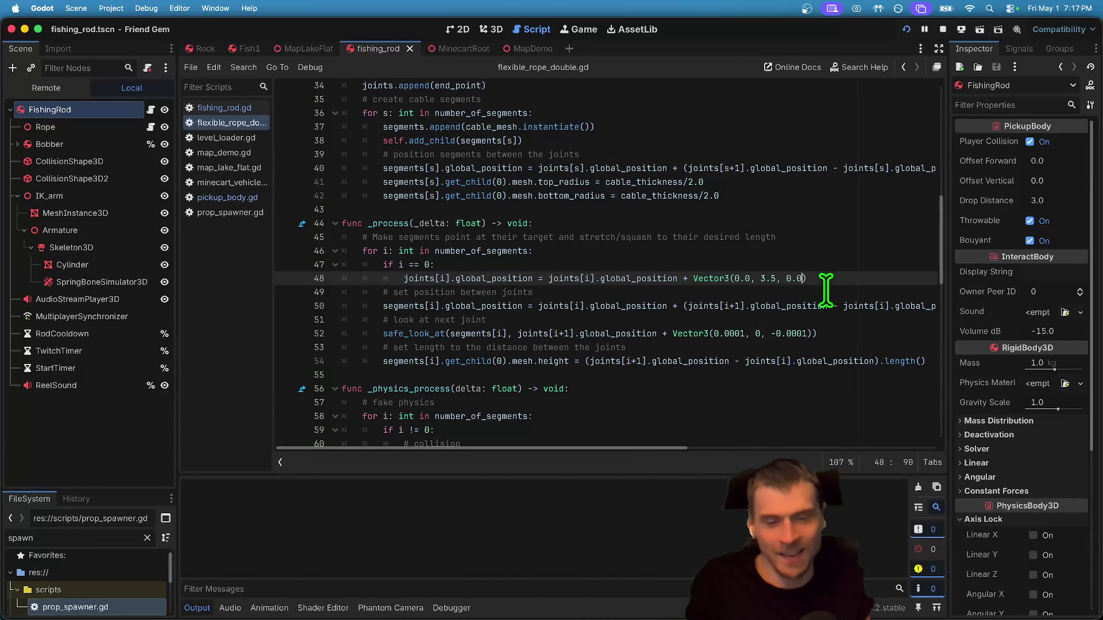
pyautogui.doubleClick(670, 279)
pyautogui.write('pos')
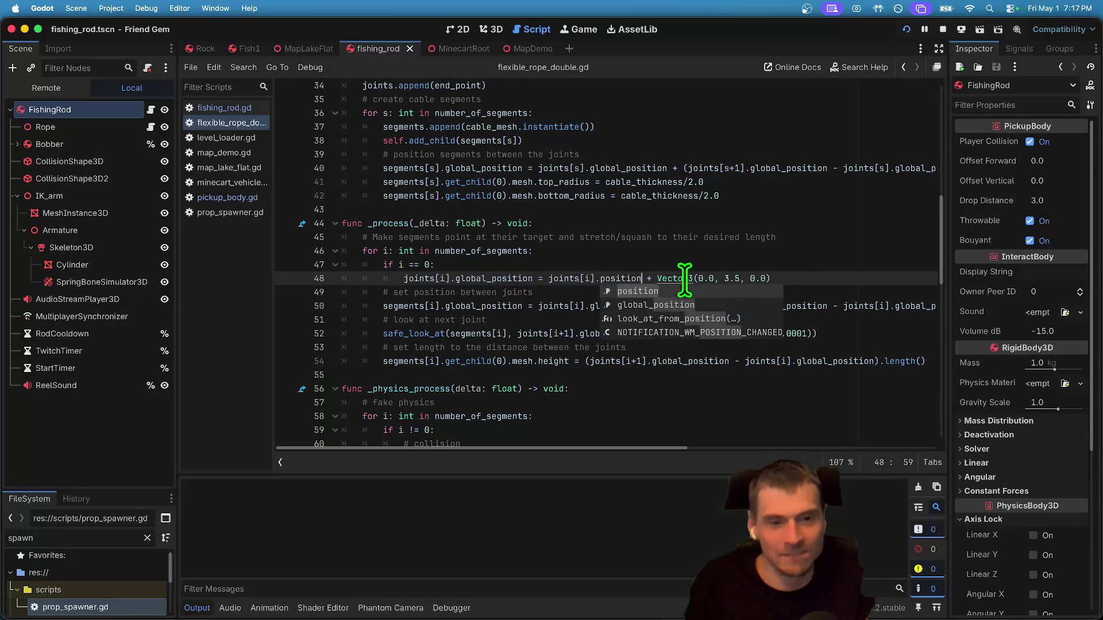
pyautogui.press('super+Tab')
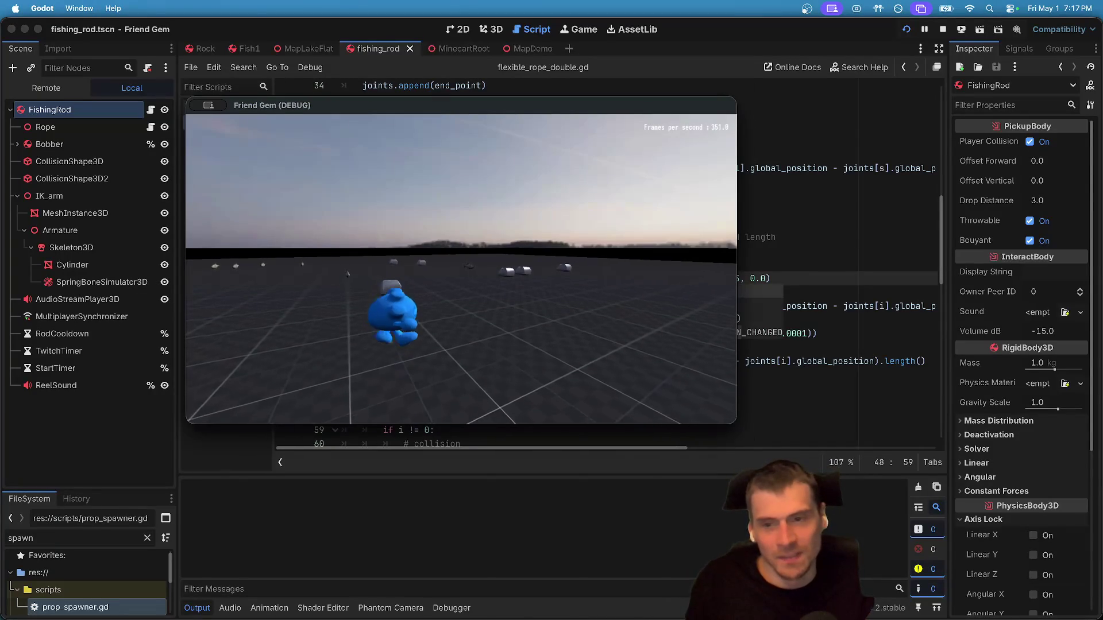
pyautogui.press('super+Tab')
pyautogui.press('super+b')
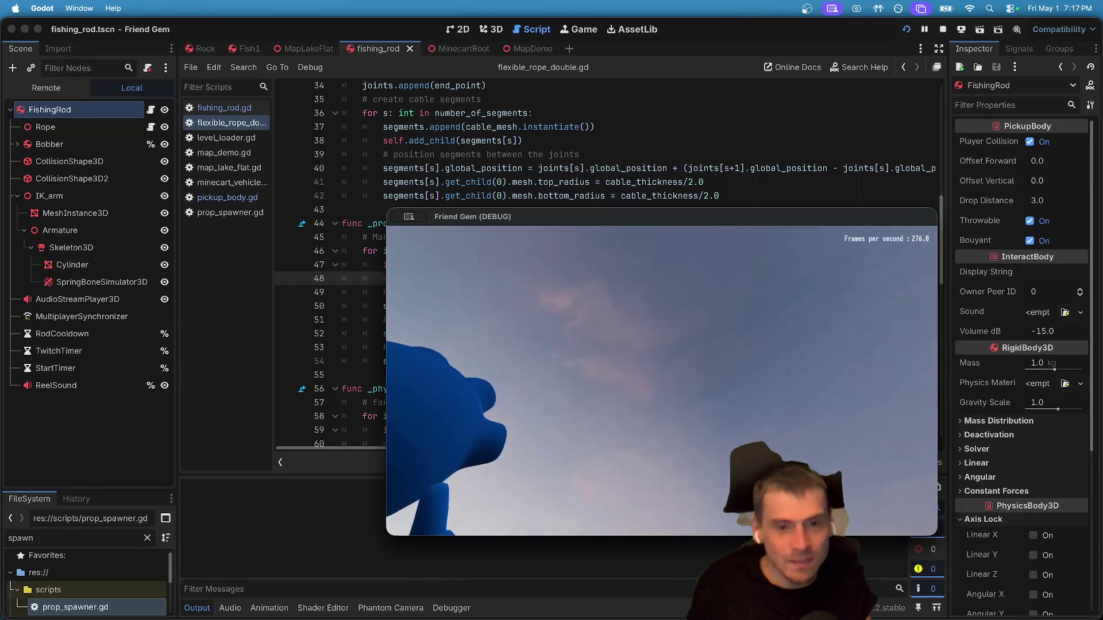
pyautogui.press('super+q')
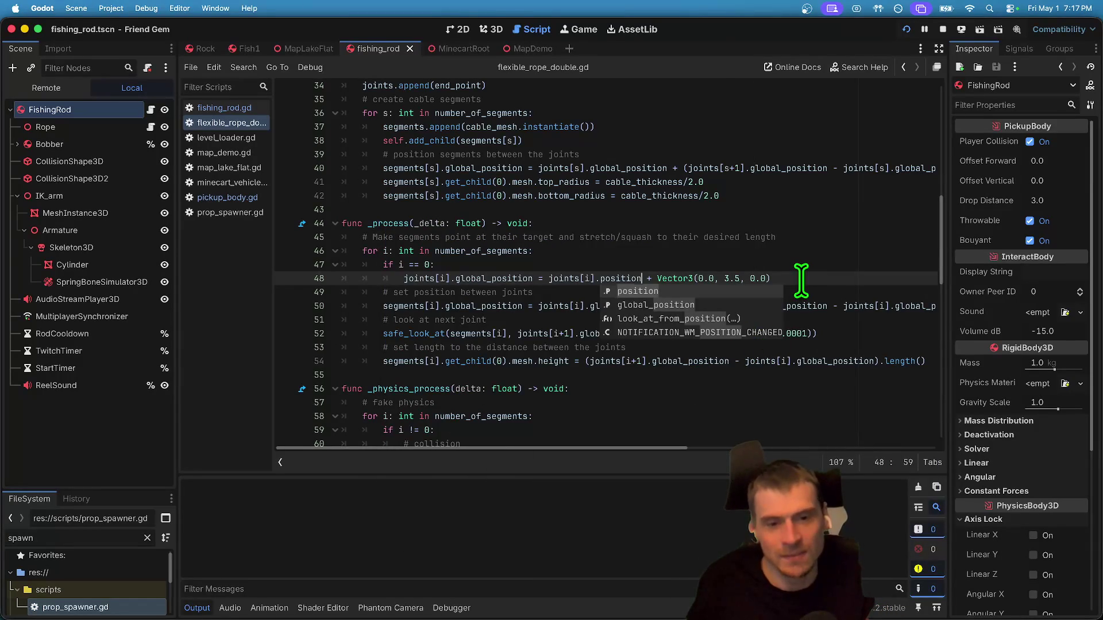
# Restore global_position on line 48 and select joints[i].global_position there.
pyautogui.press('Down')
pyautogui.press('Return')
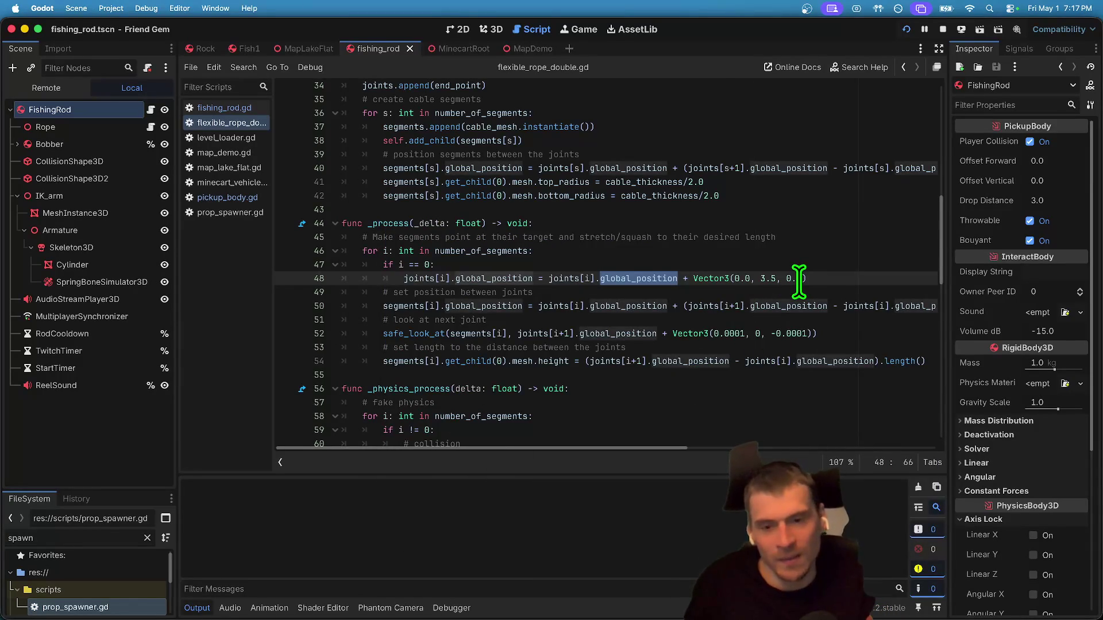
pyautogui.tripleClick(798, 278)
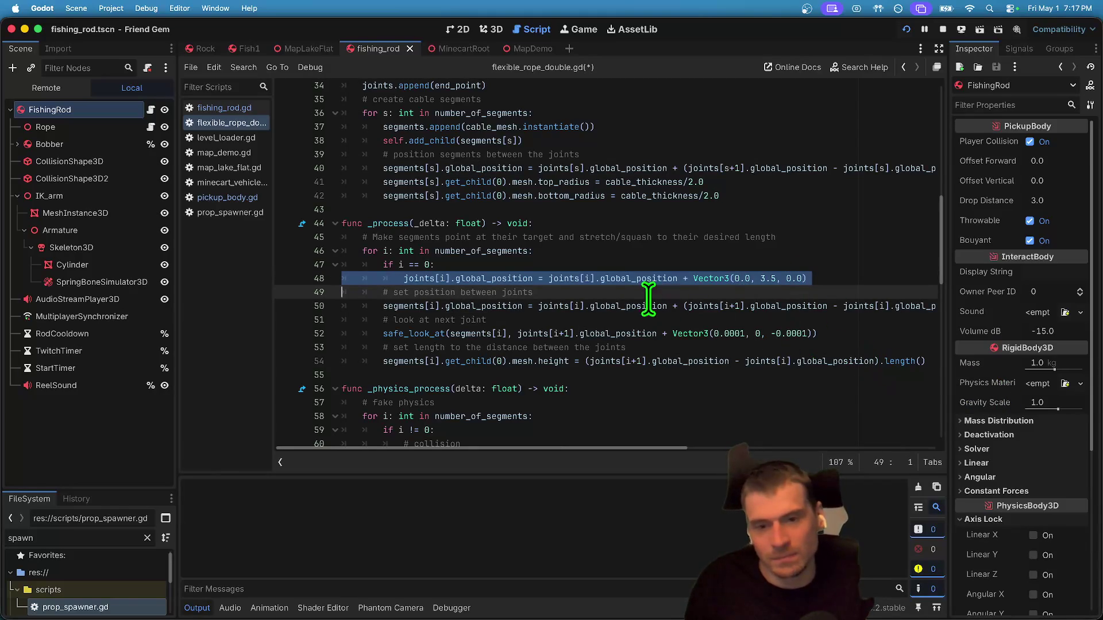
pyautogui.moveTo(525, 279)
pyautogui.moveTo(524, 280); pyautogui.dragTo(394, 278)
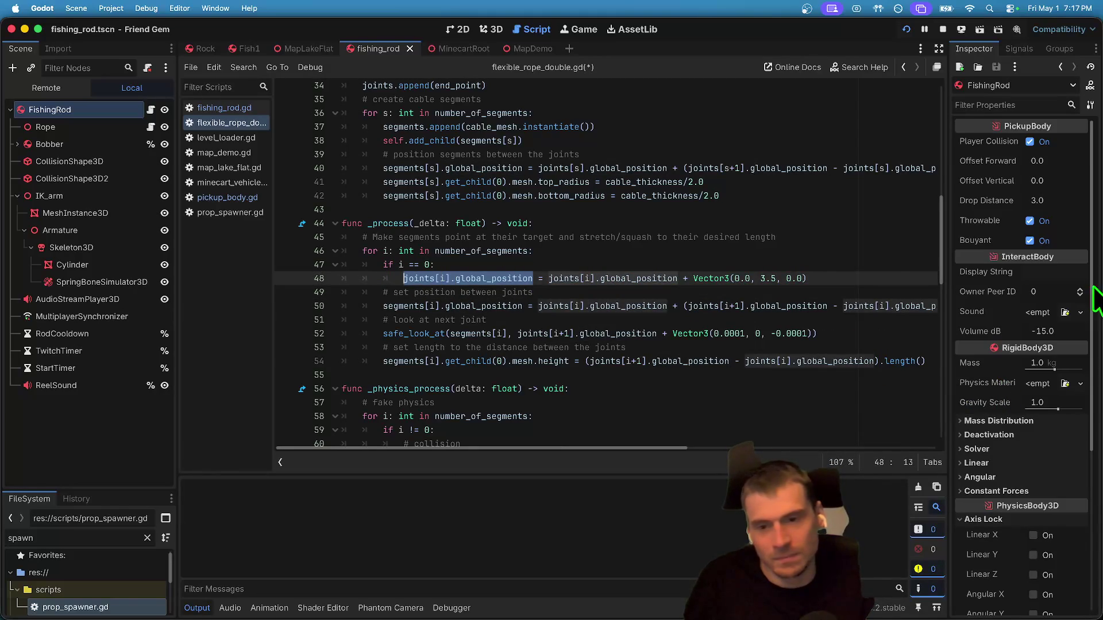
pyautogui.click(636, 376)
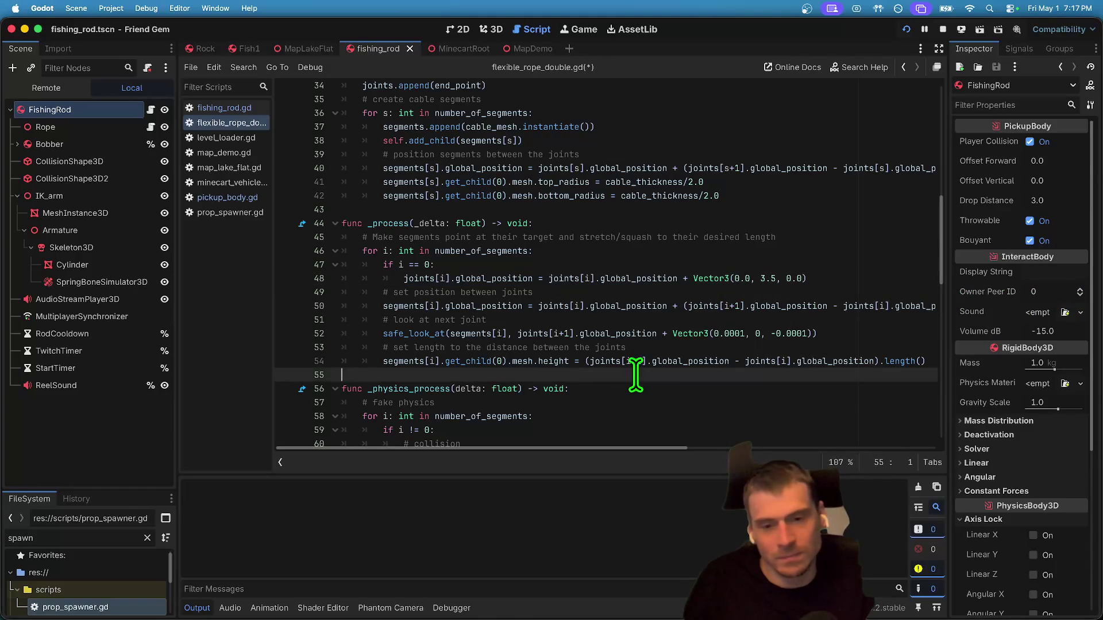
pyautogui.scroll(3, 842, 394)
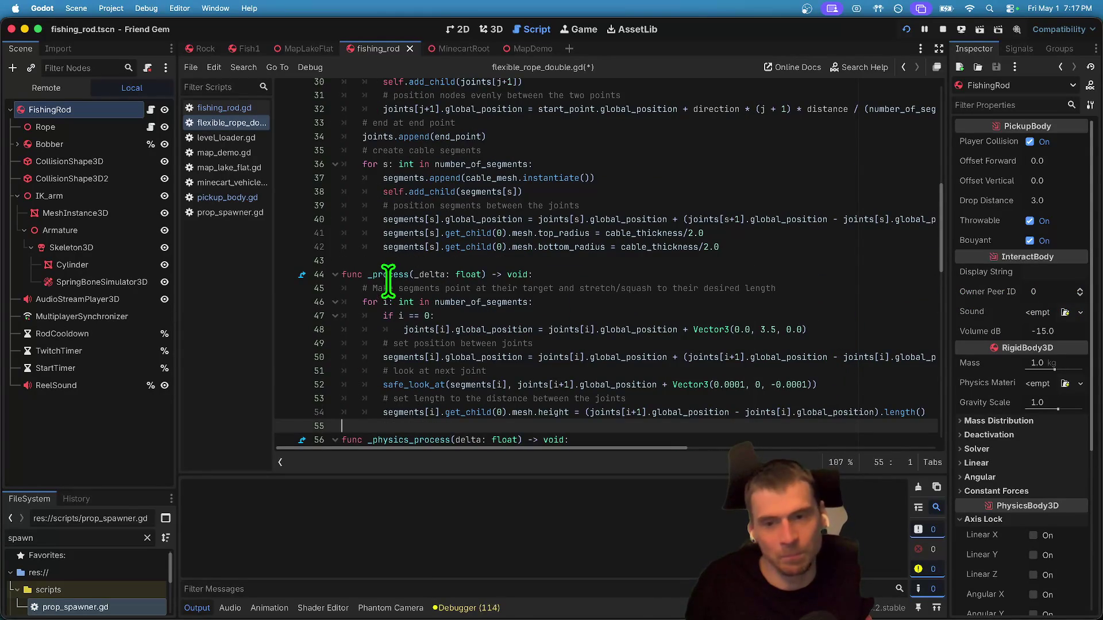
pyautogui.doubleClick(390, 274)
pyautogui.click(488, 609)
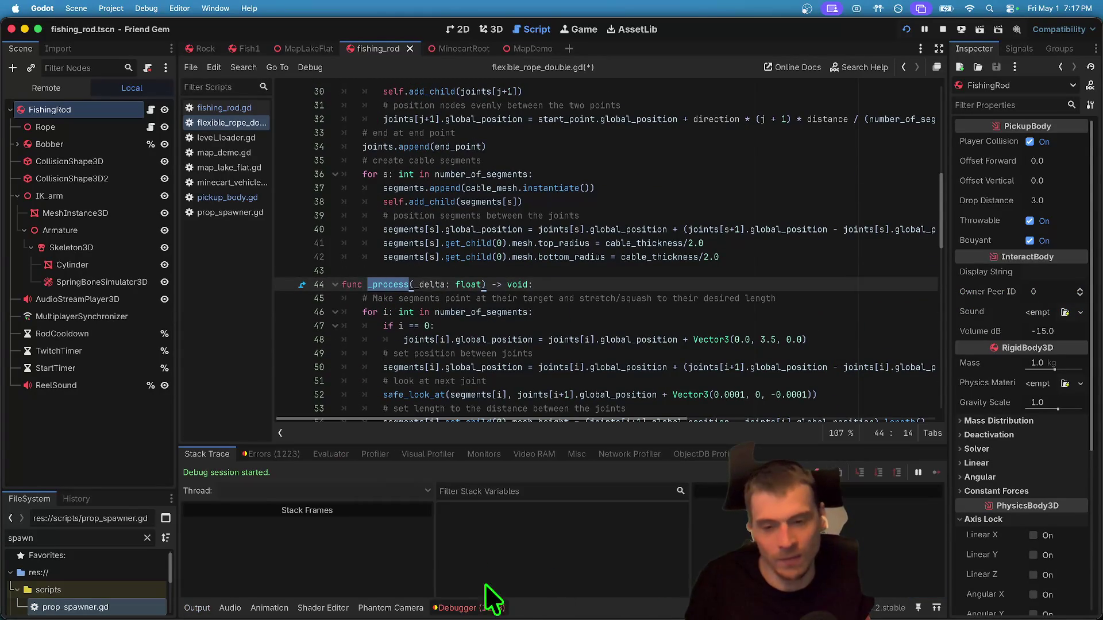
pyautogui.click(278, 454)
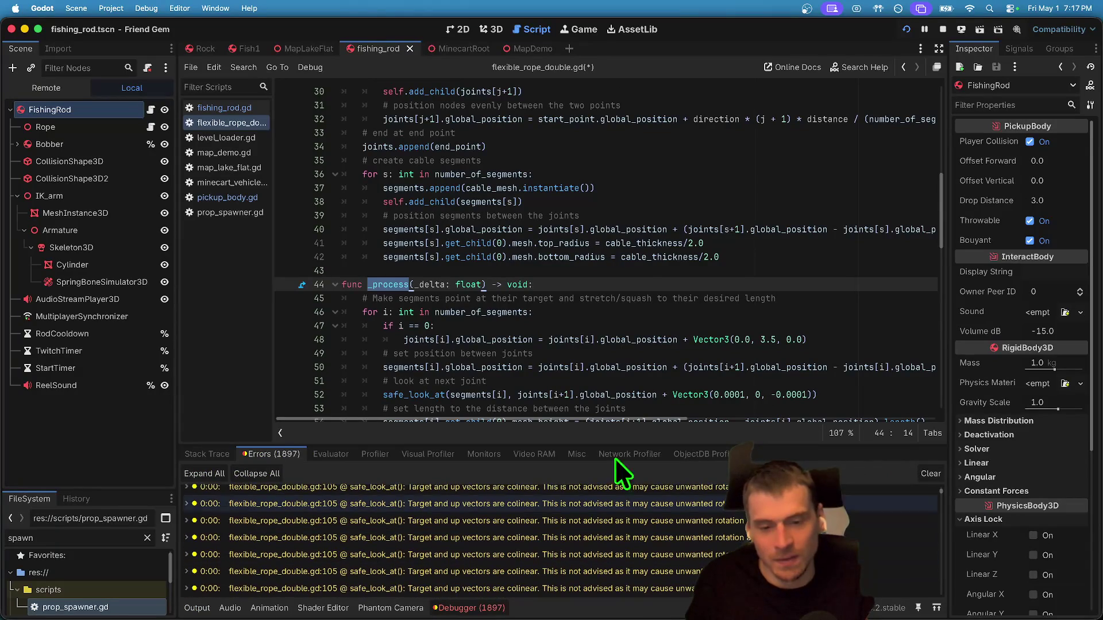
pyautogui.click(941, 30)
pyautogui.scroll(-5, 812, 246)
pyautogui.scroll(3, 829, 217)
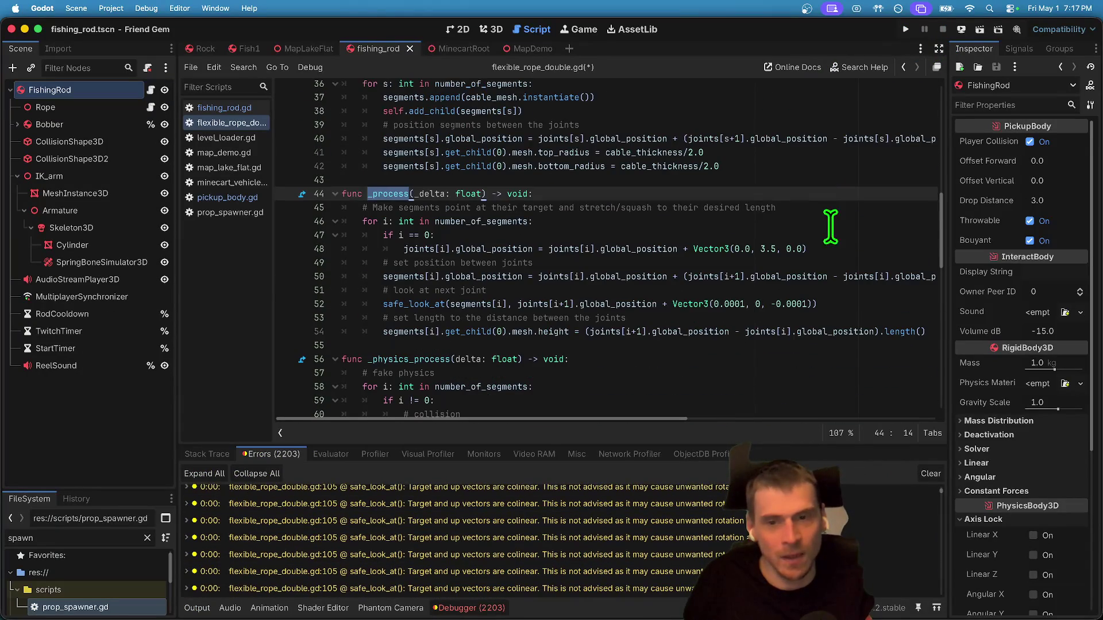
pyautogui.click(845, 235)
pyautogui.moveTo(299, 262)
pyautogui.mouseDown()
pyautogui.moveTo(315, 218)
pyautogui.moveTo(288, 239)
pyautogui.mouseUp()
pyautogui.press('BackSpace')
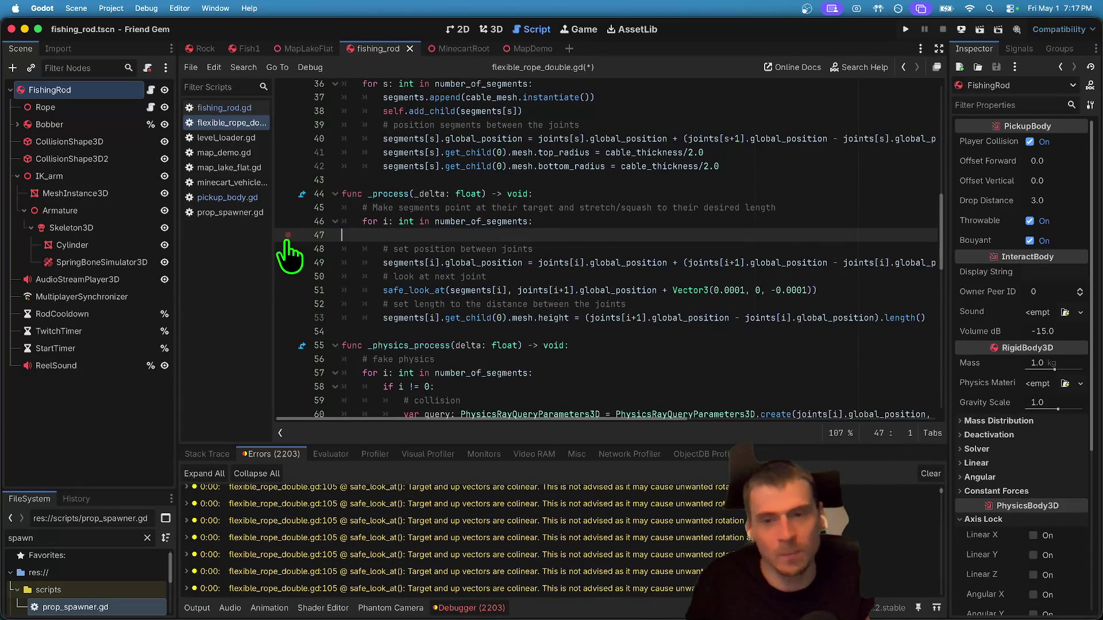
pyautogui.scroll(3, 394, 209)
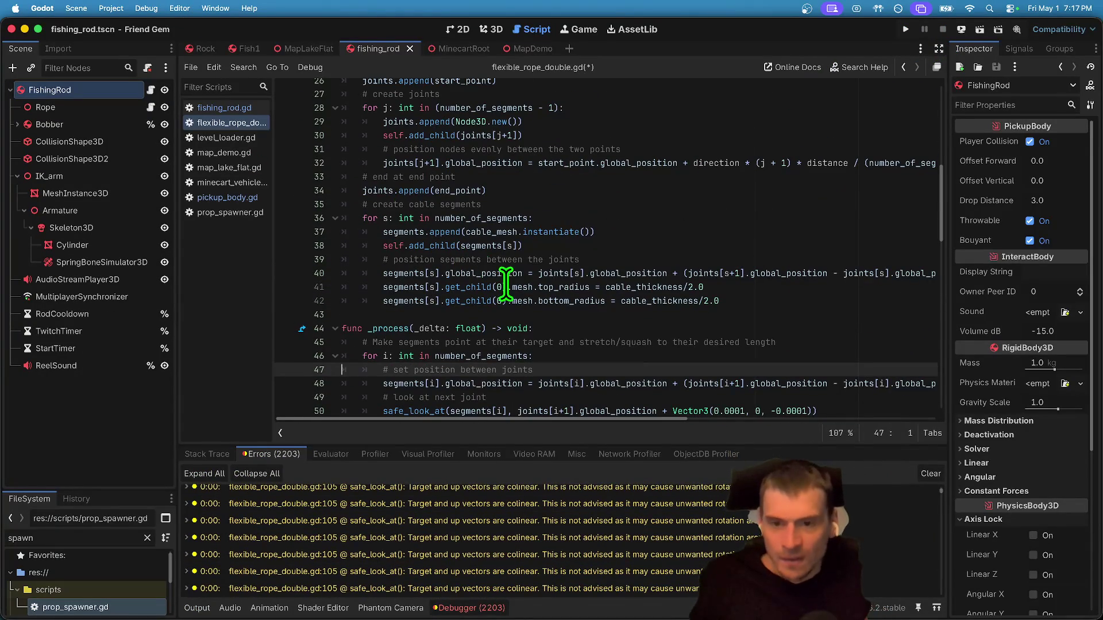
pyautogui.scroll(1, 493, 234)
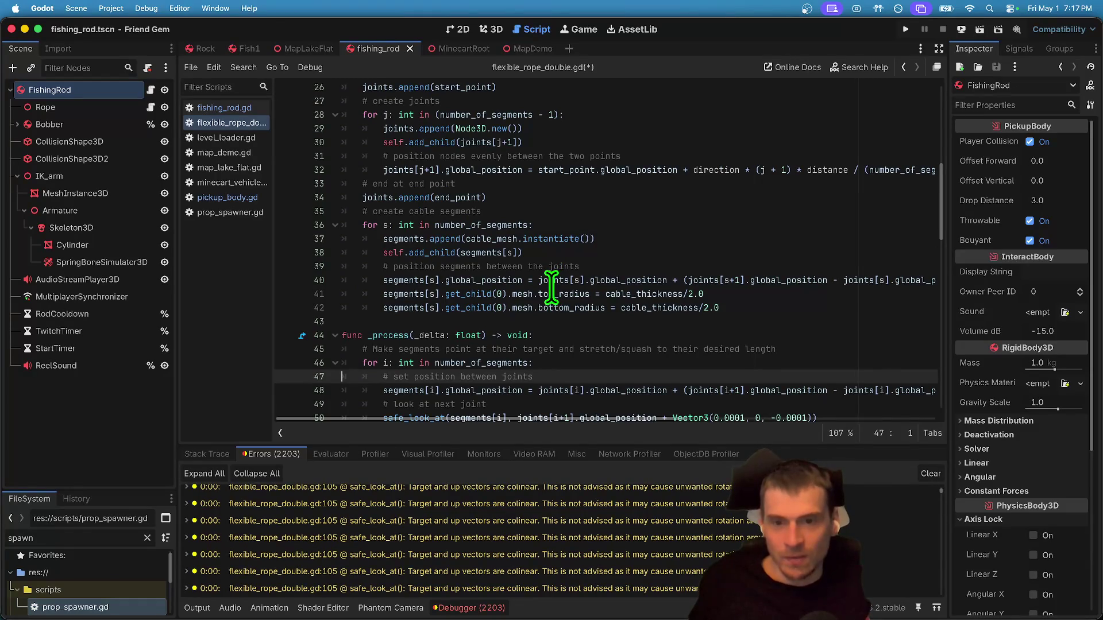
pyautogui.scroll(-4, 552, 286)
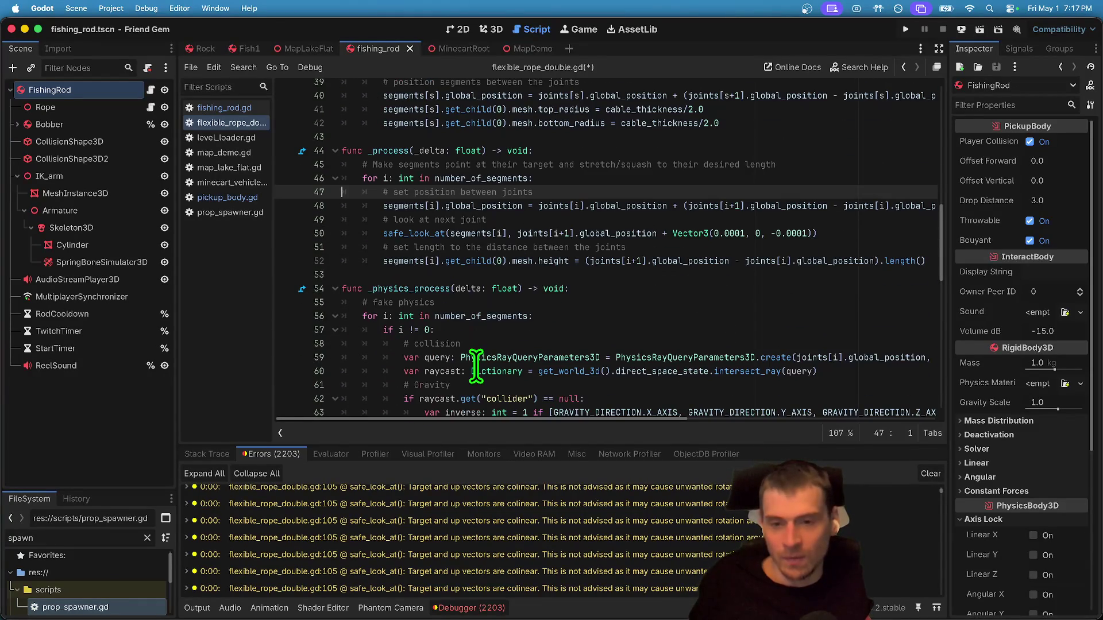
pyautogui.scroll(1, 737, 335)
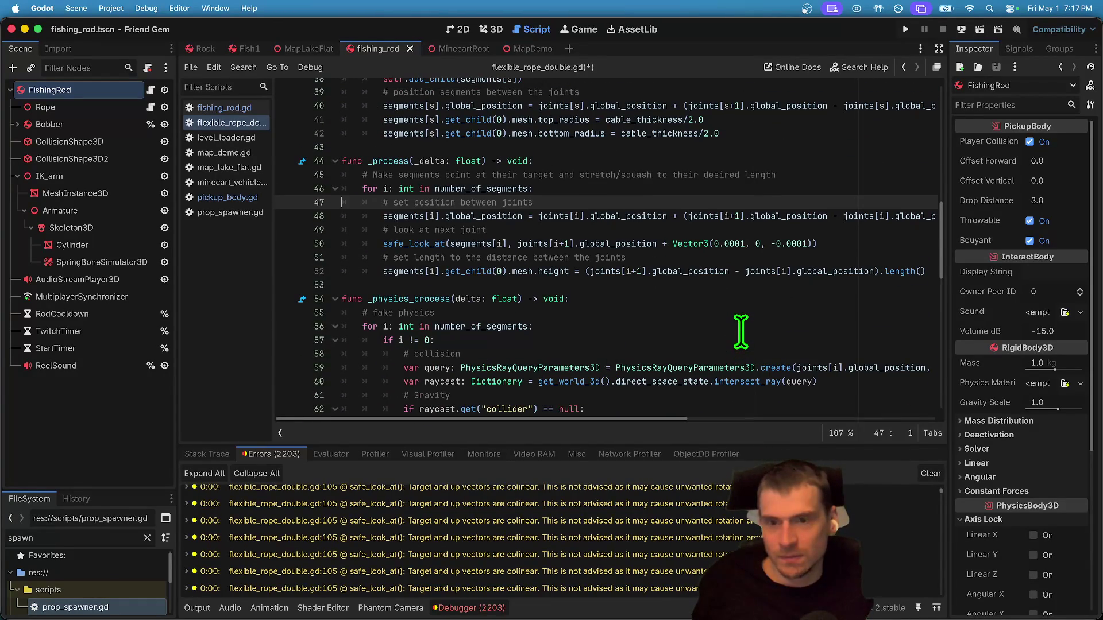
pyautogui.scroll(8, 741, 331)
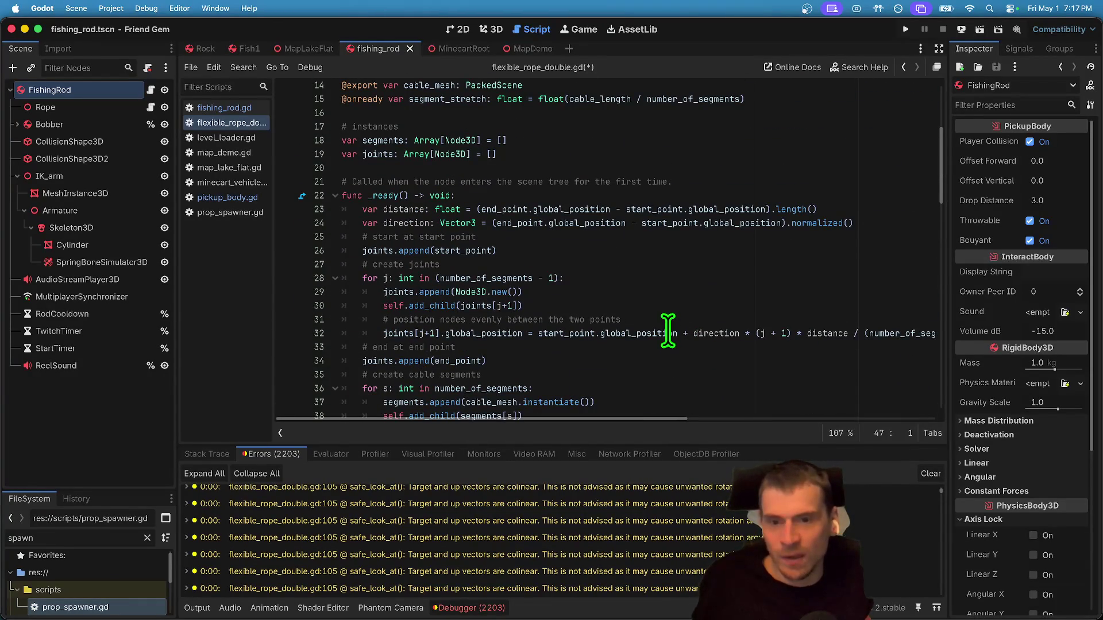
pyautogui.doubleClick(460, 253)
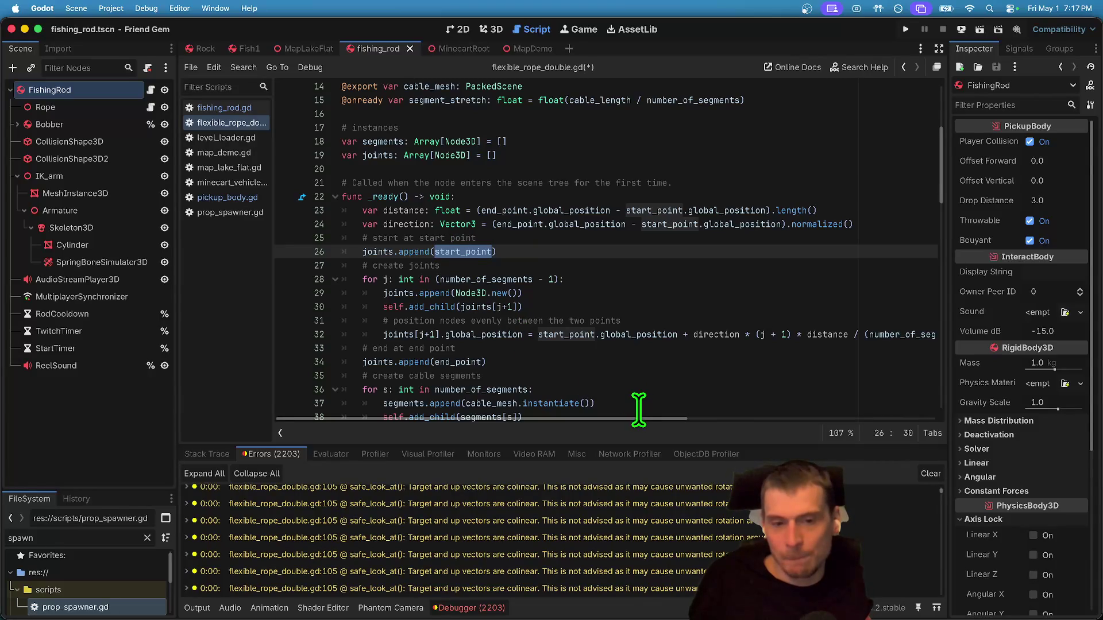
pyautogui.moveTo(639, 415)
pyautogui.mouseDown()
pyautogui.moveTo(726, 418)
pyautogui.moveTo(553, 454)
pyautogui.moveTo(719, 404)
pyautogui.moveTo(681, 423)
pyautogui.moveTo(691, 425)
pyautogui.moveTo(371, 436)
pyautogui.mouseUp()
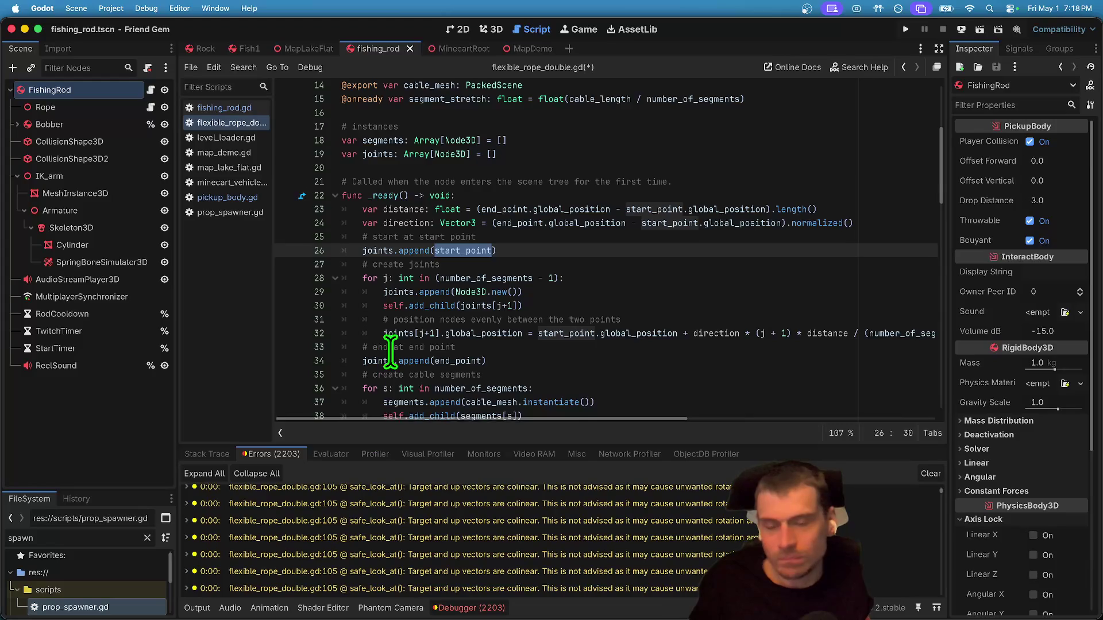
pyautogui.scroll(1, 390, 352)
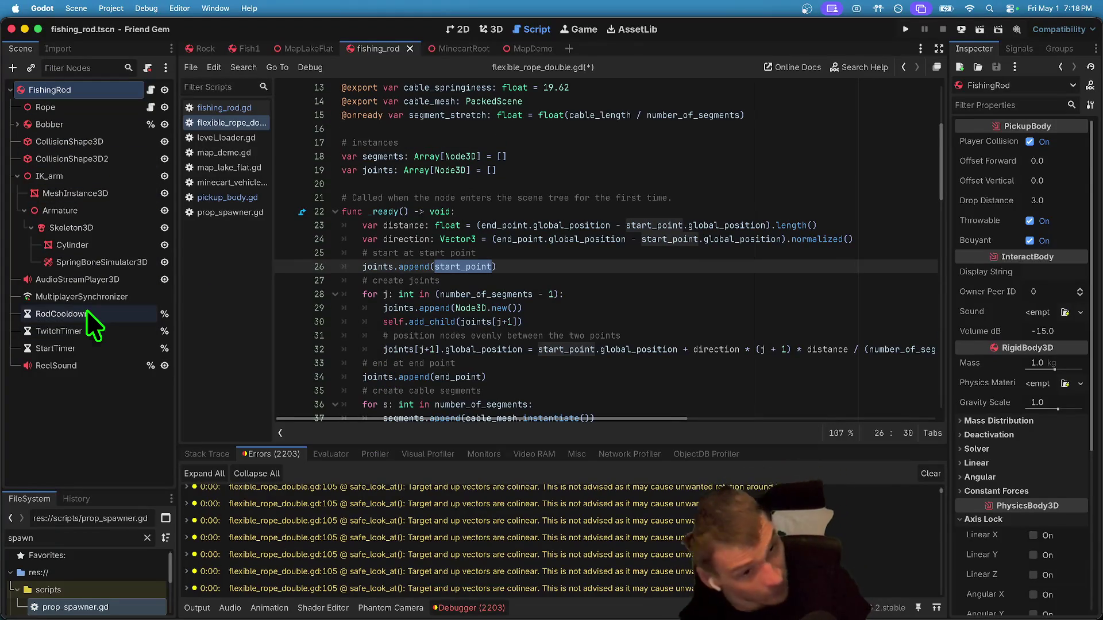
pyautogui.scroll(-1, 769, 190)
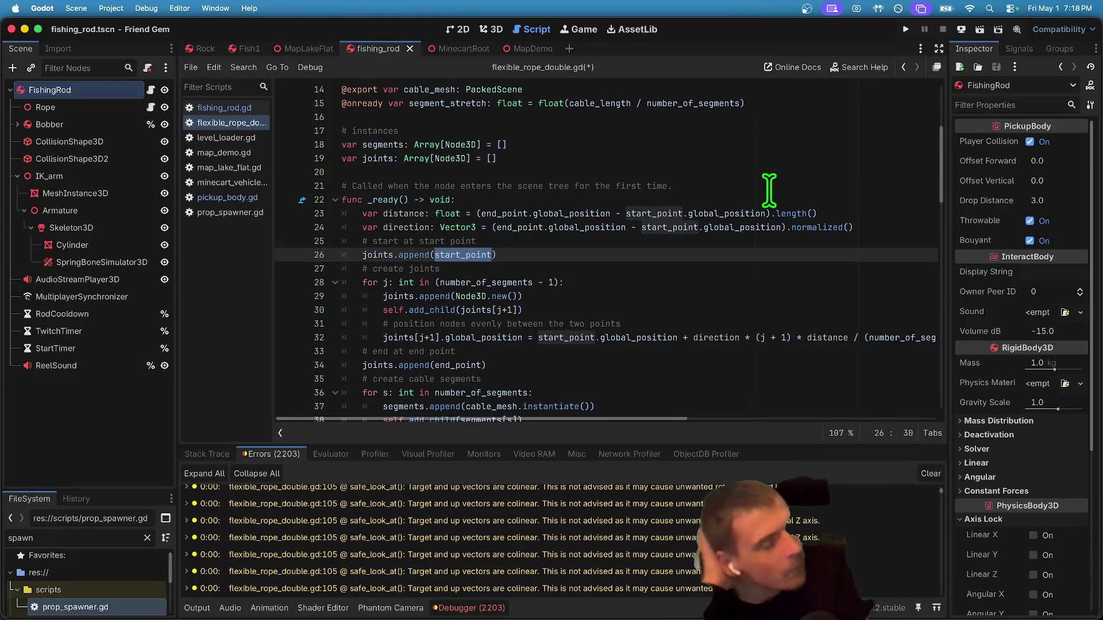
# Save flexible_rope_double.gd, run the game, and walk the character over to pick up the rod.
pyautogui.click(726, 157)
pyautogui.press('super+b')
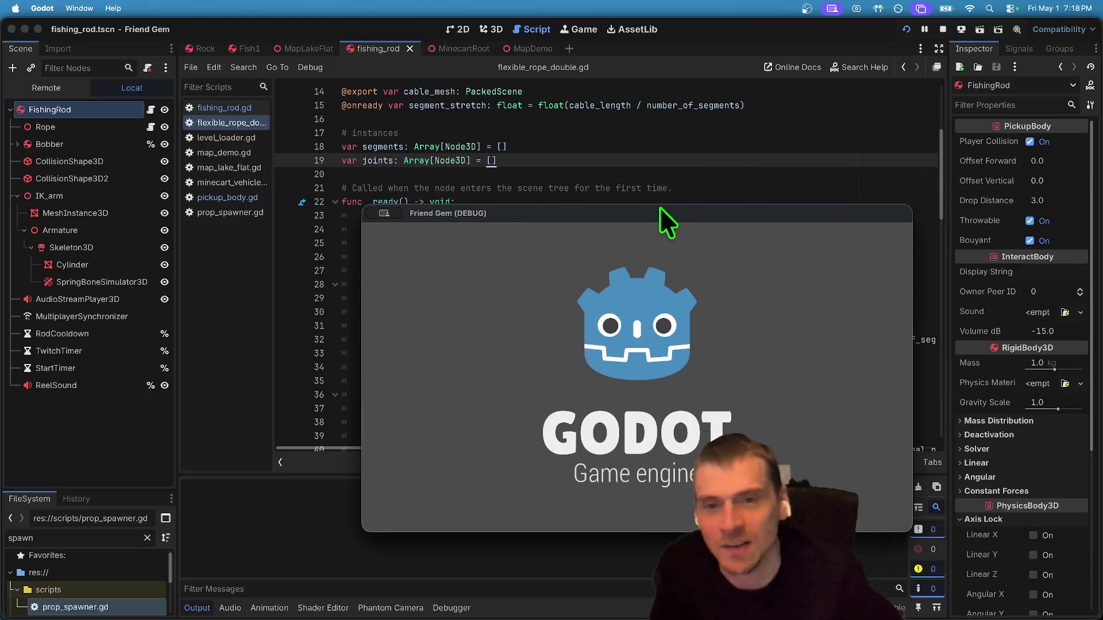
pyautogui.moveTo(683, 212); pyautogui.dragTo(476, 152)
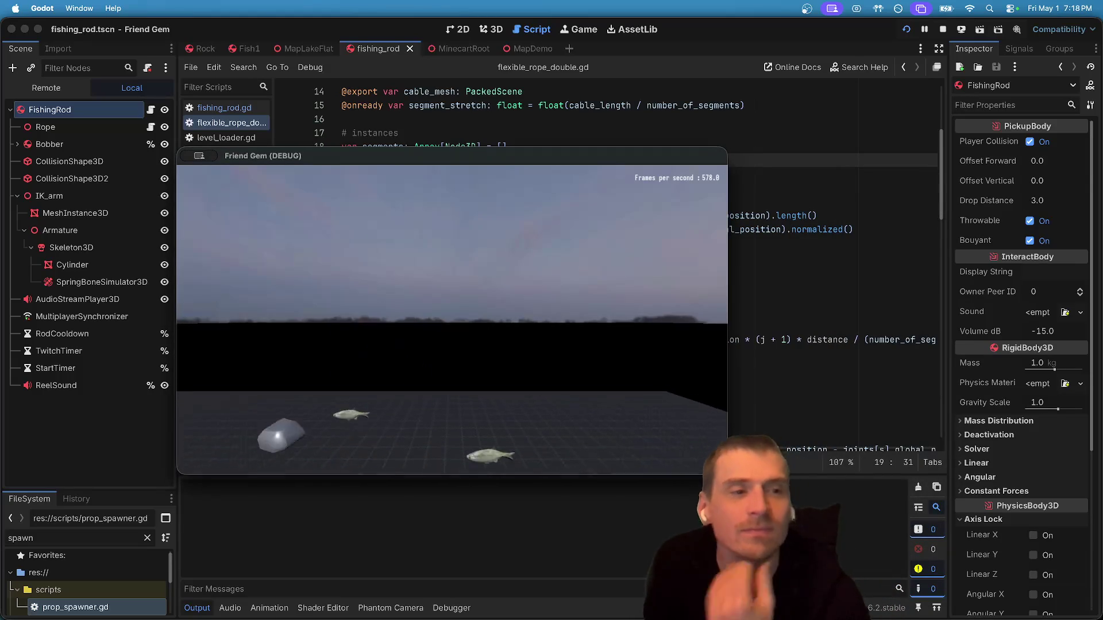
pyautogui.press('w')
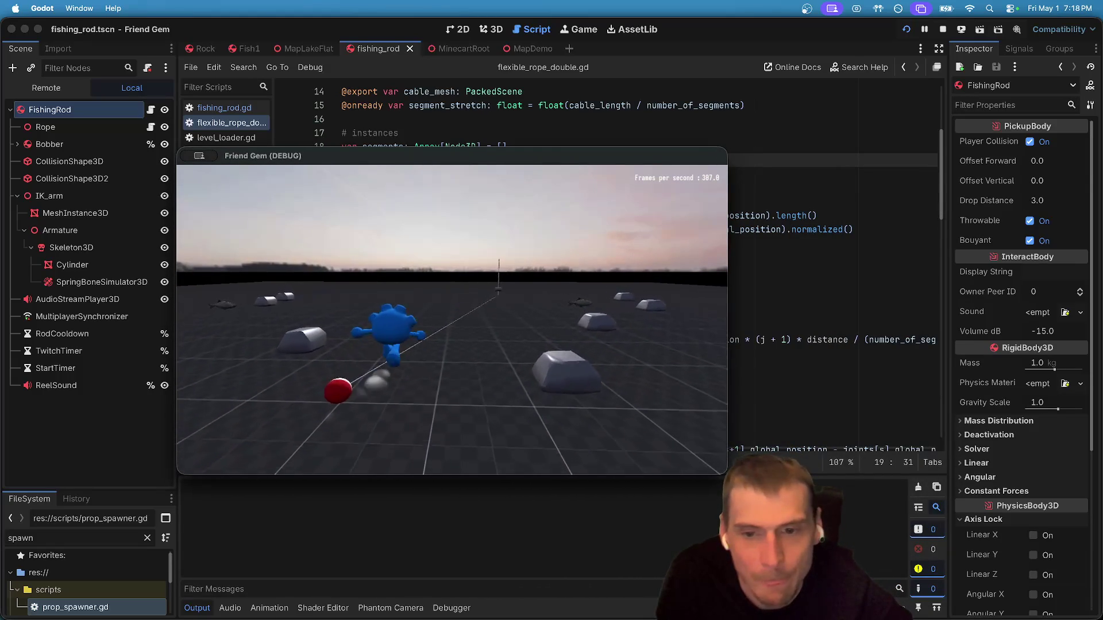
pyautogui.press('w')
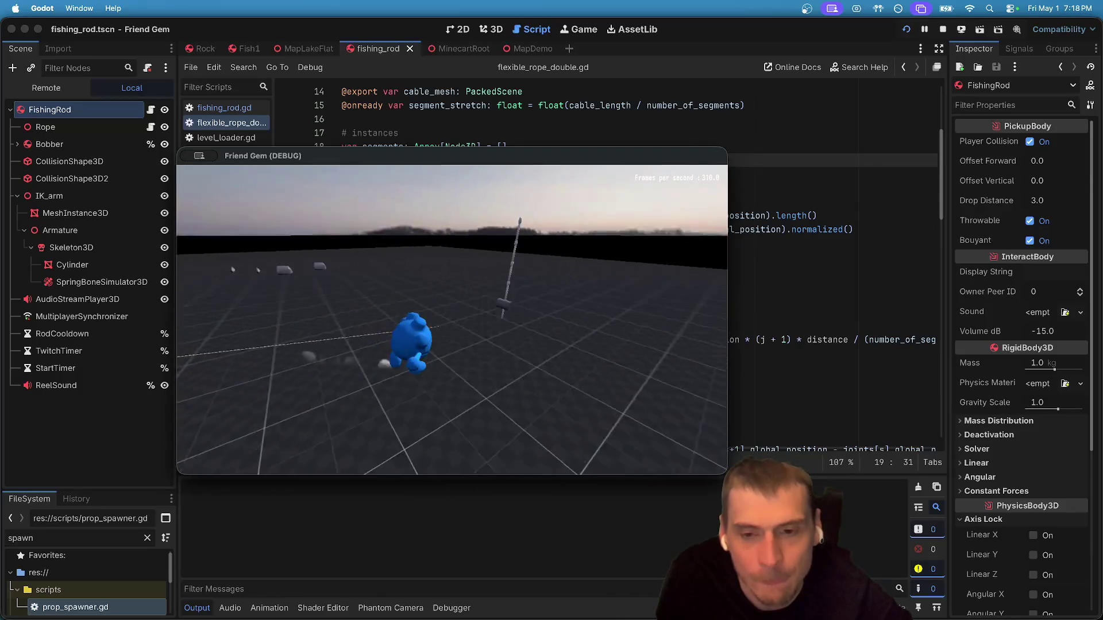
pyautogui.press('w')
pyautogui.press('e')
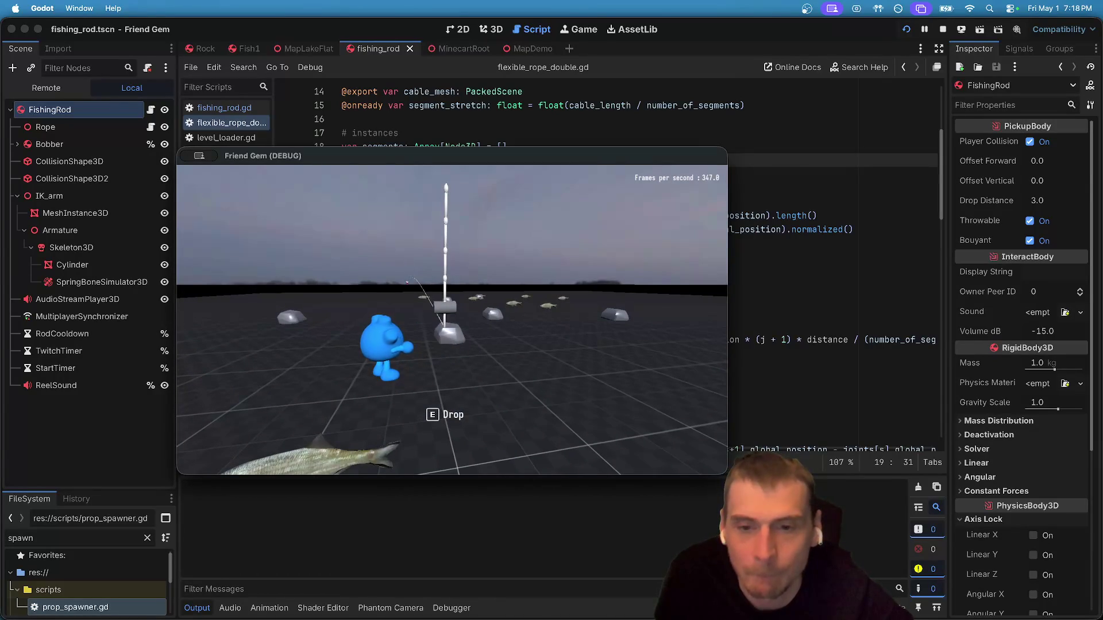
pyautogui.press('super+Tab')
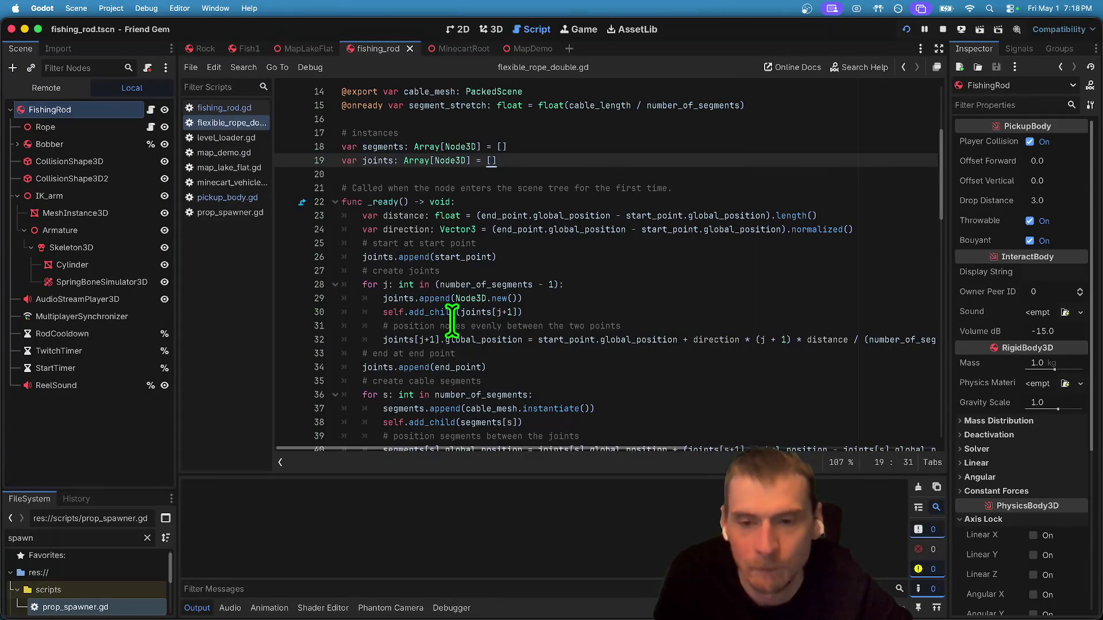
# Highlight the start_point uses and select the start_point.global_position expression in the rope script.
pyautogui.doubleClick(460, 257)
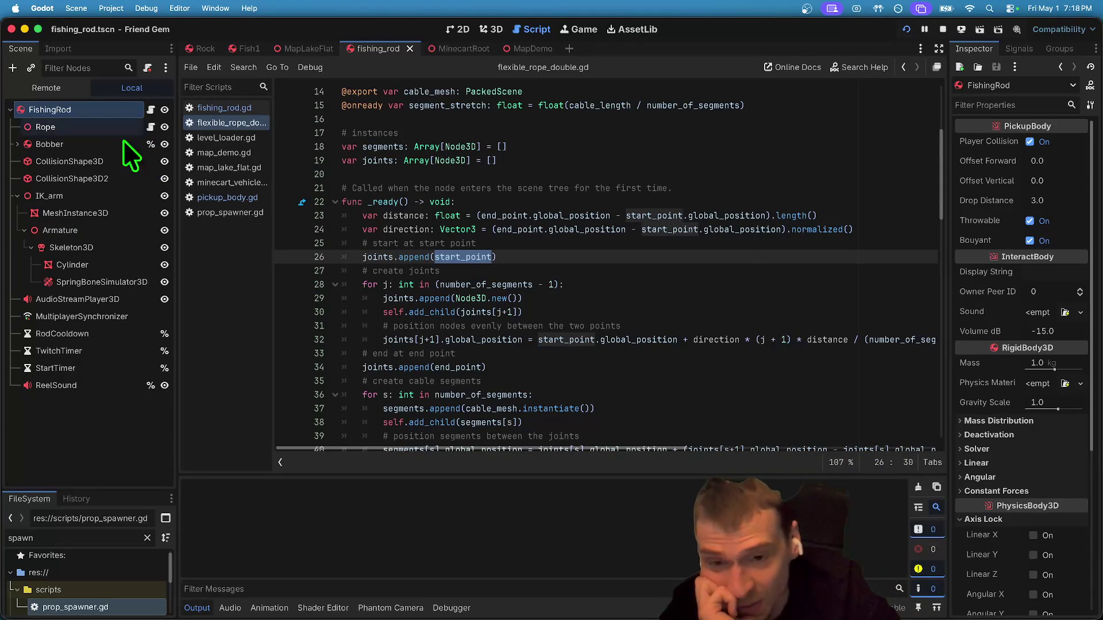
pyautogui.click(496, 28)
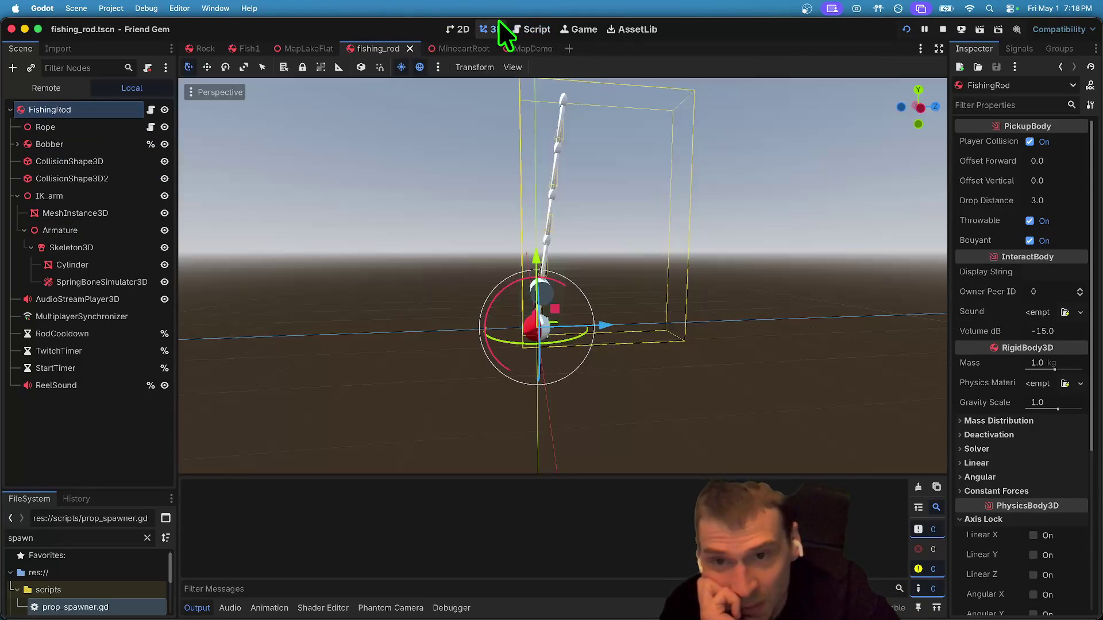
pyautogui.click(525, 32)
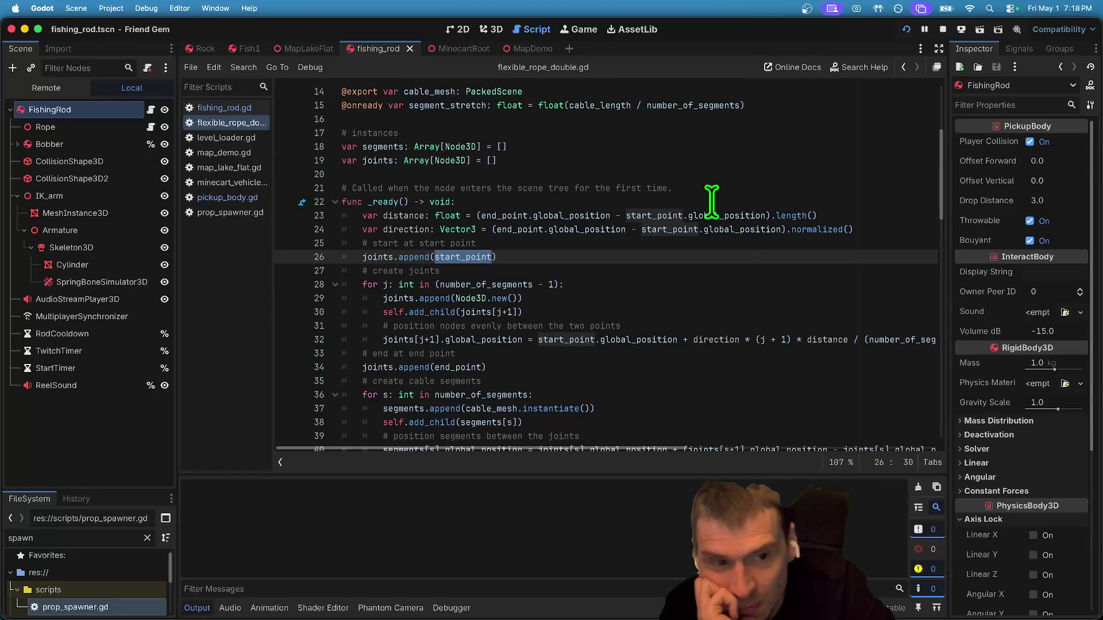
pyautogui.scroll(-1, 701, 208)
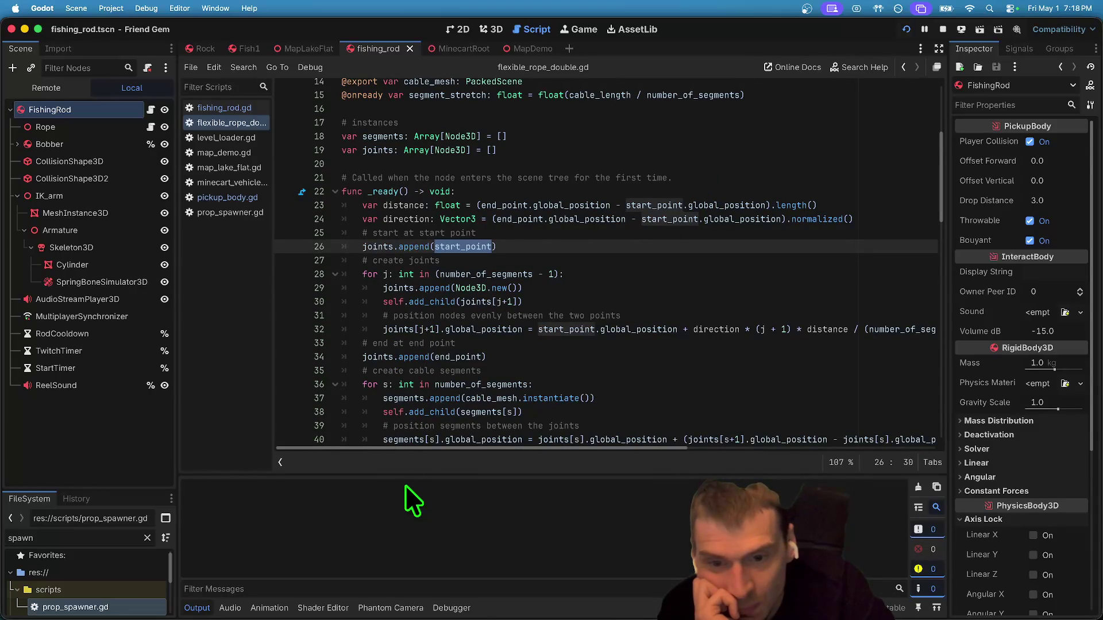
pyautogui.doubleClick(642, 327)
pyautogui.moveTo(646, 327); pyautogui.dragTo(571, 327)
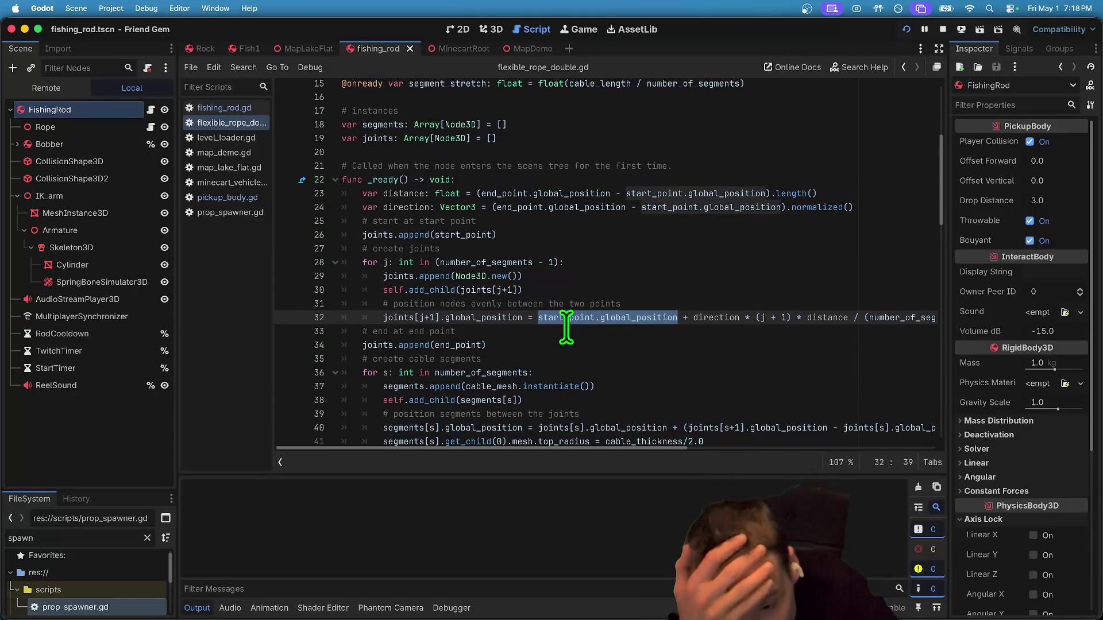
# Read through the rest of the joint-placement code, then select the Rope node in 3D view.
pyautogui.scroll(-3, 567, 327)
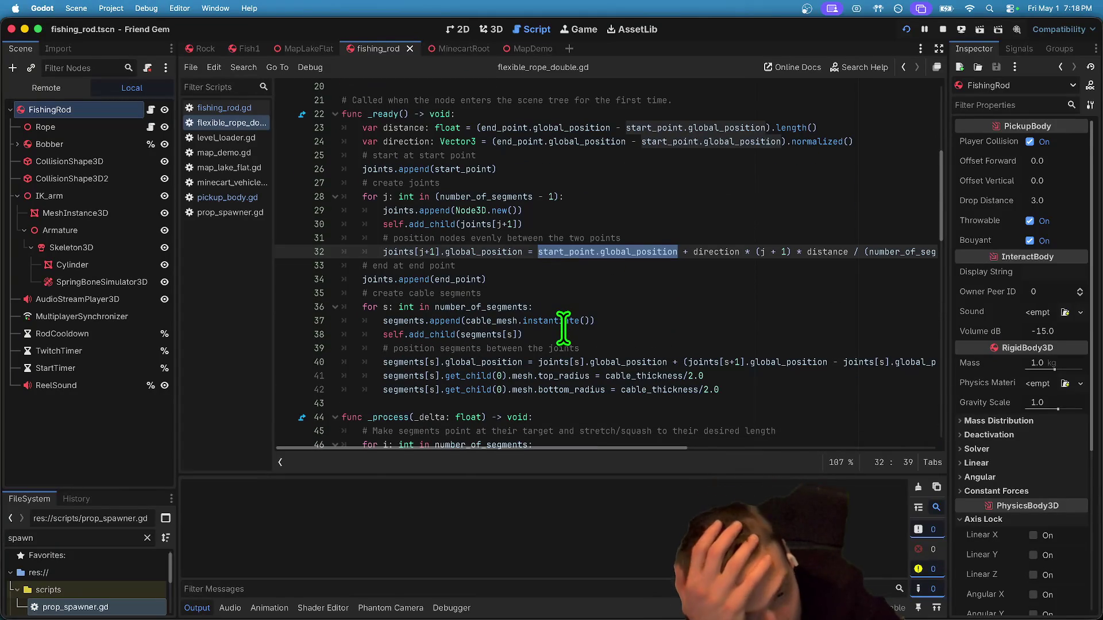
pyautogui.scroll(-5, 562, 328)
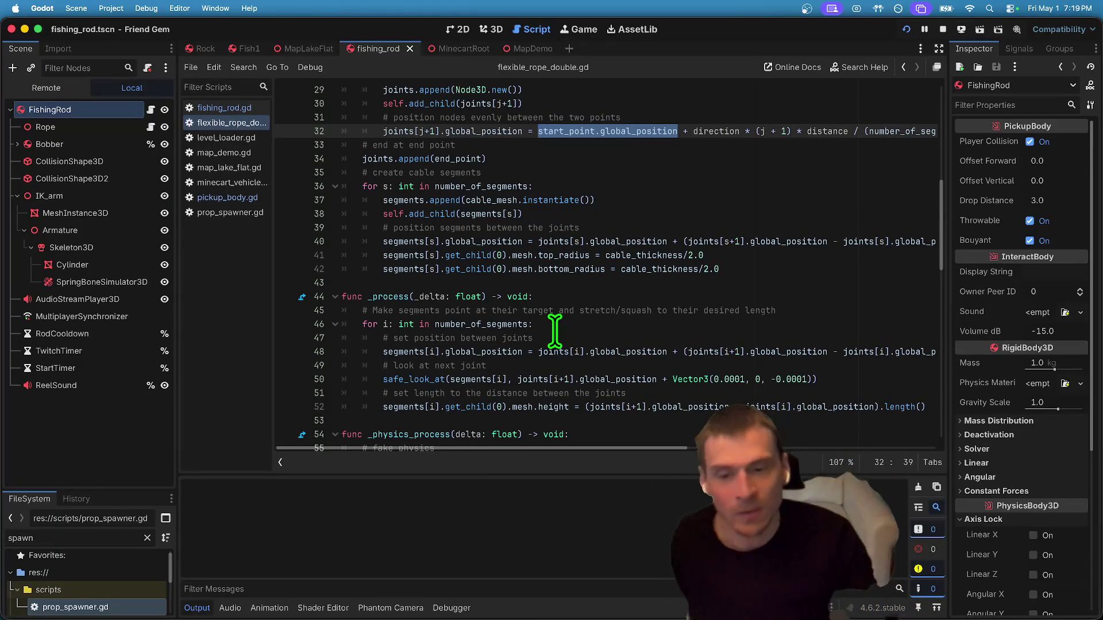
pyautogui.scroll(-5, 548, 315)
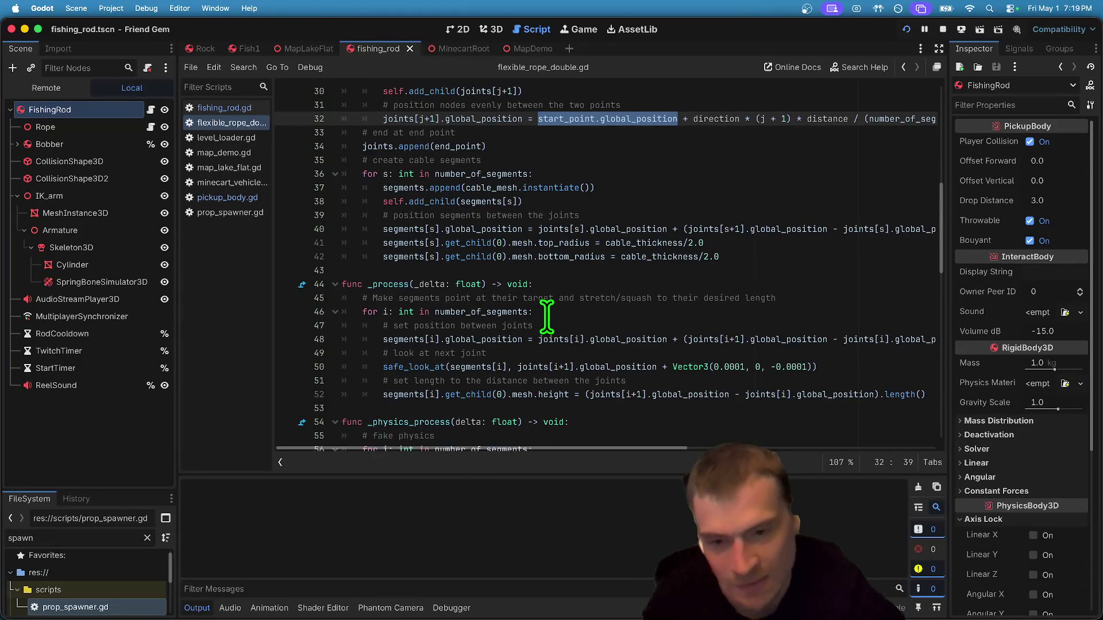
pyautogui.scroll(-5, 549, 316)
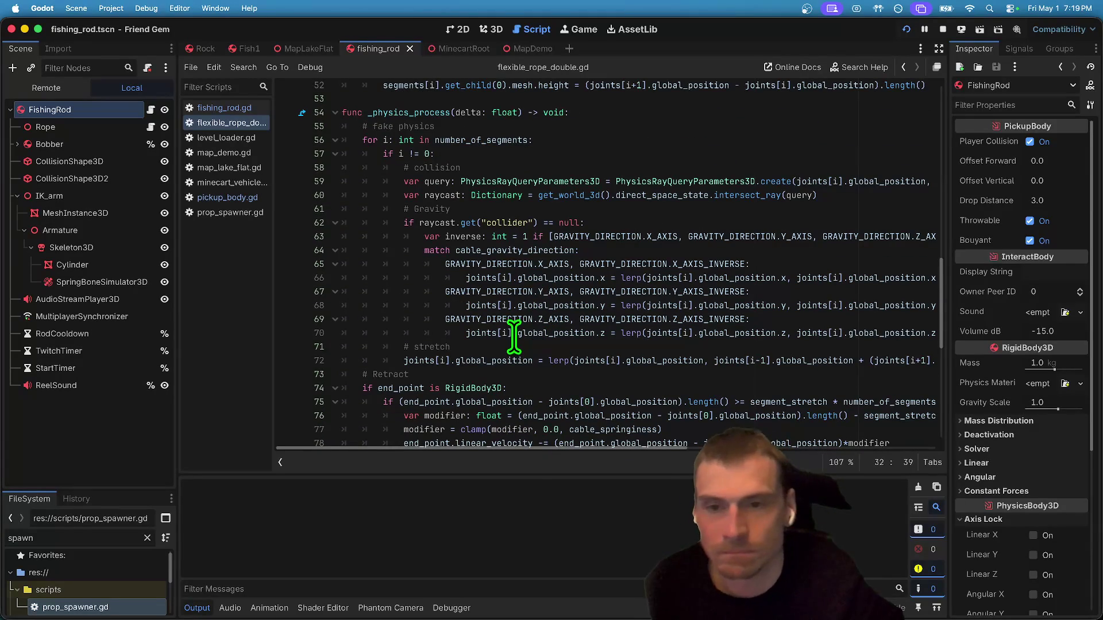
pyautogui.scroll(-1, 512, 339)
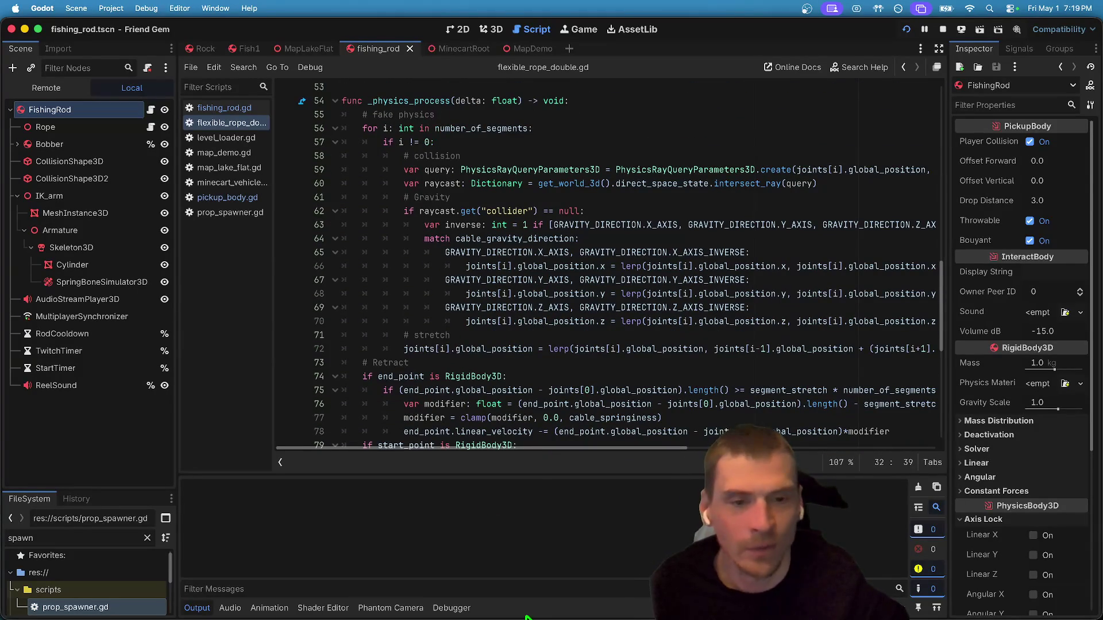
pyautogui.scroll(-7, 547, 427)
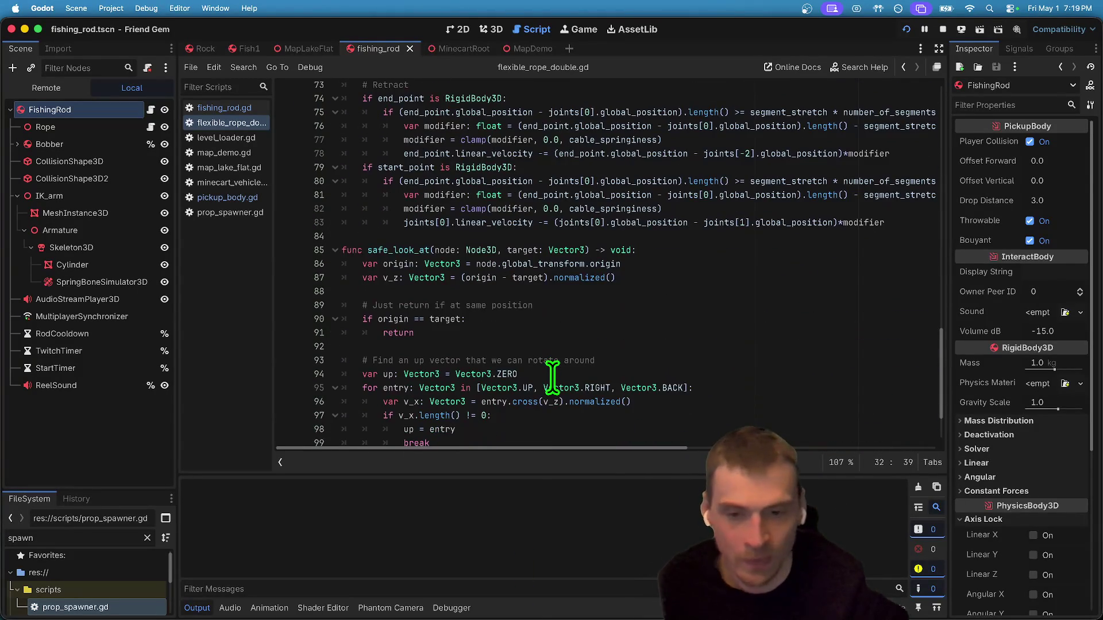
pyautogui.scroll(-1, 552, 379)
pyautogui.scroll(-1, 542, 477)
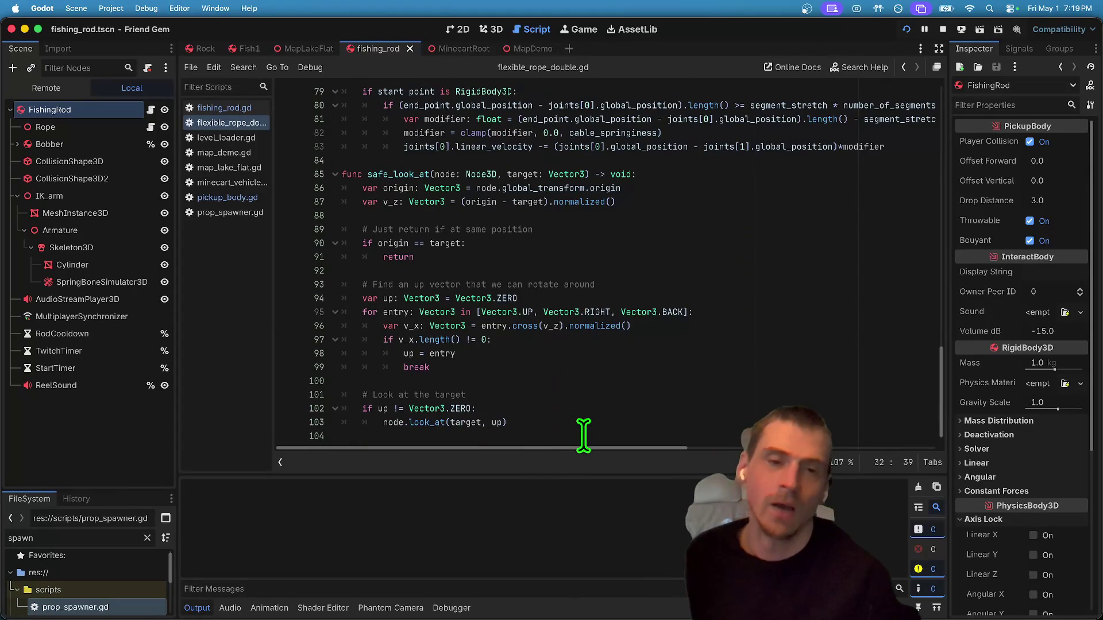
pyautogui.scroll(20, 583, 437)
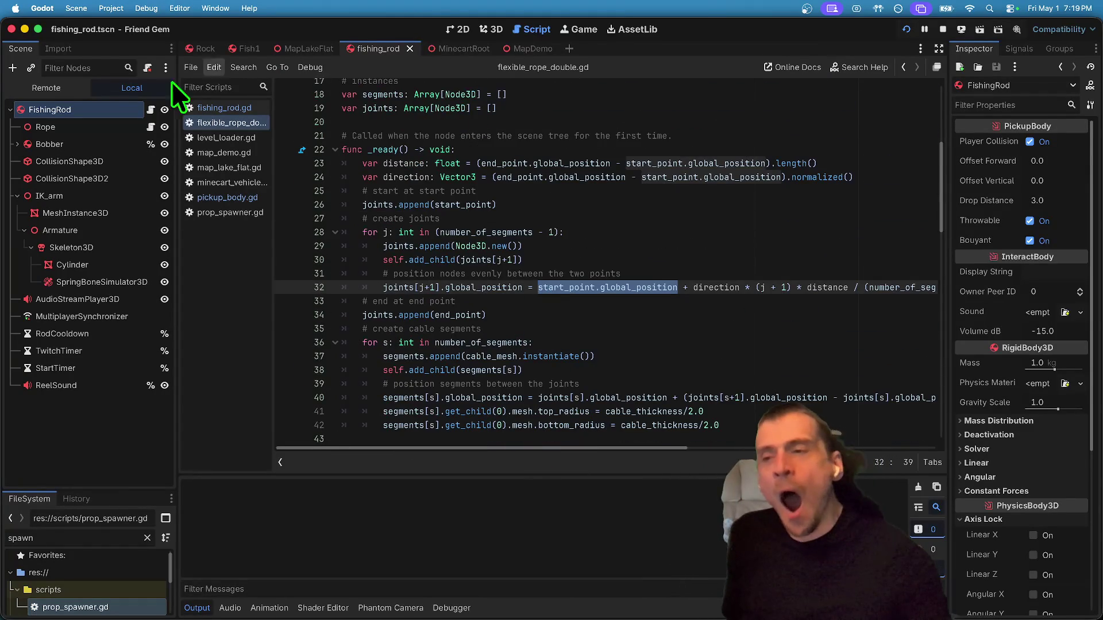
pyautogui.click(56, 126)
pyautogui.click(489, 29)
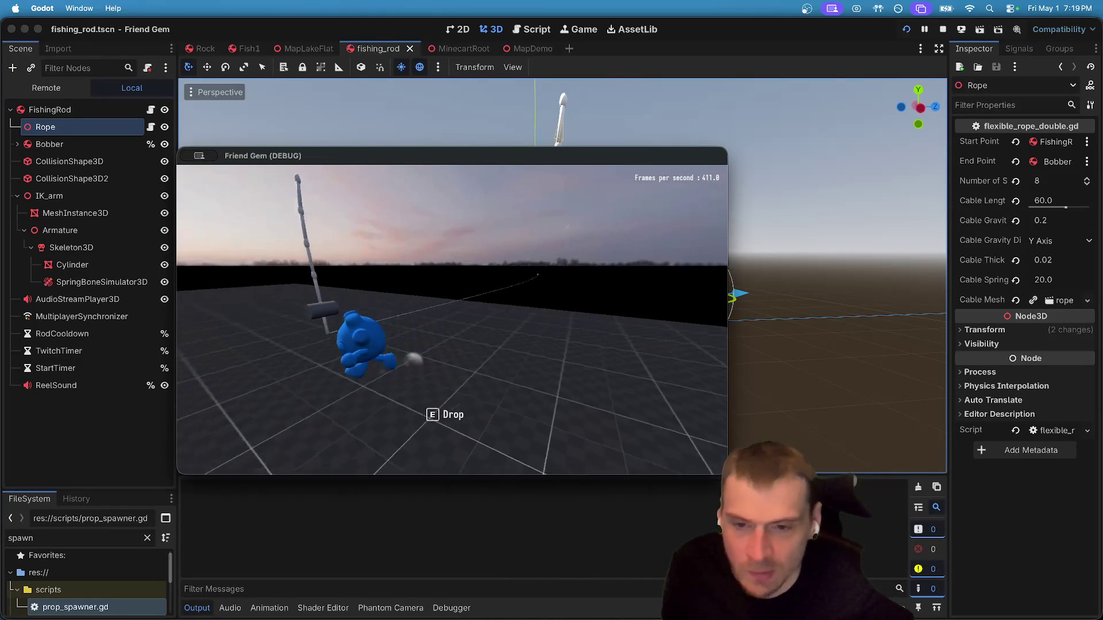
# Widen the Scene dock and rerun the game to check the rope trailing from the rod.
pyautogui.press('super+q')
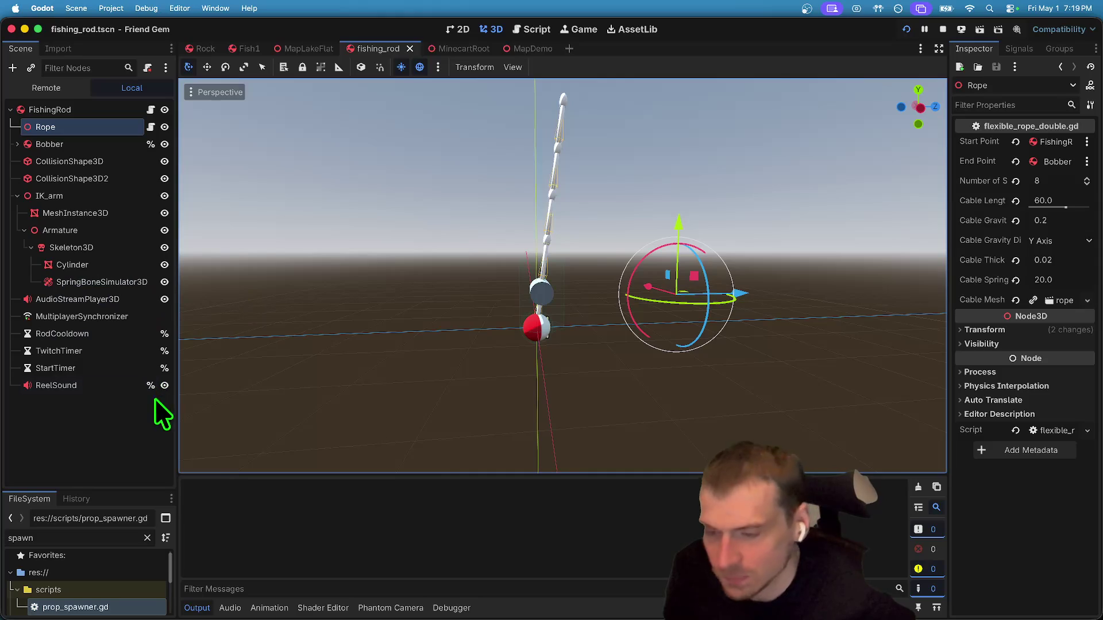
pyautogui.moveTo(178, 406); pyautogui.dragTo(224, 413)
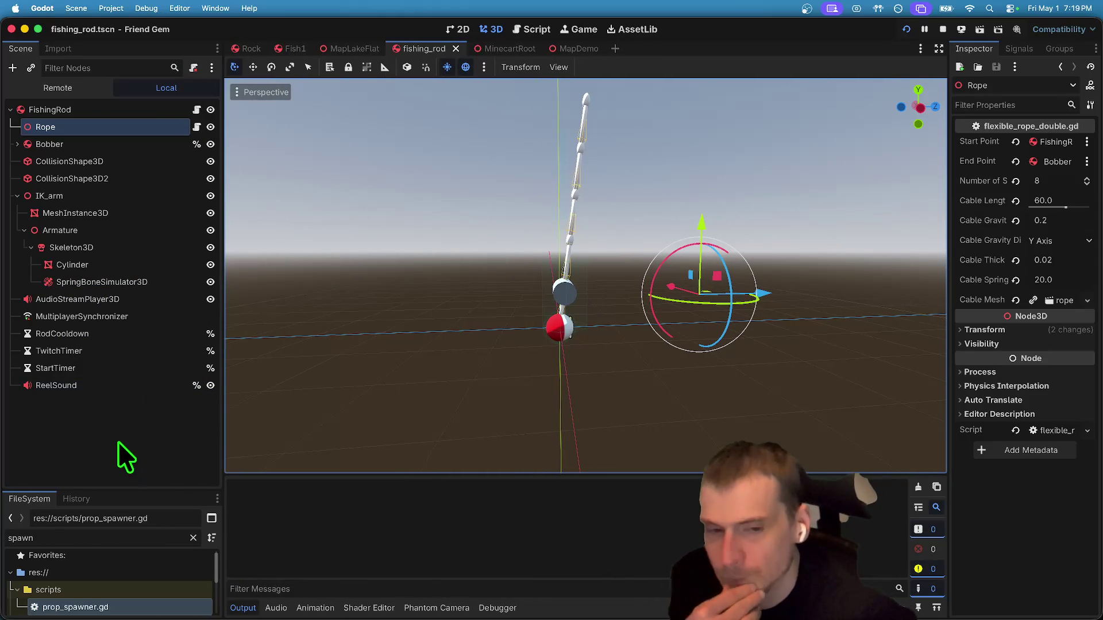
pyautogui.press('super+b')
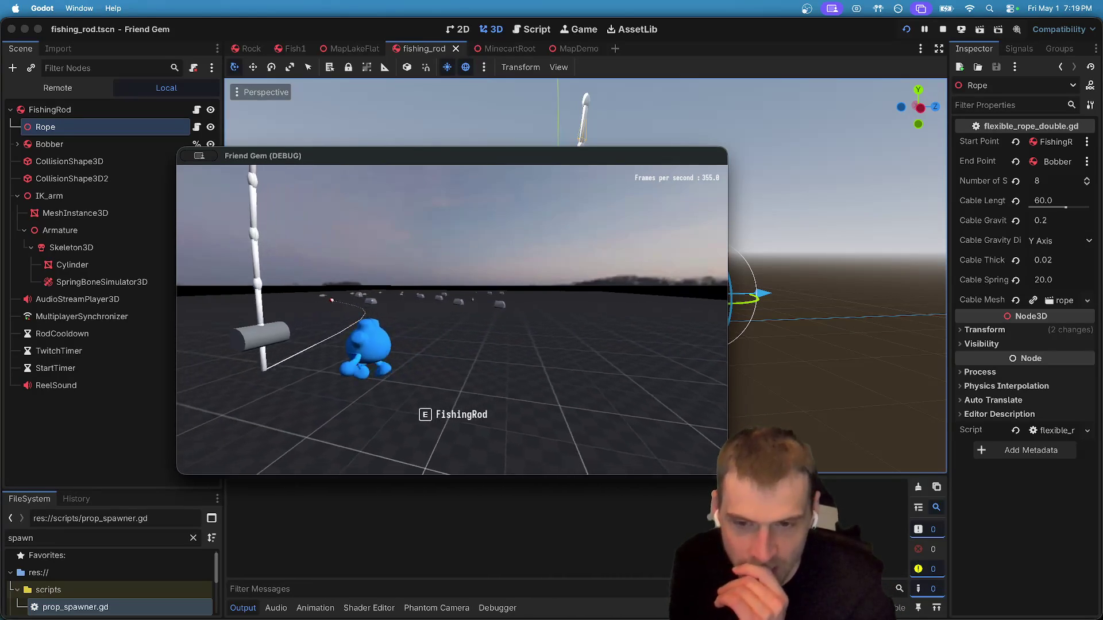
pyautogui.press('super+period')
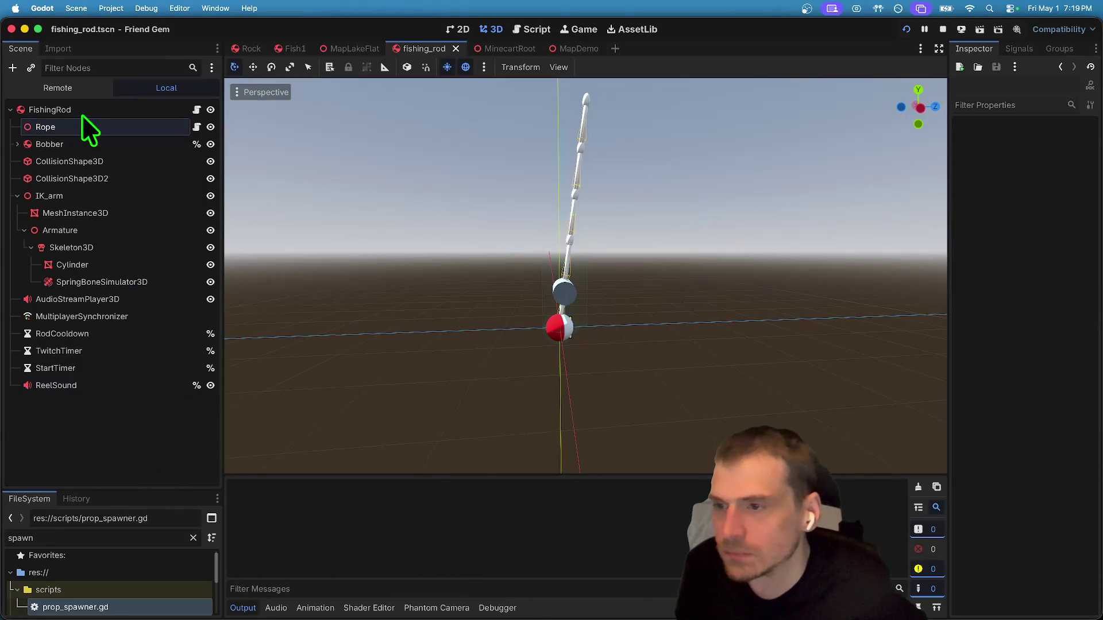
pyautogui.click(80, 125)
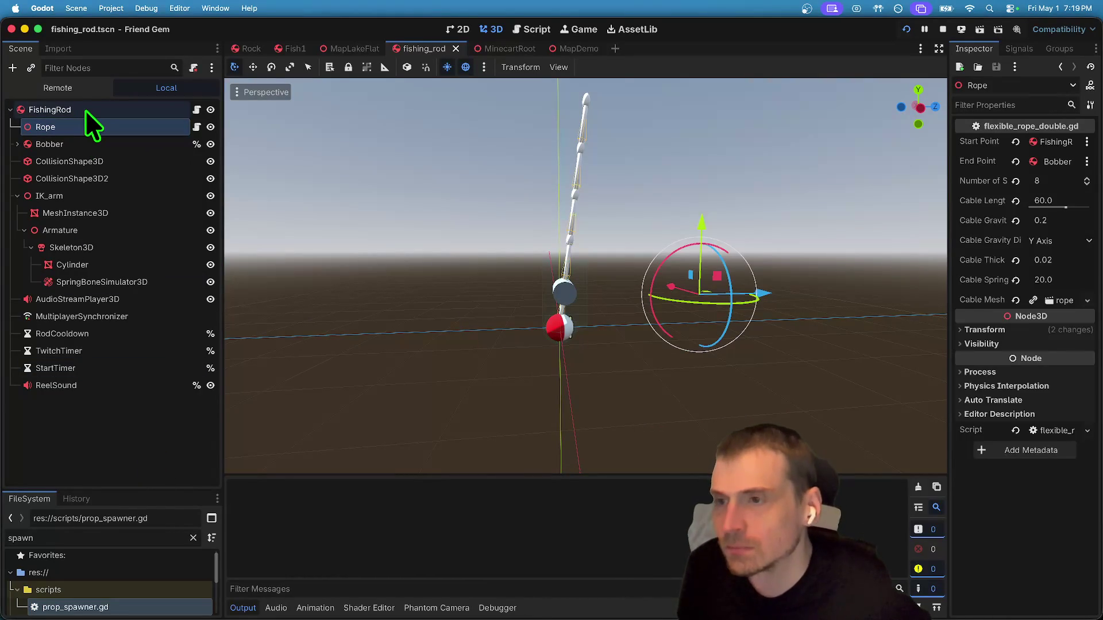
# Add a RigidBody3D under FishingRod, placed between Rope and Bobber.
pyautogui.click(85, 109)
pyautogui.click(138, 464)
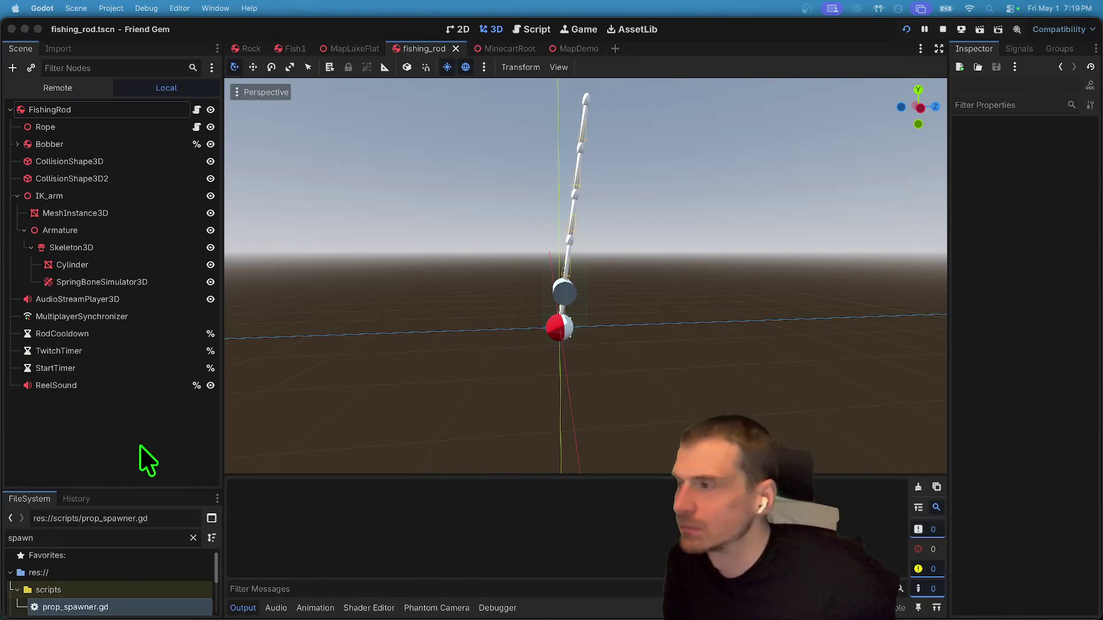
pyautogui.hotkey('ctrl', 'a')
pyautogui.press('Return')
pyautogui.moveTo(103, 409)
pyautogui.mouseDown()
pyautogui.moveTo(110, 83)
pyautogui.moveTo(80, 137)
pyautogui.mouseUp()
# Set the Rope's Start Point to the new RigidBody3D.
pyautogui.click(86, 127)
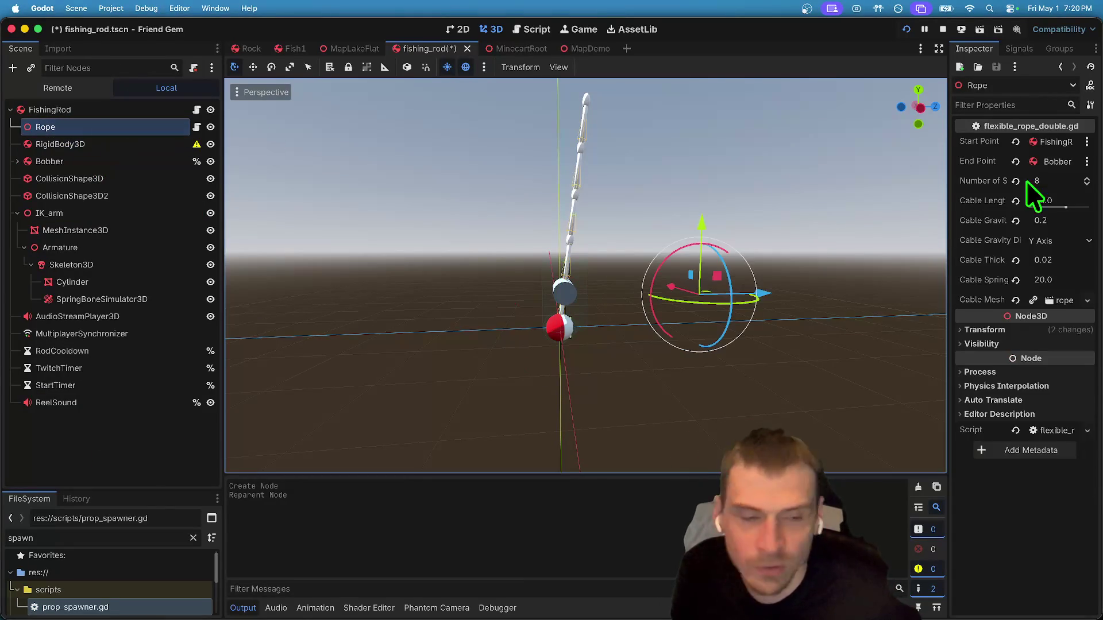
pyautogui.click(1015, 141)
pyautogui.click(1034, 141)
pyautogui.click(574, 178)
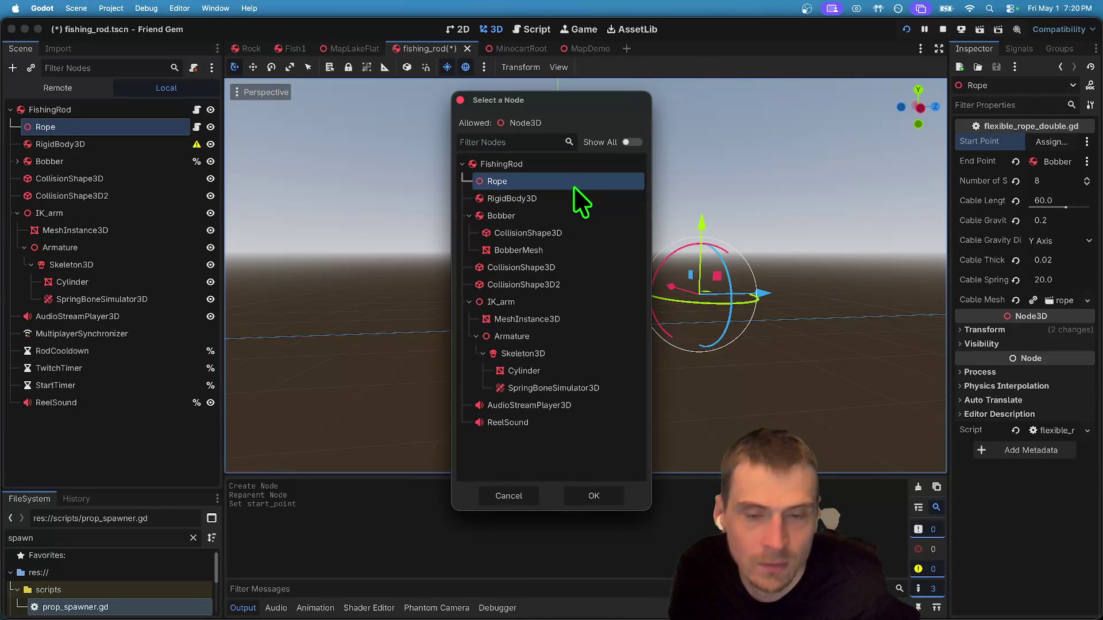
pyautogui.click(577, 196)
pyautogui.click(593, 496)
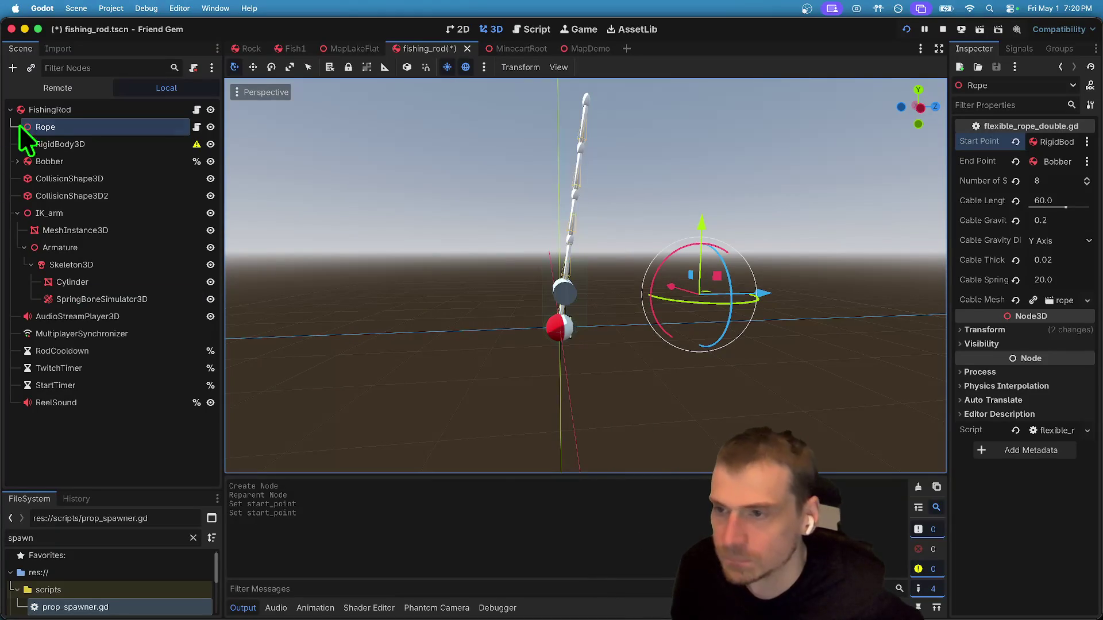
# Rename the RigidBody3D to 'Start'.
pyautogui.doubleClick(60, 143)
pyautogui.write('Start')
pyautogui.press('Return')
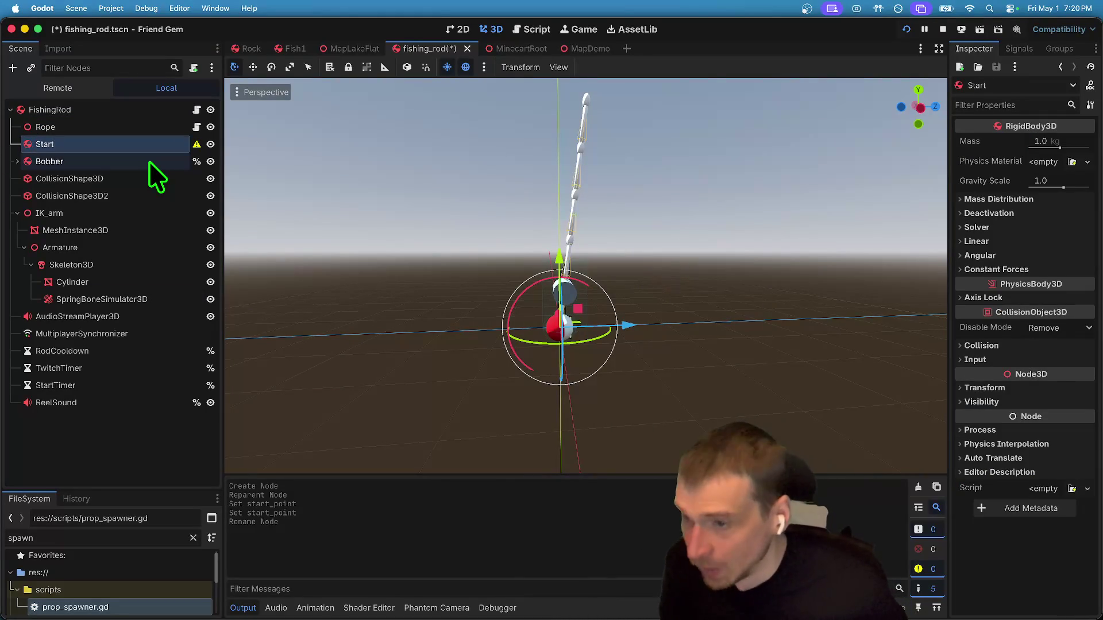
# Add a CollisionShape3D child under Start, undoing a mistaken PhysicalBone3D.
pyautogui.rightClick(150, 147)
pyautogui.click(178, 157)
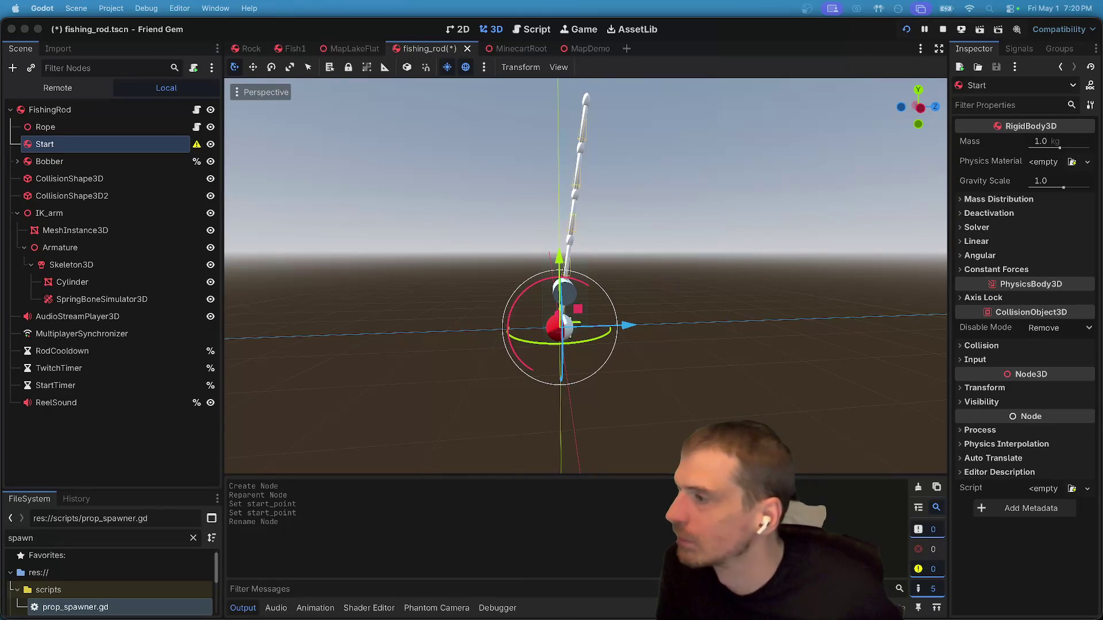
pyautogui.press('Return')
pyautogui.rightClick(96, 138)
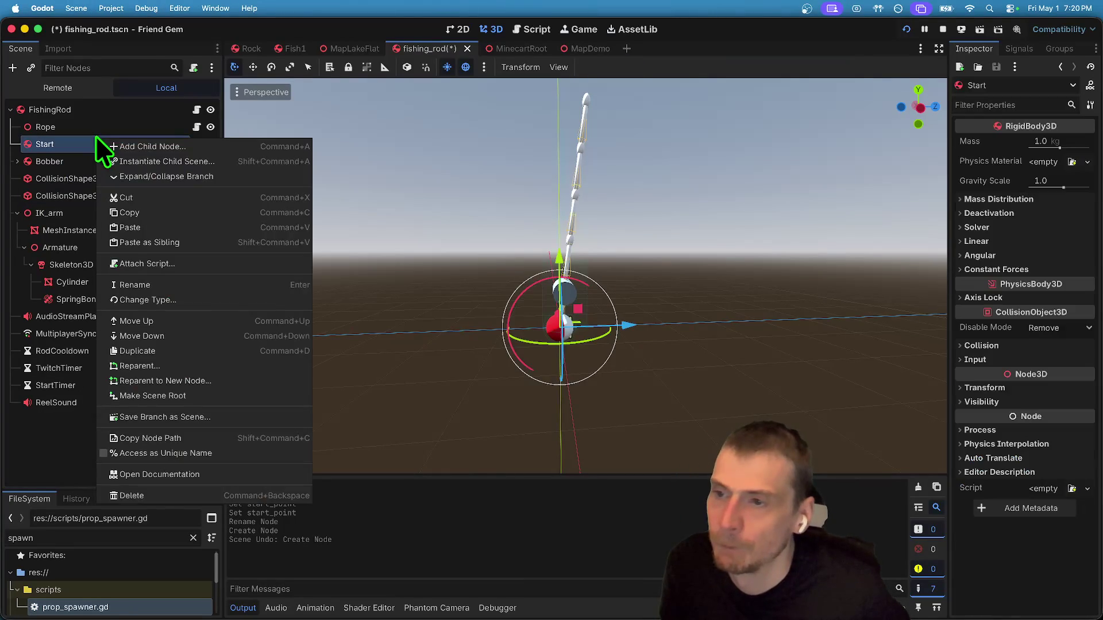
pyautogui.hotkey('ctrl', 'z')
pyautogui.hotkey('ctrl', 'a')
pyautogui.press('Return')
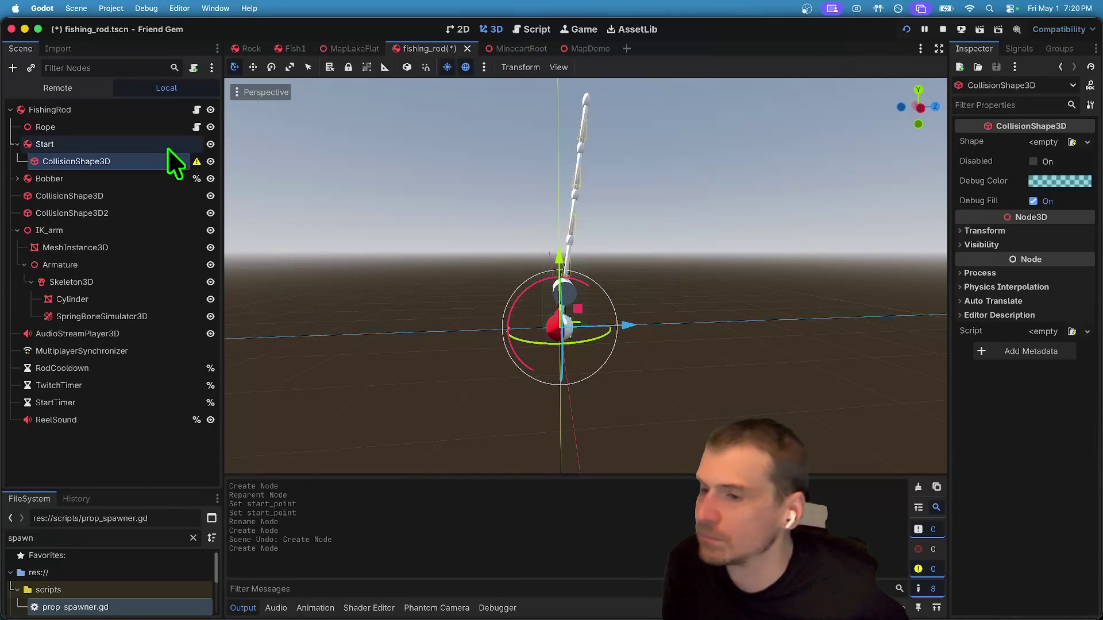
pyautogui.click(1072, 141)
pyautogui.press('Escape')
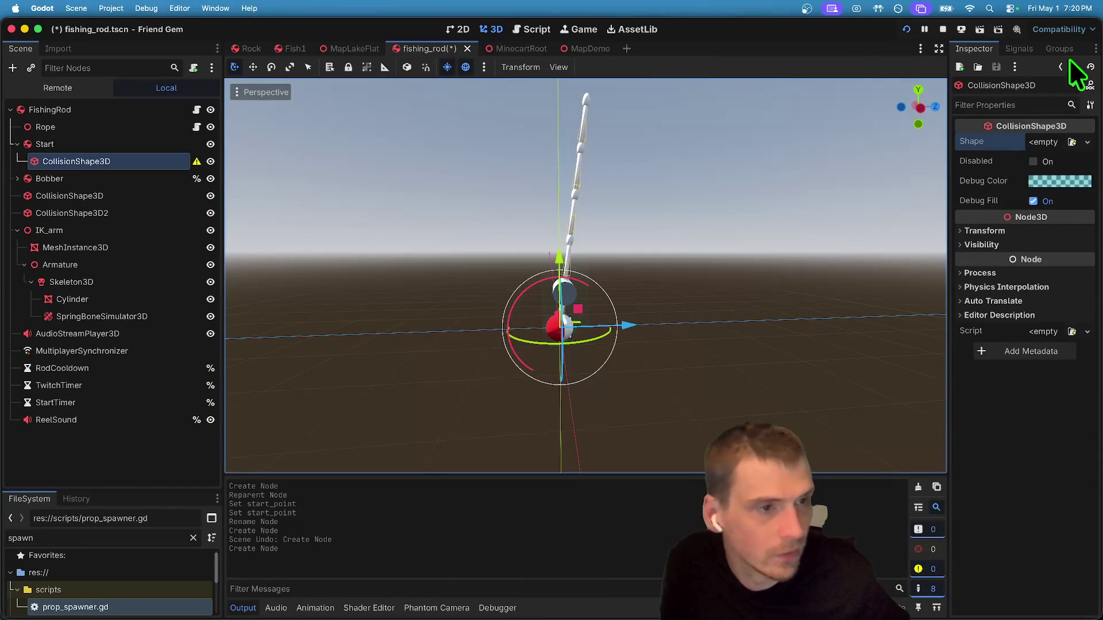
# Give the CollisionShape3D a new SphereShape3D, replacing the initial BoxShape3D.
pyautogui.click(1054, 138)
pyautogui.click(1050, 197)
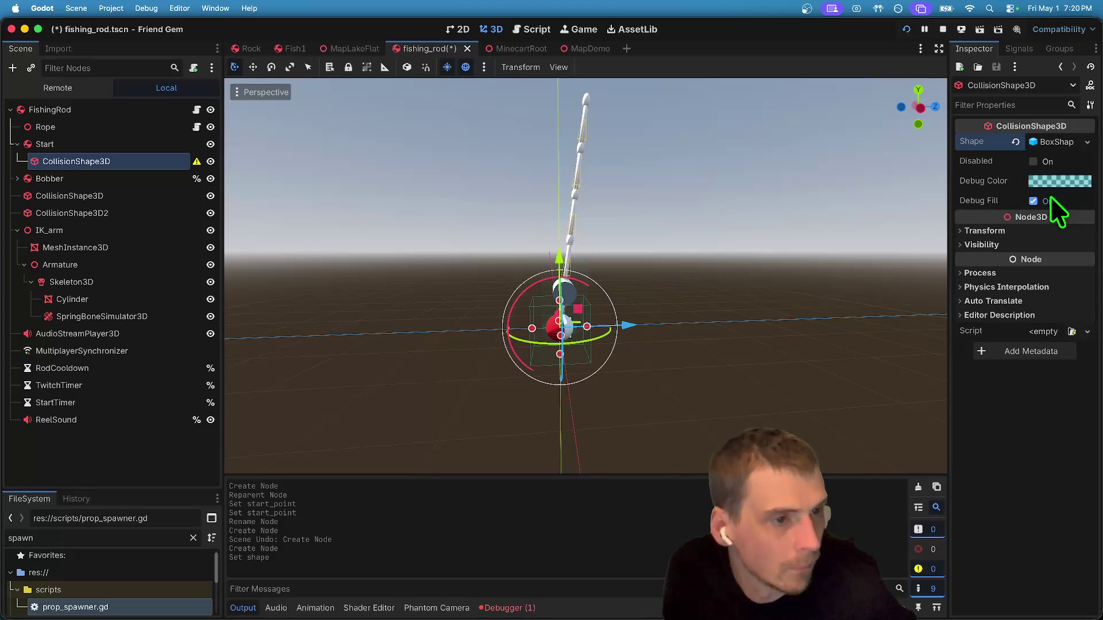
pyautogui.click(1056, 142)
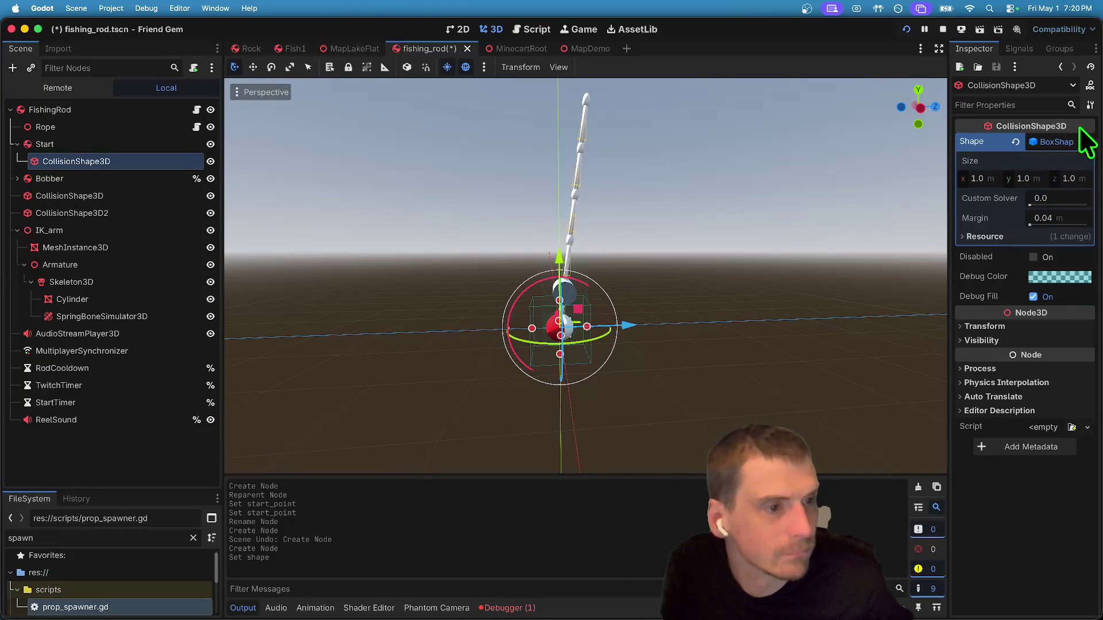
pyautogui.click(1084, 141)
pyautogui.click(1028, 189)
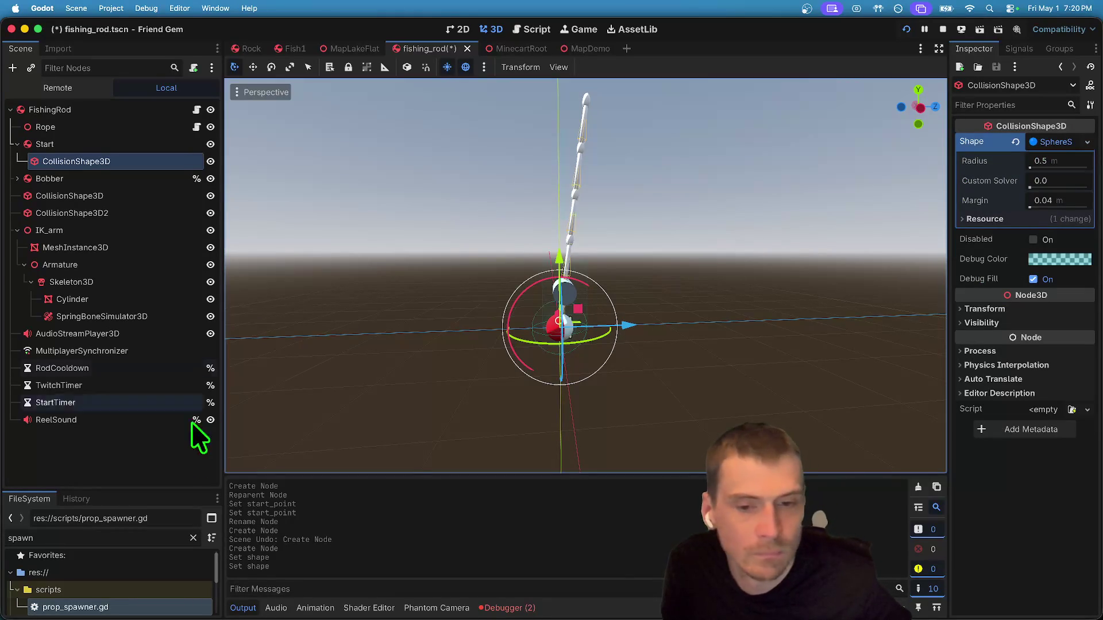
pyautogui.click(115, 402)
# Inspect the Start body, SpringBoneSimulator3D and Skeleton3D bone list, ending on FishingRod.
pyautogui.click(89, 144)
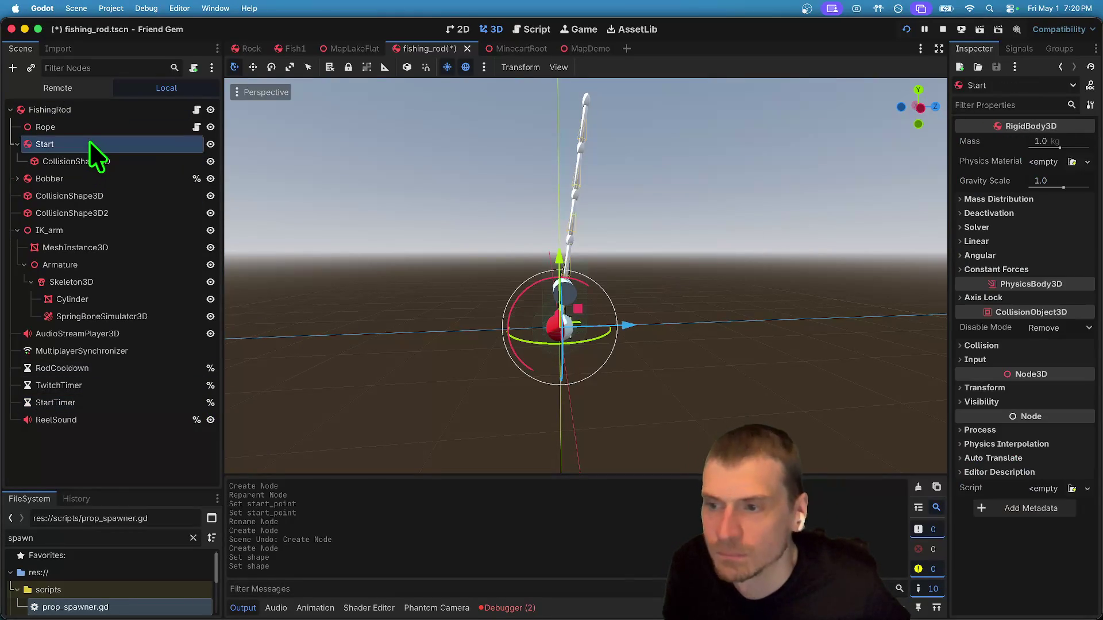
pyautogui.click(126, 458)
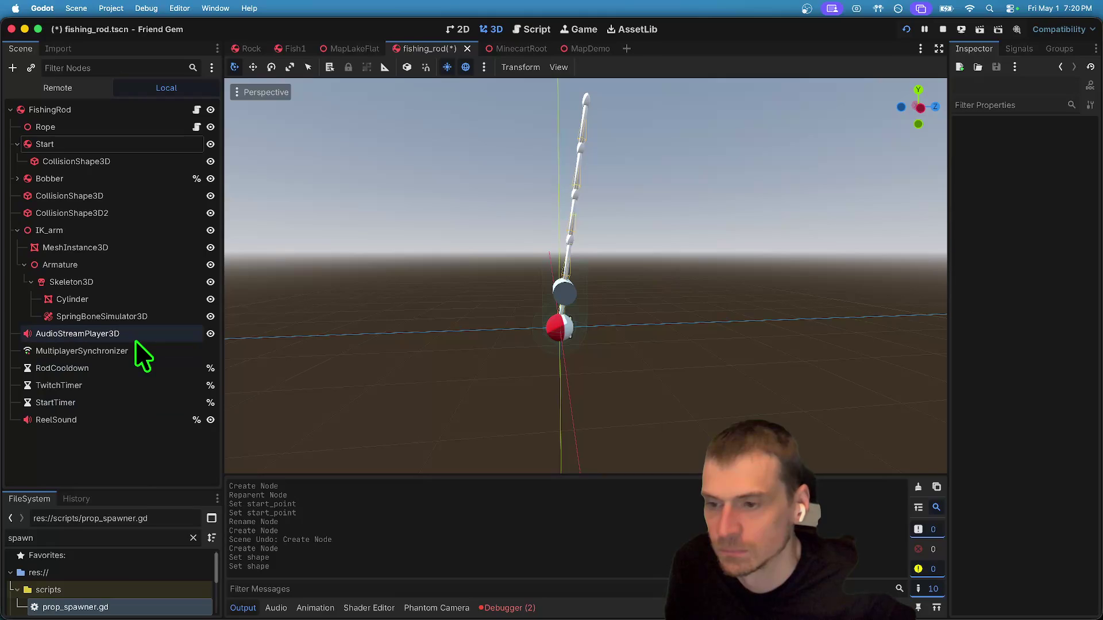
pyautogui.click(112, 318)
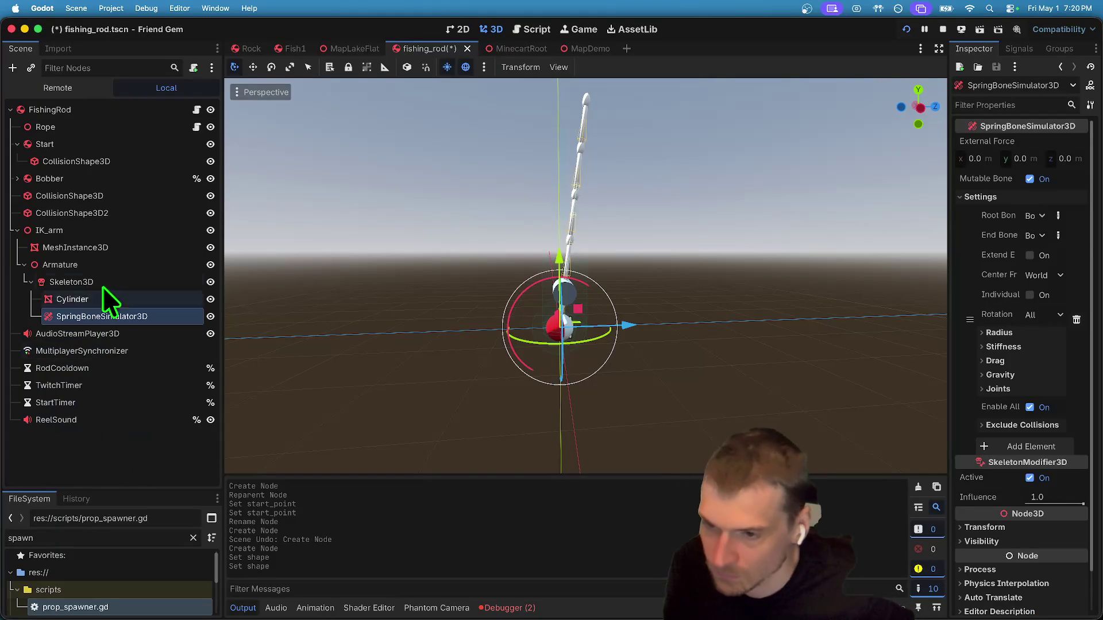
pyautogui.click(126, 458)
pyautogui.click(118, 281)
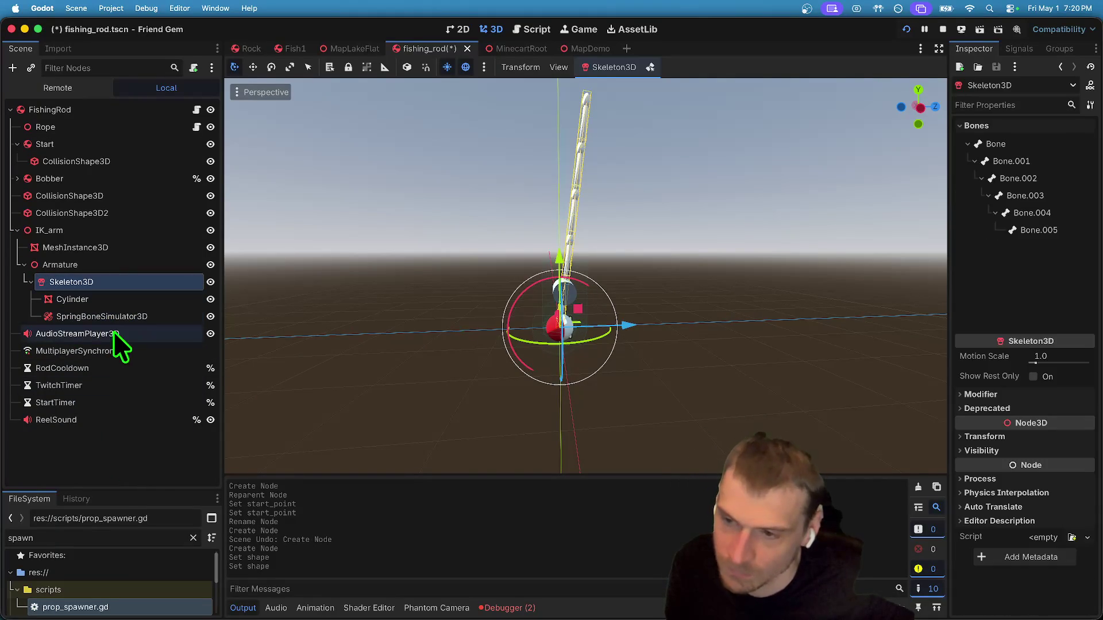
pyautogui.click(150, 460)
pyautogui.click(154, 285)
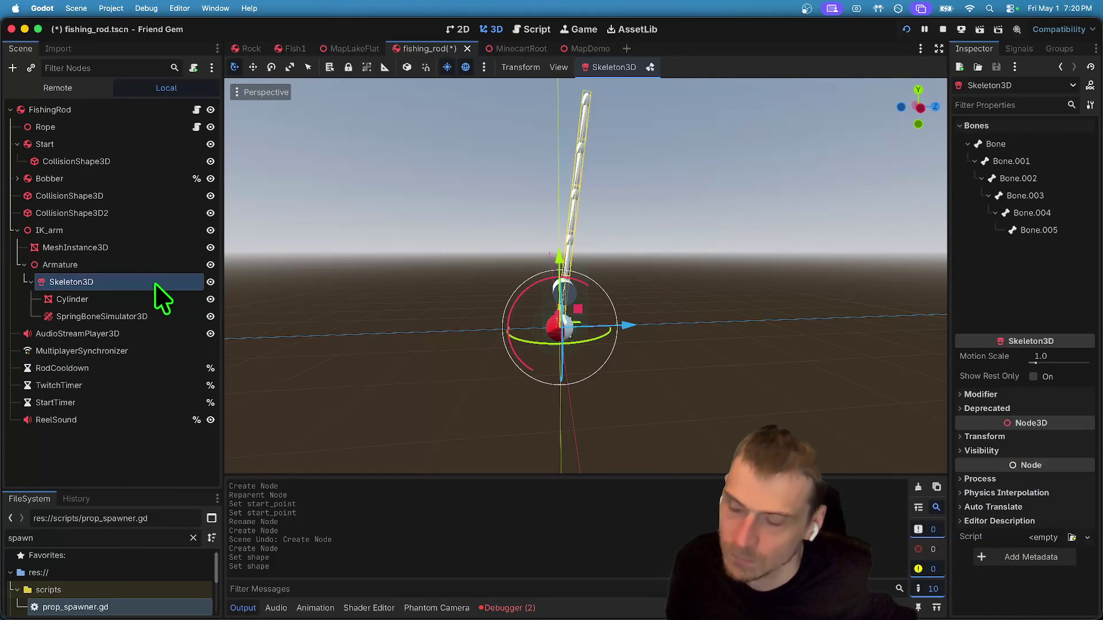
pyautogui.click(108, 110)
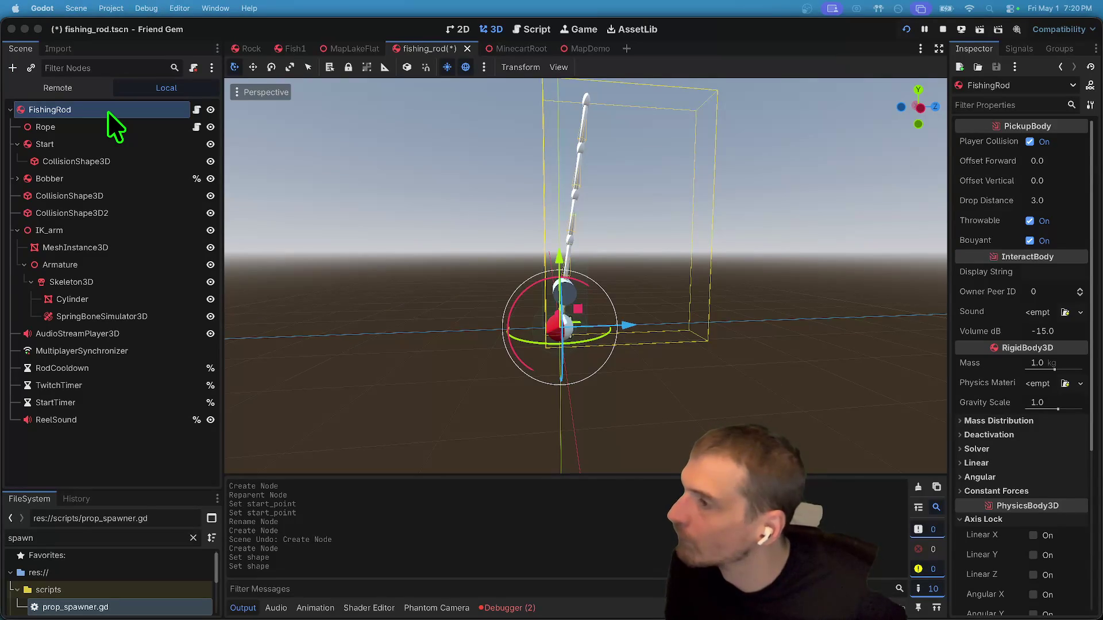
# Add a ModifierBoneTarget3D under Skeleton3D targeting a rod bone above Bone.002, and save.
pyautogui.hotkey('ctrl', 'a')
pyautogui.press('Return')
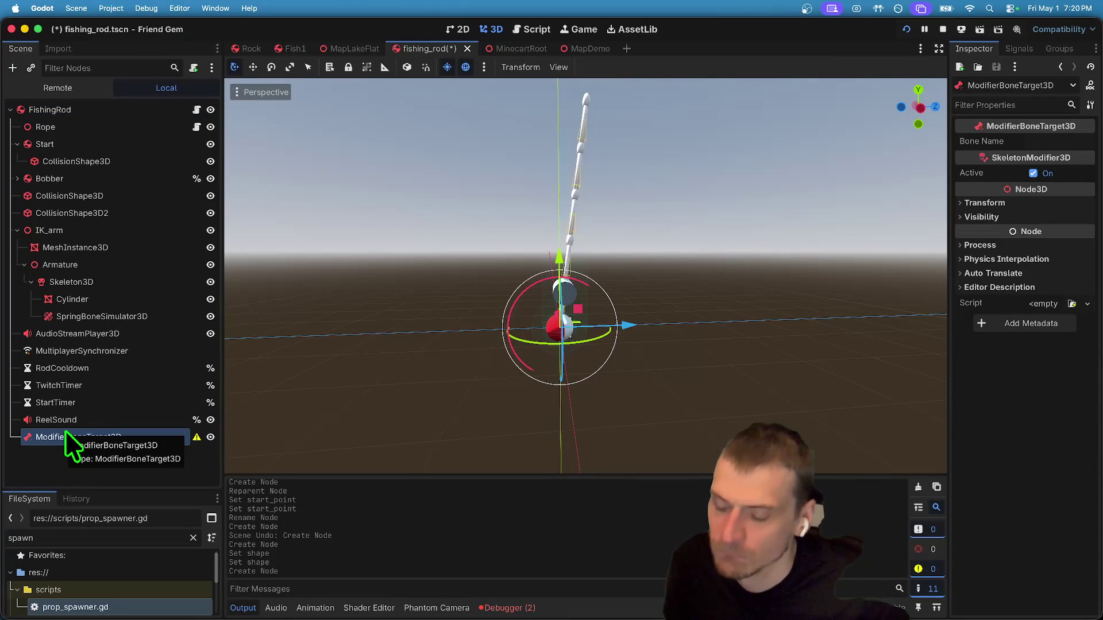
pyautogui.moveTo(66, 442)
pyautogui.mouseDown()
pyautogui.moveTo(113, 270)
pyautogui.moveTo(112, 282)
pyautogui.mouseUp()
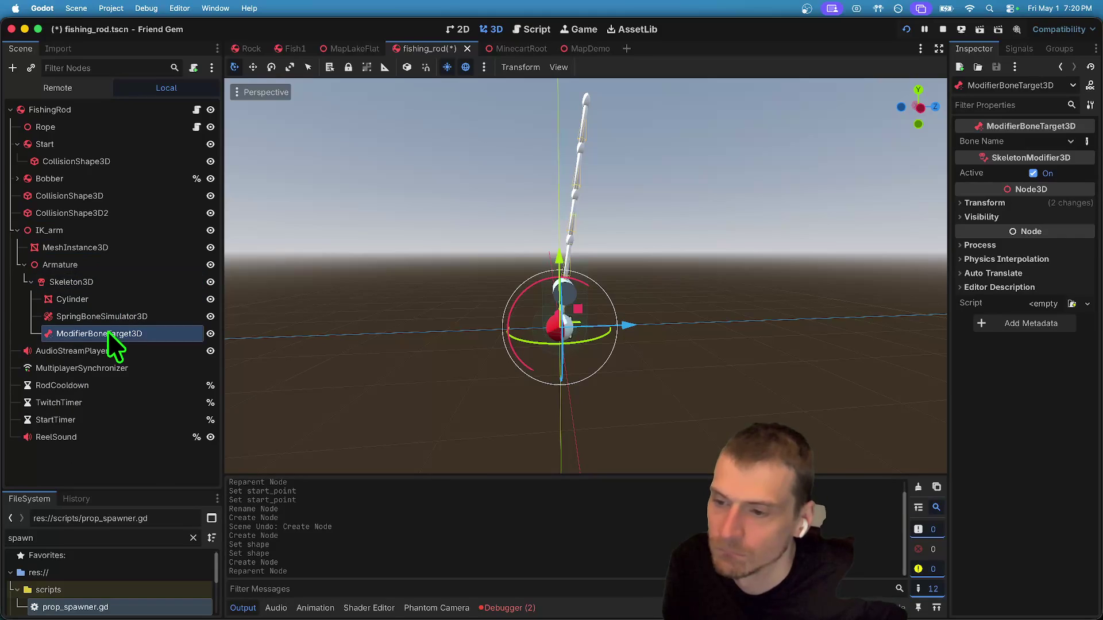
pyautogui.click(1046, 140)
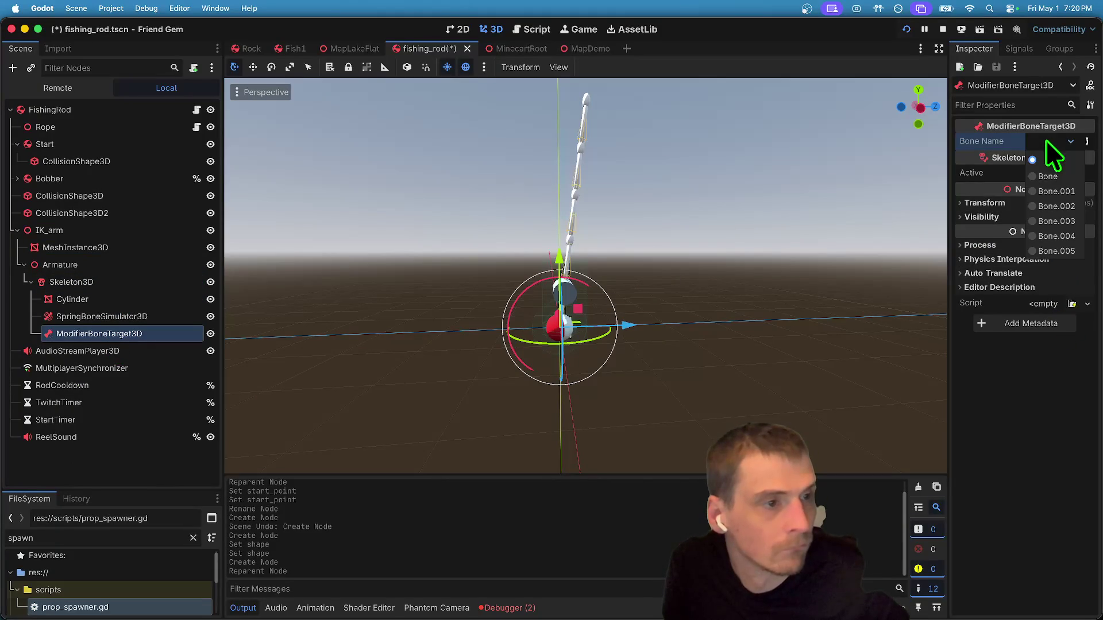
pyautogui.click(1035, 206)
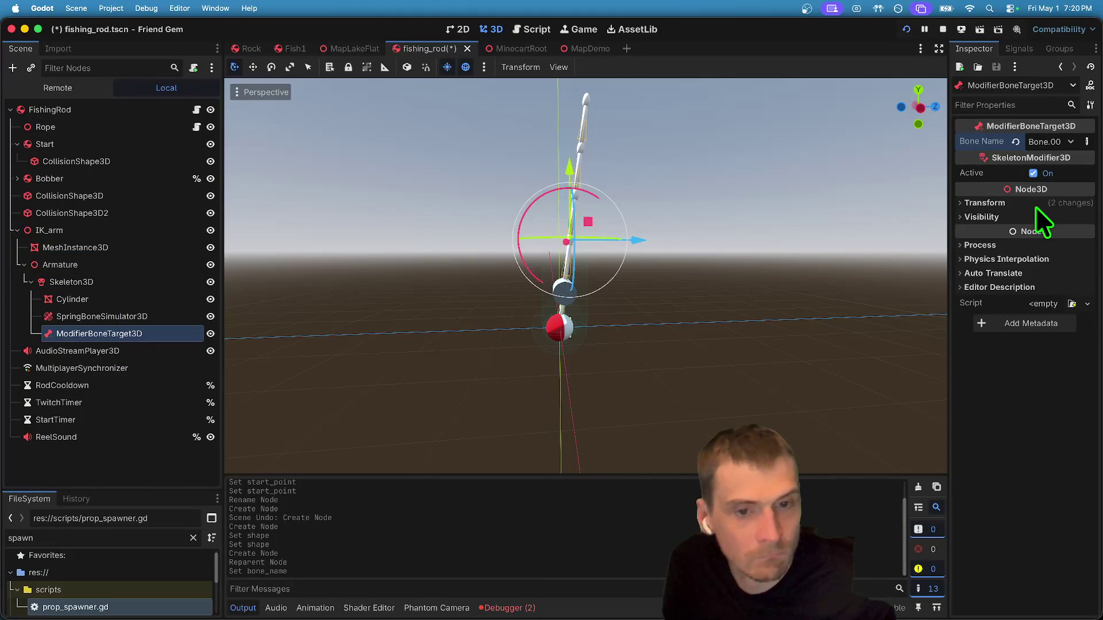
pyautogui.click(1056, 143)
pyautogui.click(1056, 221)
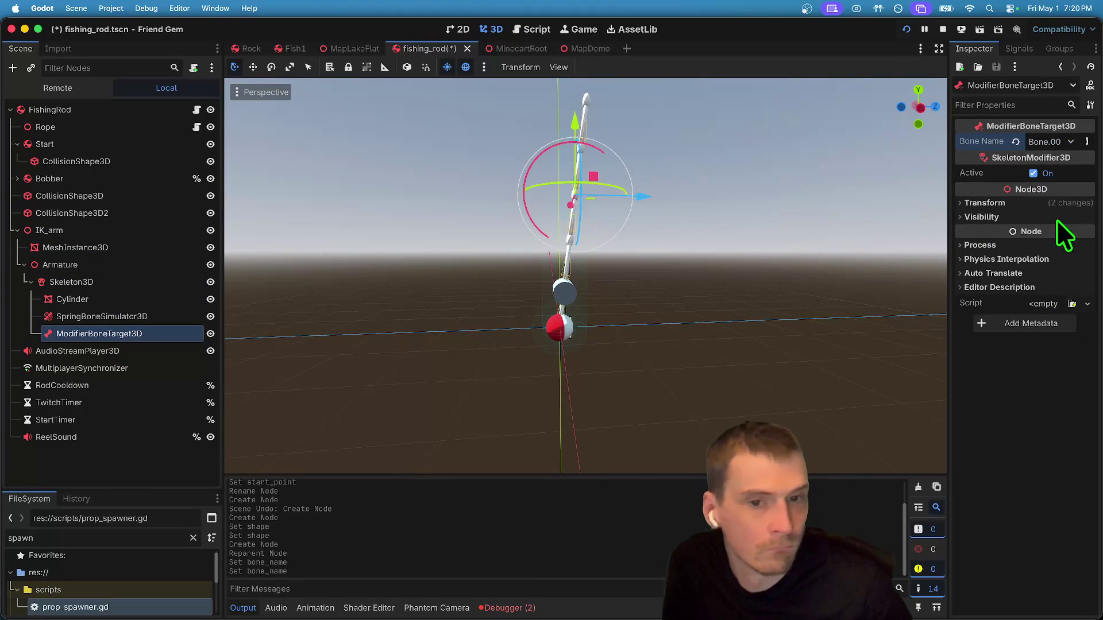
pyautogui.hotkey('ctrl', 's')
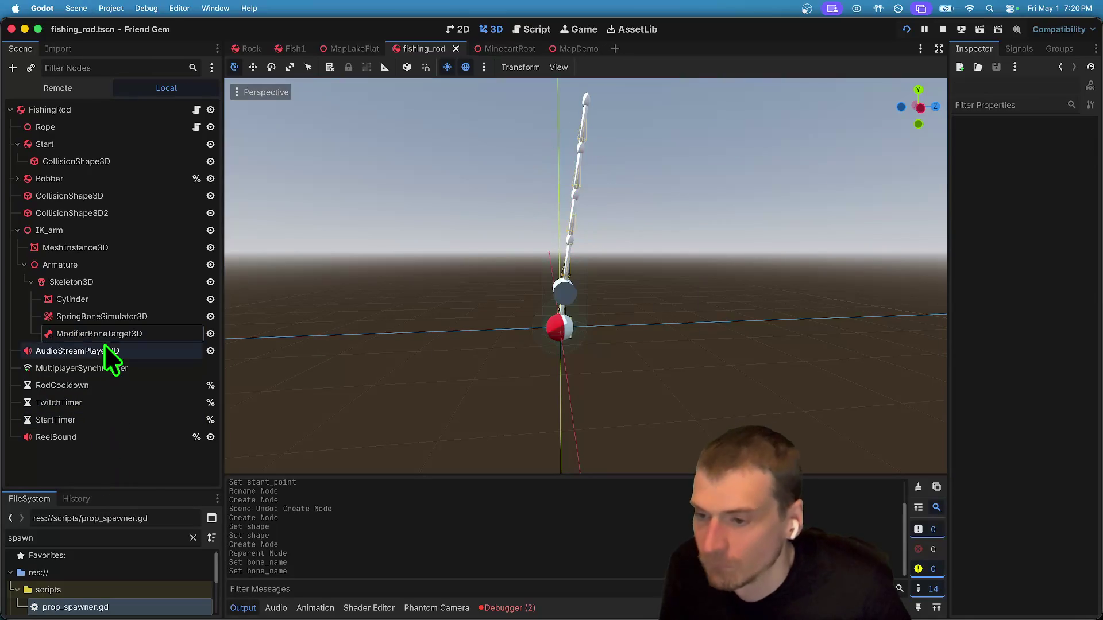
# Move the Start body under ModifierBoneTarget3D and save the scene.
pyautogui.click(119, 142)
pyautogui.moveTo(120, 143); pyautogui.dragTo(134, 331)
pyautogui.press('super+b')
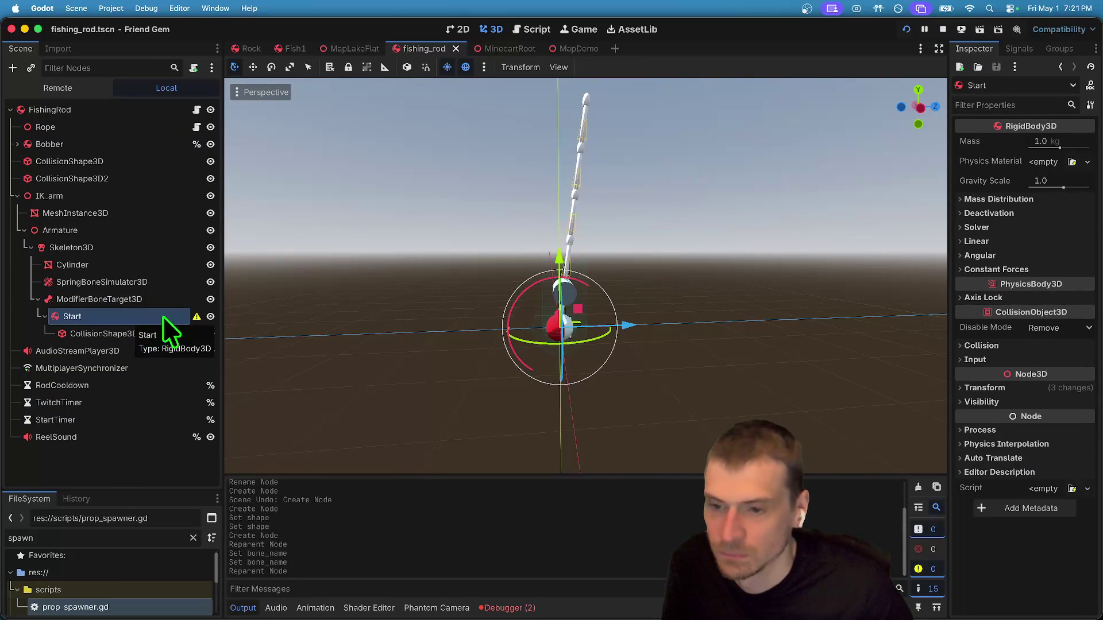
pyautogui.moveTo(196, 317)
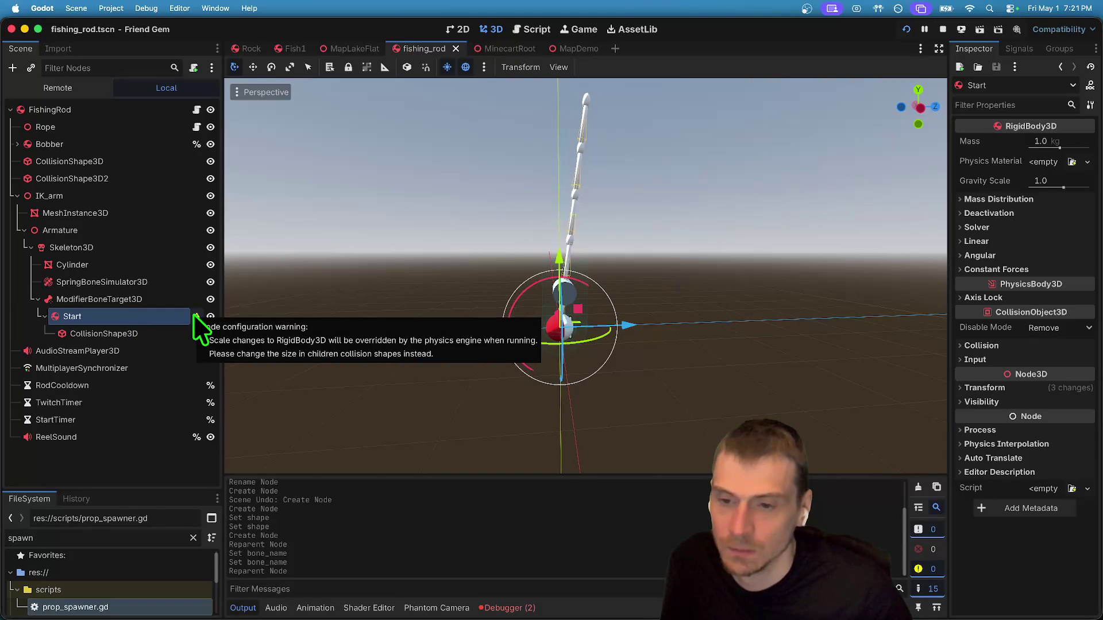
# Reset Start's scale to 1.0, save, and check its collision shape and the Rope node.
pyautogui.click(1017, 391)
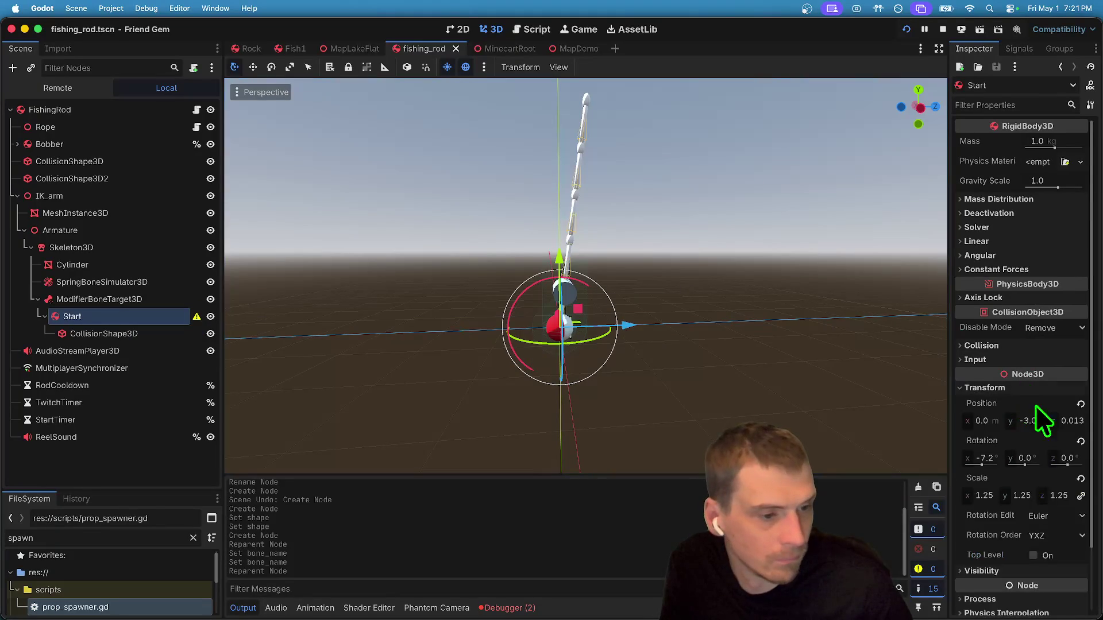
pyautogui.click(1080, 479)
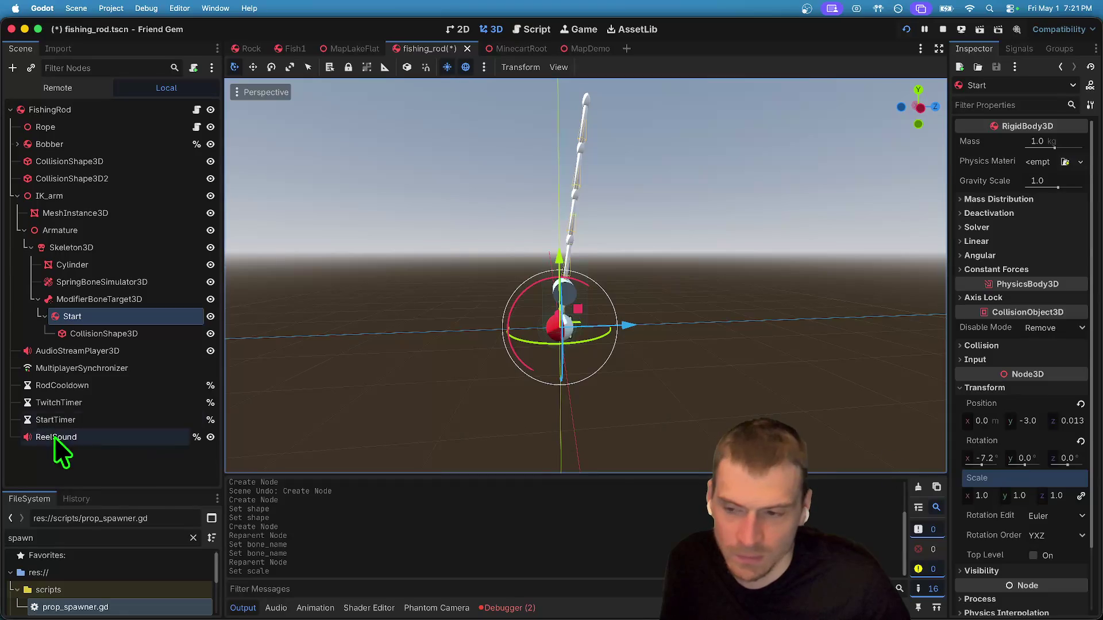
pyautogui.press('super+s')
pyautogui.click(94, 311)
pyautogui.click(94, 326)
pyautogui.click(95, 316)
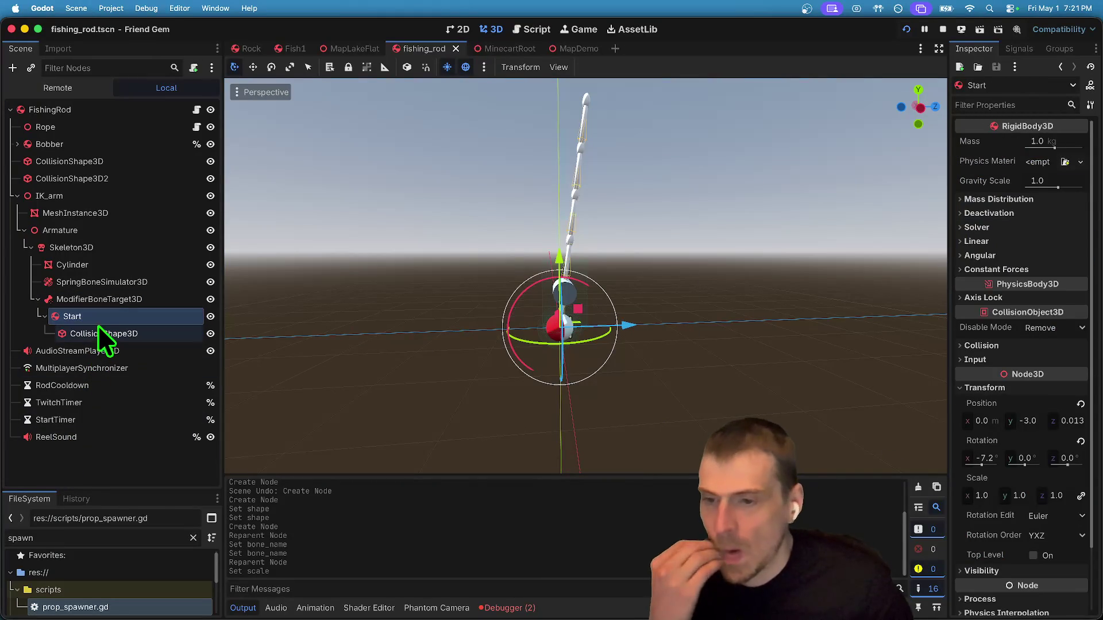
pyautogui.click(136, 129)
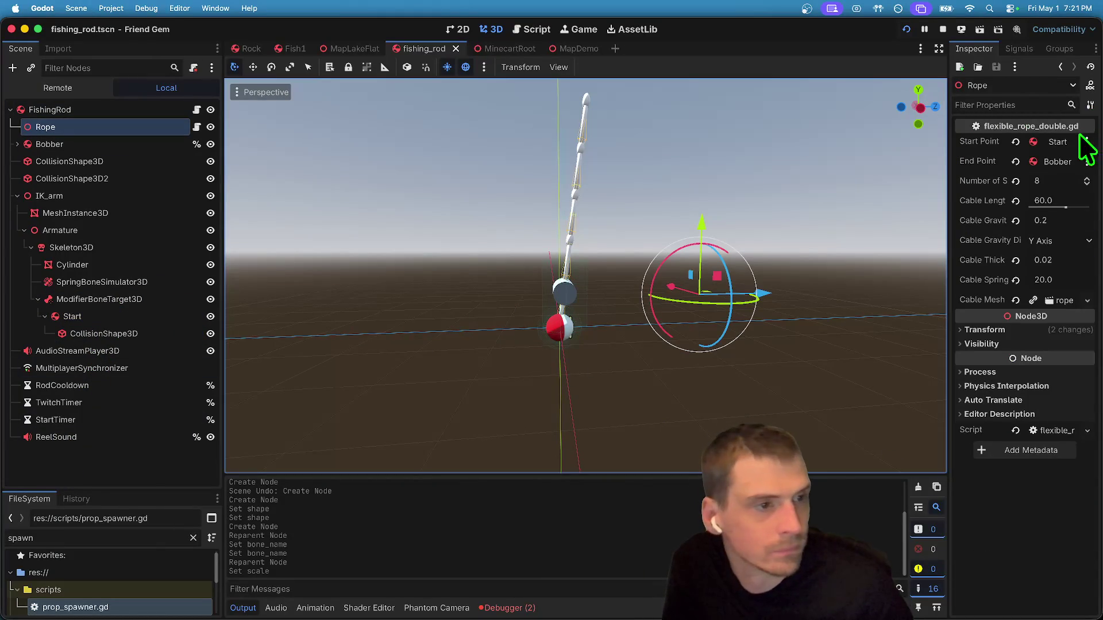
# Run the project, reposition the game window, and enter the 3D world from the menu.
pyautogui.press('super+b')
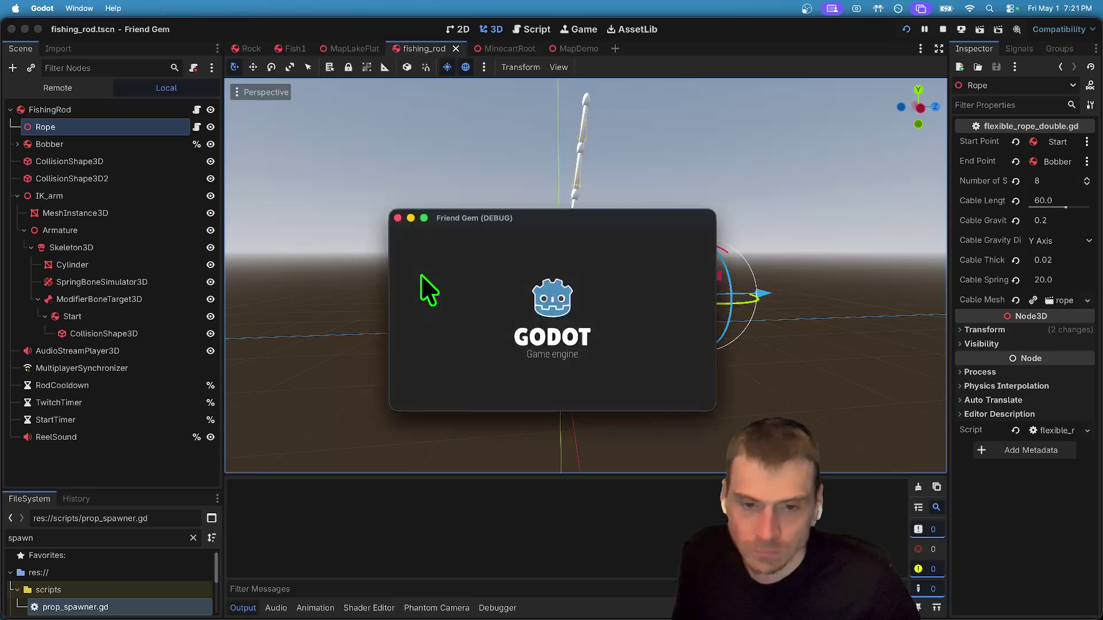
pyautogui.moveTo(511, 204); pyautogui.dragTo(391, 84)
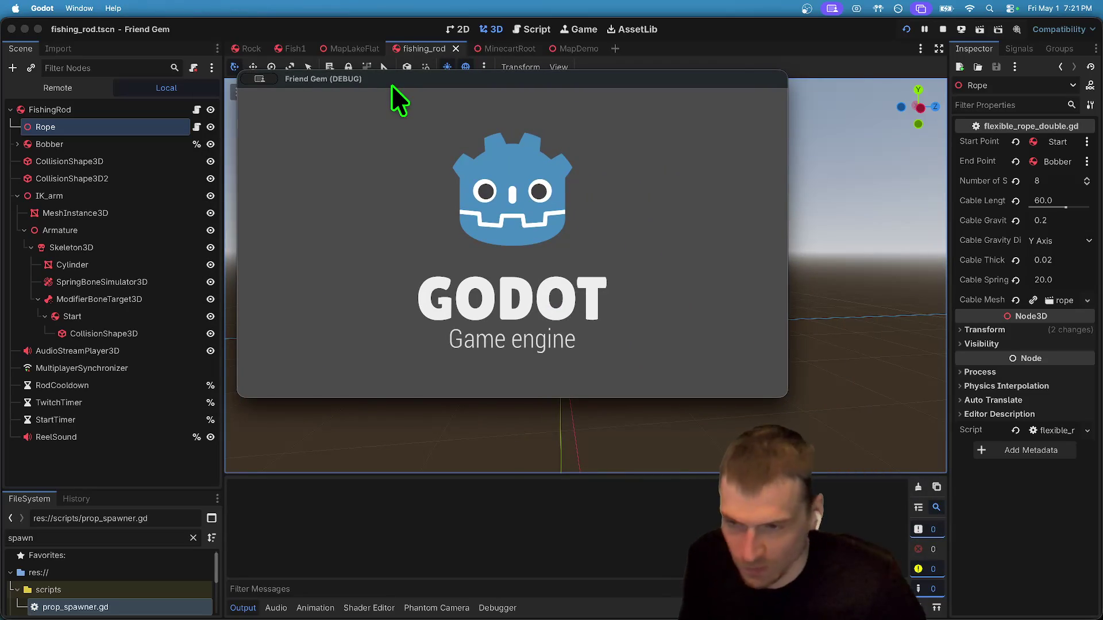
pyautogui.click(512, 187)
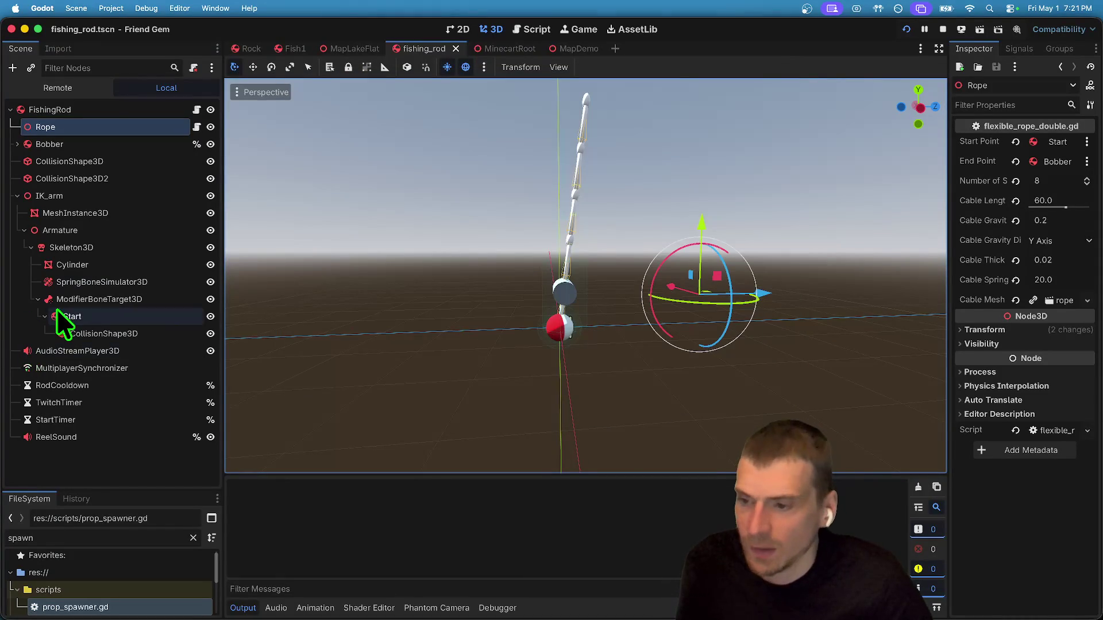
# Set the Rope's Start Point to ModifierBoneTarget3D instead of Start.
pyautogui.click(61, 315)
pyautogui.click(98, 300)
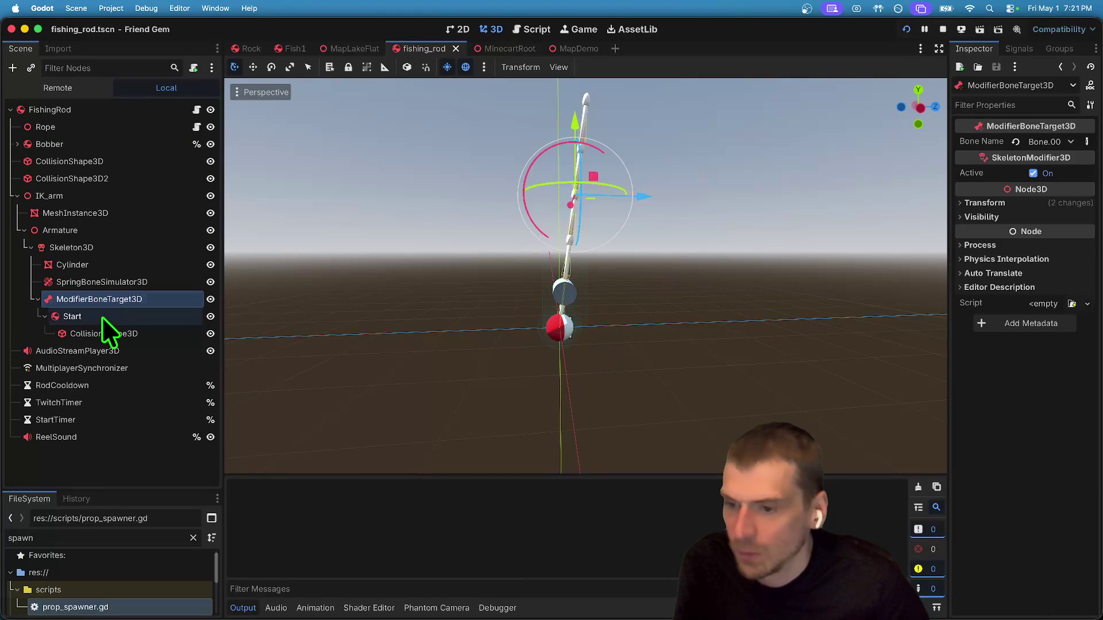
pyautogui.click(46, 128)
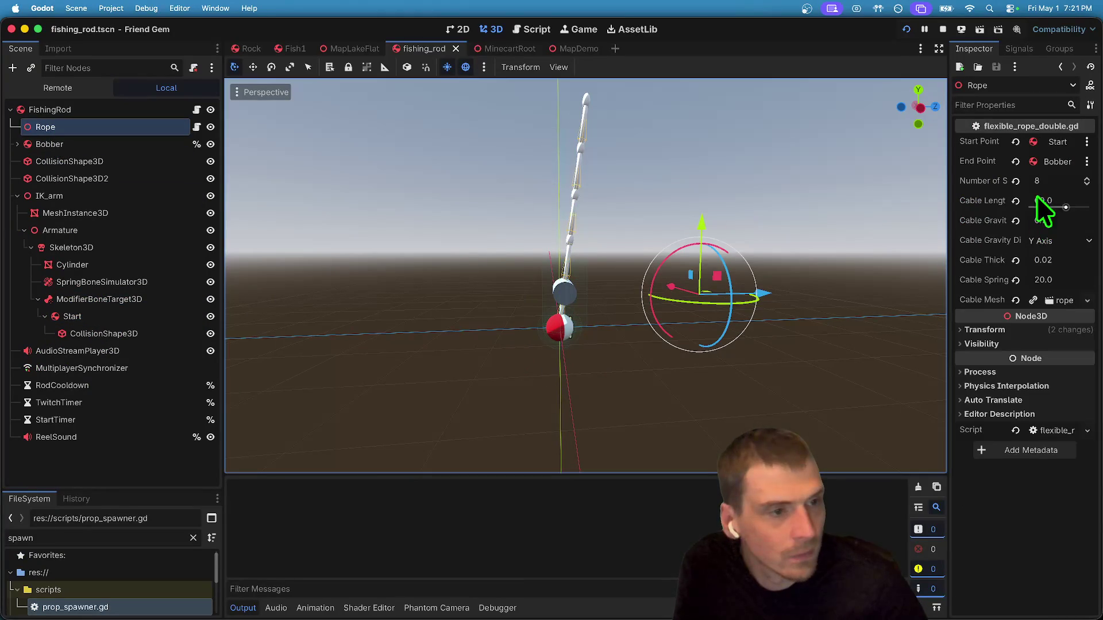
pyautogui.click(1057, 145)
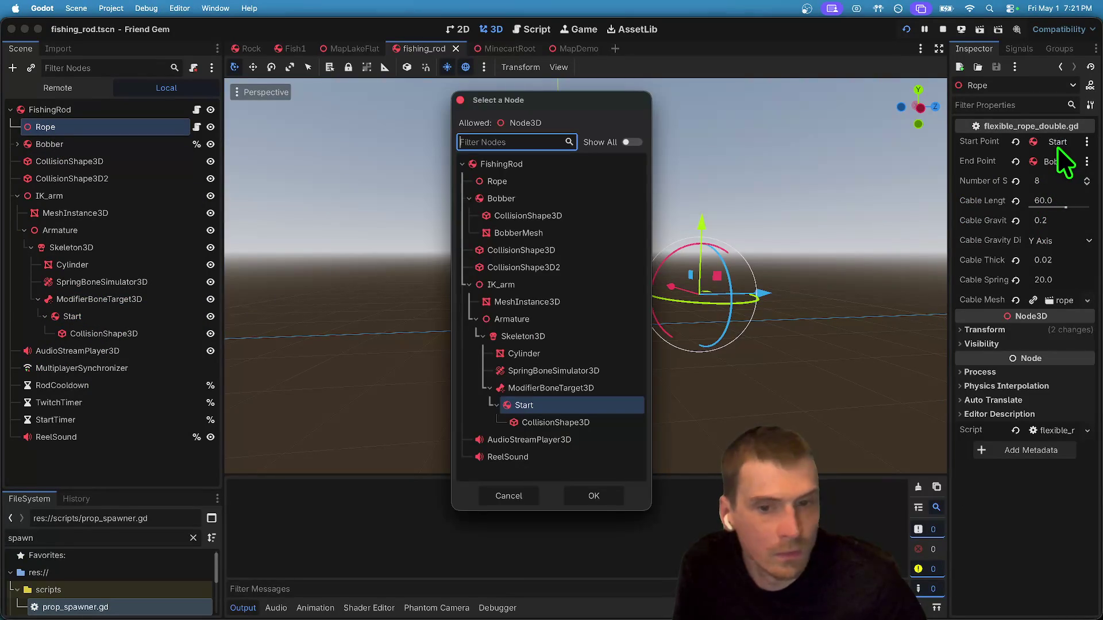
pyautogui.click(569, 388)
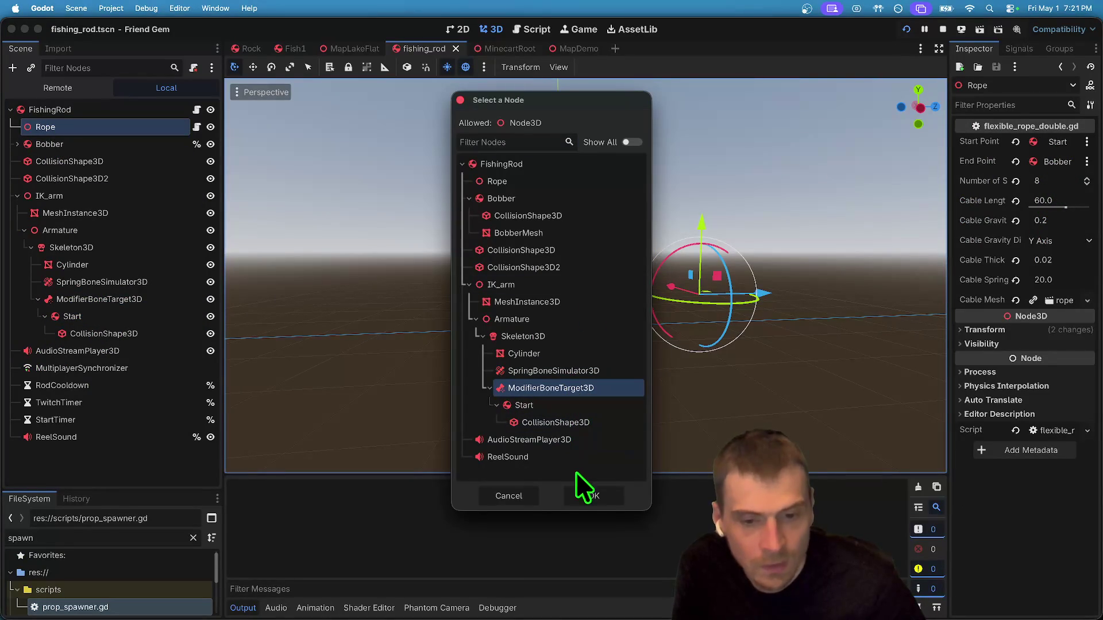
pyautogui.click(586, 495)
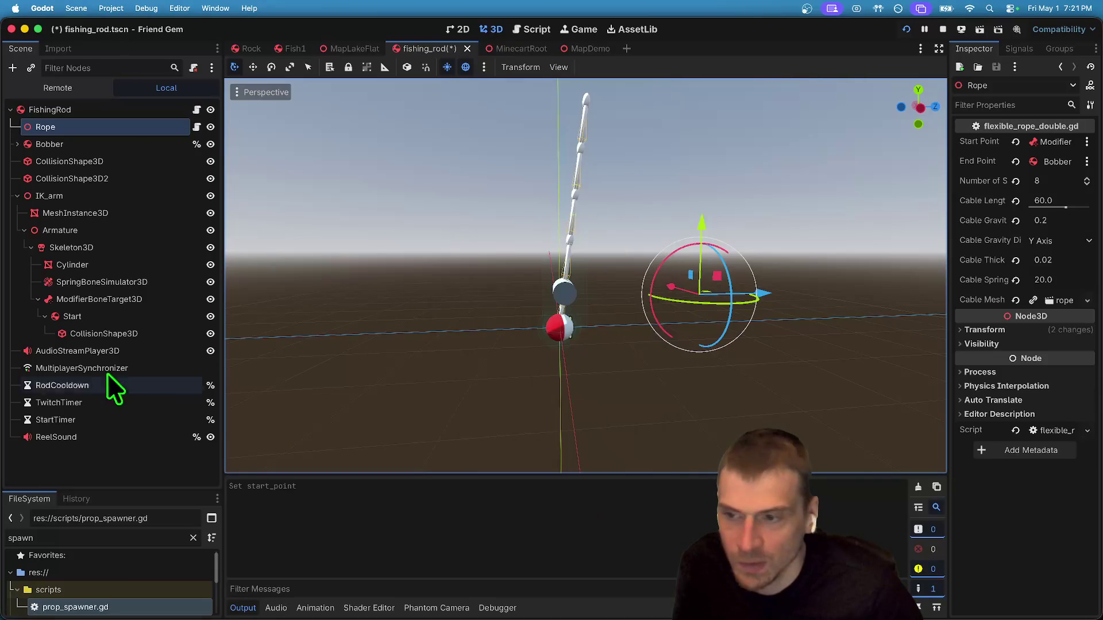
# Run the game again and pick up the fishing rod with E to check the rope.
pyautogui.press('super+b')
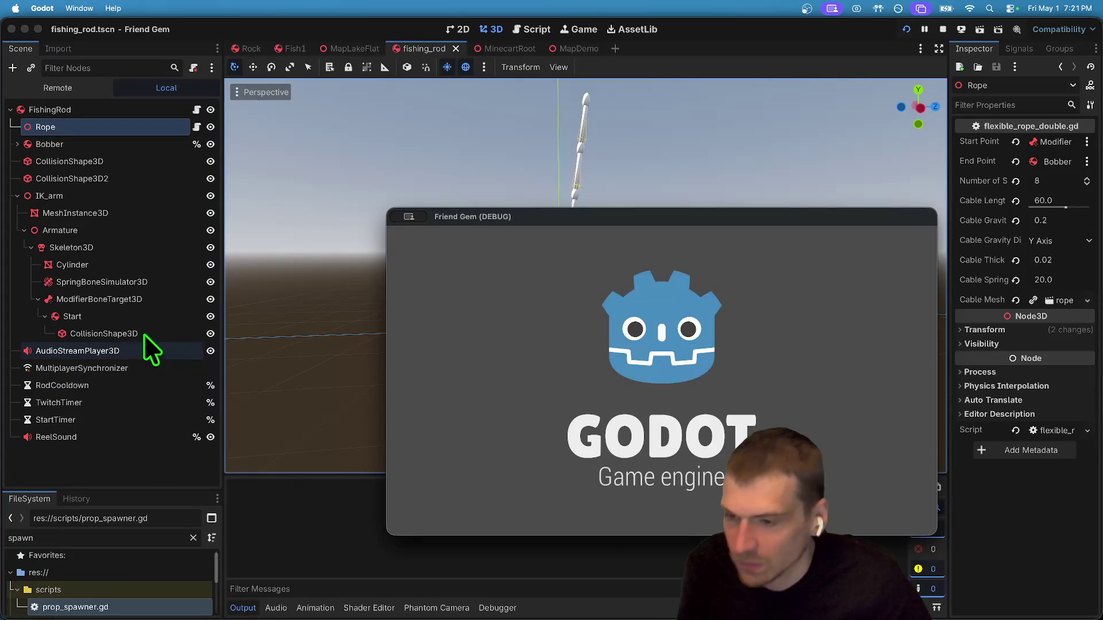
pyautogui.click(145, 312)
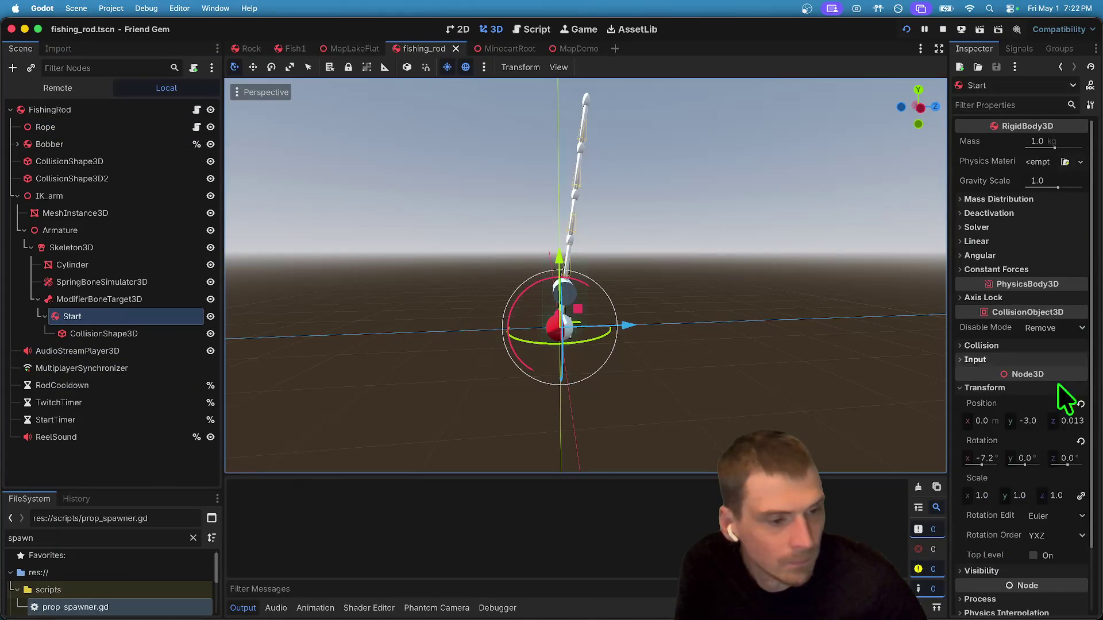
pyautogui.scroll(-2, 1050, 402)
pyautogui.scroll(-3, 660, 380)
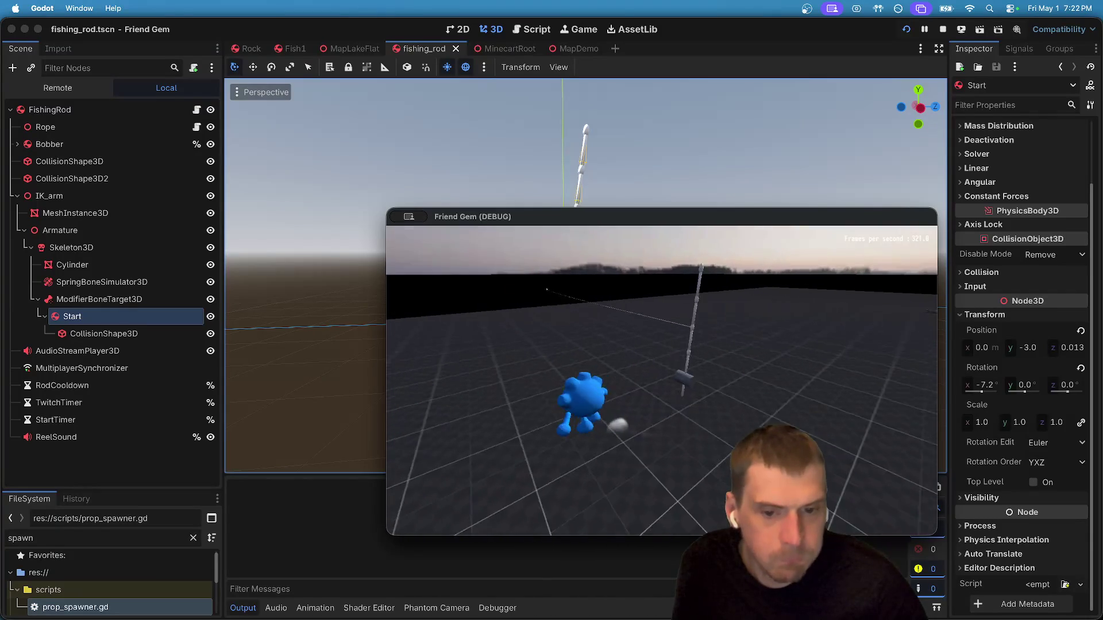
pyautogui.press('e')
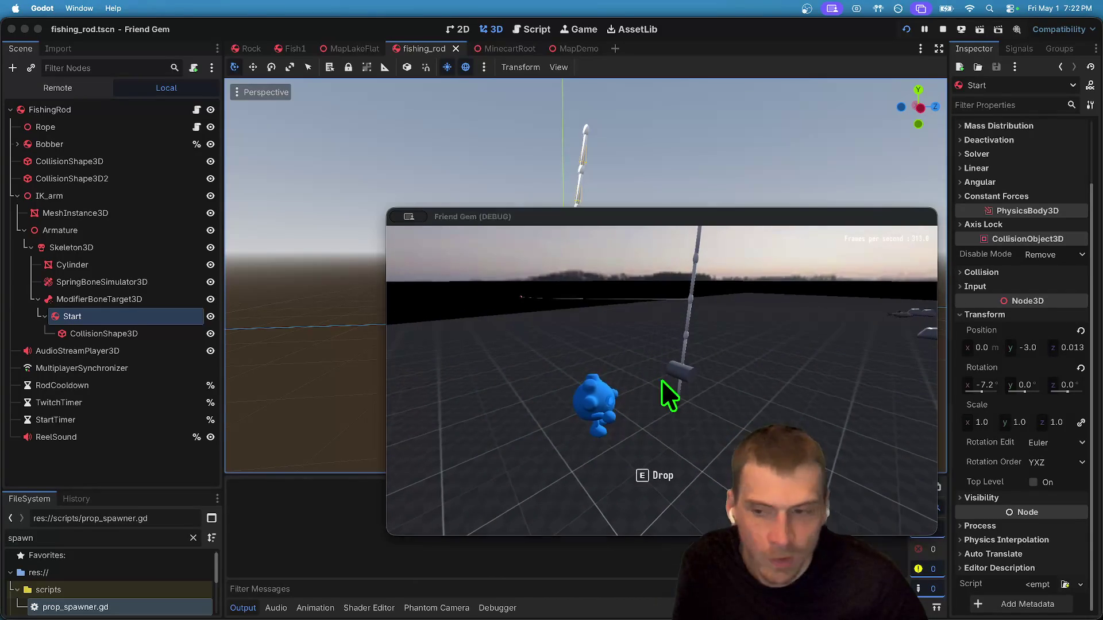
pyautogui.click(131, 300)
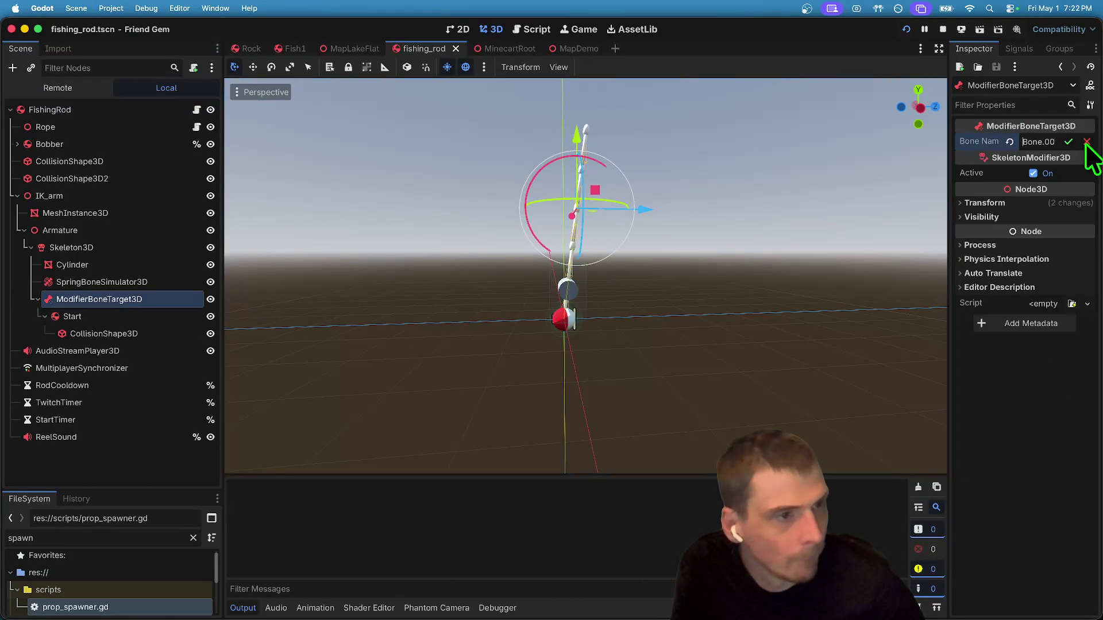
# Attach ModifierBoneTarget3D to a rod bone near the tip.
pyautogui.click(1068, 141)
pyautogui.click(1069, 143)
pyautogui.click(1060, 243)
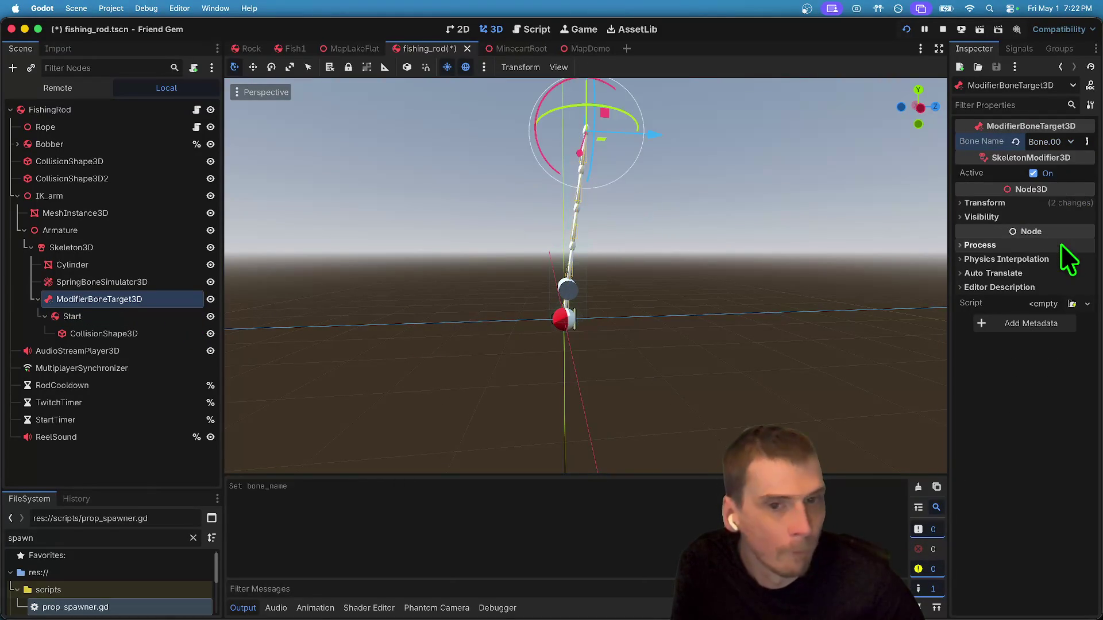
# In the running game, drop the fishing rod, pick it back up, then drop it again.
pyautogui.press('super+Tab')
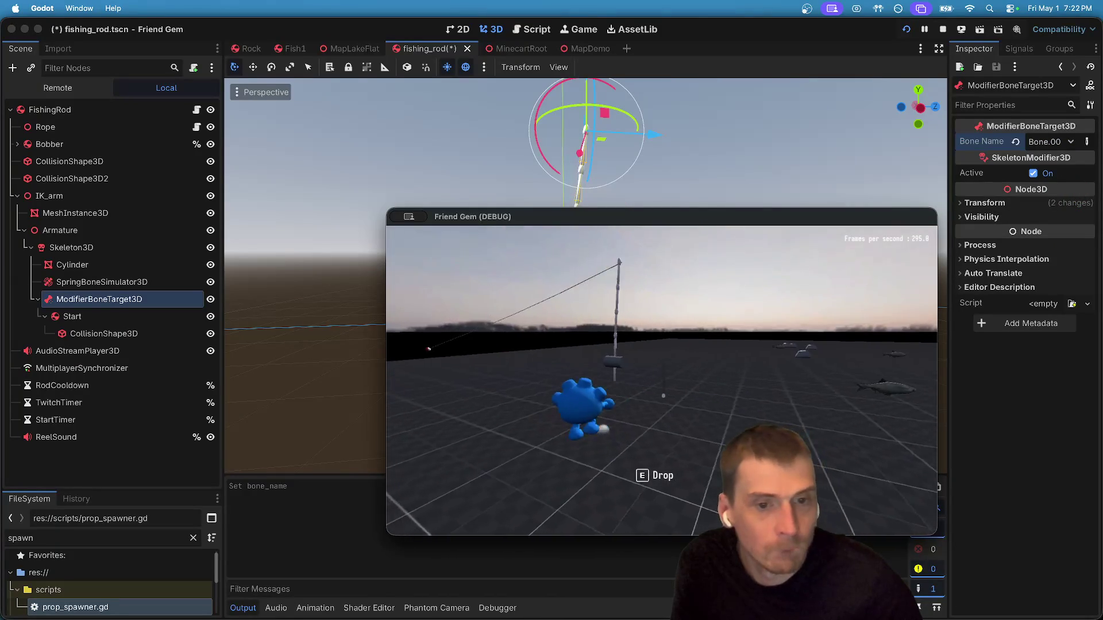
pyautogui.press('e')
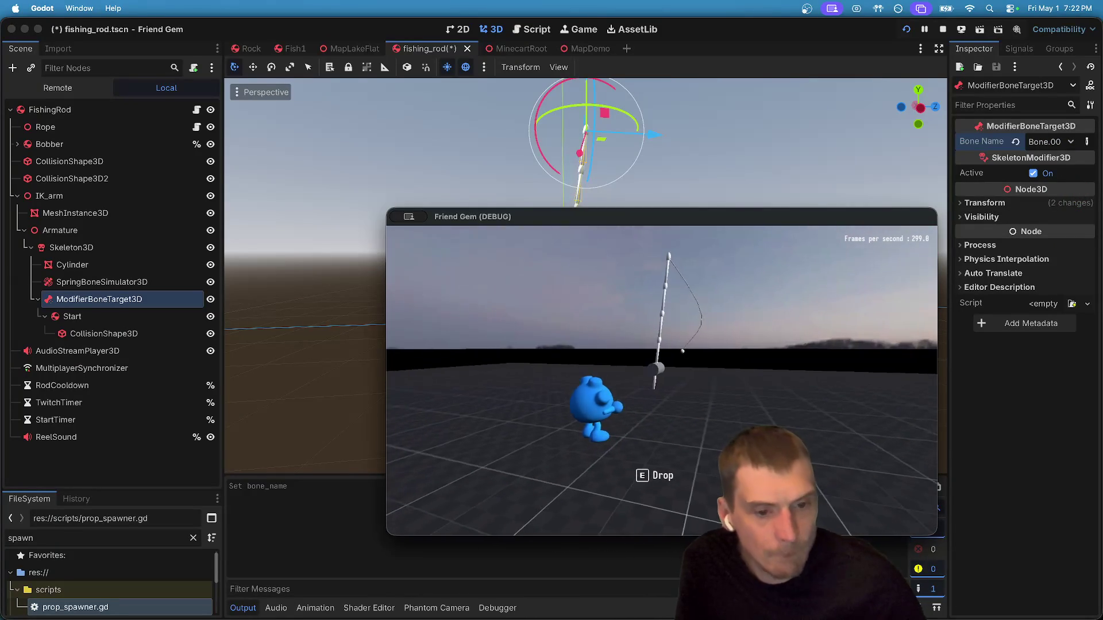
pyautogui.press('w')
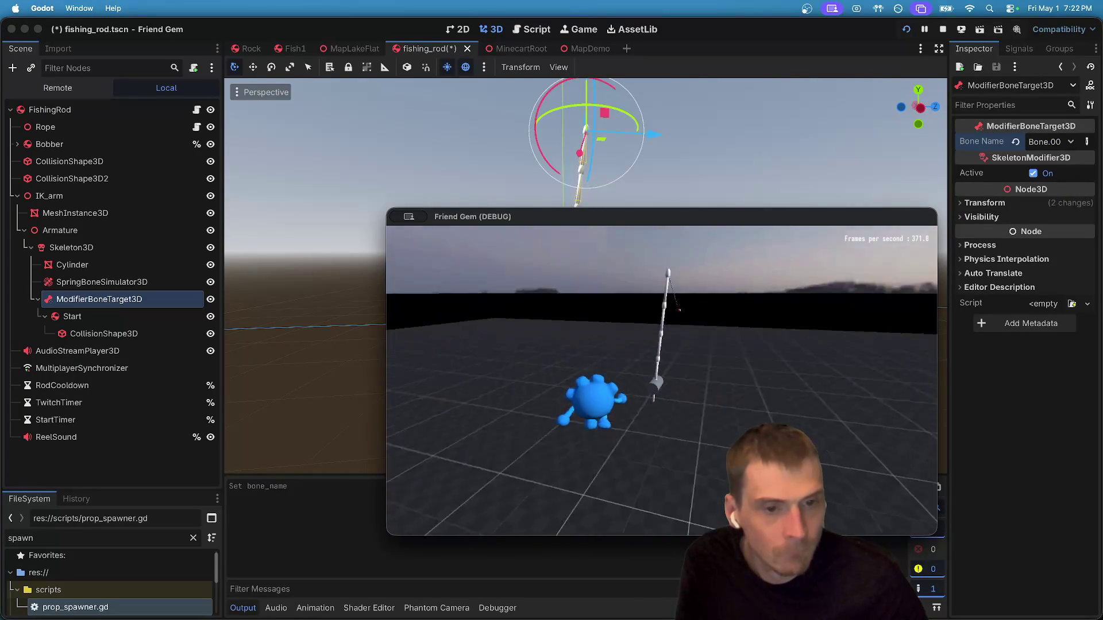
pyautogui.press('e')
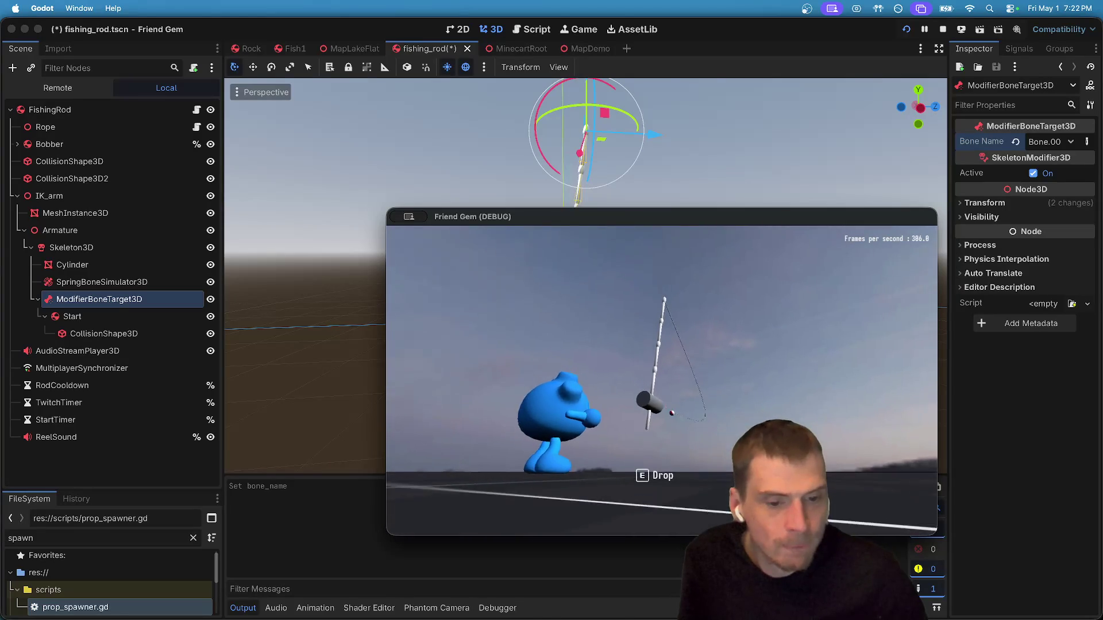
pyautogui.press('e')
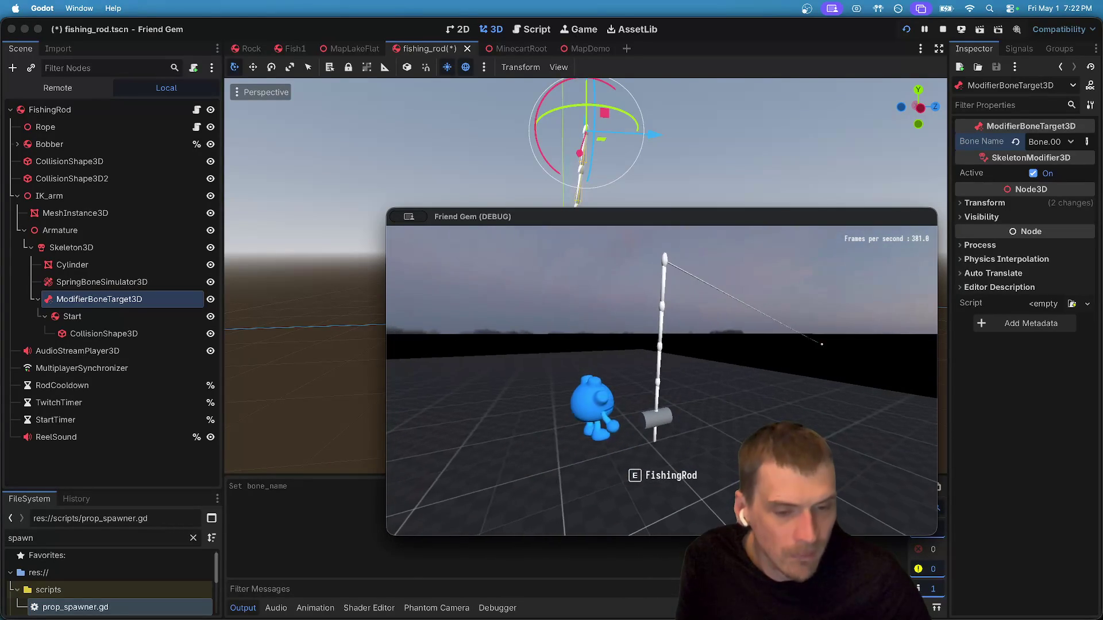
pyautogui.press('d')
pyautogui.press('space')
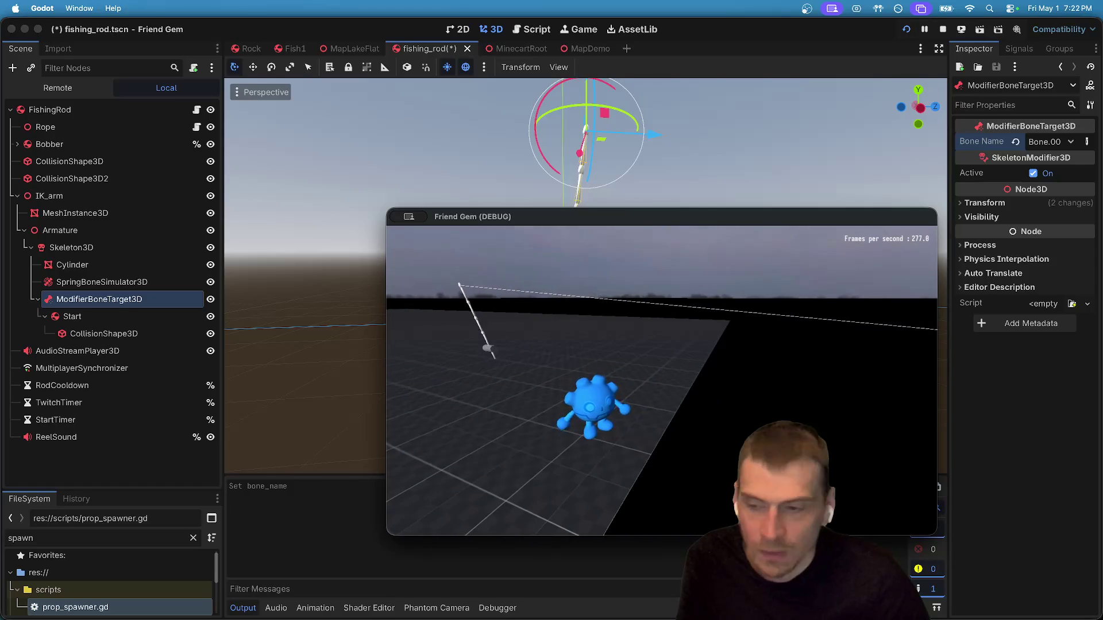
# Back in the editor, add a RemoteTransform3D node to the fishing_rod scene.
pyautogui.click(210, 315)
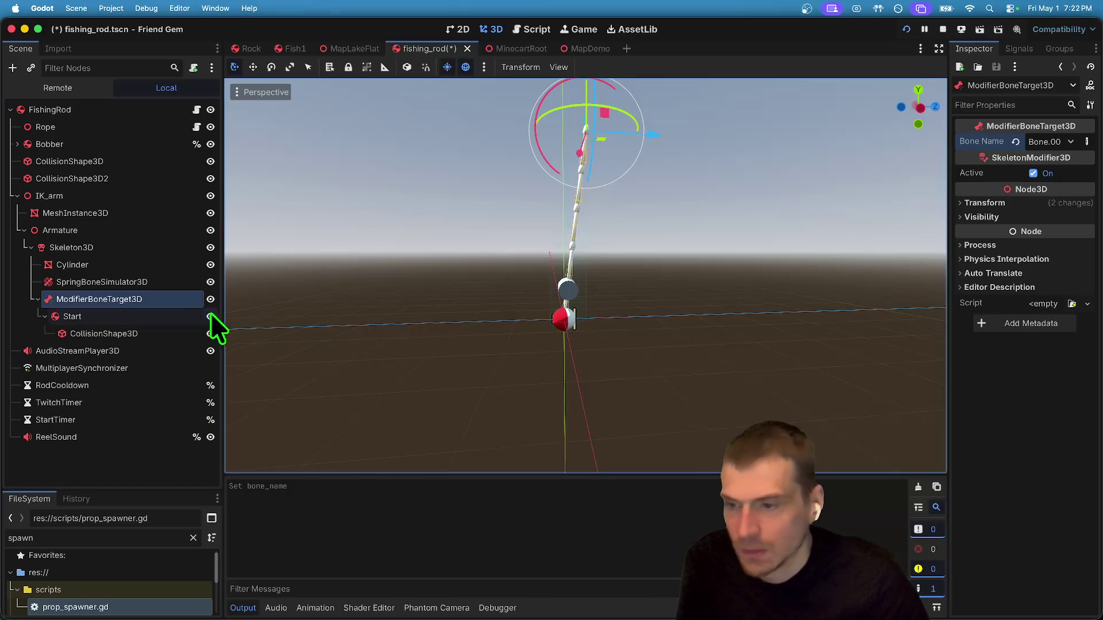
pyautogui.click(172, 316)
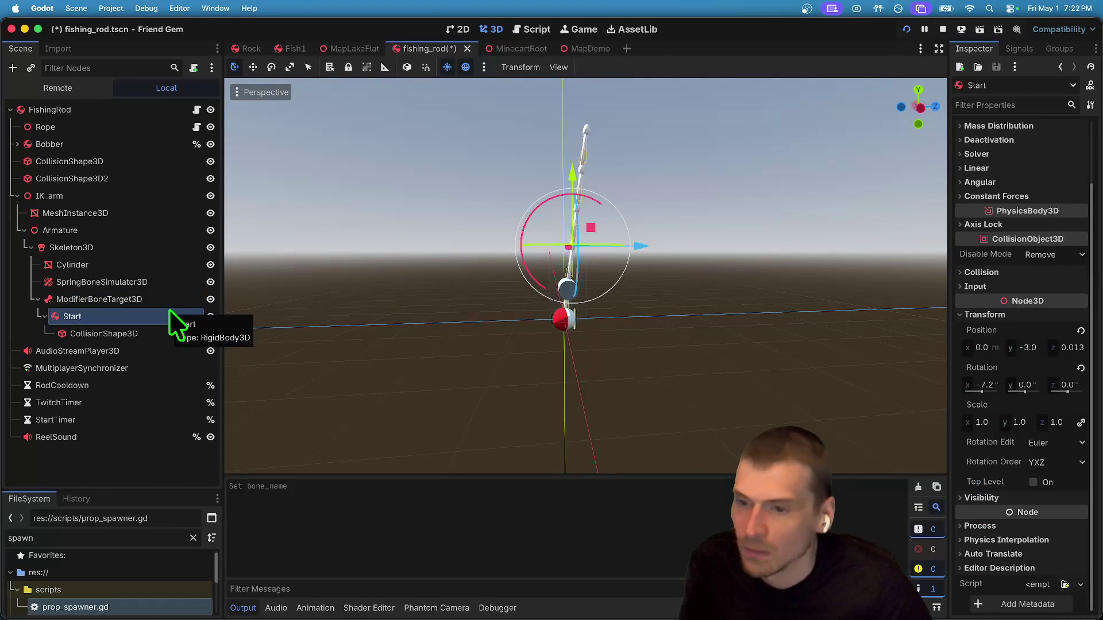
pyautogui.click(156, 448)
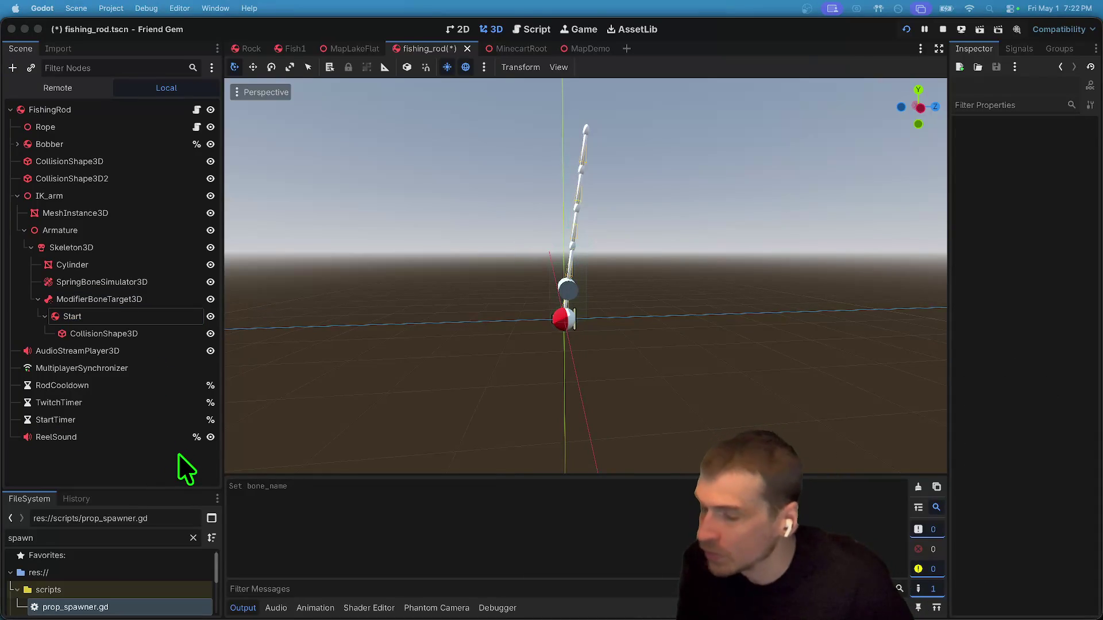
pyautogui.hotkey('ctrl', 'a')
pyautogui.press('Return')
# Move RemoteTransform3D under FishingRod, then undo back to before it was added.
pyautogui.moveTo(178, 453)
pyautogui.mouseDown()
pyautogui.moveTo(179, 365)
pyautogui.moveTo(138, 104)
pyautogui.moveTo(119, 116)
pyautogui.mouseUp()
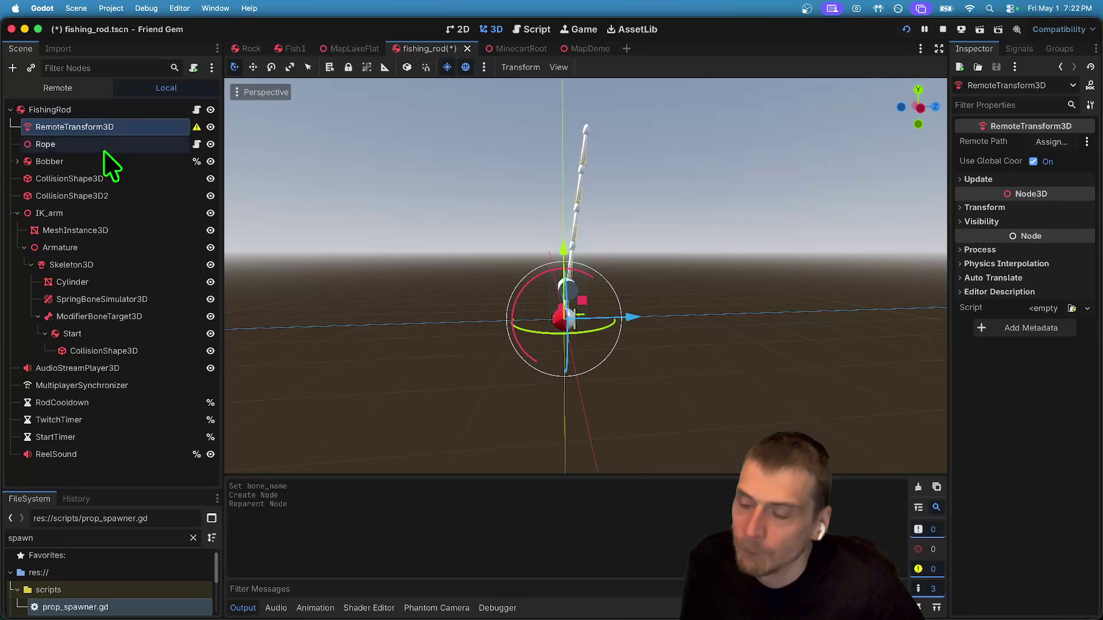
pyautogui.click(66, 332)
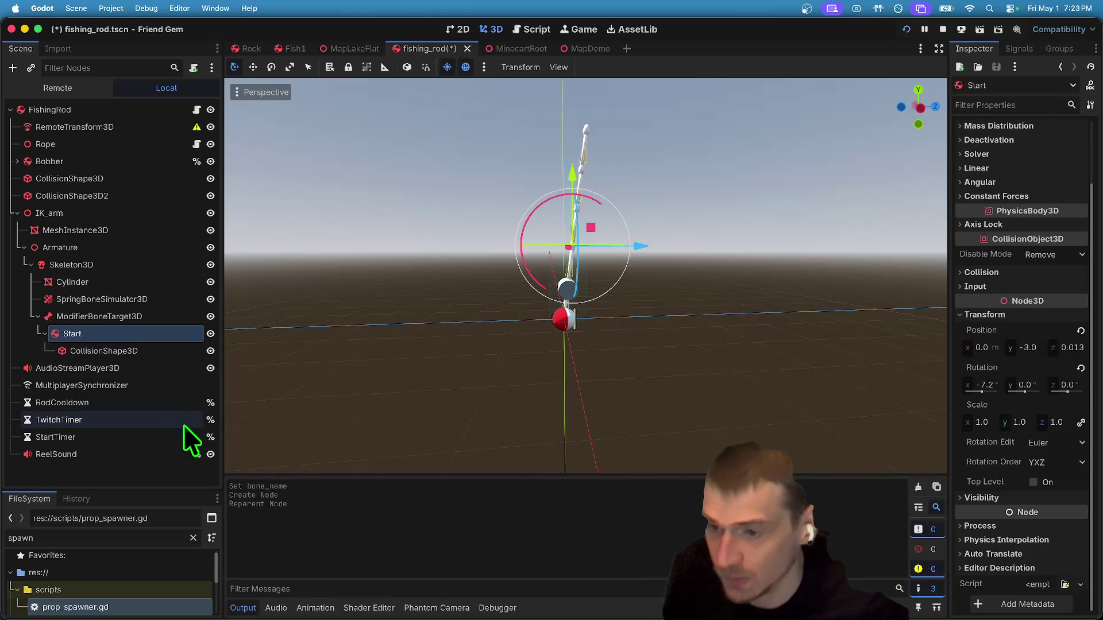
pyautogui.press('super+z')
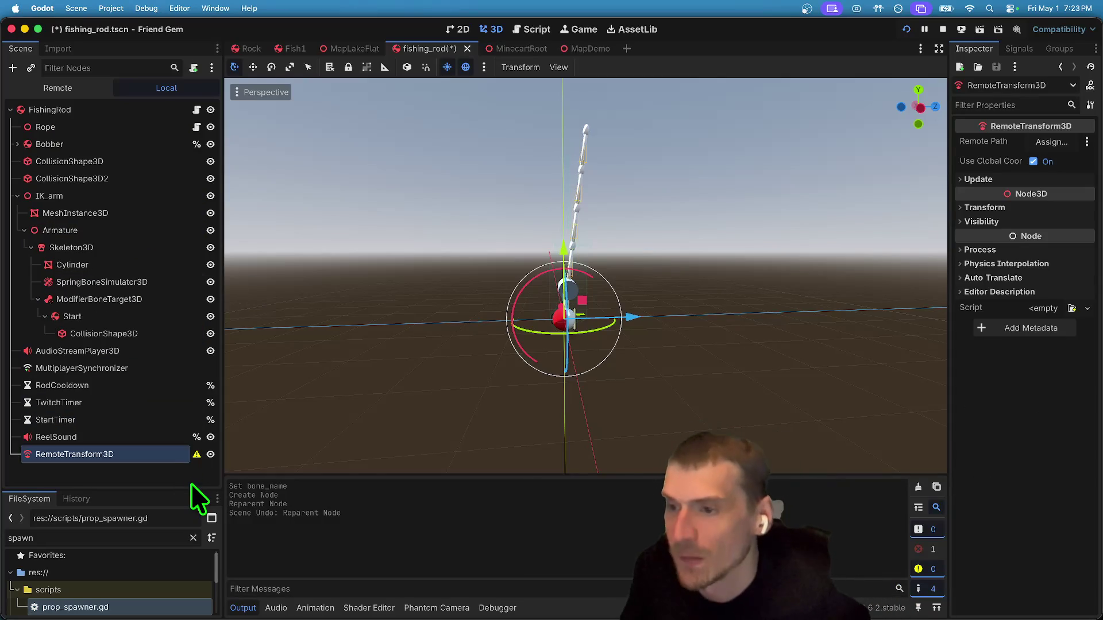
pyautogui.press('super+z')
pyautogui.press('super+z')
pyautogui.press('super+z')
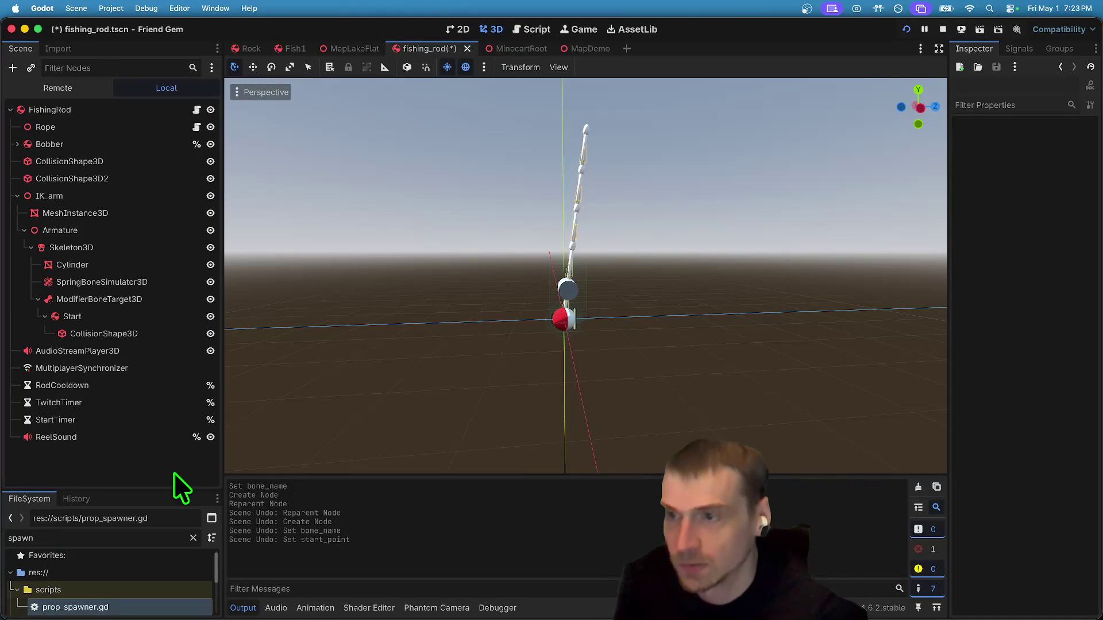
pyautogui.press('super+z')
pyautogui.press('super+z')
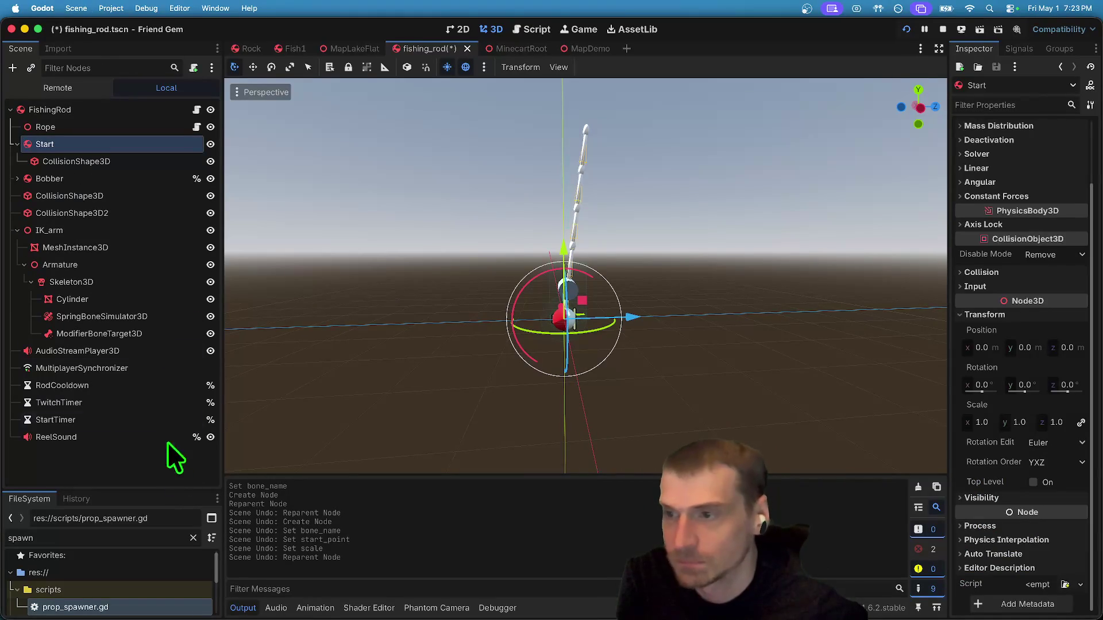
pyautogui.press('super+z')
pyautogui.press('super+shift+z')
# Select Start and inspect ModifierBoneTarget3D's bone setting.
pyautogui.click(77, 144)
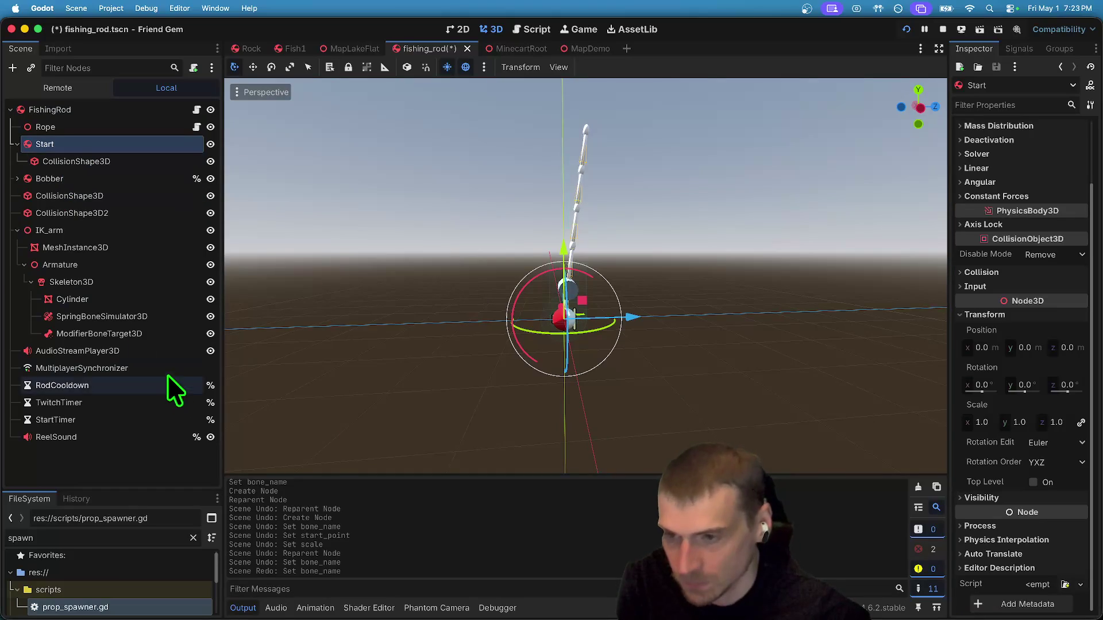
pyautogui.click(153, 346)
pyautogui.click(151, 334)
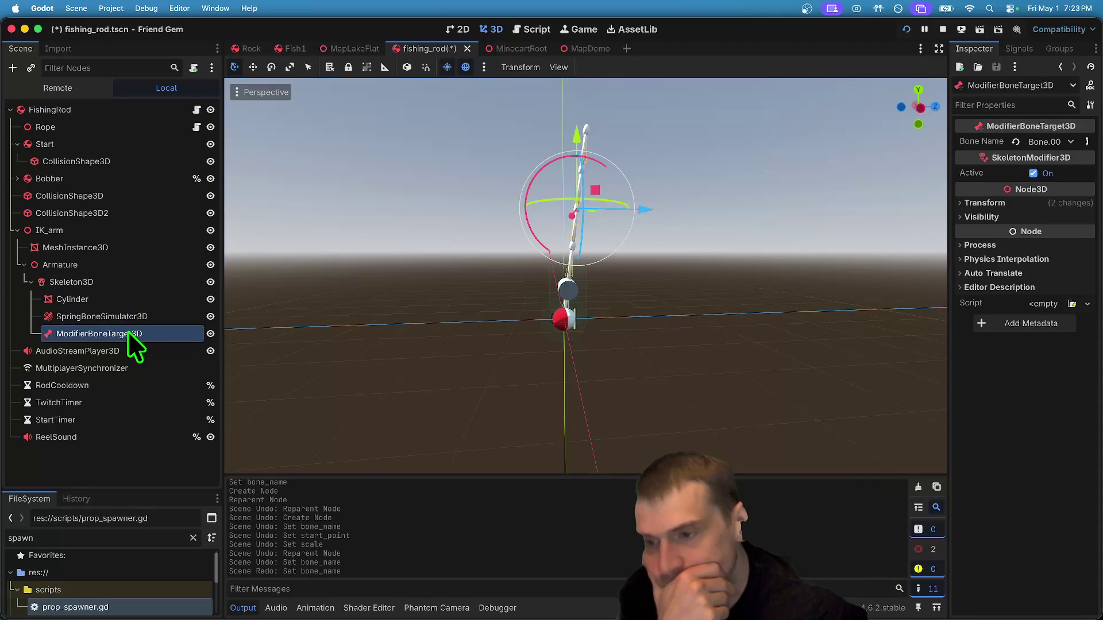
pyautogui.click(128, 160)
# Delete the Start node from the fishing_rod scene.
pyautogui.rightClick(132, 143)
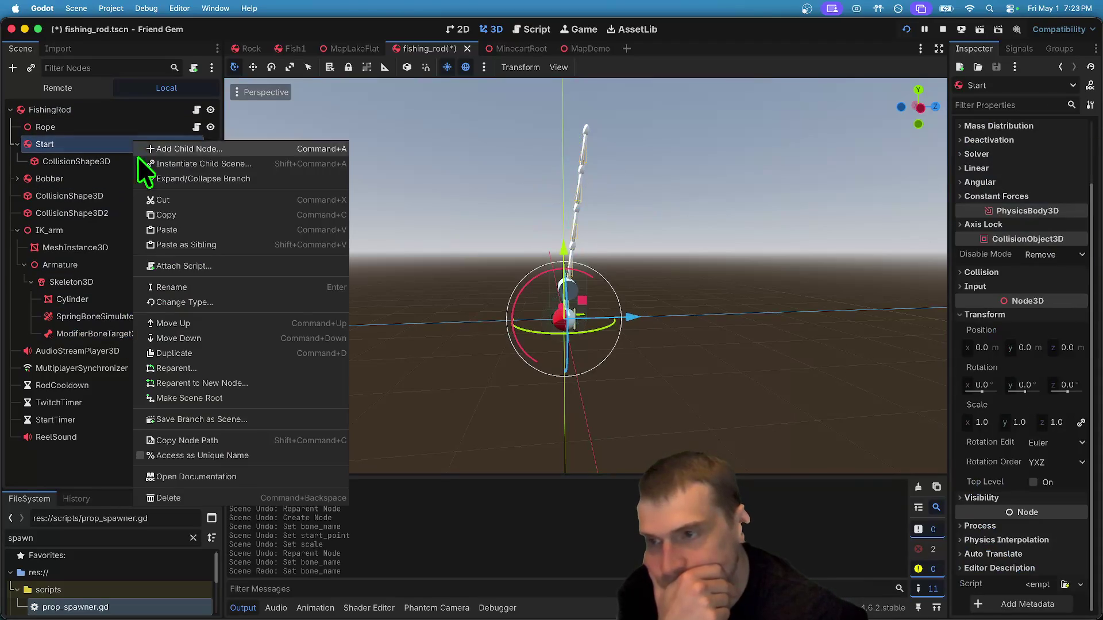
pyautogui.click(253, 494)
pyautogui.click(609, 329)
pyautogui.click(73, 109)
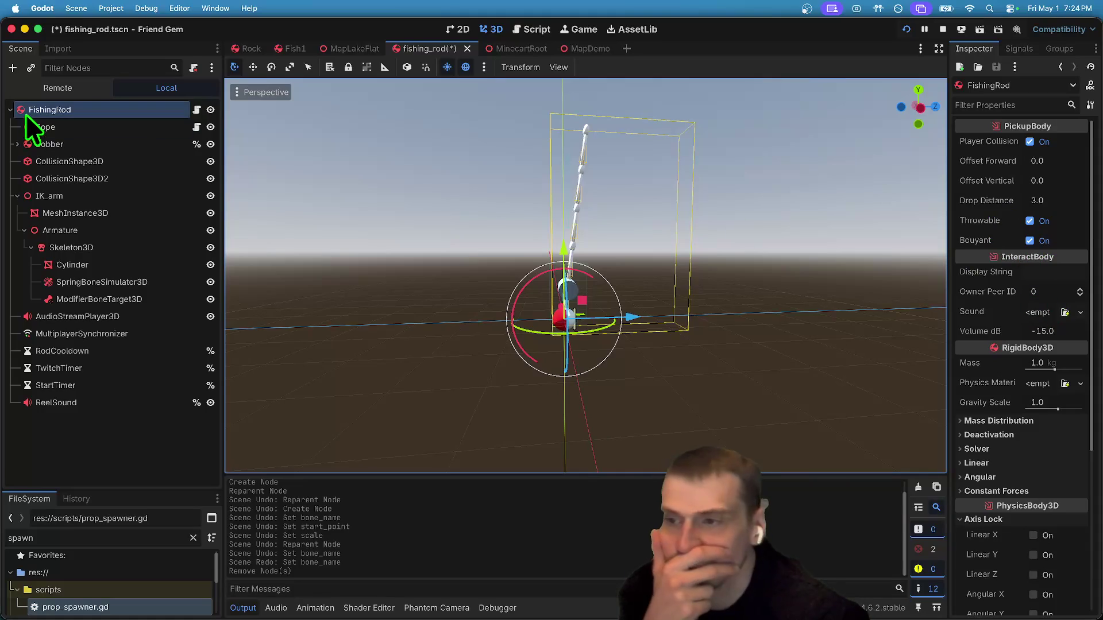
# Set the Rope's start point to FishingRod, then save and run the game.
pyautogui.click(46, 126)
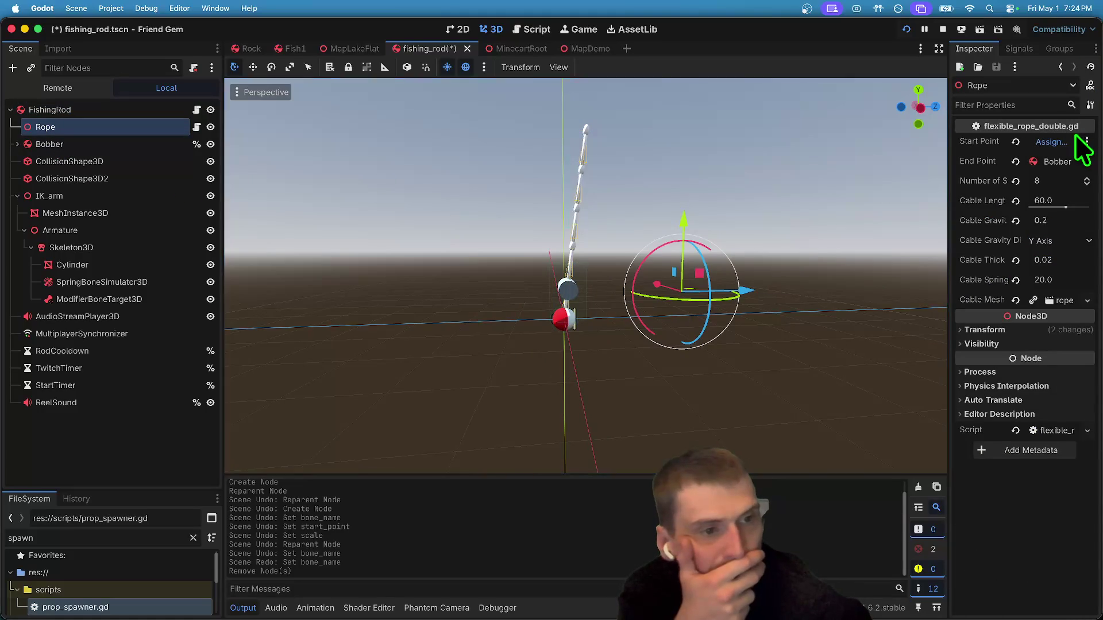
pyautogui.click(1034, 142)
pyautogui.click(617, 165)
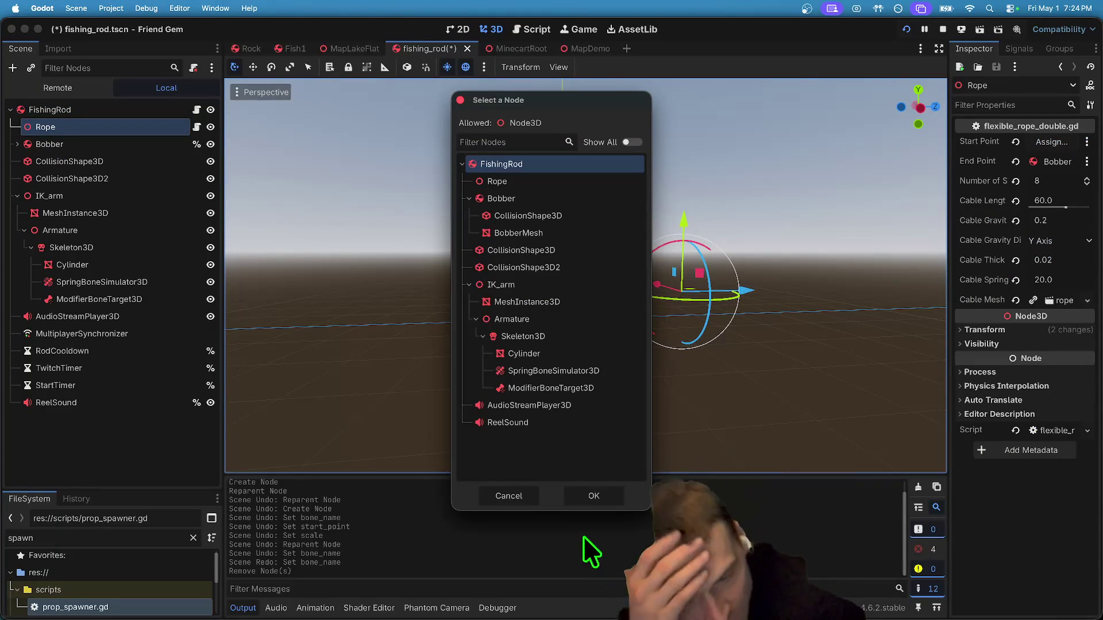
pyautogui.click(585, 502)
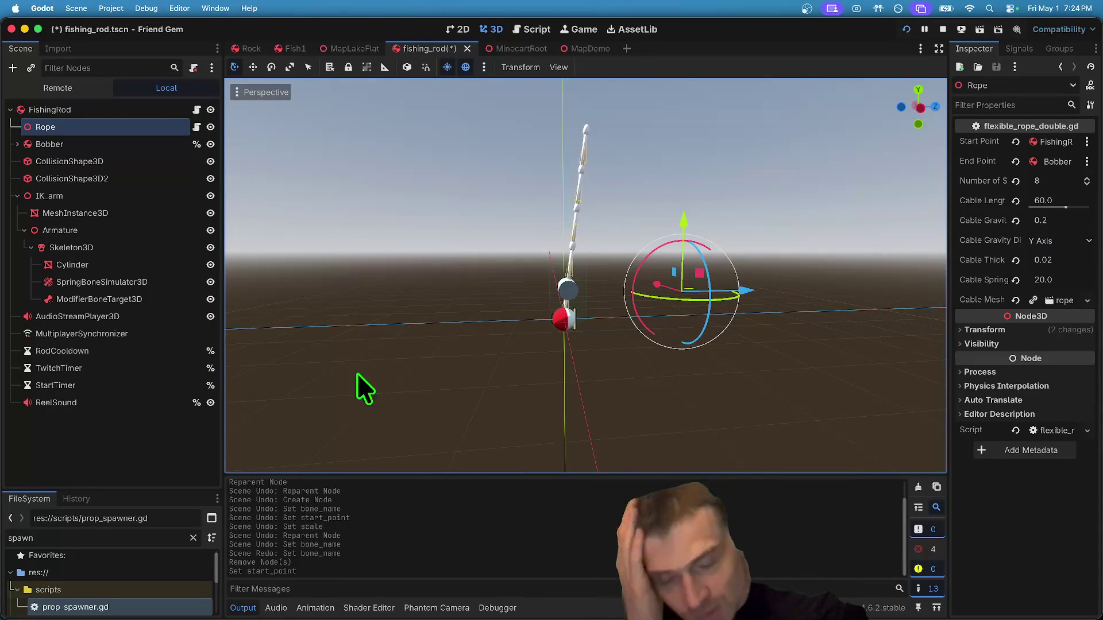
pyautogui.click(138, 442)
pyautogui.press('super+b')
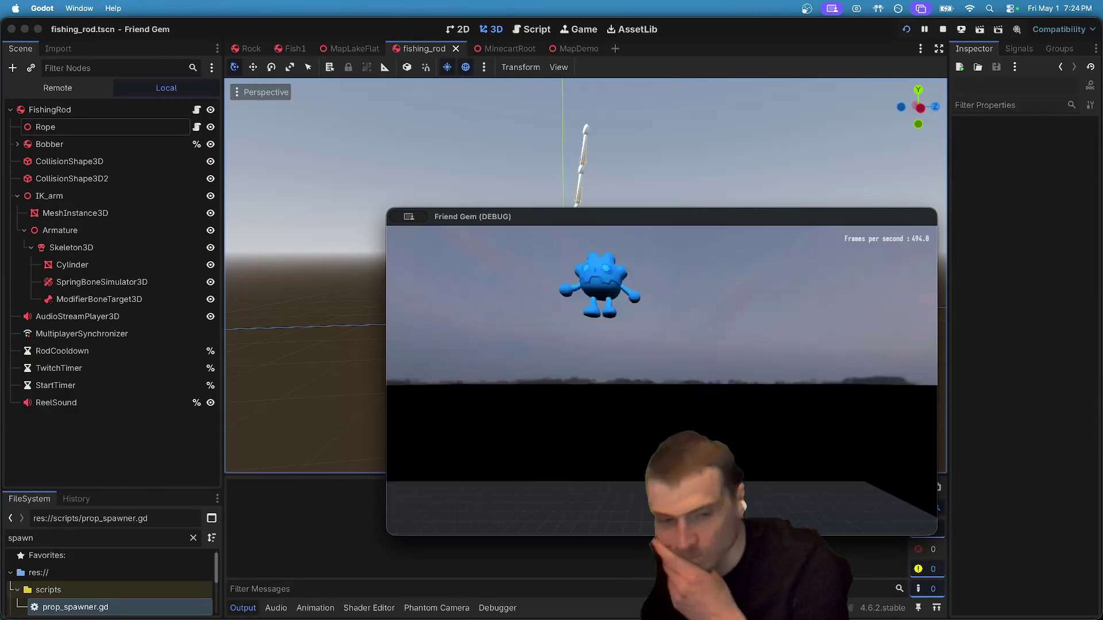
# Host a game, pick up the rod, watch its rope hang, then quit the game.
pyautogui.click(659, 322)
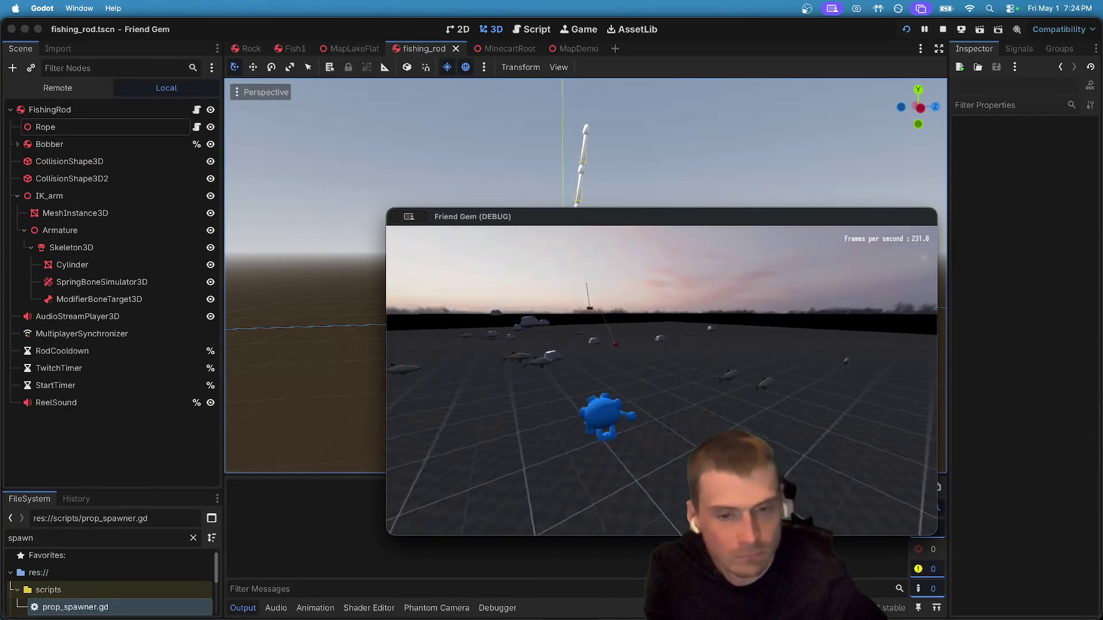
pyautogui.press('w')
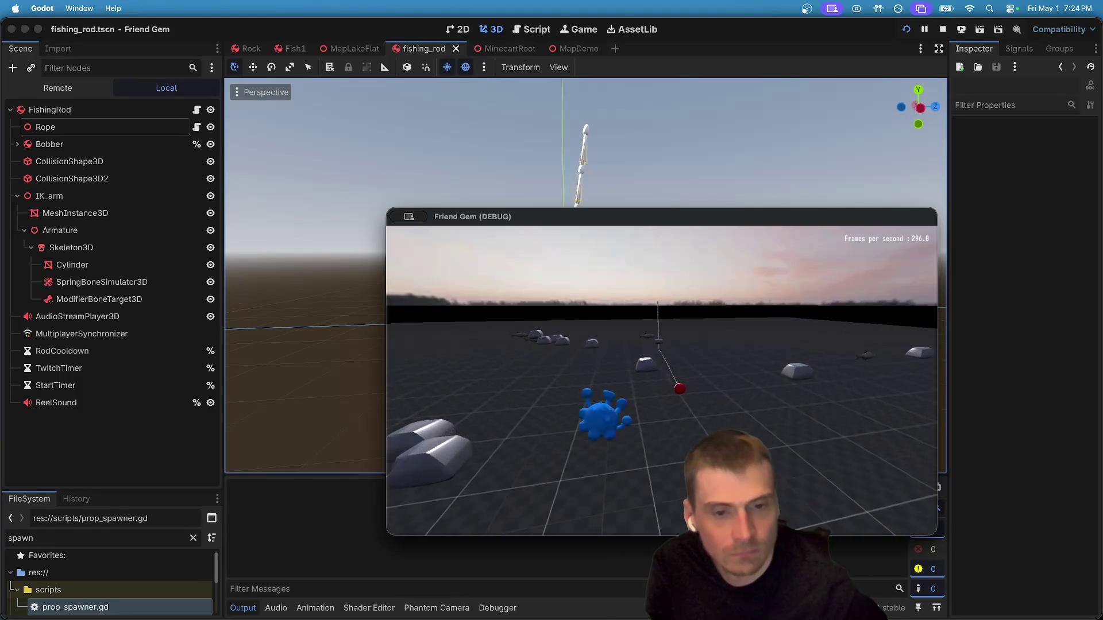
pyautogui.press('e')
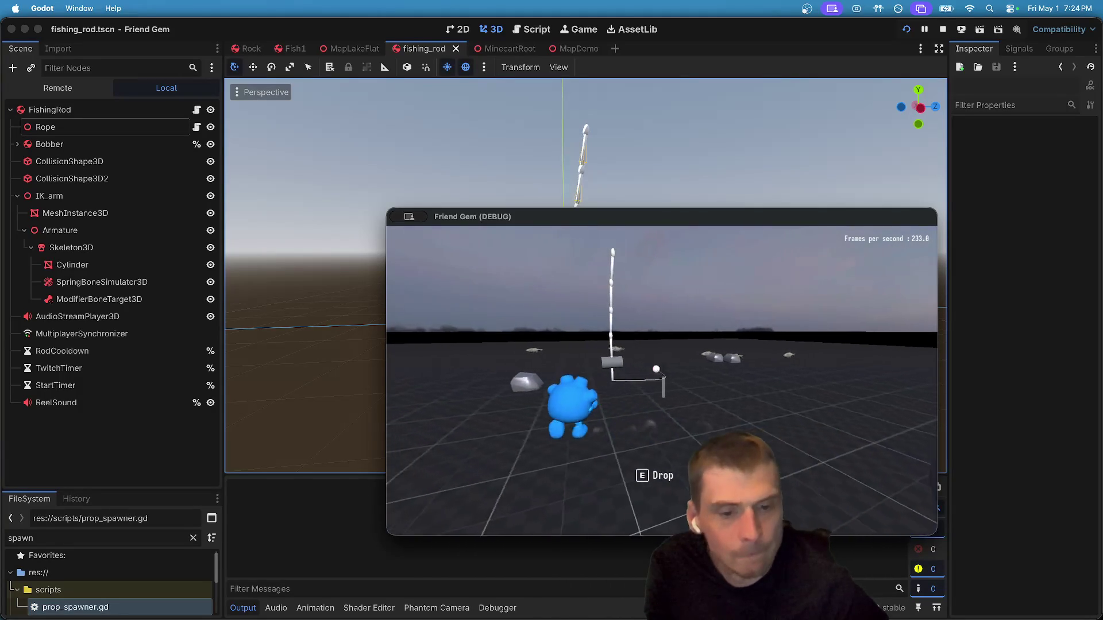
pyautogui.press('w')
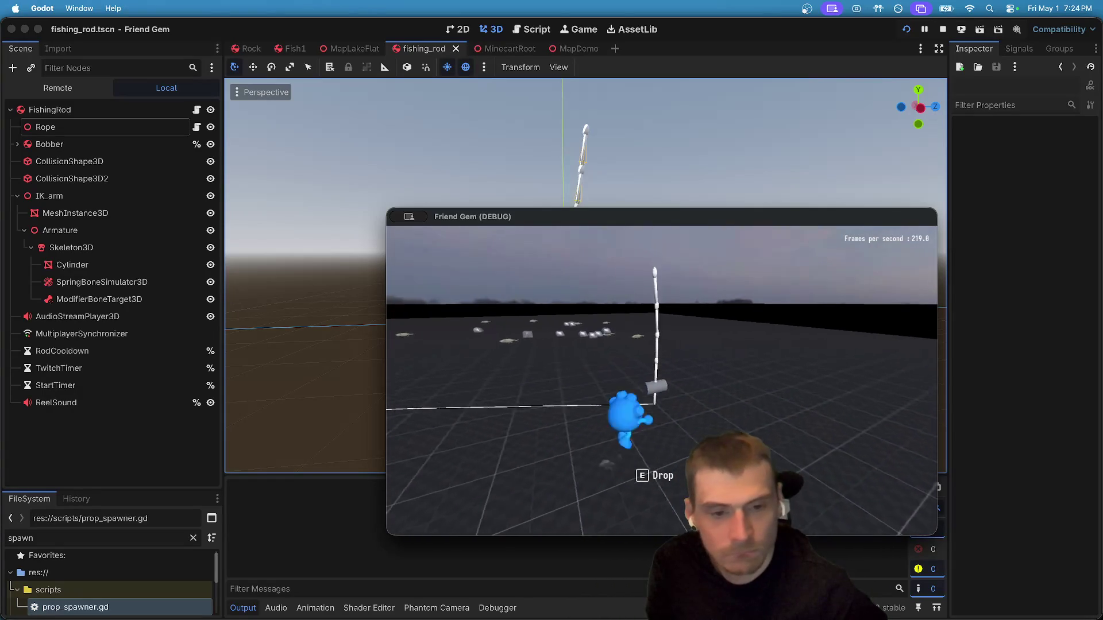
pyautogui.press('super+q')
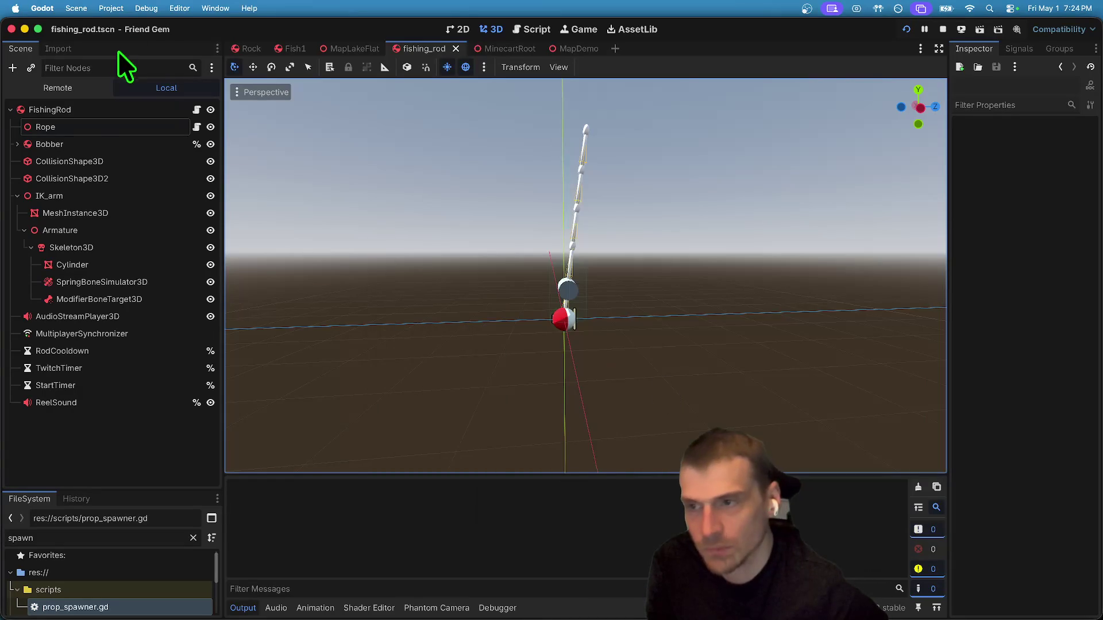
# Switch the Scene dock to Remote and filter for 'fishing' to find the live FishingRod.
pyautogui.click(77, 87)
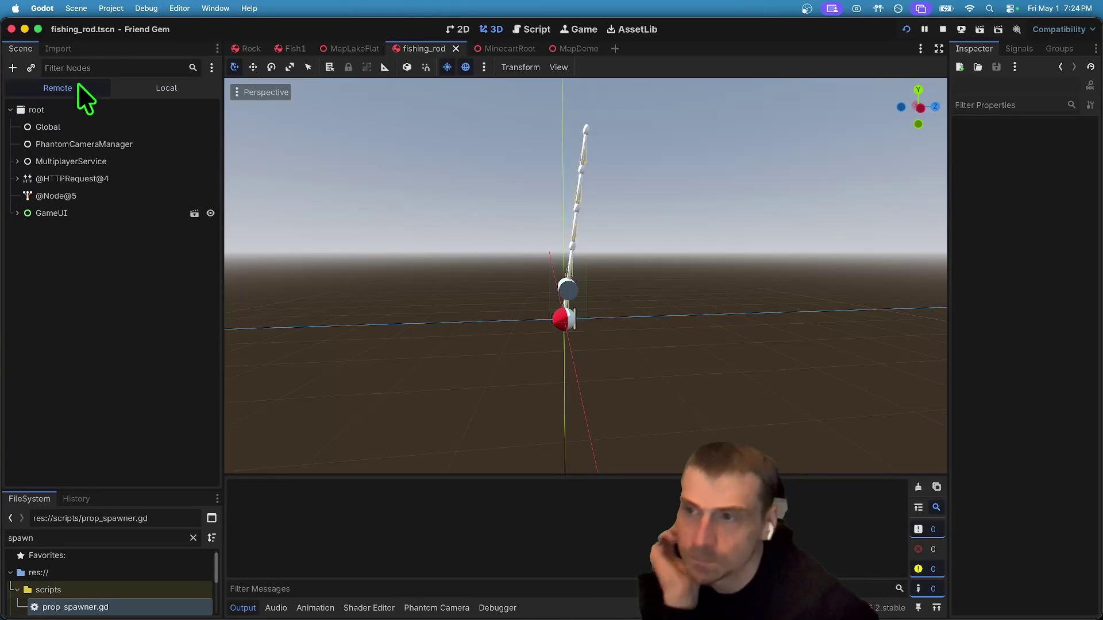
pyautogui.write('fishing')
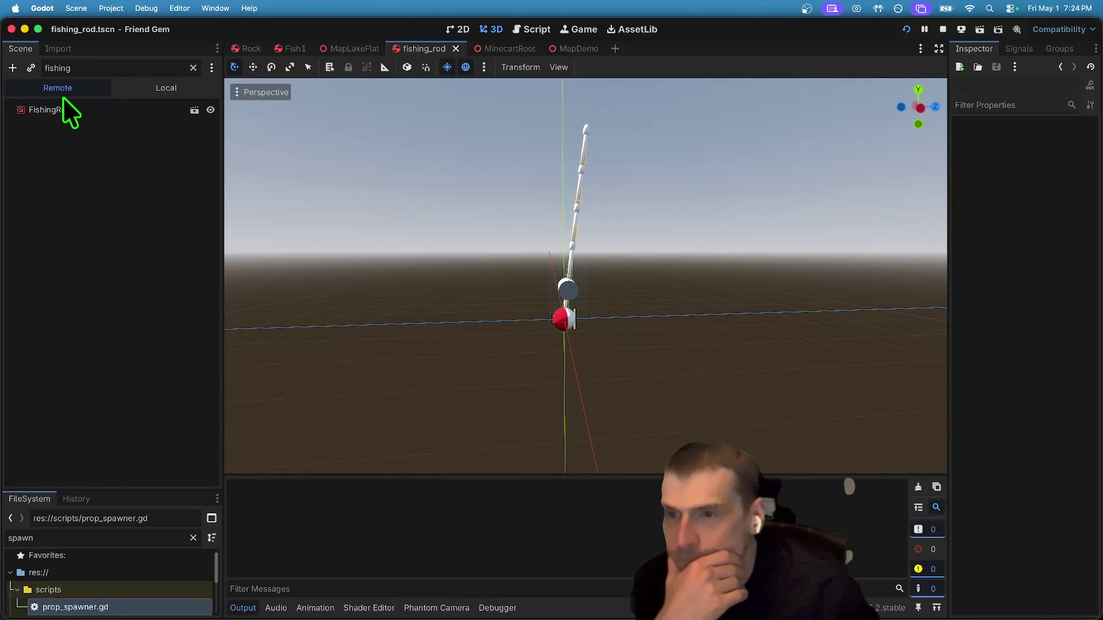
pyautogui.click(69, 111)
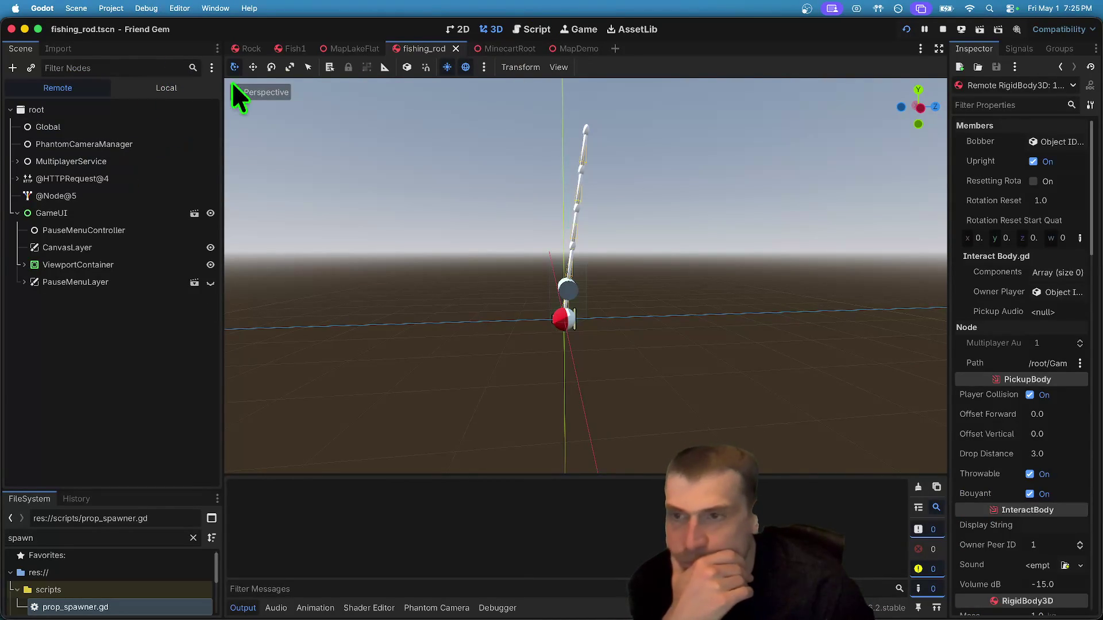
pyautogui.write('fishing')
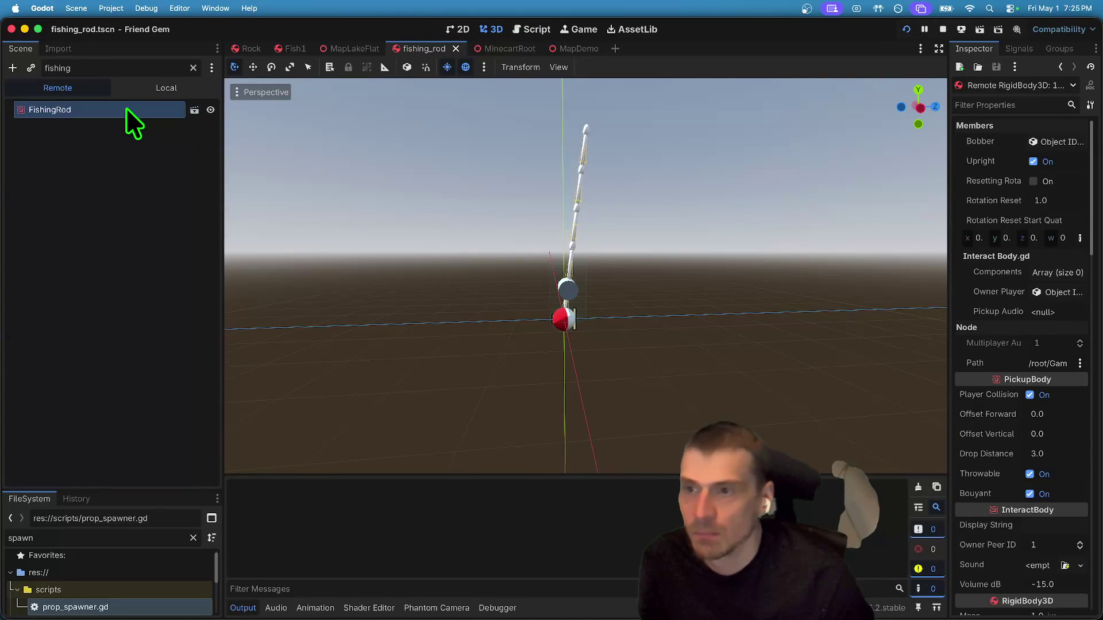
pyautogui.rightClick(126, 109)
pyautogui.click(132, 148)
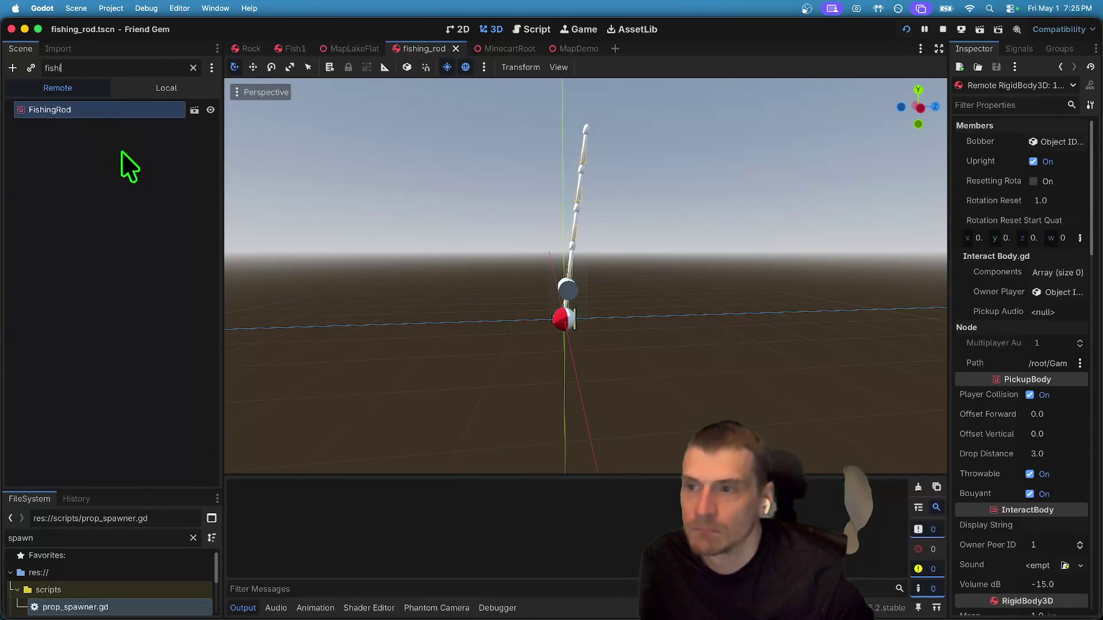
pyautogui.press('BackSpace')
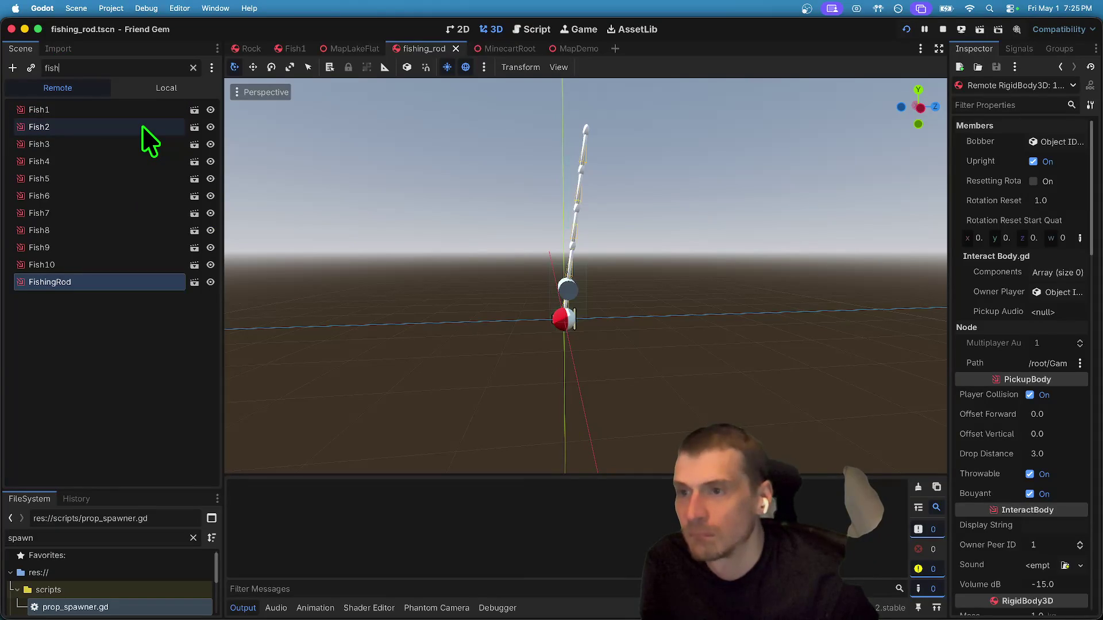
pyautogui.press('BackSpace')
pyautogui.press('BackSpace')
pyautogui.press('BackSpace')
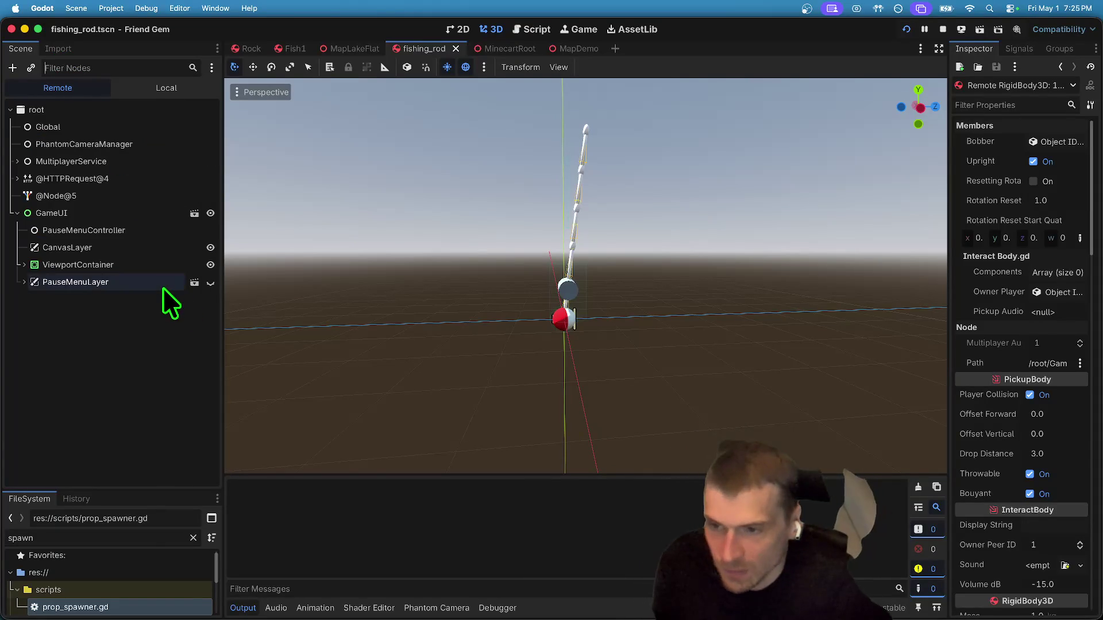
# Expand ViewportContainer and its sub-viewport down to FishingRod's Rope segment nodes.
pyautogui.click(102, 265)
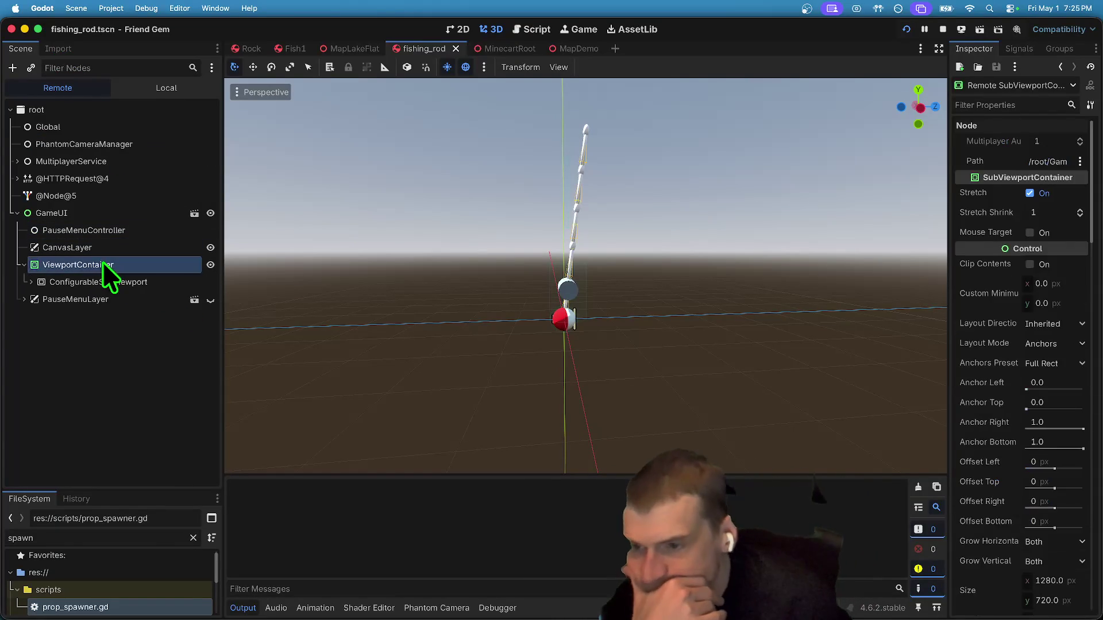
pyautogui.click(106, 281)
pyautogui.scroll(-5, 119, 316)
pyautogui.scroll(-2, 112, 240)
pyautogui.click(134, 438)
pyautogui.scroll(-5, 137, 414)
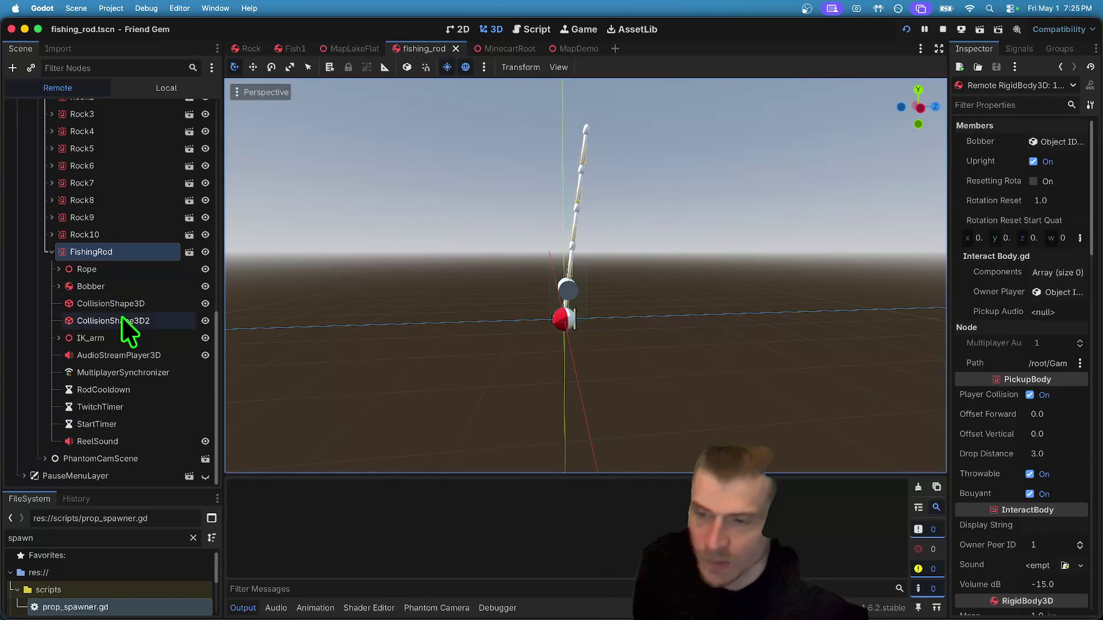
pyautogui.doubleClick(120, 270)
pyautogui.scroll(-2, 144, 276)
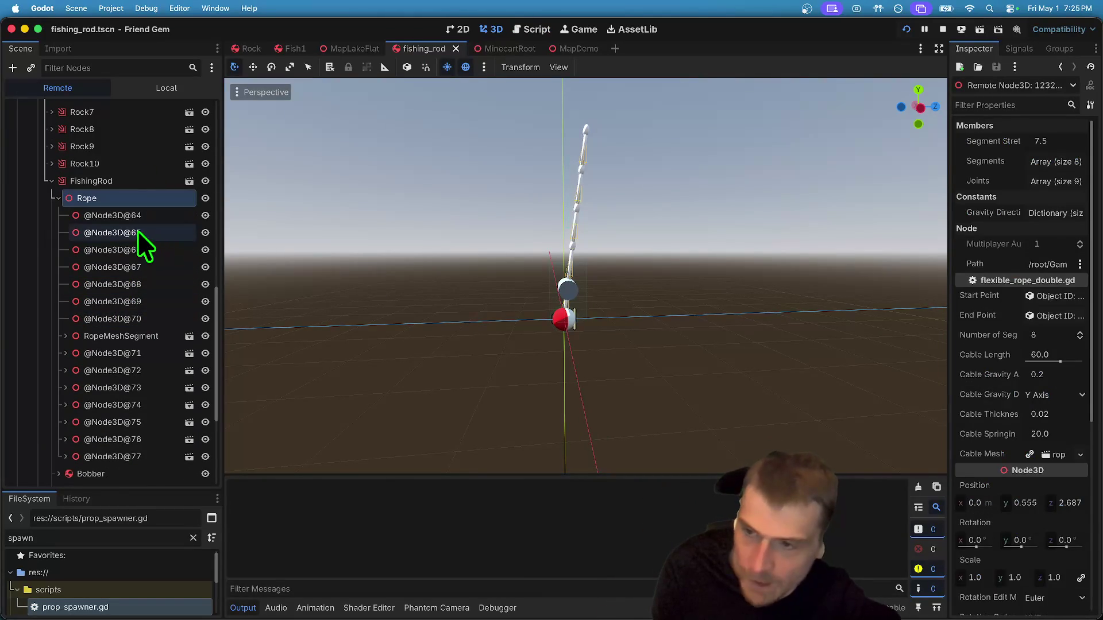
pyautogui.click(137, 229)
pyautogui.doubleClick(142, 370)
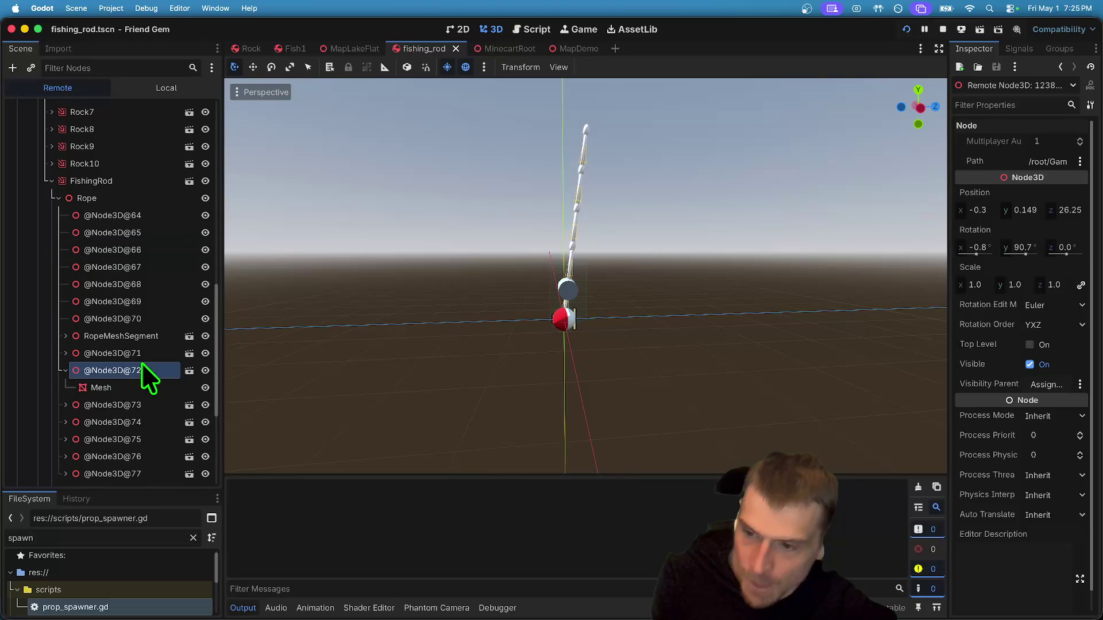
pyautogui.doubleClick(143, 354)
pyautogui.click(143, 267)
pyautogui.press('Up')
pyautogui.press('Up')
pyautogui.press('Up')
pyautogui.scroll(-3, 136, 261)
pyautogui.scroll(-5, 123, 356)
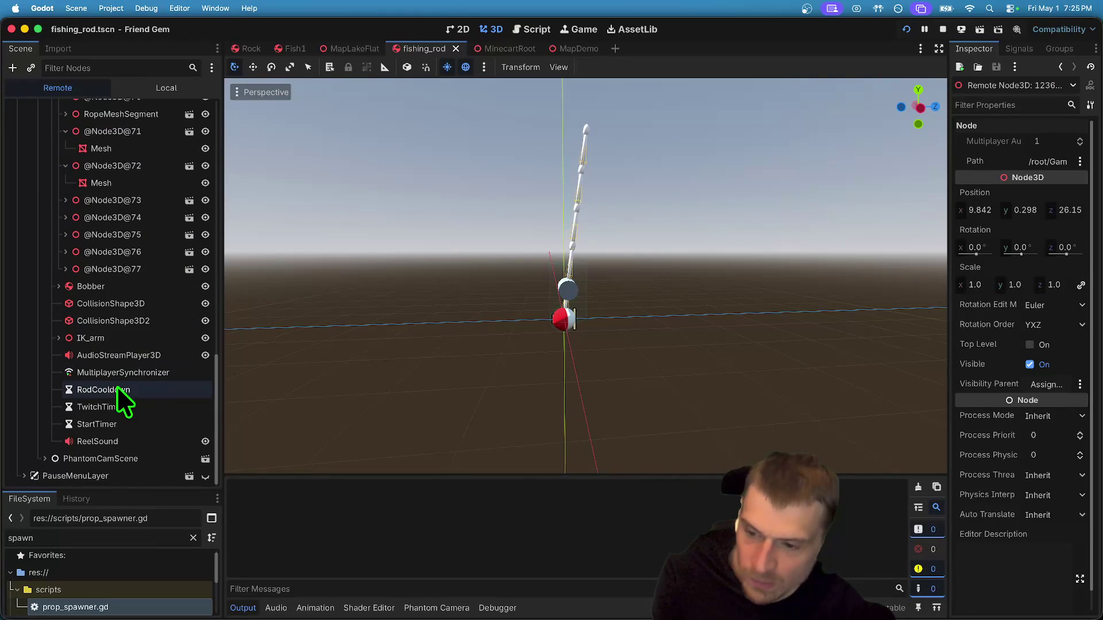
pyautogui.scroll(9, 116, 386)
pyautogui.click(111, 296)
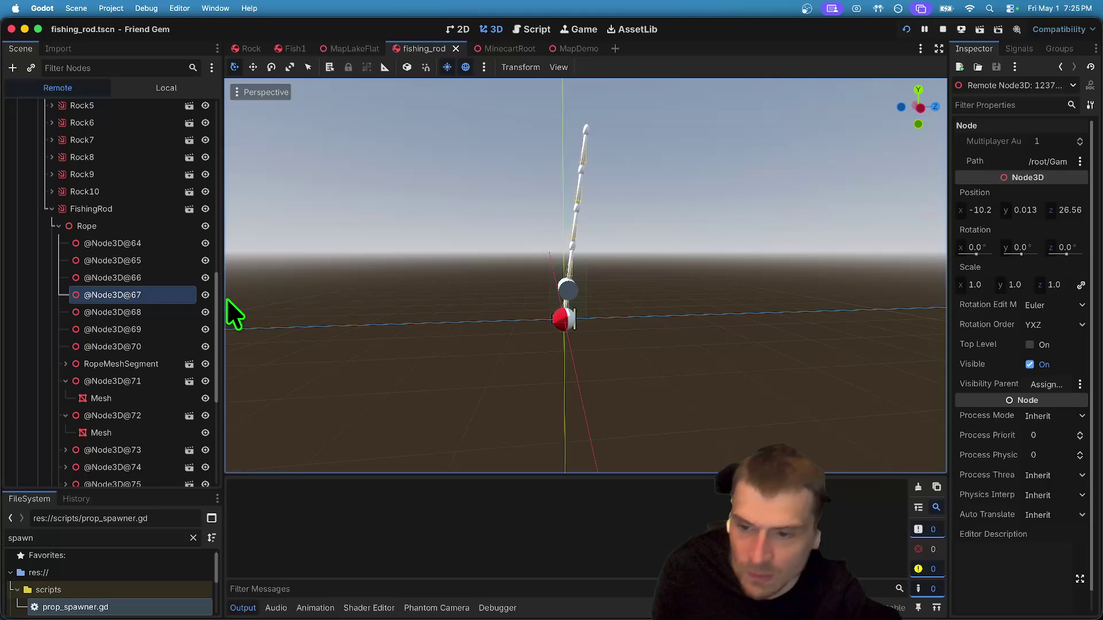
pyautogui.moveTo(228, 301); pyautogui.dragTo(341, 281)
pyautogui.click(155, 365)
pyautogui.scroll(-3, 154, 391)
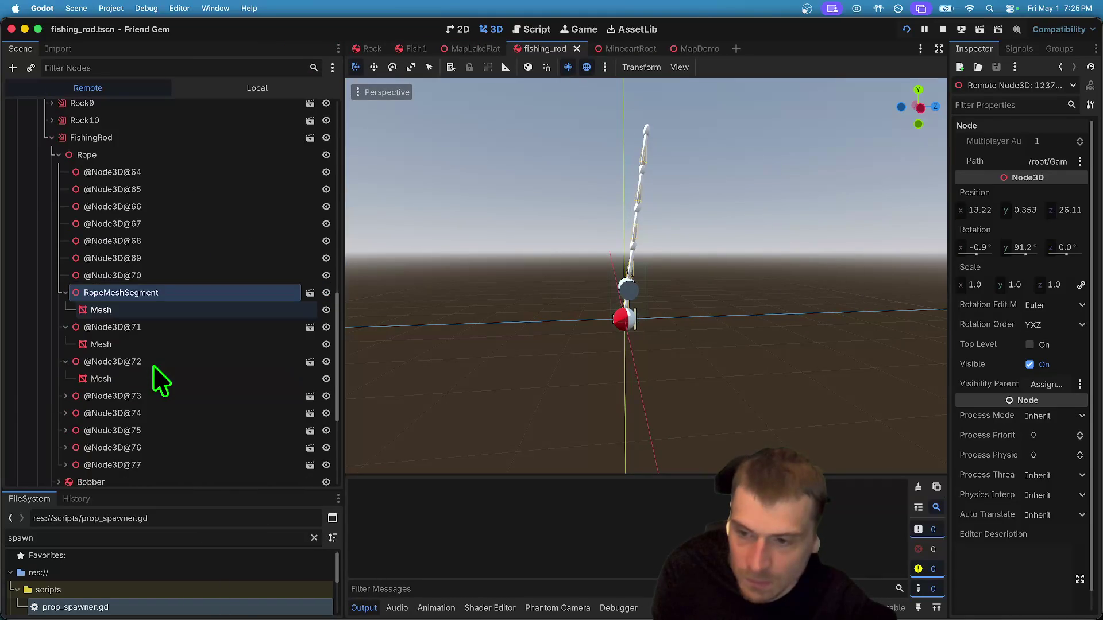
pyautogui.scroll(-2, 143, 474)
pyautogui.click(153, 386)
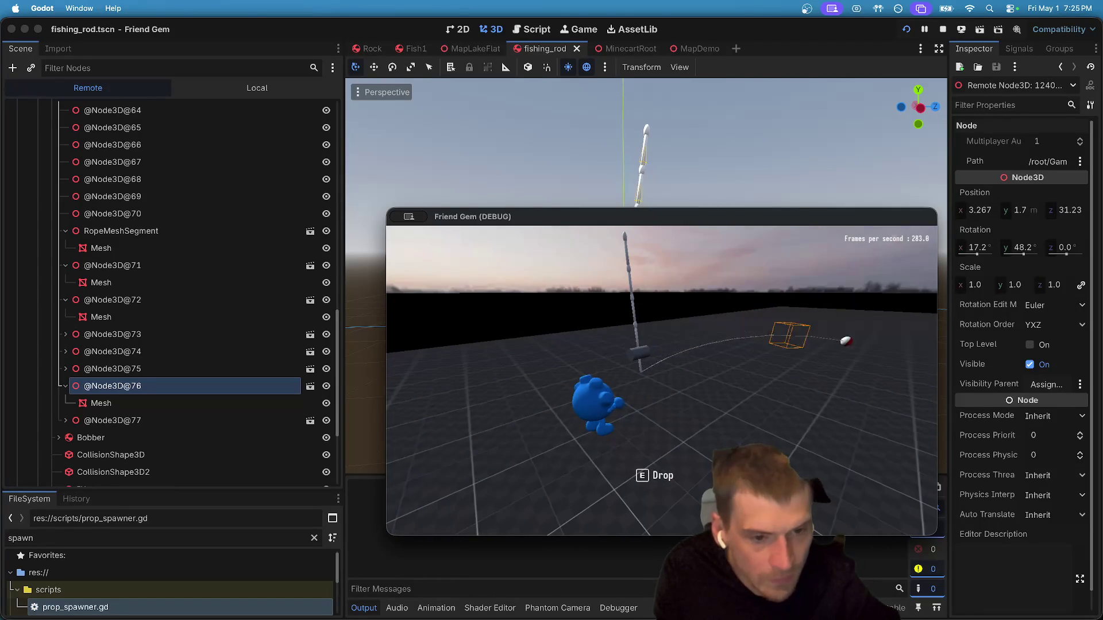
pyautogui.click(668, 395)
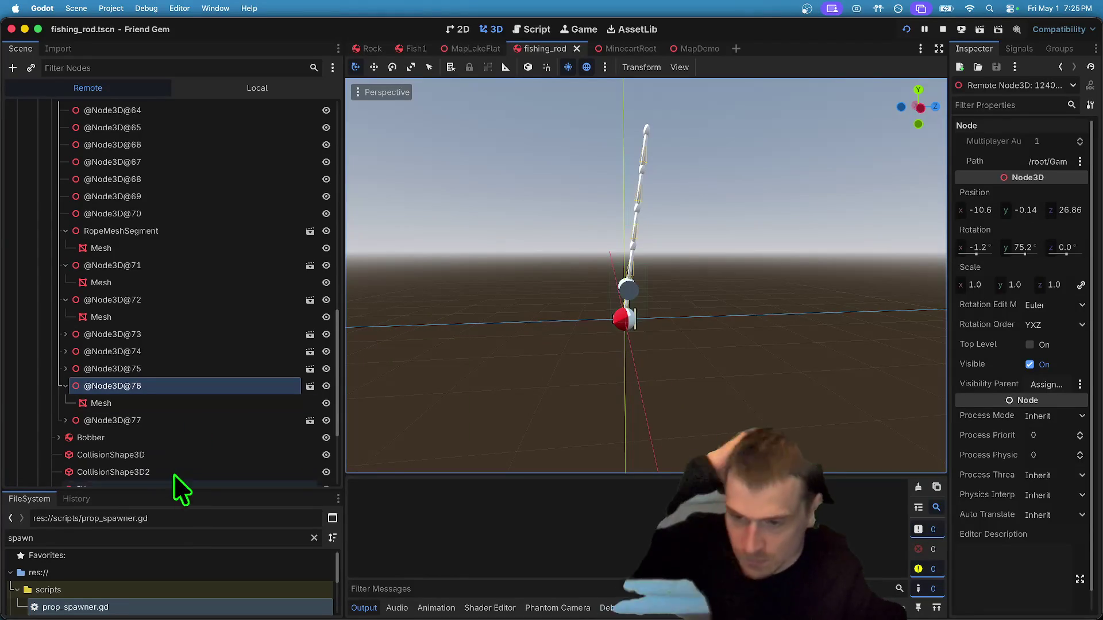
pyautogui.scroll(-3, 178, 466)
pyautogui.scroll(10, 175, 448)
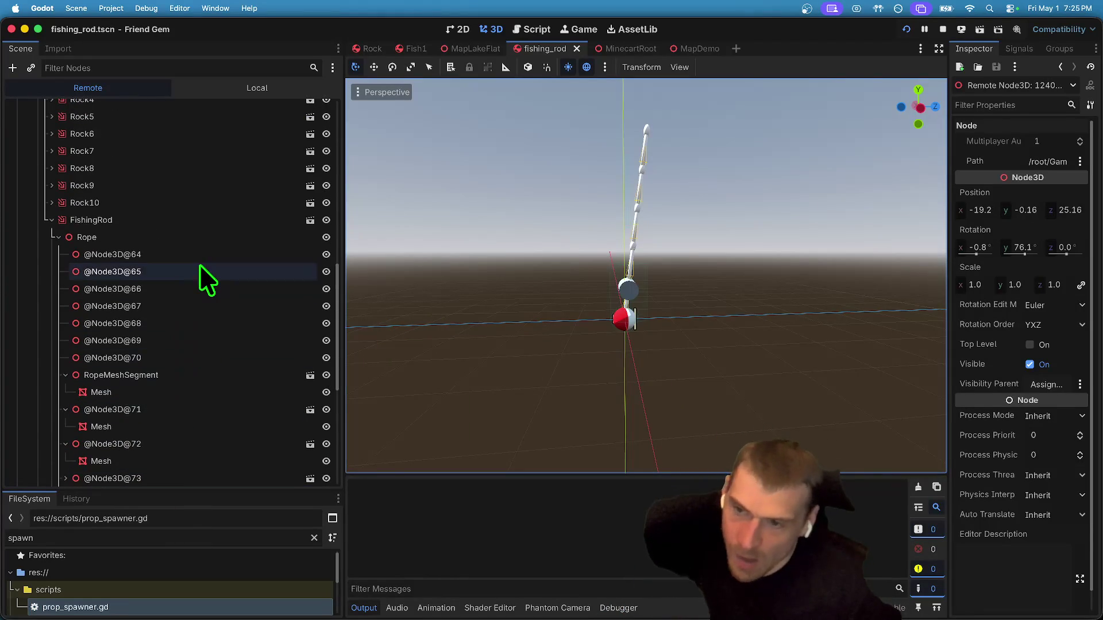
pyautogui.click(206, 239)
# Bring the editor forward and view pickup_body.gd in the Fish1 scene's Script workspace.
pyautogui.press('super+Tab')
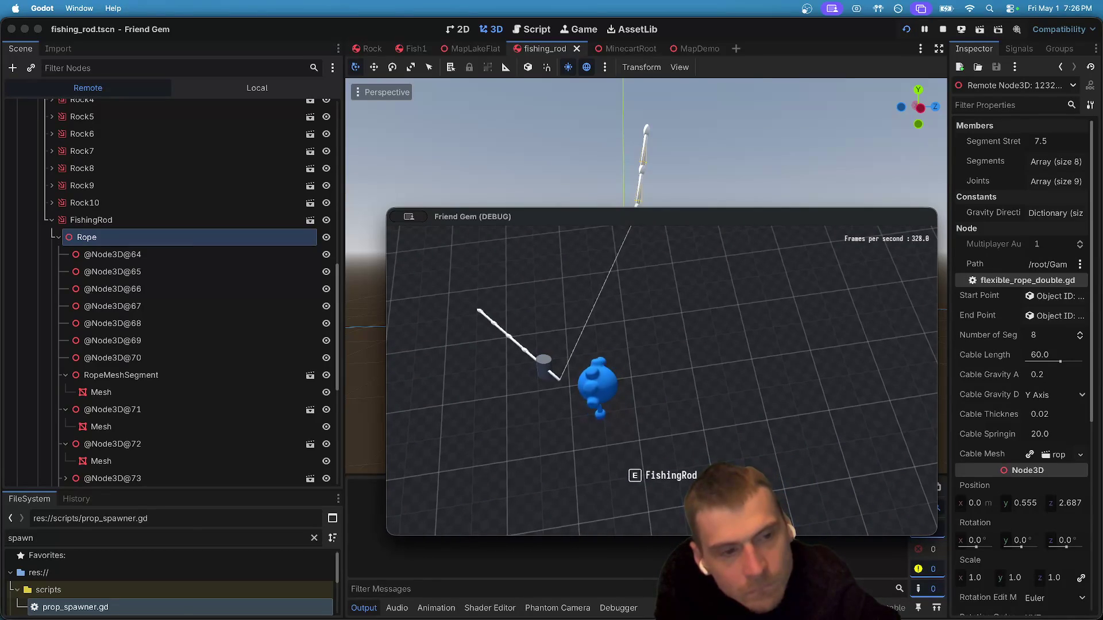
pyautogui.click(680, 103)
pyautogui.click(531, 29)
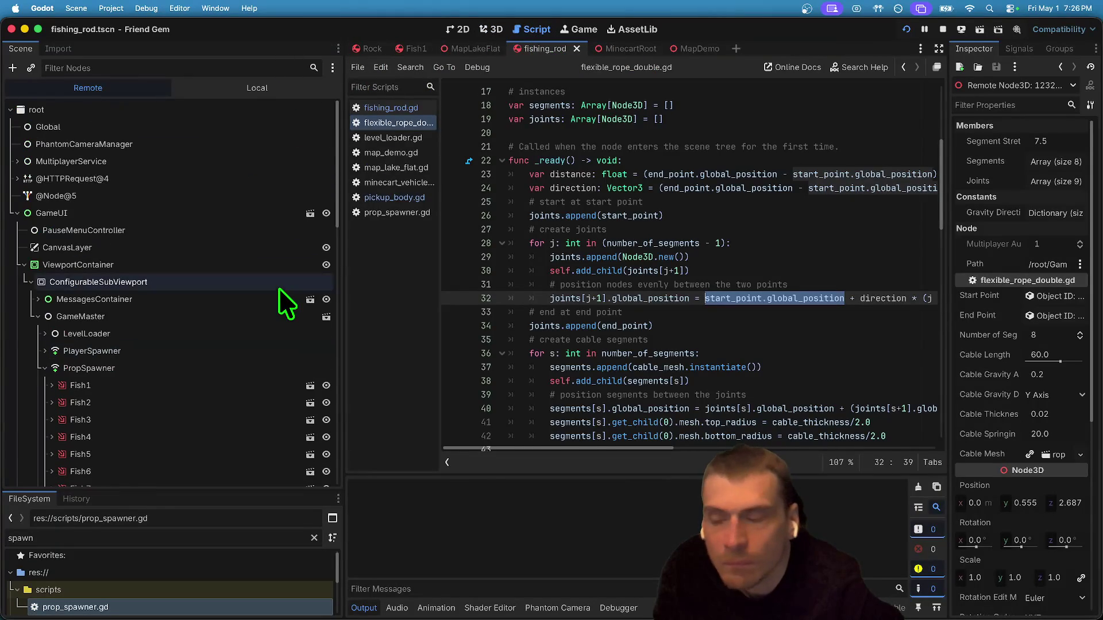
pyautogui.click(413, 48)
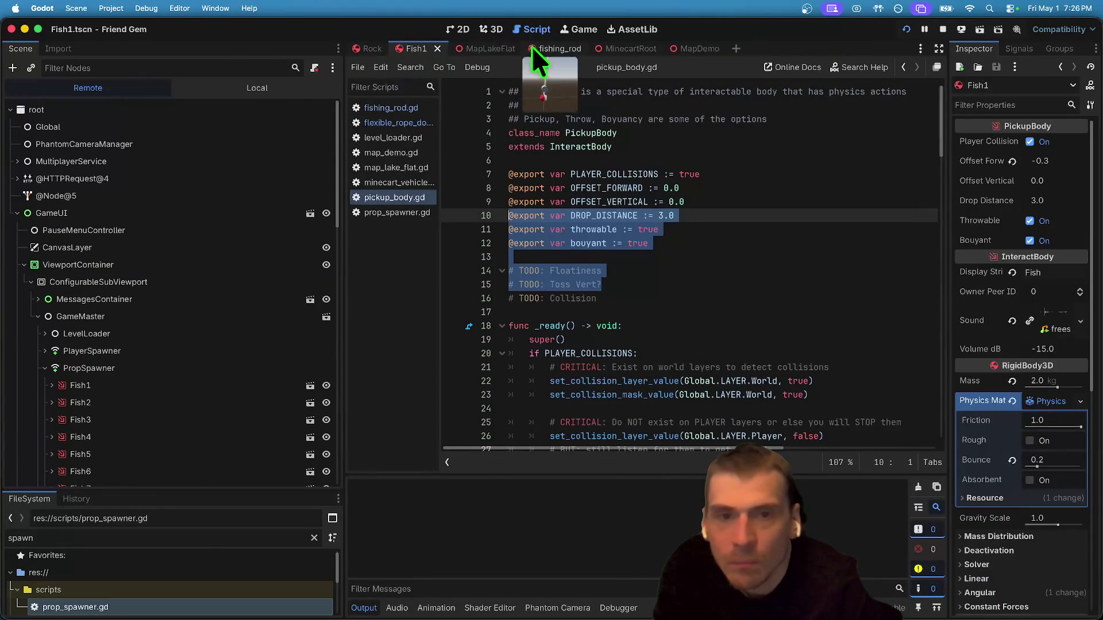
# Open fishing_rod.gd from the local FishingRod tree, then run the game.
pyautogui.click(529, 48)
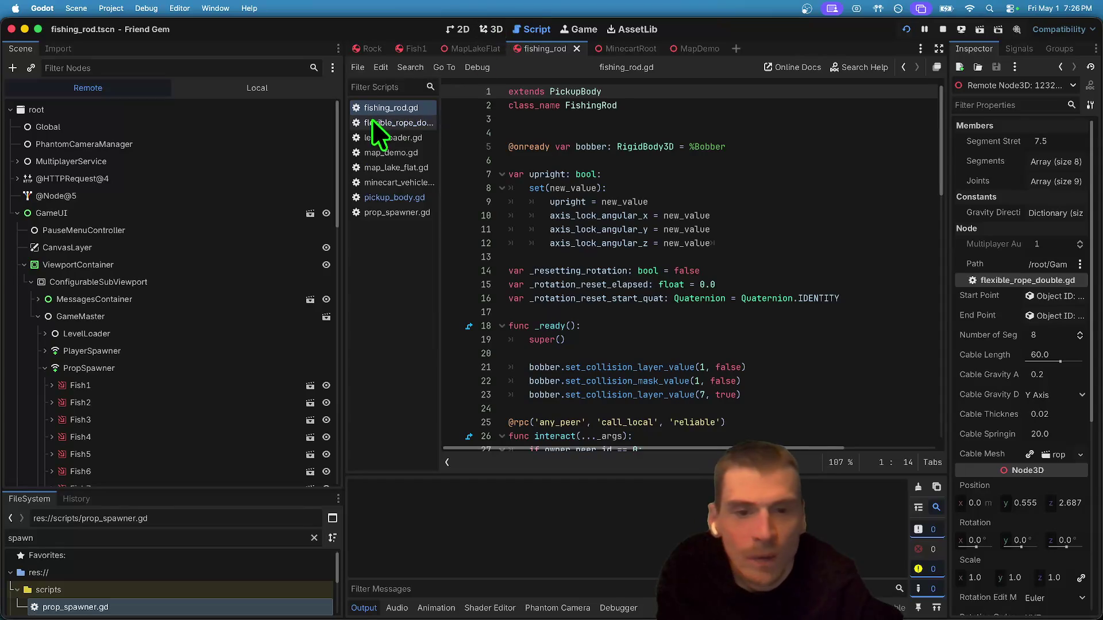
pyautogui.click(493, 30)
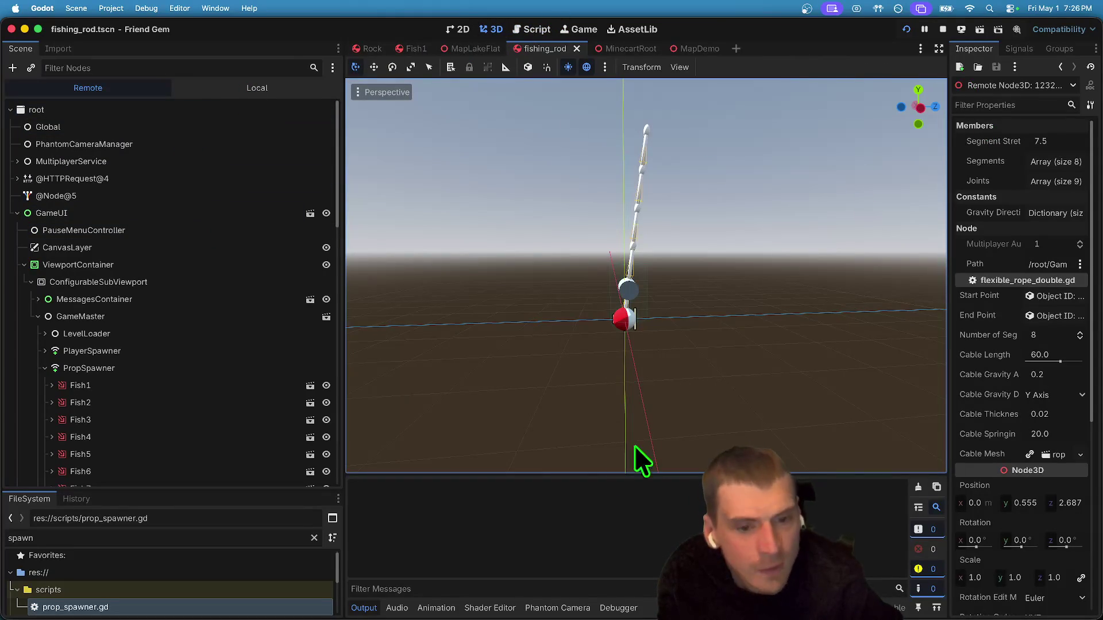
pyautogui.click(233, 89)
pyautogui.click(106, 88)
pyautogui.click(232, 90)
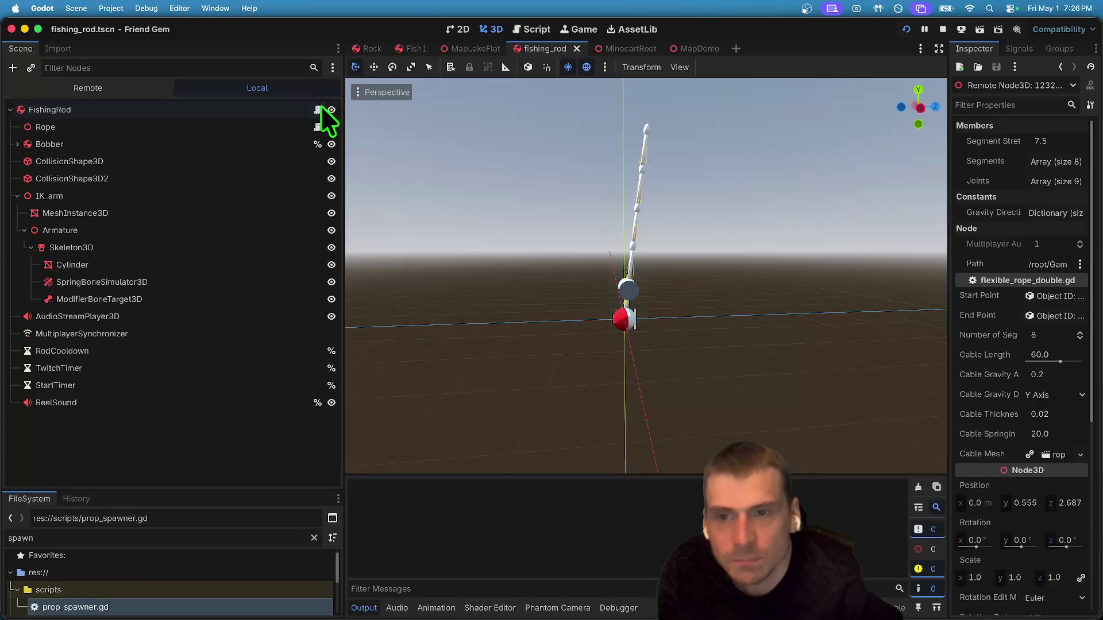
pyautogui.click(319, 109)
pyautogui.scroll(-10, 816, 303)
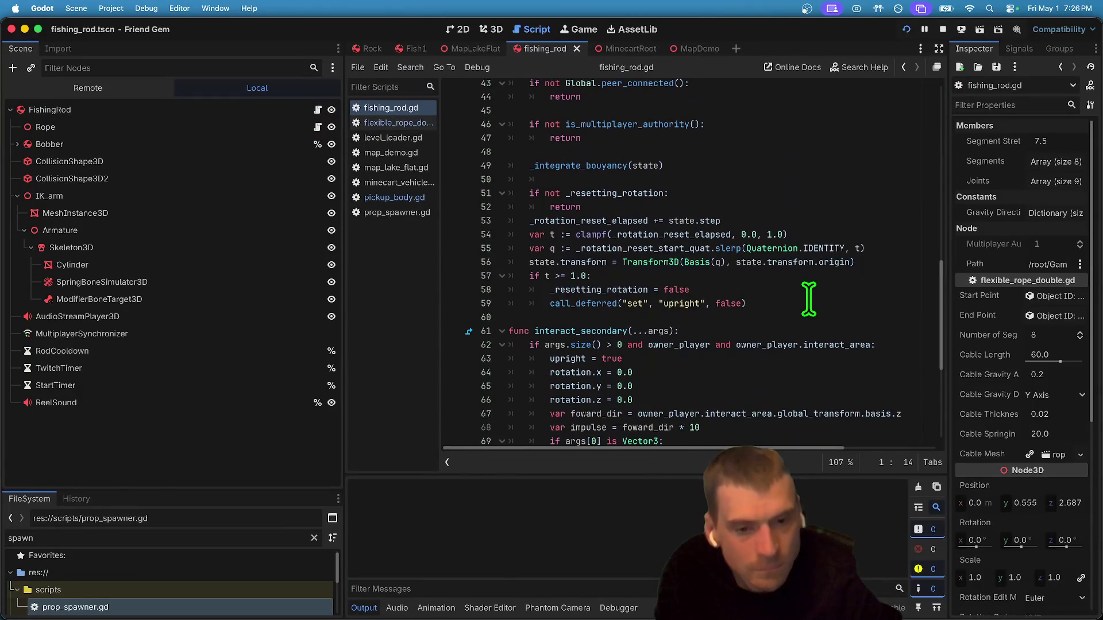
pyautogui.press('super+b')
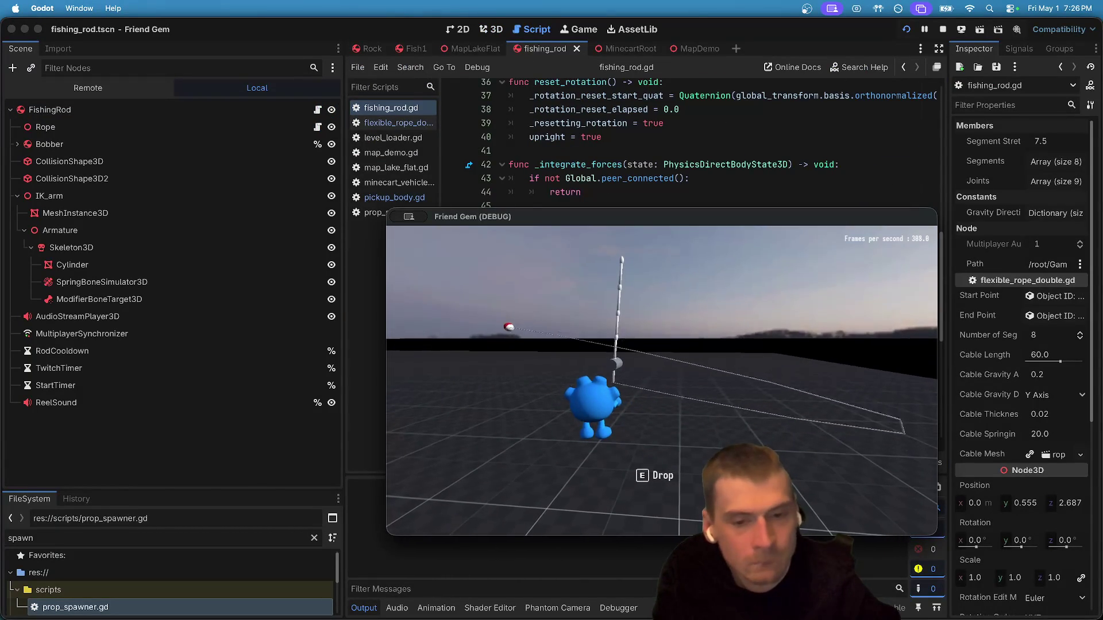
pyautogui.press('e')
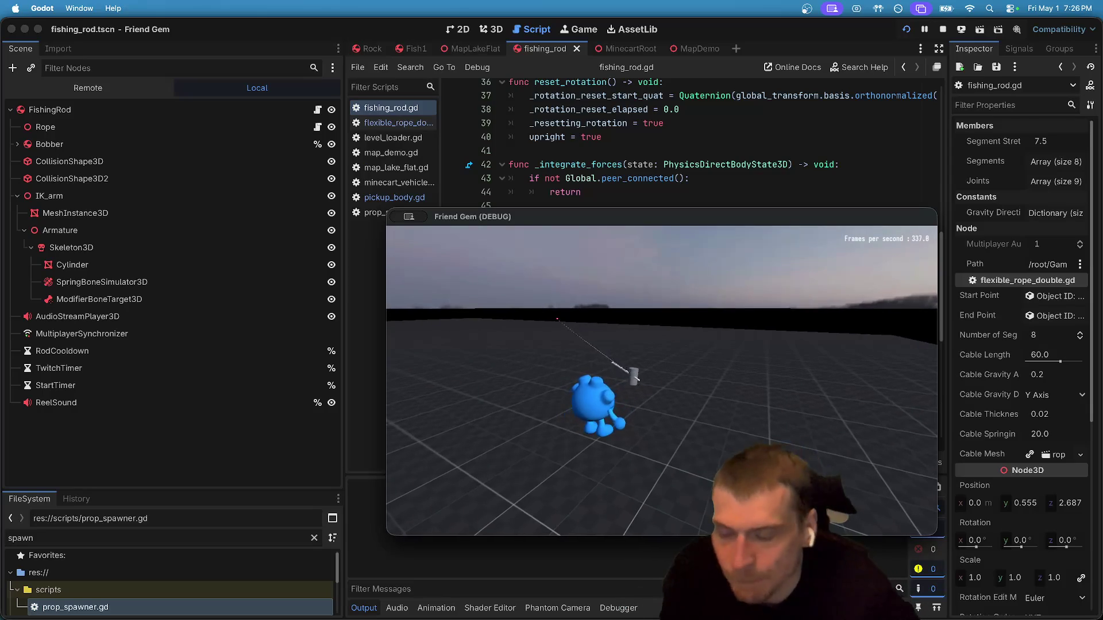
pyautogui.click(310, 466)
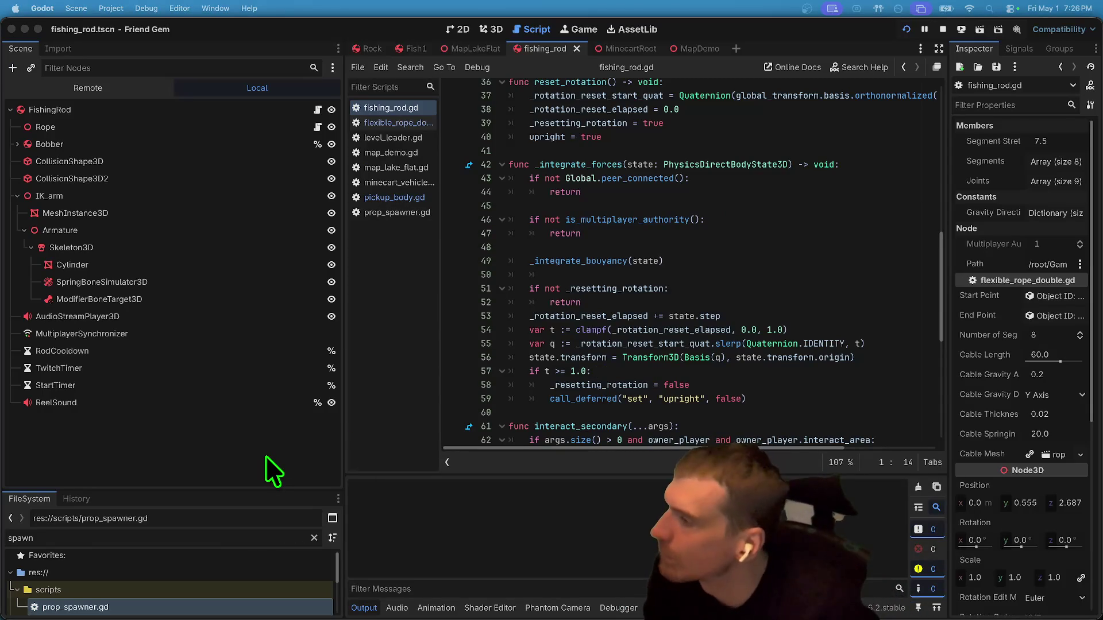
# Add a PinJoint3D and place it just under Rope in FishingRod.
pyautogui.hotkey('ctrl', 'shift', 'z')
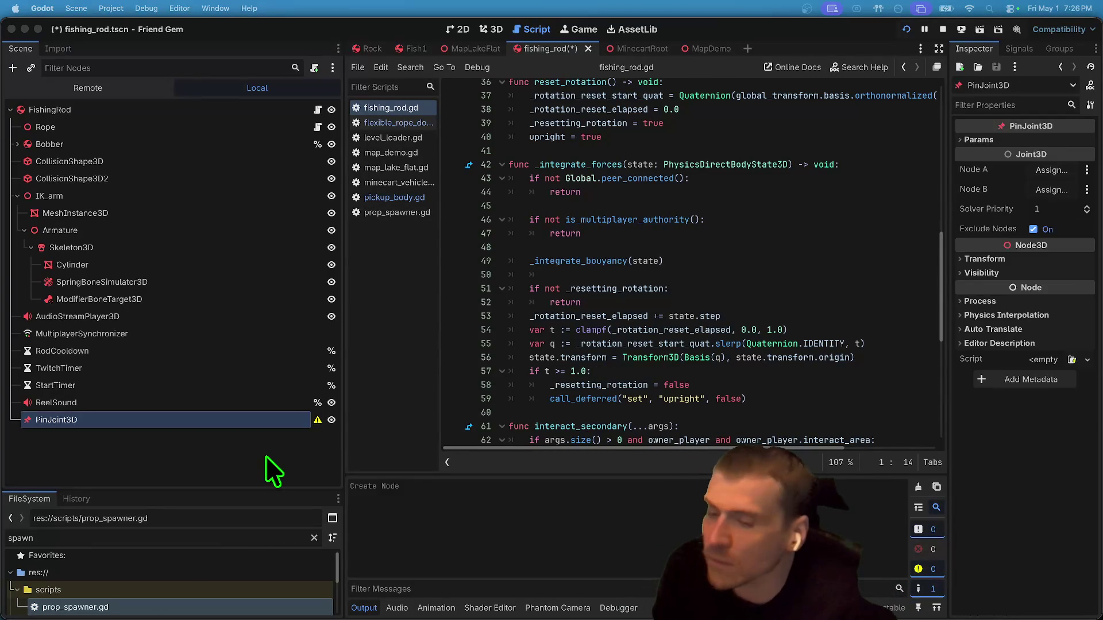
pyautogui.moveTo(223, 413)
pyautogui.mouseDown()
pyautogui.moveTo(143, 123)
pyautogui.moveTo(130, 138)
pyautogui.mouseUp()
pyautogui.click(133, 112)
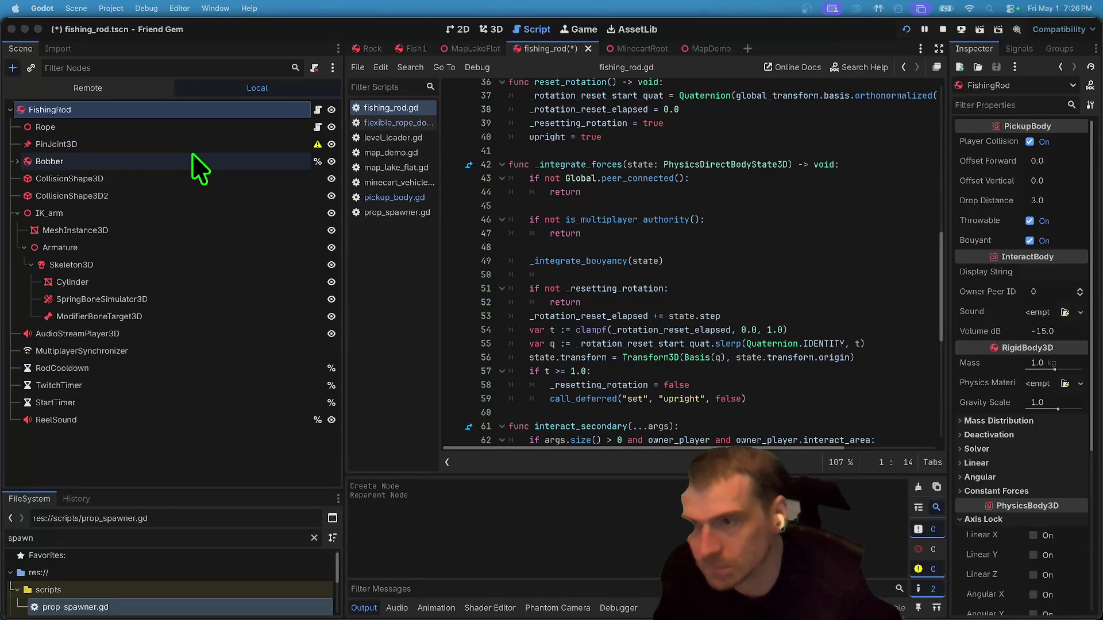
pyautogui.click(253, 471)
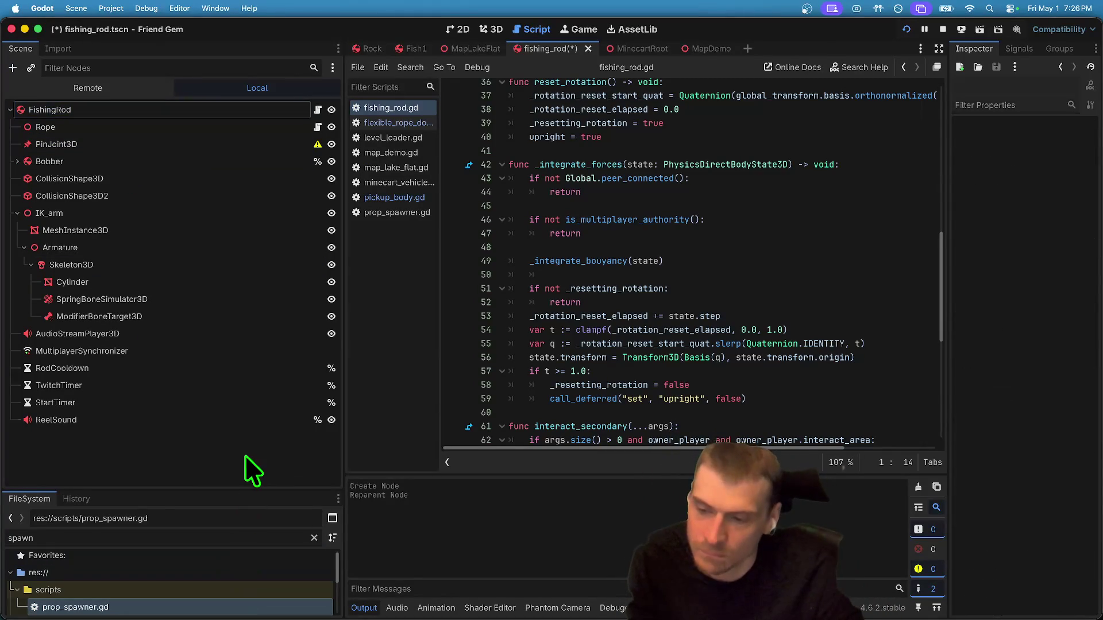
# Add a StaticBody3D named Start below PinJoint3D and begin assigning the joint's Node A.
pyautogui.press('Return')
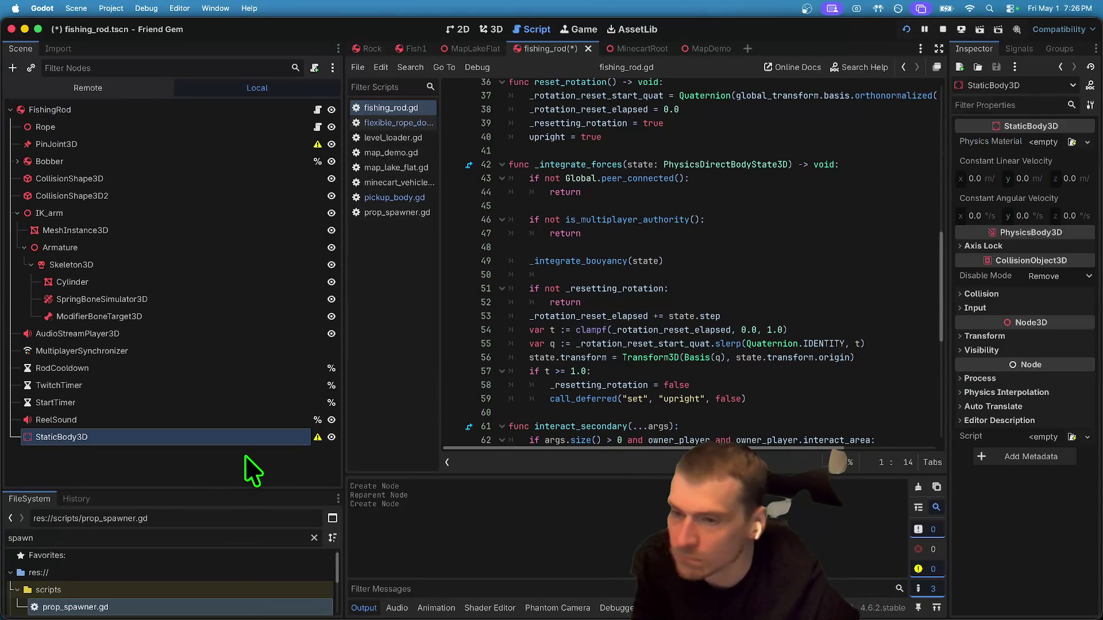
pyautogui.moveTo(200, 442)
pyautogui.mouseDown()
pyautogui.moveTo(172, 141)
pyautogui.moveTo(158, 153)
pyautogui.mouseUp()
pyautogui.doubleClick(177, 153)
pyautogui.write('Start')
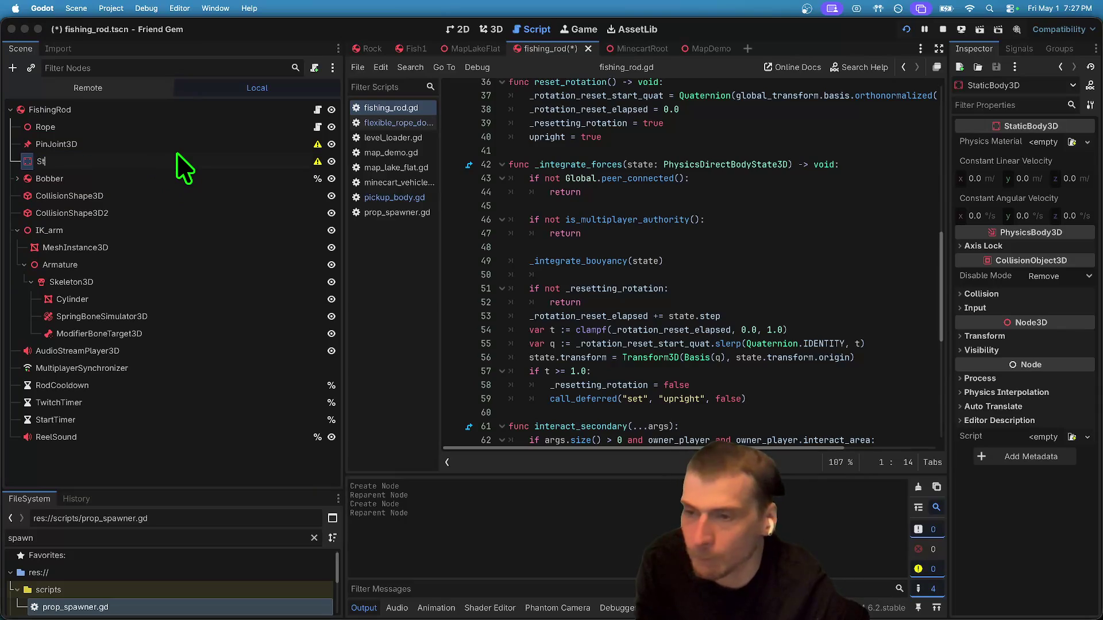
pyautogui.press('Return')
pyautogui.rightClick(167, 162)
pyautogui.press('Escape')
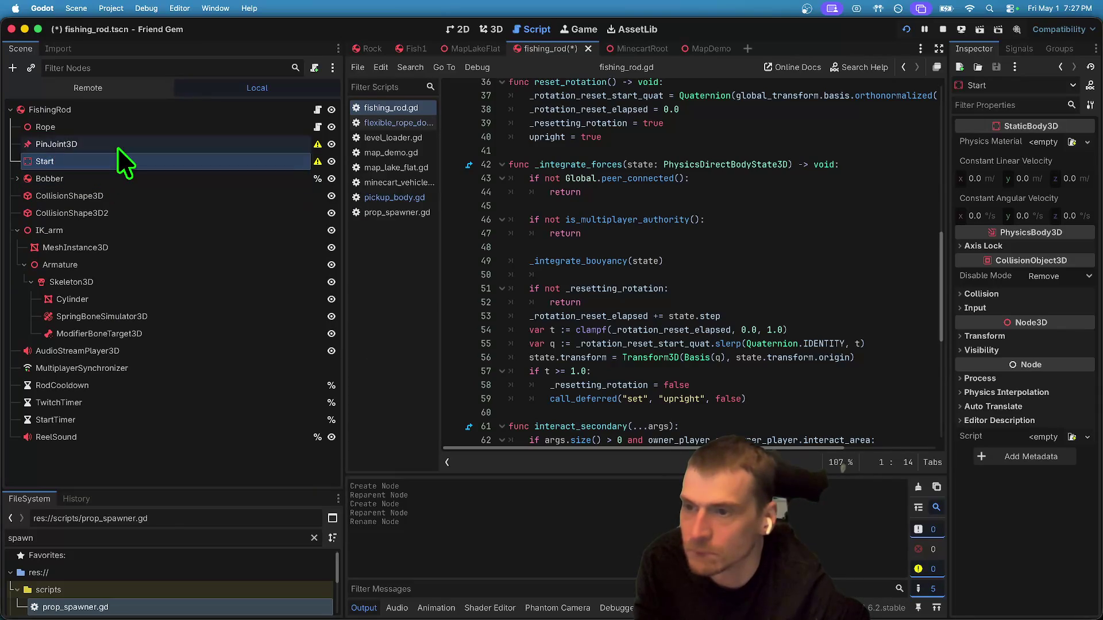
pyautogui.click(116, 146)
pyautogui.click(1041, 170)
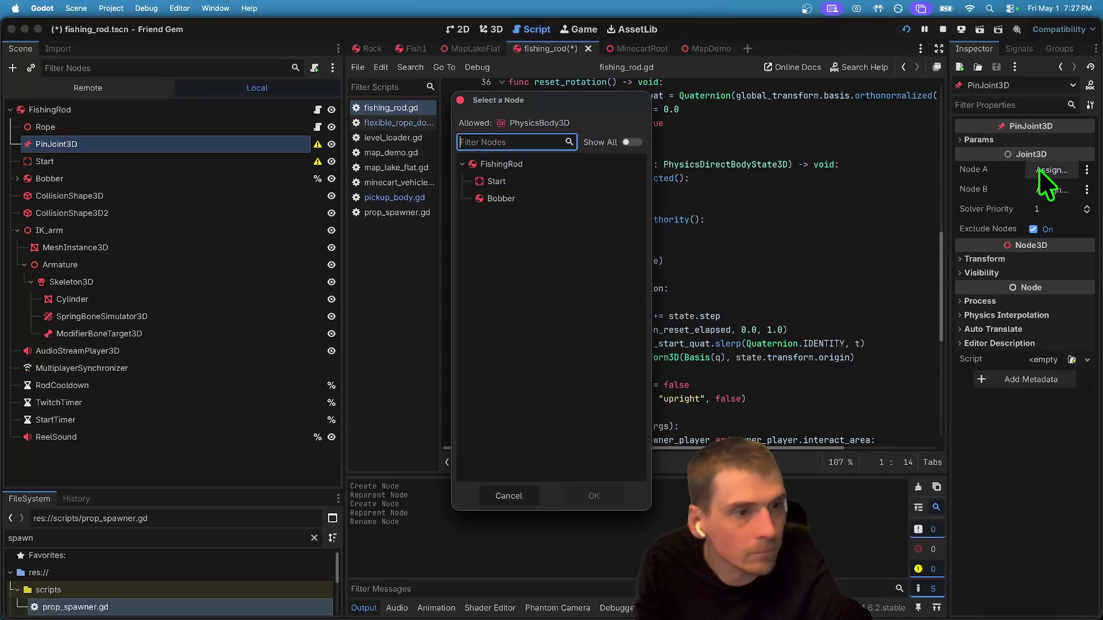
# Set the PinJoint3D's Node A to FishingRod and Node B to Start.
pyautogui.click(481, 166)
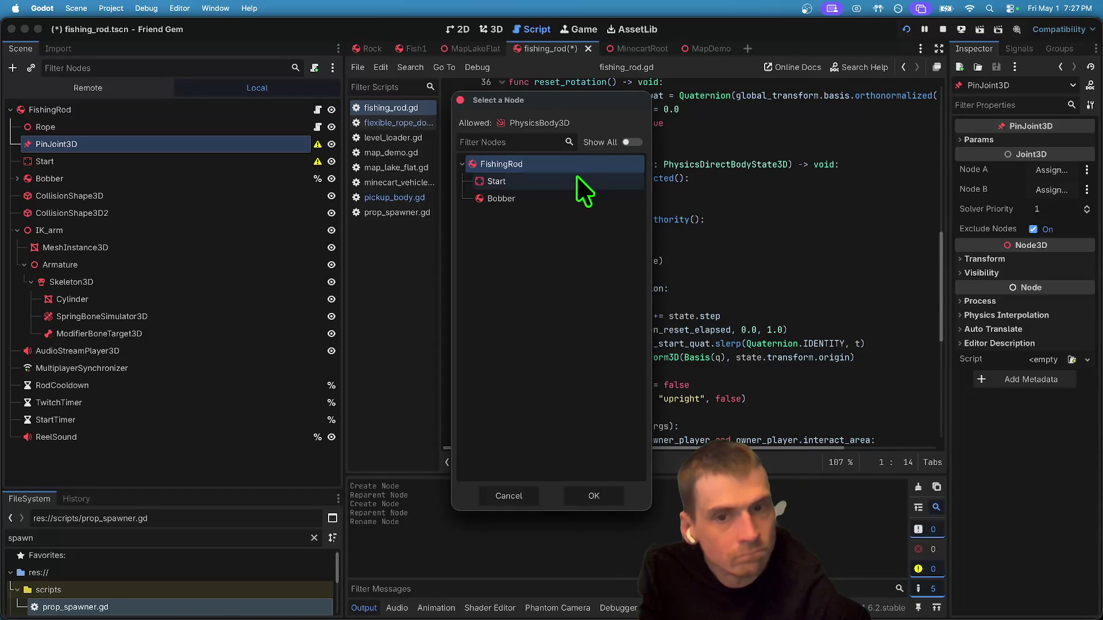
pyautogui.click(588, 496)
pyautogui.click(1051, 190)
pyautogui.click(542, 193)
pyautogui.click(591, 495)
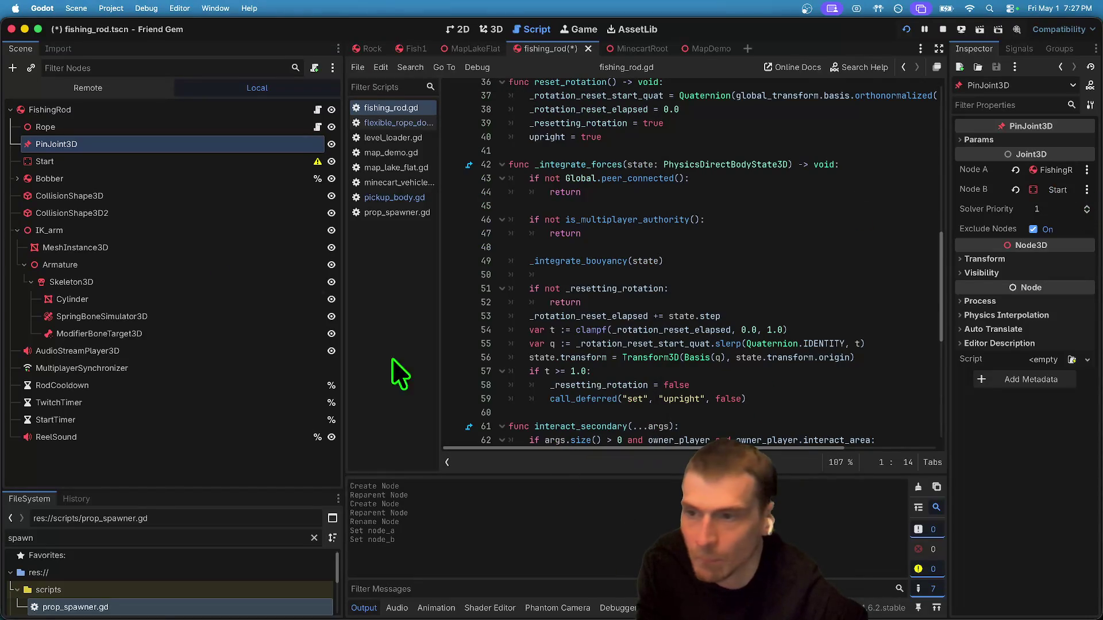
# Make Start a RigidBody3D with a CollisionShape3D child.
pyautogui.click(63, 156)
pyautogui.click(73, 167)
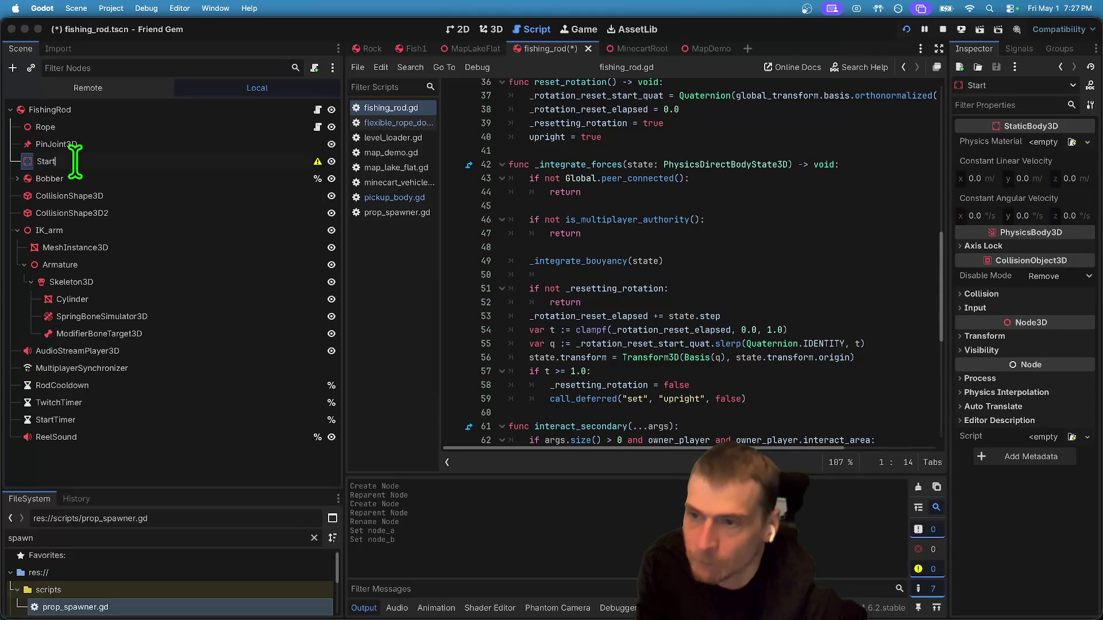
pyautogui.rightClick(69, 159)
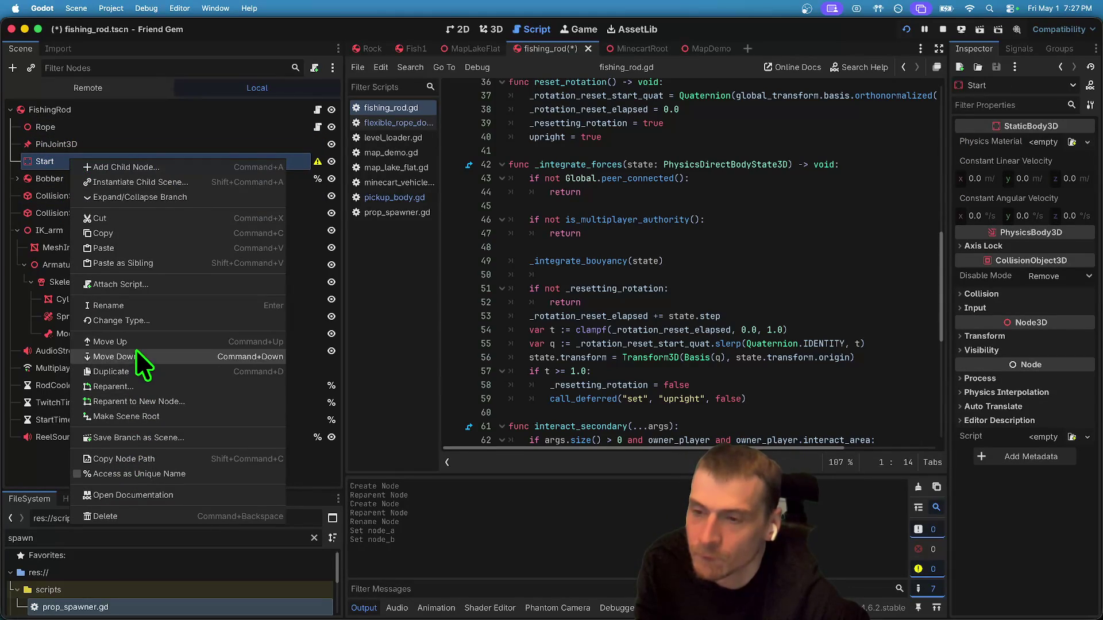
pyautogui.click(323, 294)
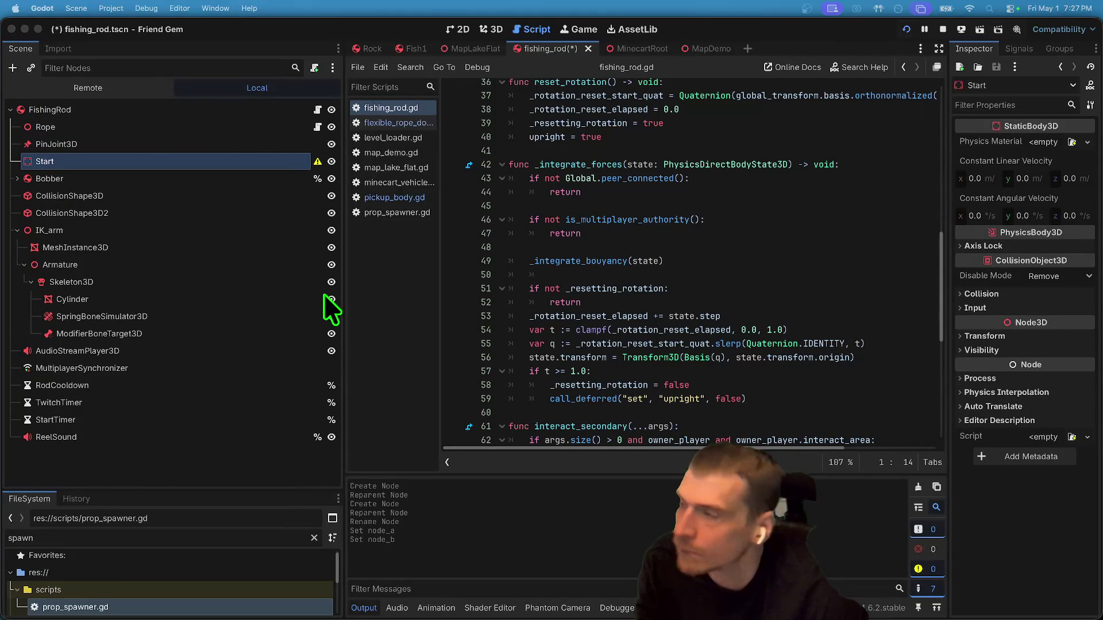
pyautogui.rightClick(224, 164)
pyautogui.press('Escape')
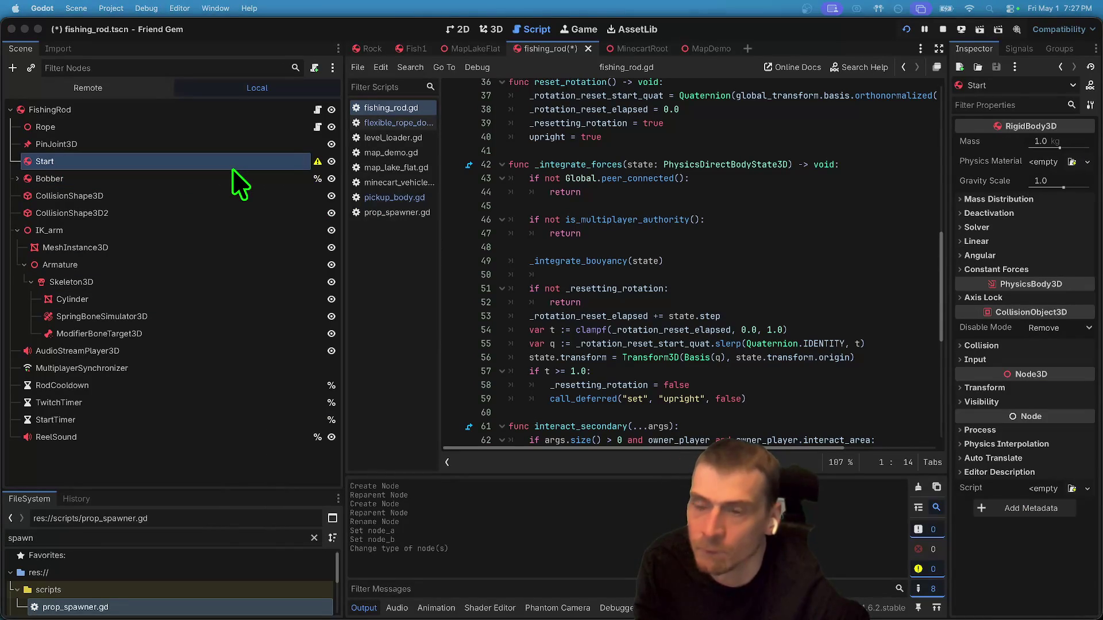
pyautogui.hotkey('ctrl', 'a')
pyautogui.press('Return')
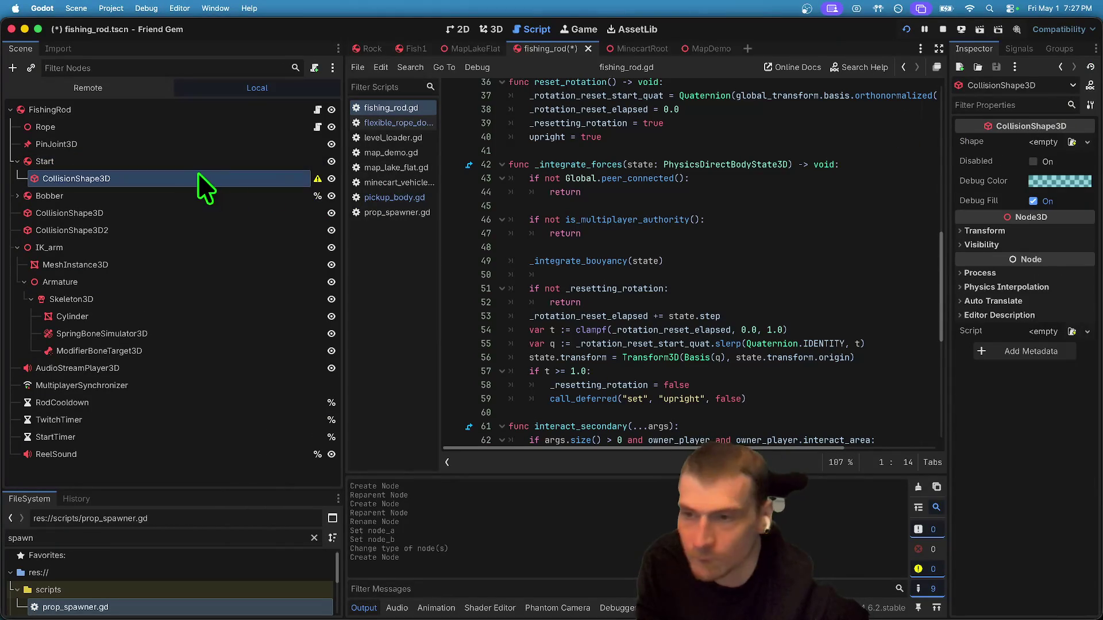
pyautogui.click(177, 160)
pyautogui.press('Left')
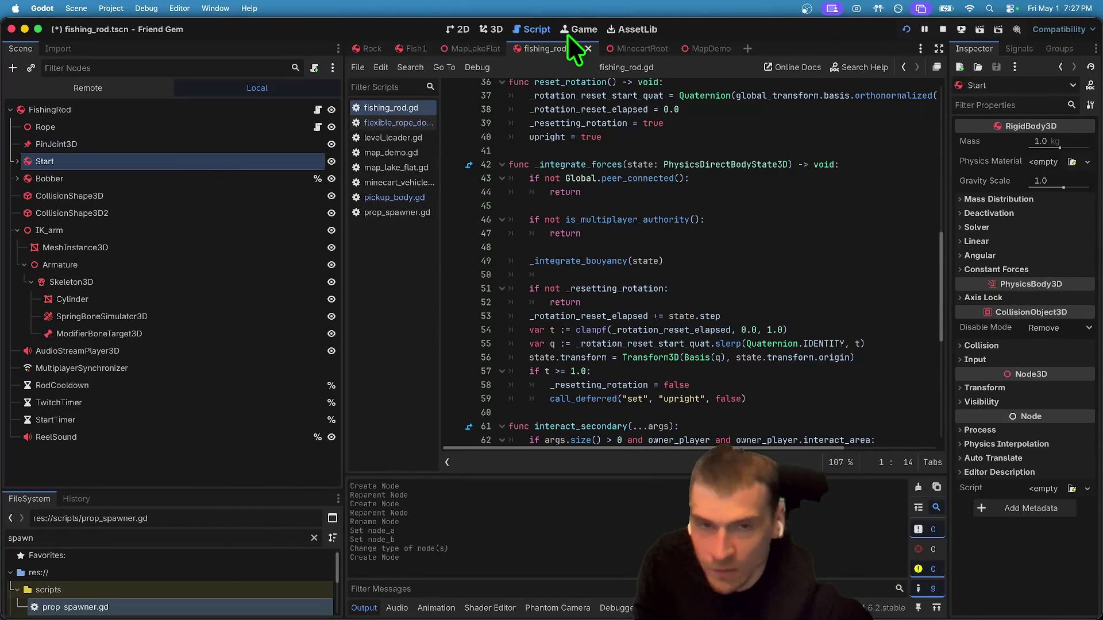
pyautogui.click(491, 30)
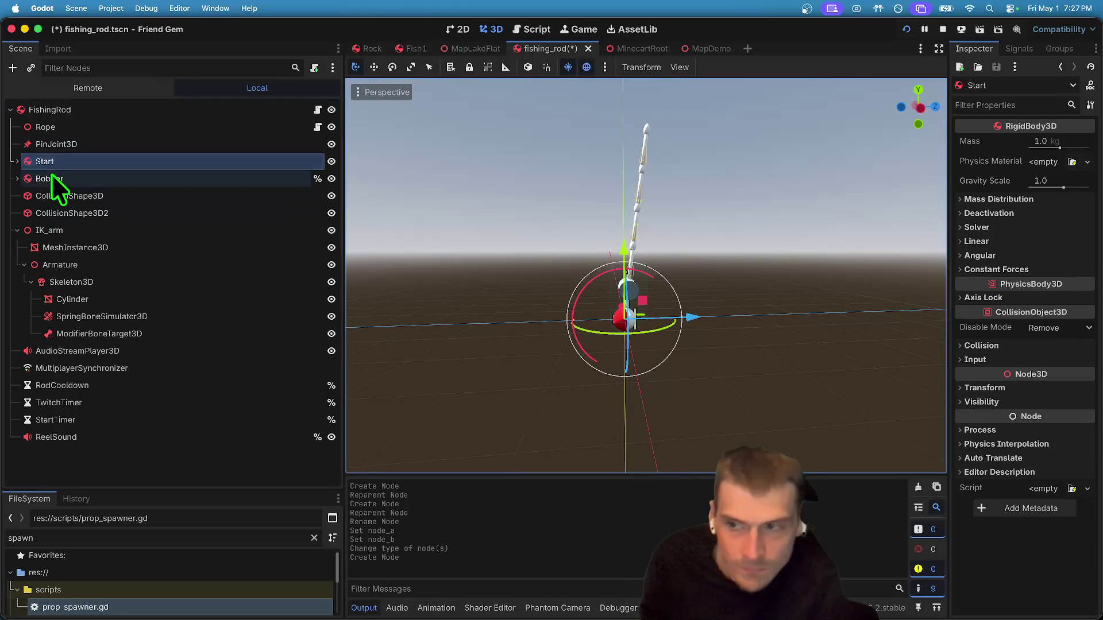
# Set the Rope's start point to Start and save the scene.
pyautogui.click(57, 145)
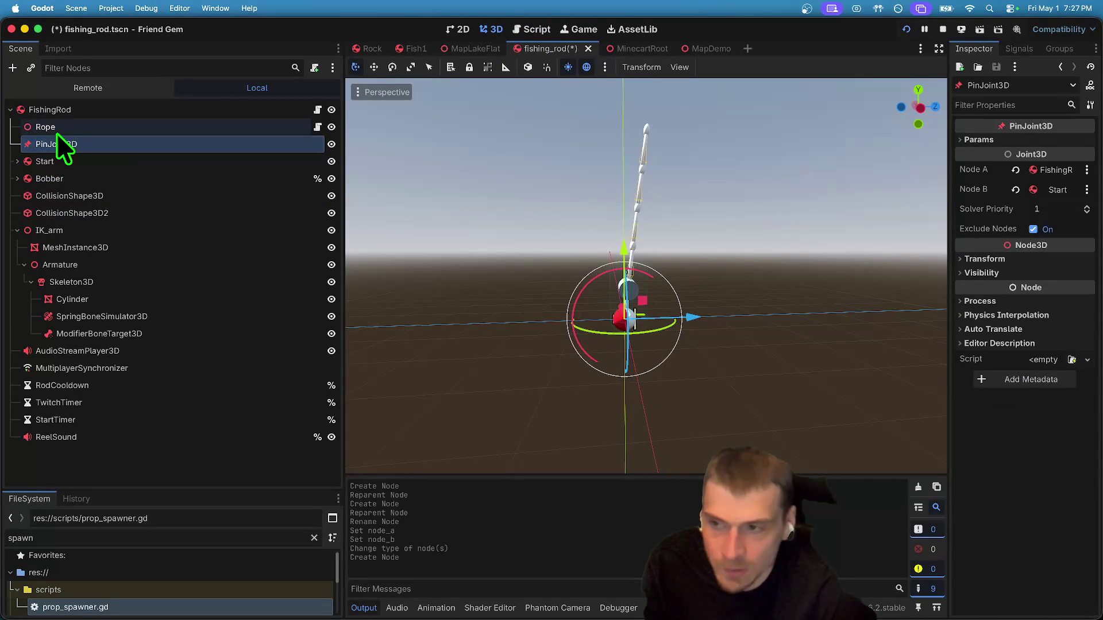
pyautogui.click(56, 129)
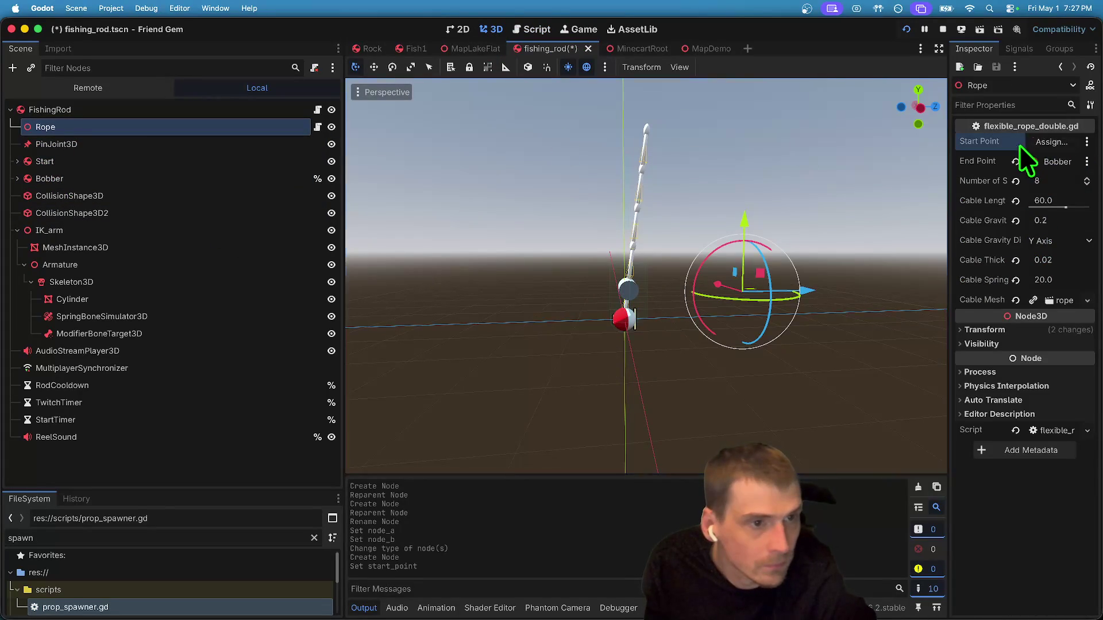
pyautogui.click(1020, 145)
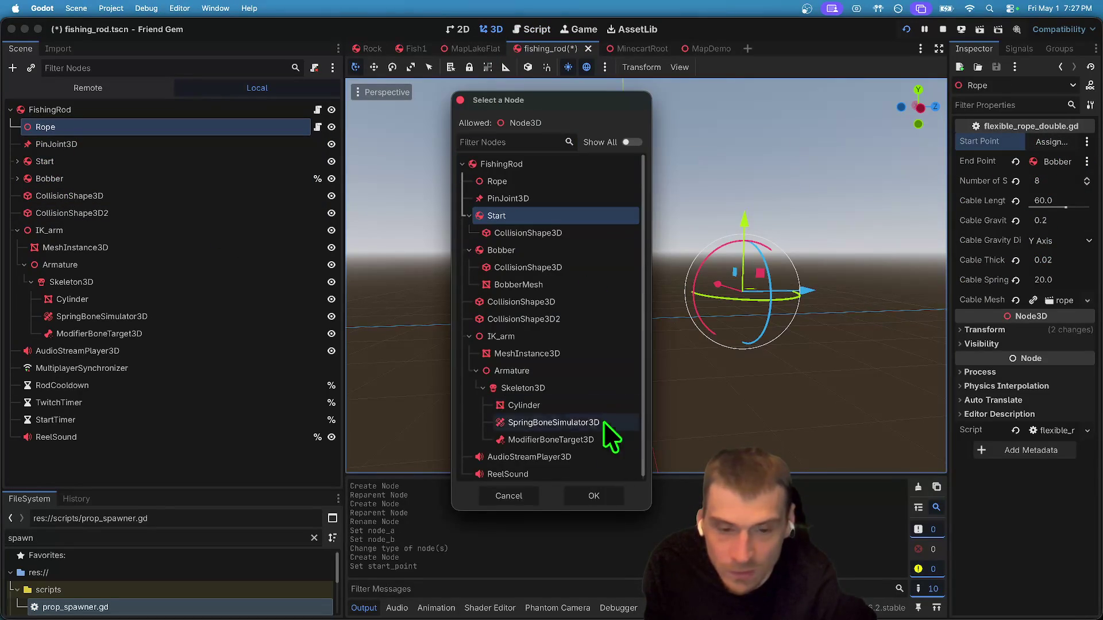
pyautogui.click(593, 495)
pyautogui.click(126, 143)
pyautogui.press('super+s')
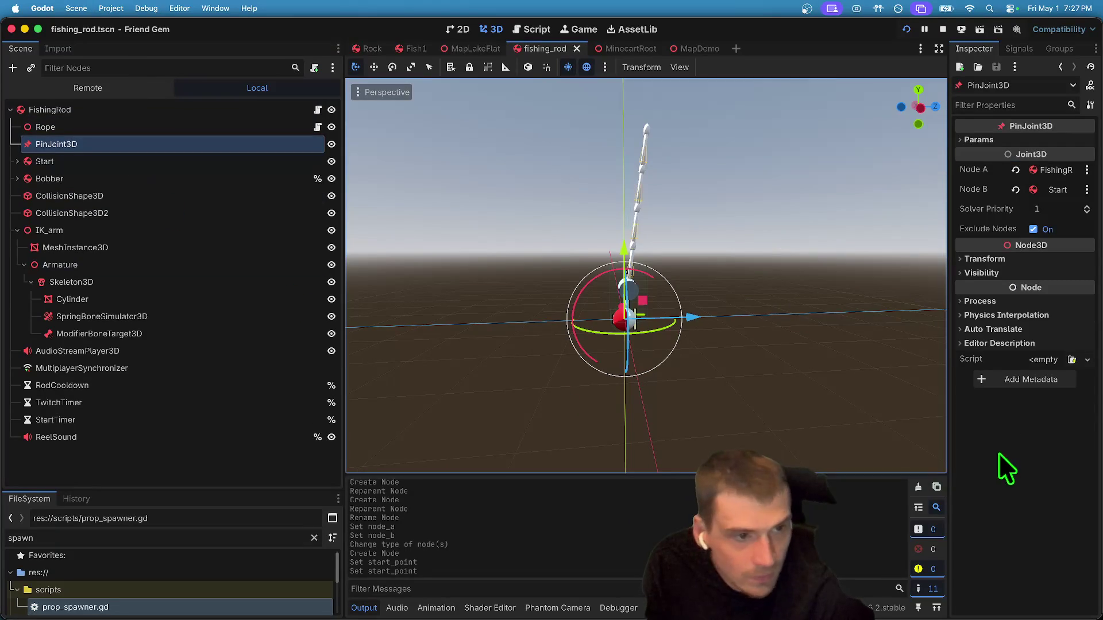
# Raise the PinJoint3D to the rod tip and run the game.
pyautogui.moveTo(624, 249); pyautogui.dragTo(642, 78)
pyautogui.moveTo(706, 163); pyautogui.dragTo(688, 119)
pyautogui.moveTo(654, 84); pyautogui.dragTo(657, 146)
pyautogui.press('super+b')
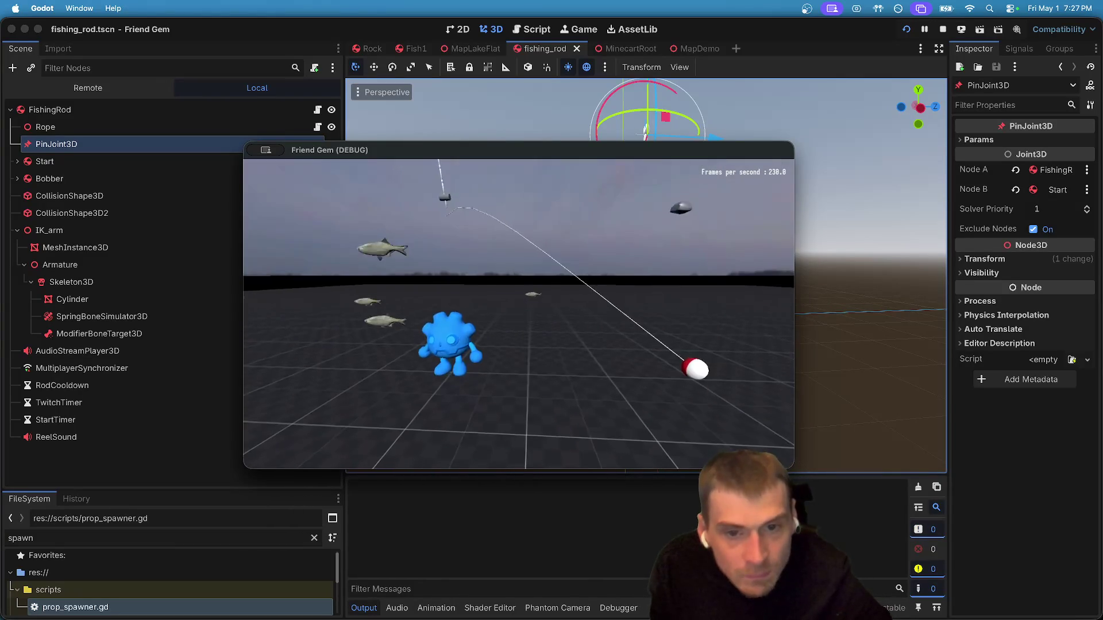
# Pick up and drop the fishing rod with E in the running game, then close the game window.
pyautogui.press('e')
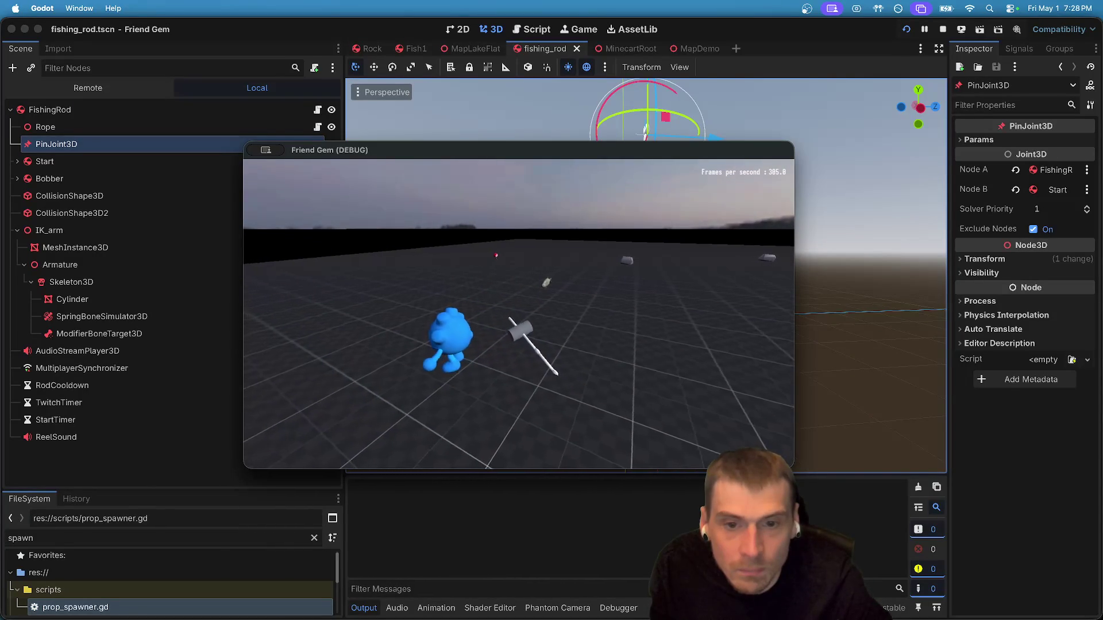
pyautogui.press('e')
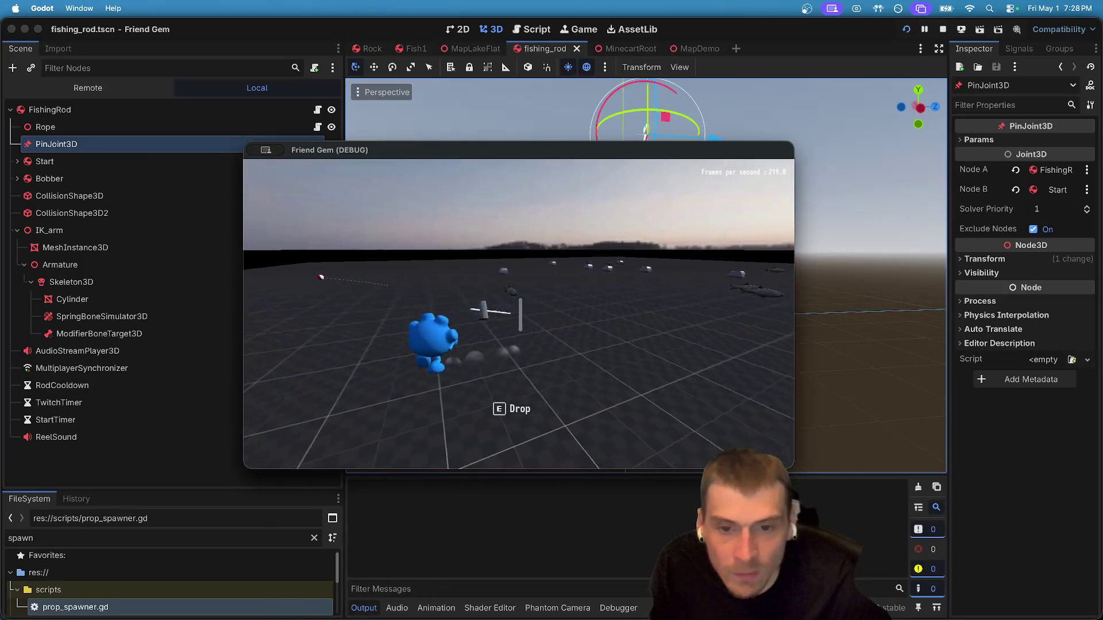
pyautogui.press('e')
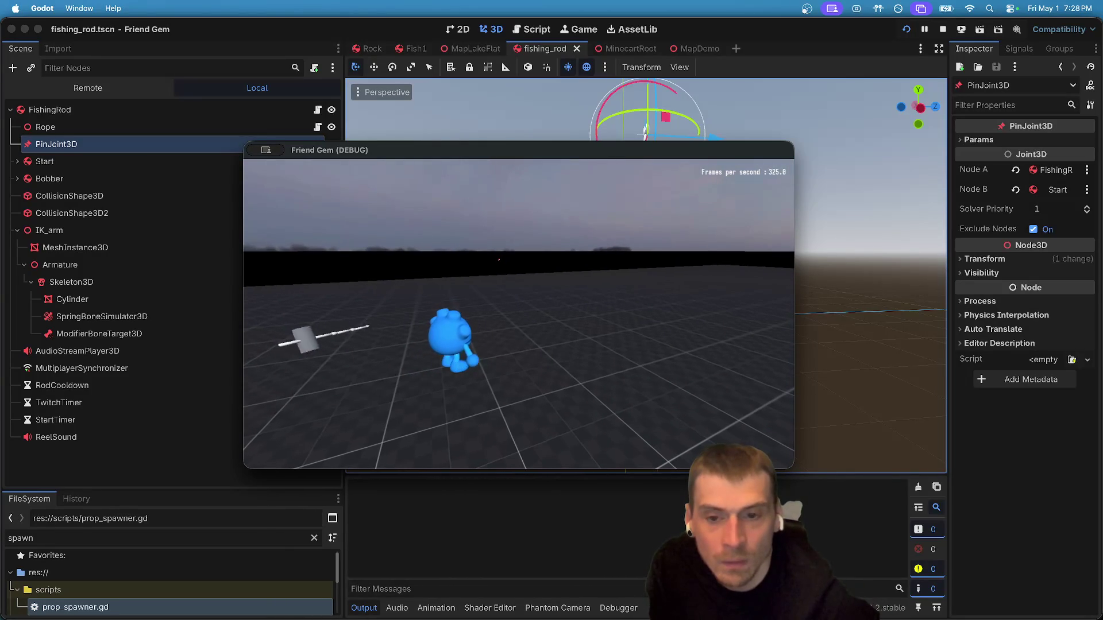
pyautogui.press('Escape')
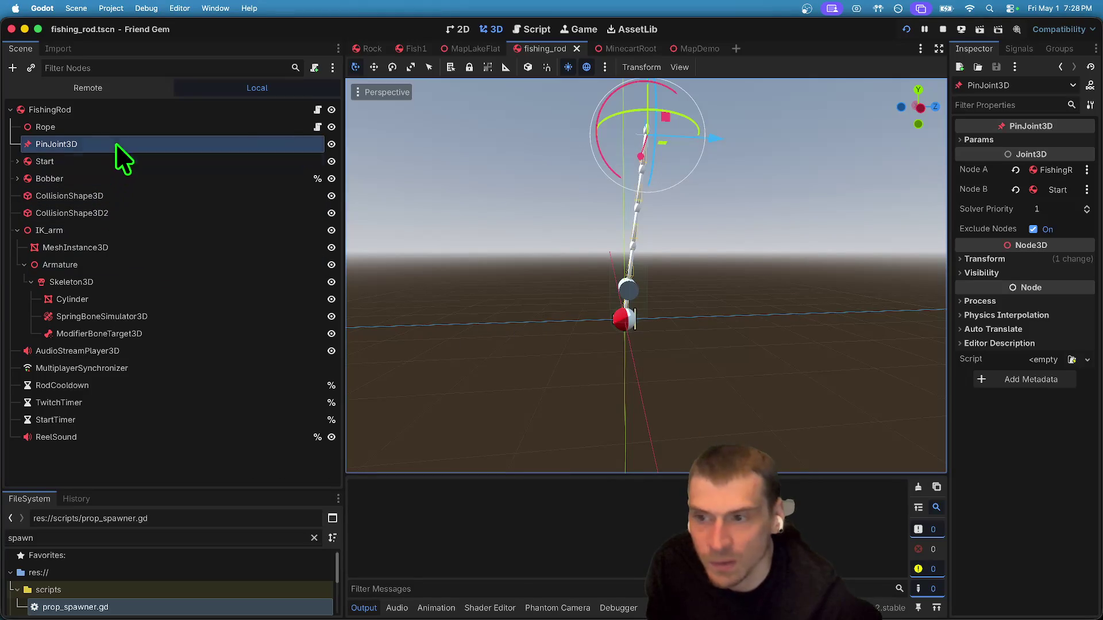
# Select the PinJoint3D node and expand its bias and damping parameters.
pyautogui.click(120, 129)
pyautogui.click(120, 129)
pyautogui.click(116, 145)
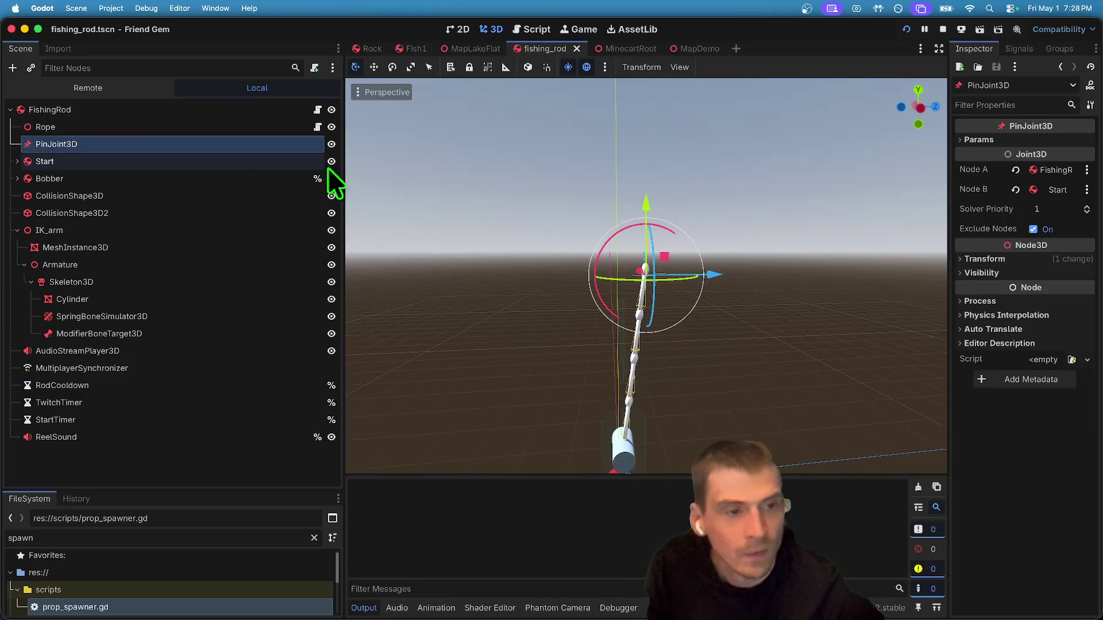
pyautogui.click(1057, 190)
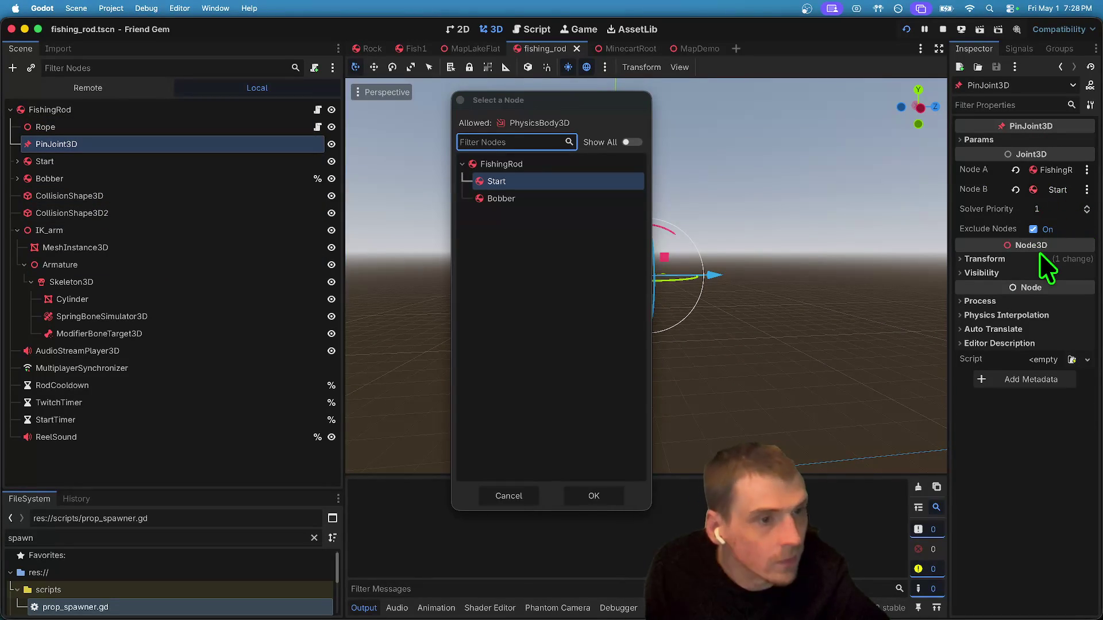
pyautogui.click(522, 501)
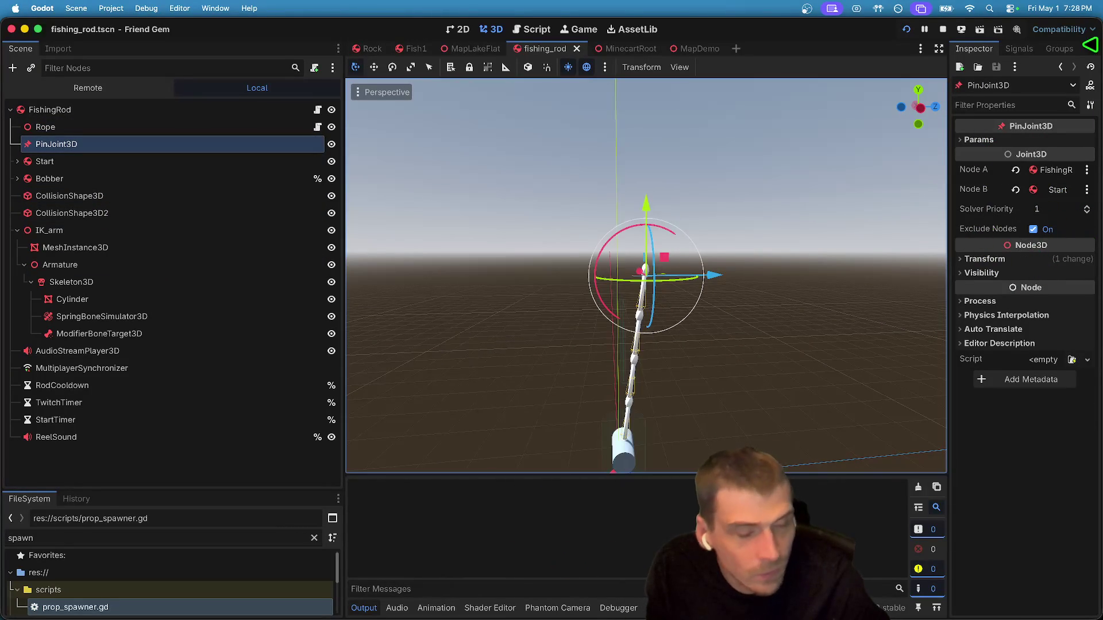
pyautogui.click(1017, 140)
# Widen the Inspector and enable Top Level in the pin joint's Transform section.
pyautogui.click(946, 163)
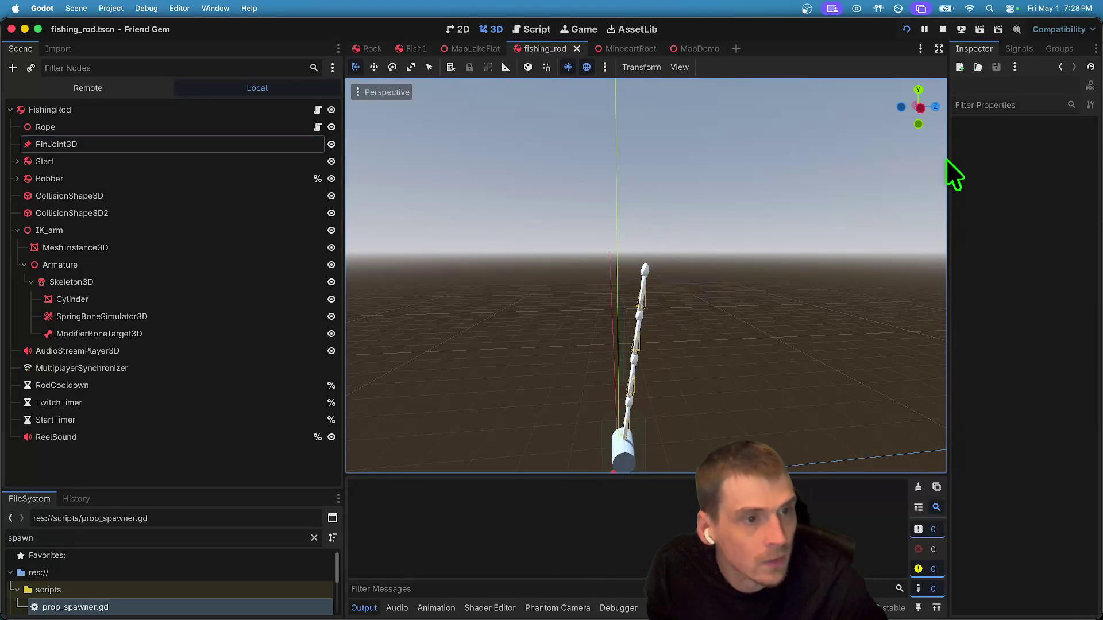
pyautogui.click(57, 144)
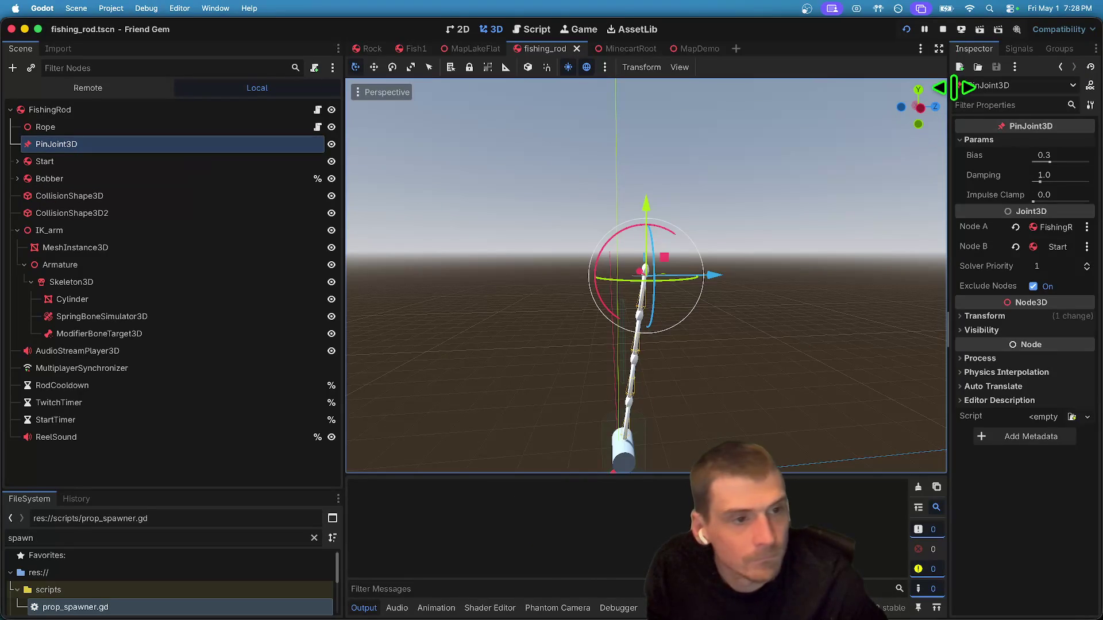
pyautogui.moveTo(949, 92)
pyautogui.mouseDown()
pyautogui.moveTo(909, 115)
pyautogui.moveTo(750, 144)
pyautogui.mouseUp()
pyautogui.click(782, 316)
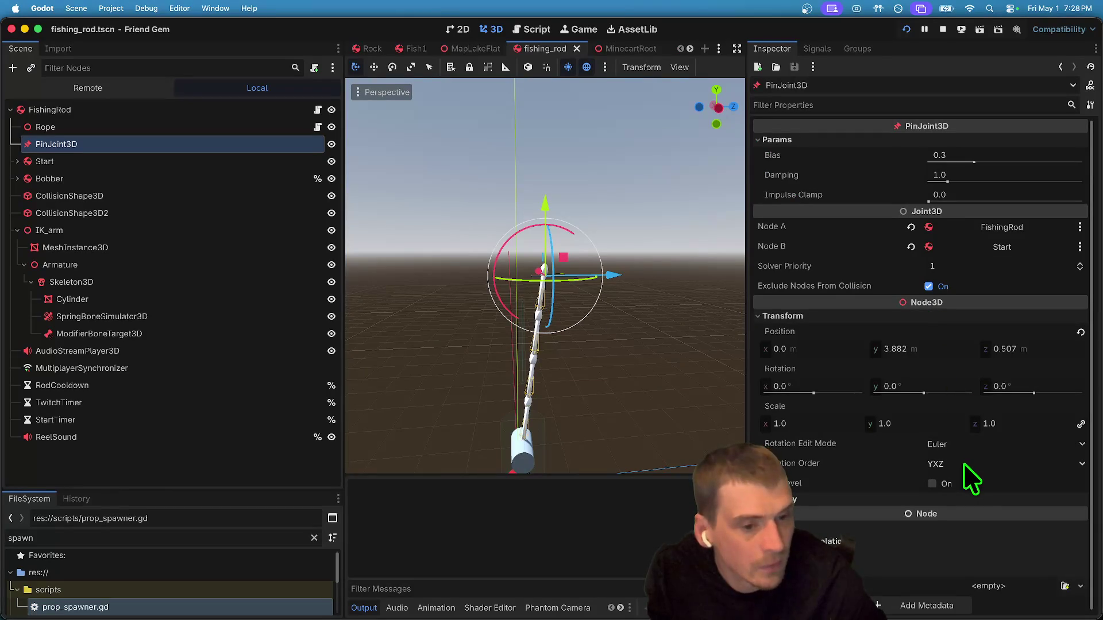
pyautogui.click(931, 484)
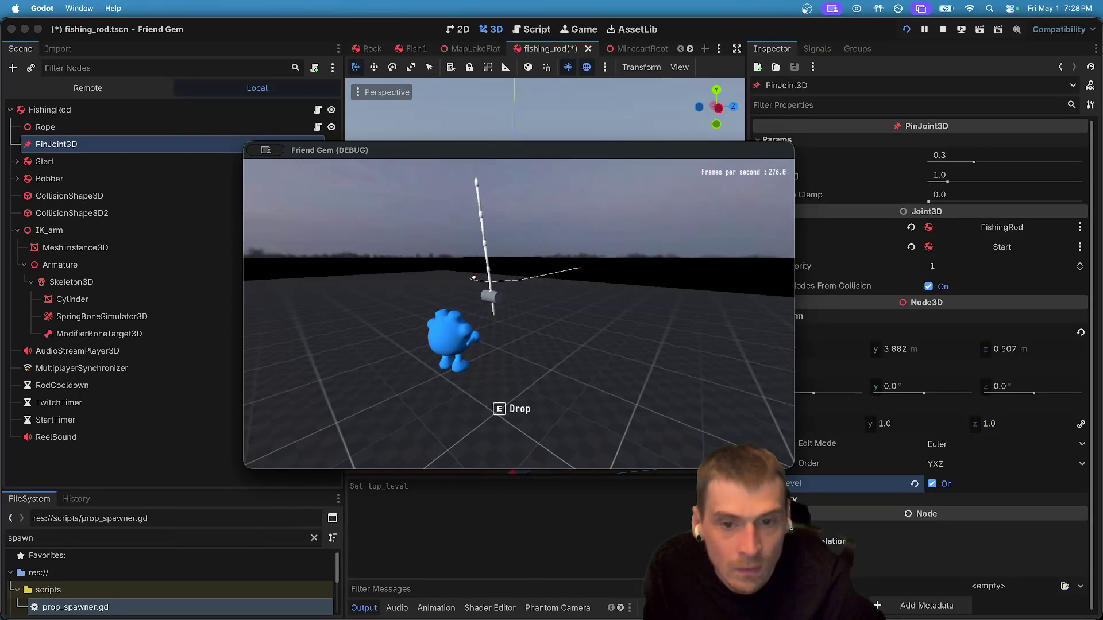
# Drop the rod with E in the game, then switch back to the Godot editor.
pyautogui.press('e')
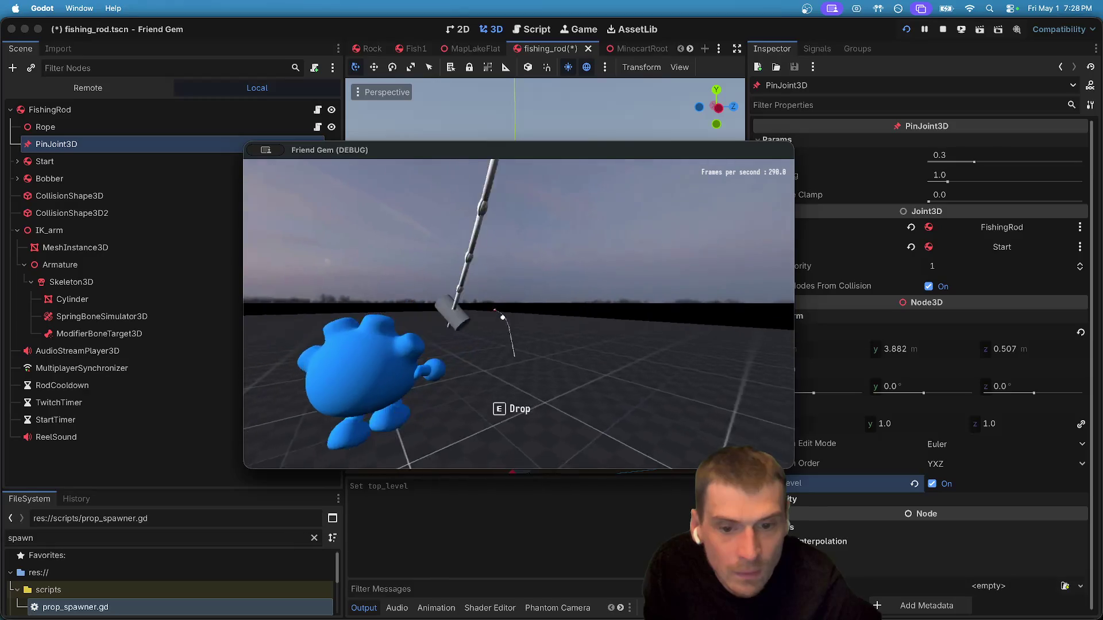
pyautogui.press('super+Tab')
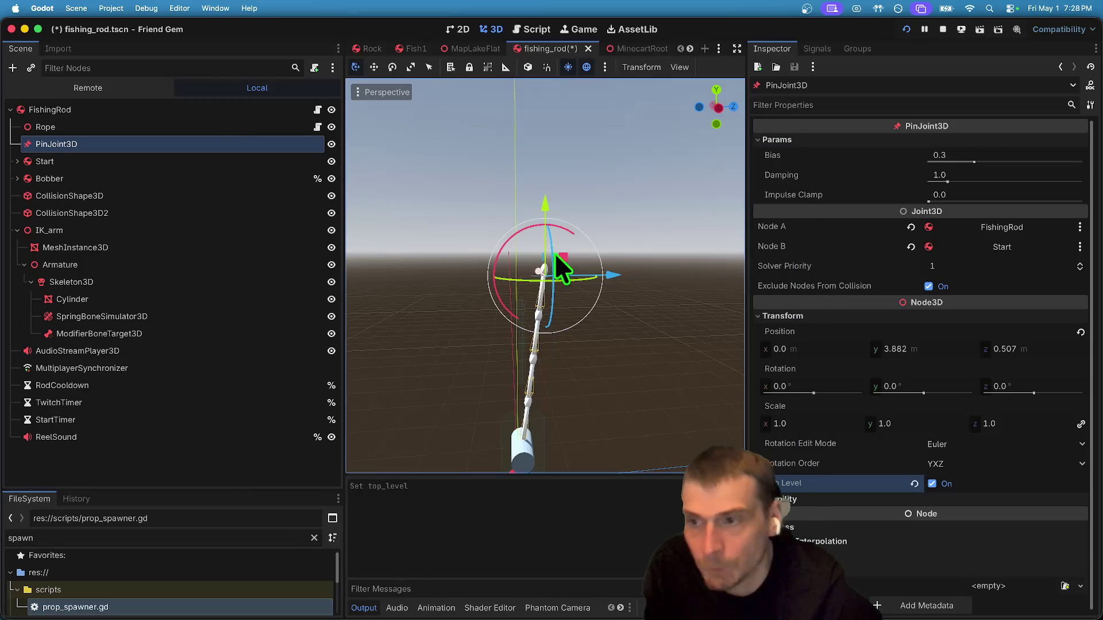
# Raise the Start body along its Y gizmo up to the rod tip.
pyautogui.click(97, 162)
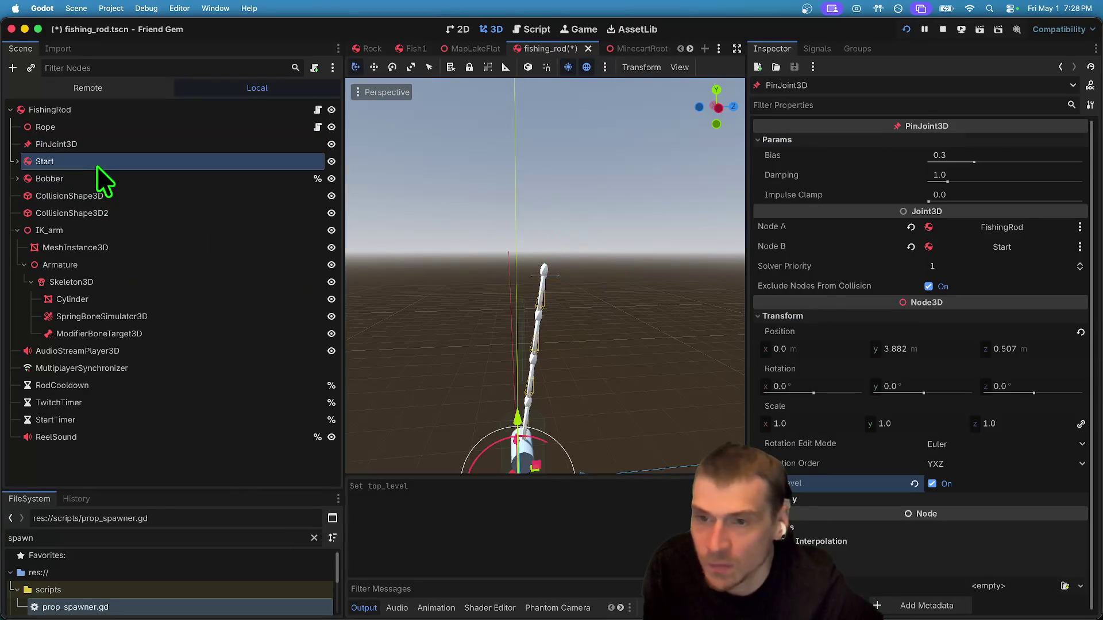
pyautogui.moveTo(525, 287); pyautogui.dragTo(560, 88)
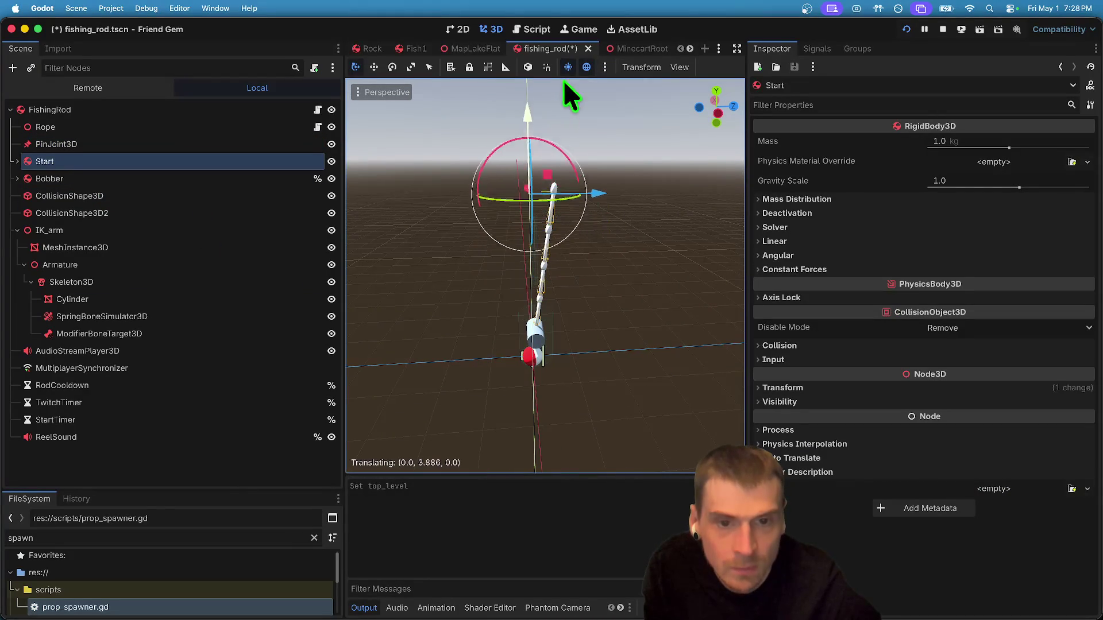
pyautogui.moveTo(597, 170)
pyautogui.mouseDown()
pyautogui.moveTo(622, 173)
pyautogui.moveTo(556, 84)
pyautogui.moveTo(567, 108)
pyautogui.mouseUp()
# Test picking up the rod with E in the running game, then stop the run.
pyautogui.press('super+Tab')
pyautogui.press('e')
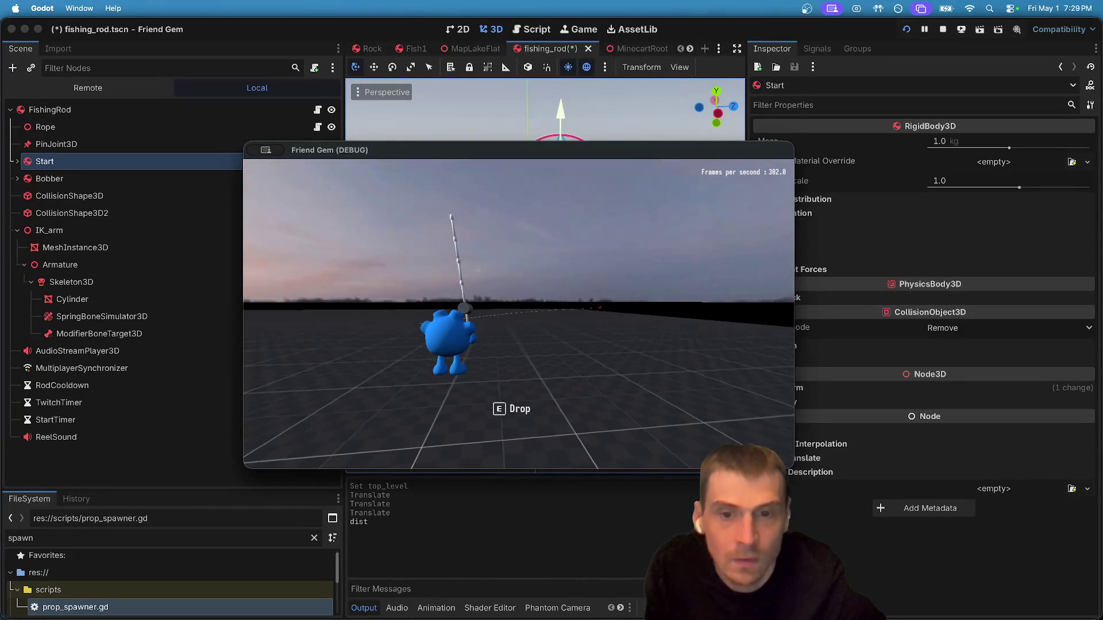
pyautogui.click(943, 28)
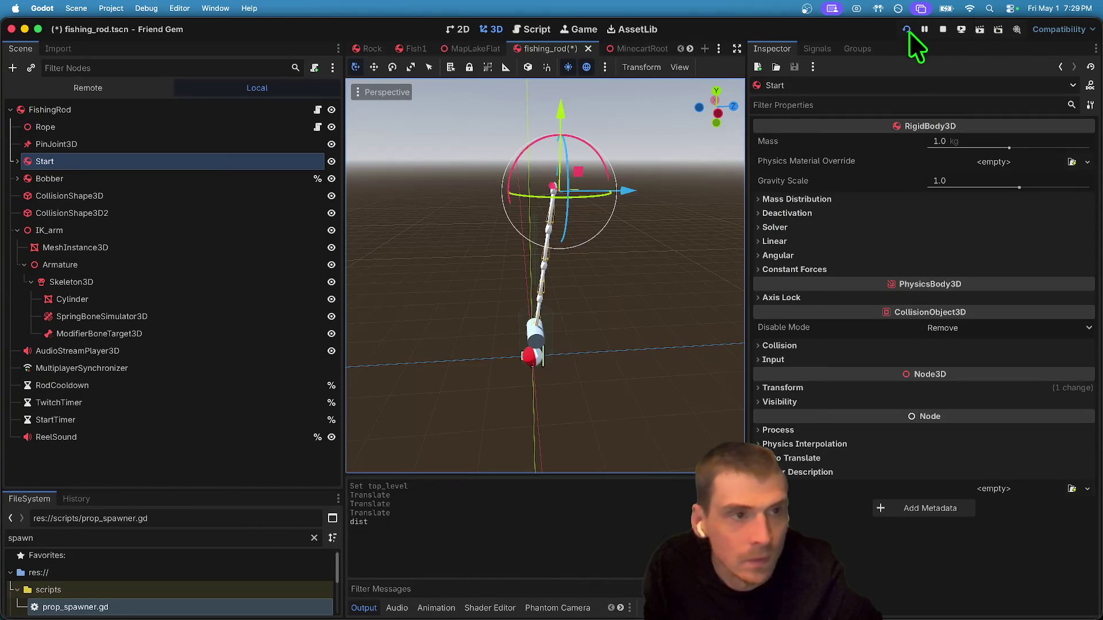
pyautogui.click(150, 124)
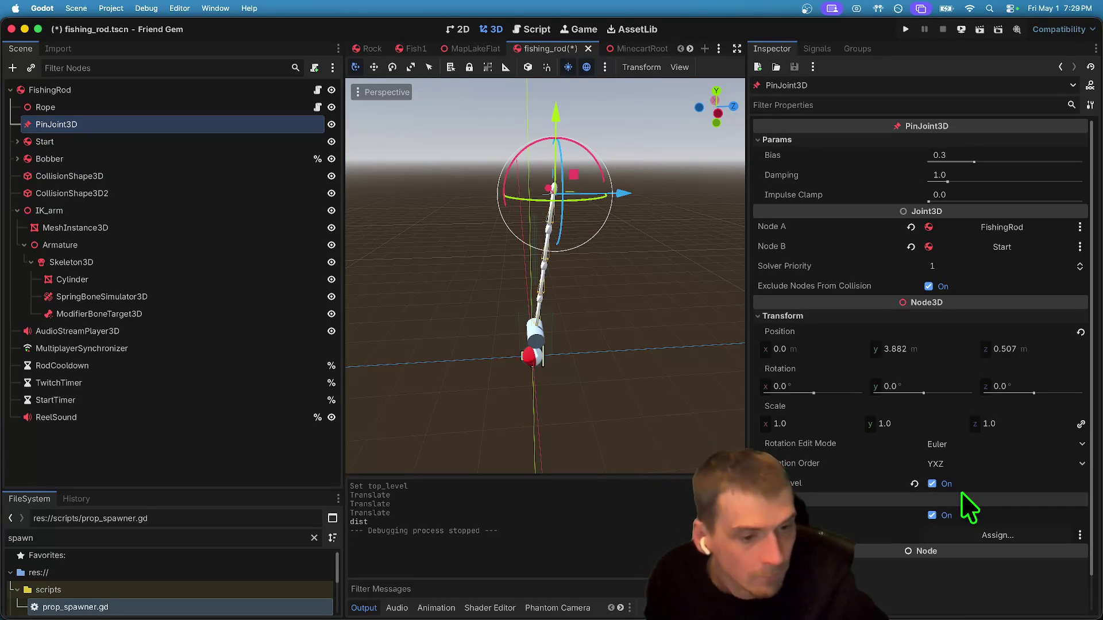
# Turn off Top Level on the PinJoint3D.
pyautogui.click(944, 483)
pyautogui.click(88, 143)
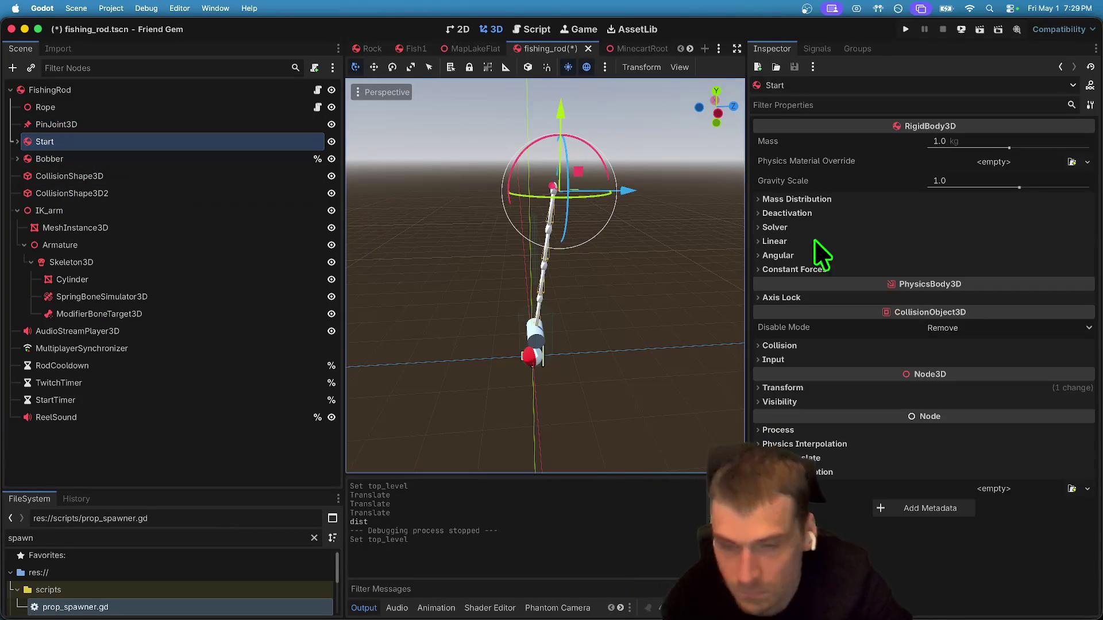
pyautogui.click(172, 124)
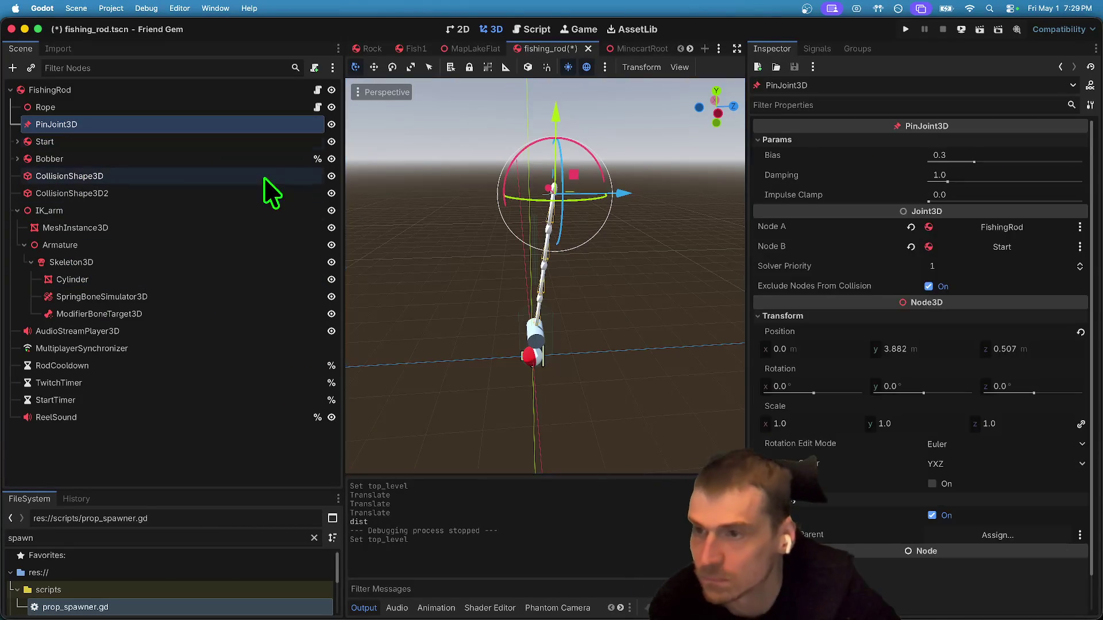
# Try pin joint damping values 2, 6 and 4, then set it back to 1.0.
pyautogui.click(963, 155)
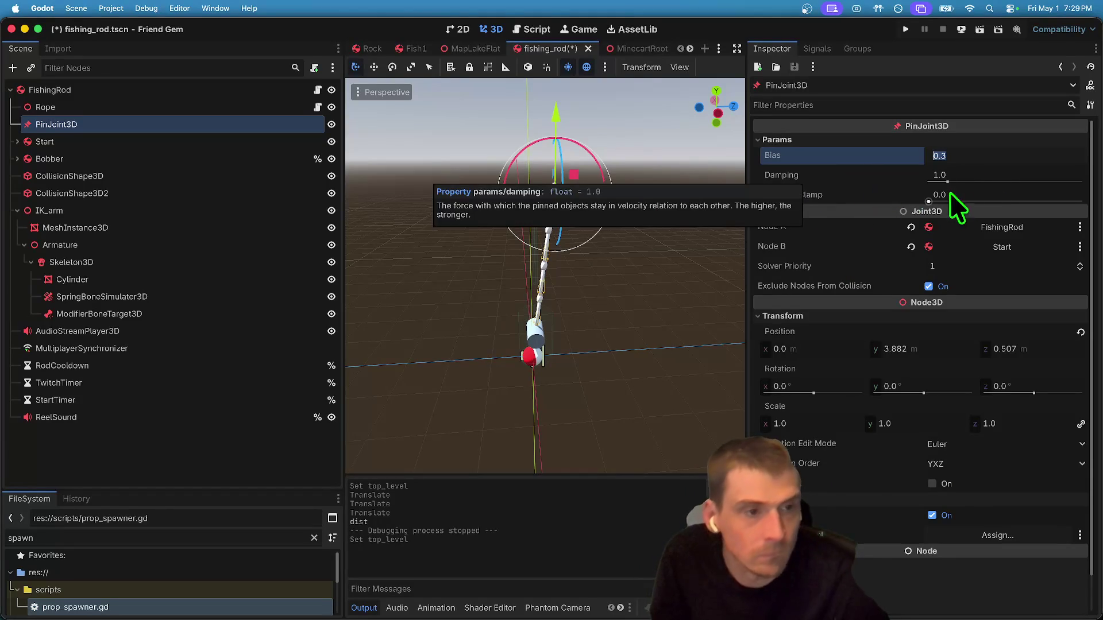
pyautogui.click(947, 175)
pyautogui.write('2')
pyautogui.press('Return')
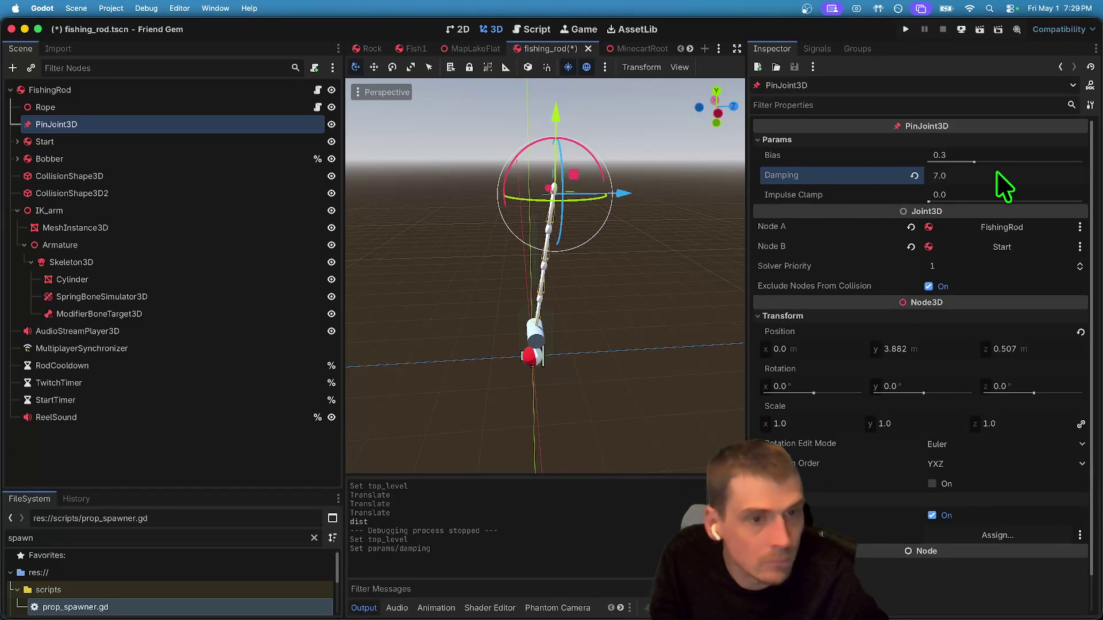
pyautogui.click(997, 174)
pyautogui.write('6')
pyautogui.press('Return')
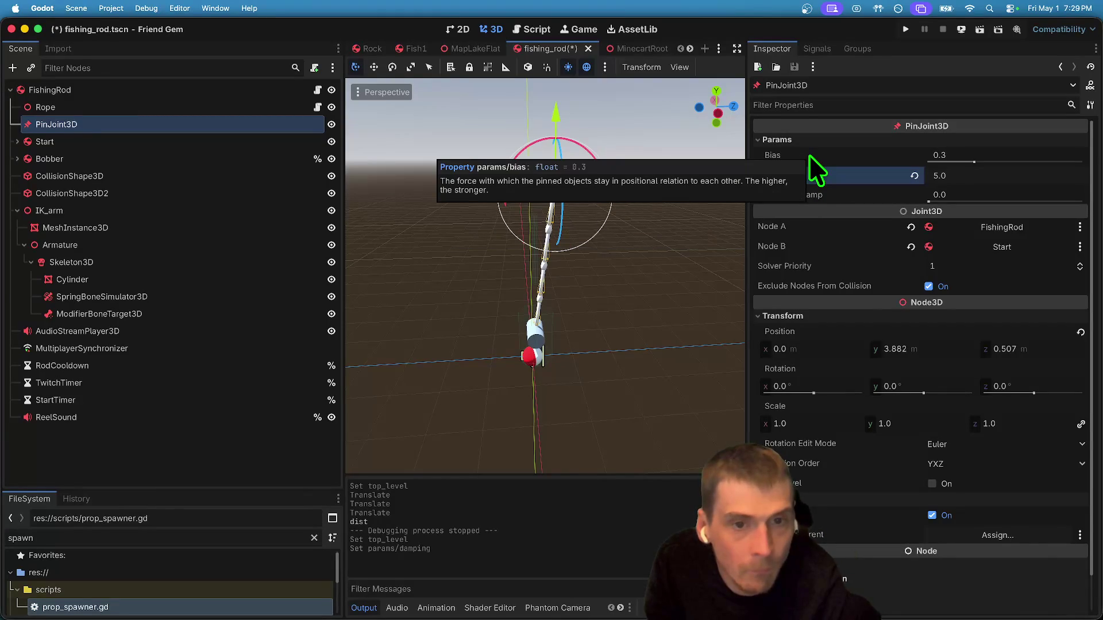
pyautogui.write('4')
pyautogui.press('Return')
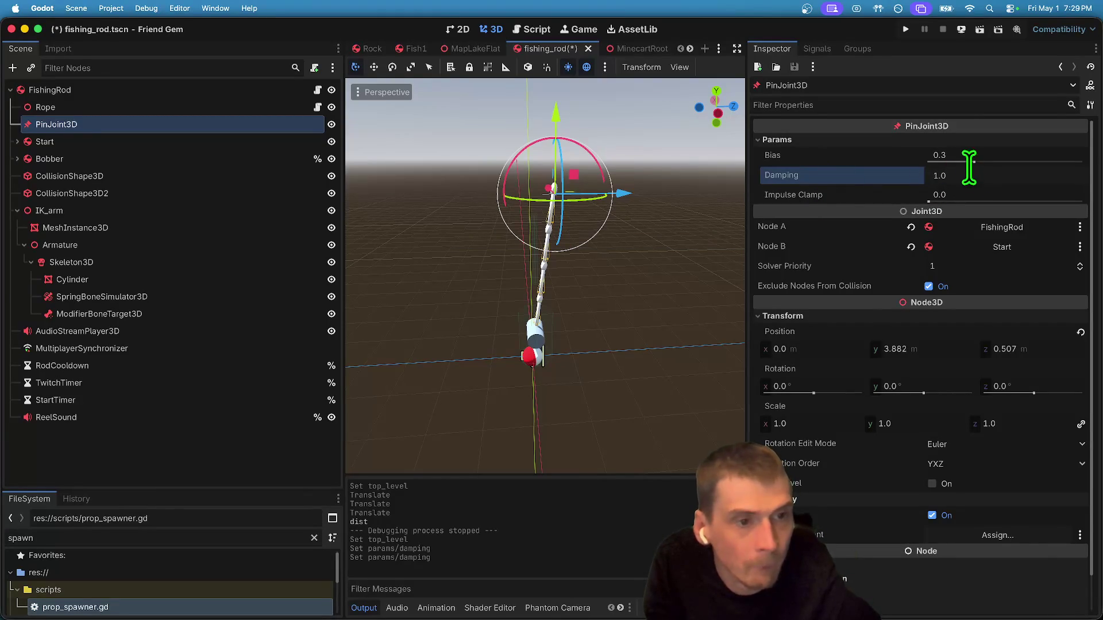
pyautogui.write('1')
pyautogui.press('Return')
# Set the pin joint's Bias to 0.8, then save the scene and run the game.
pyautogui.click(987, 161)
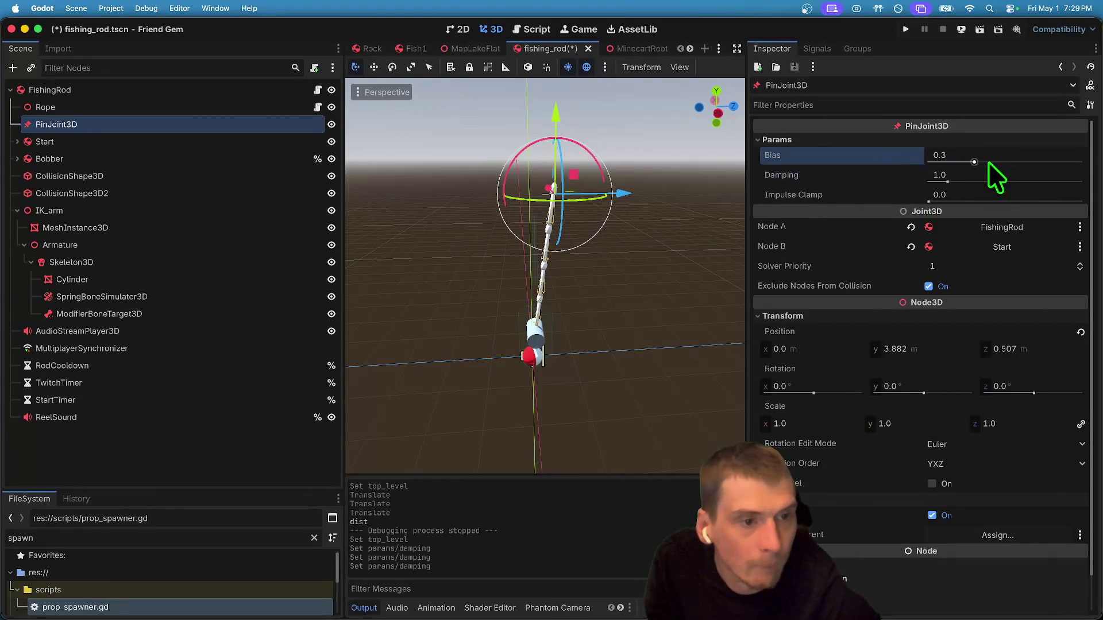
pyautogui.click(995, 139)
pyautogui.click(994, 141)
pyautogui.click(995, 153)
pyautogui.write('0.')
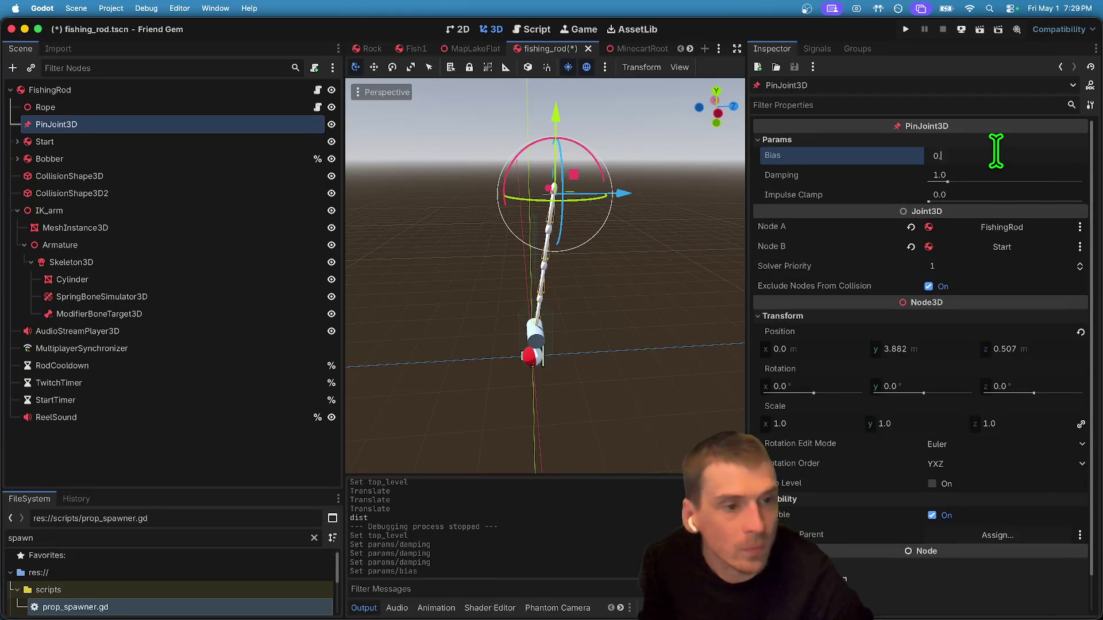
pyautogui.press('Return')
pyautogui.press('super+b')
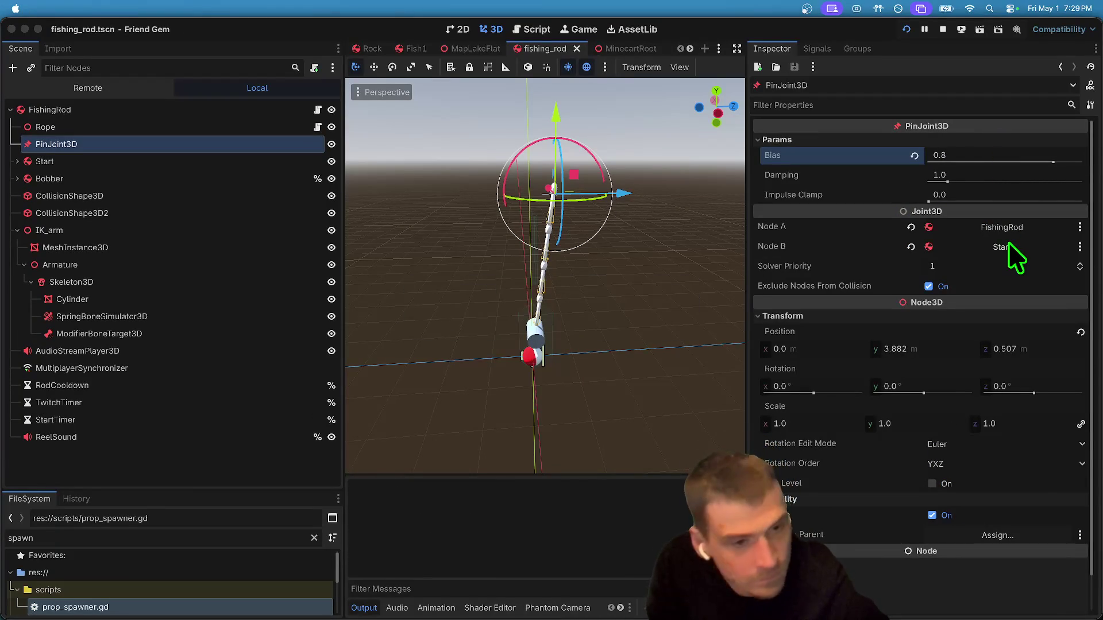
# Move the game window aside, join the game, and repeatedly pick up and drop the rod with E.
pyautogui.moveTo(802, 219); pyautogui.dragTo(513, 108)
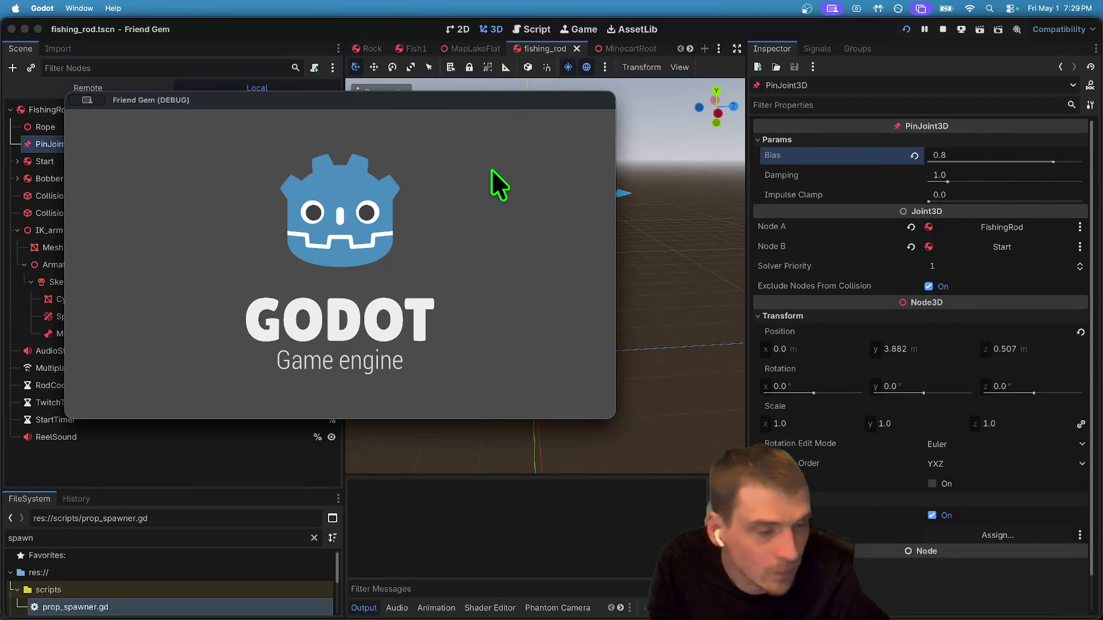
pyautogui.click(340, 261)
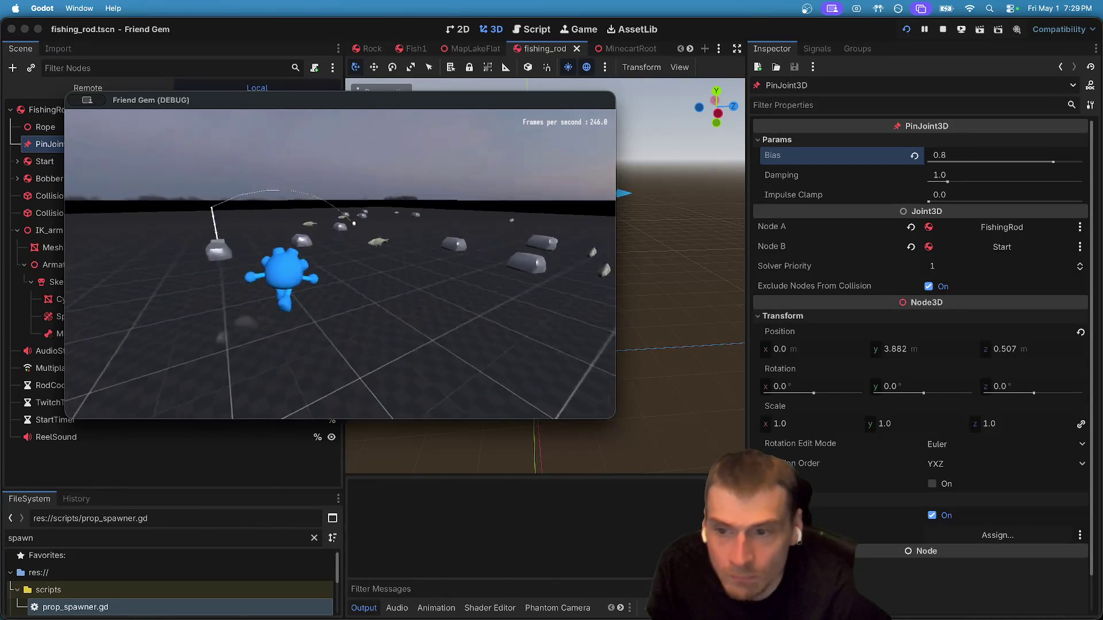
pyautogui.press('e')
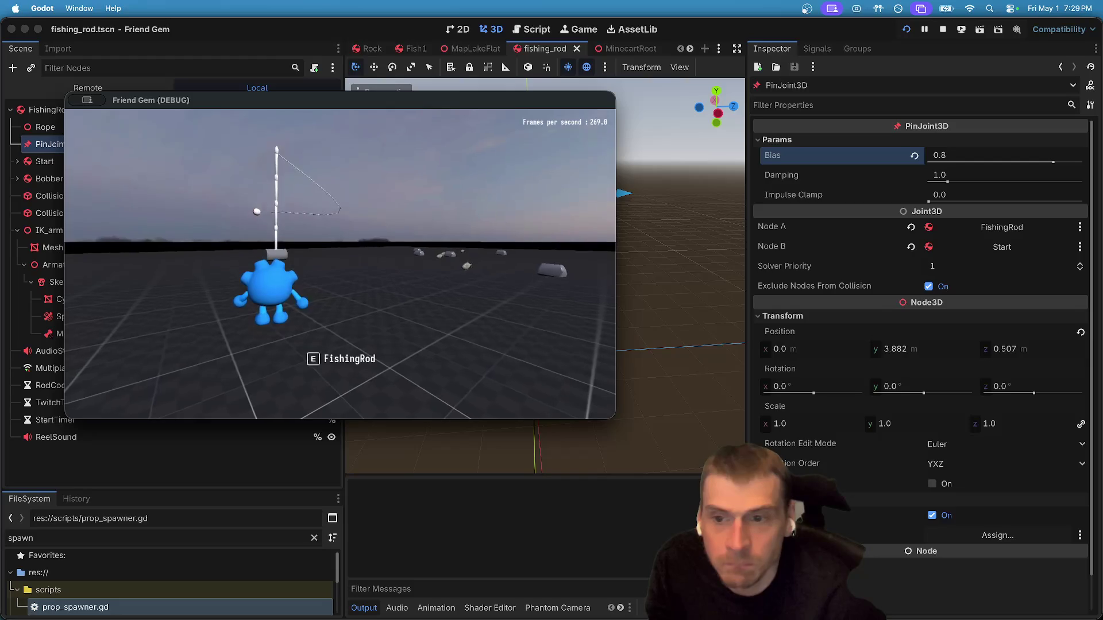
pyautogui.press('e')
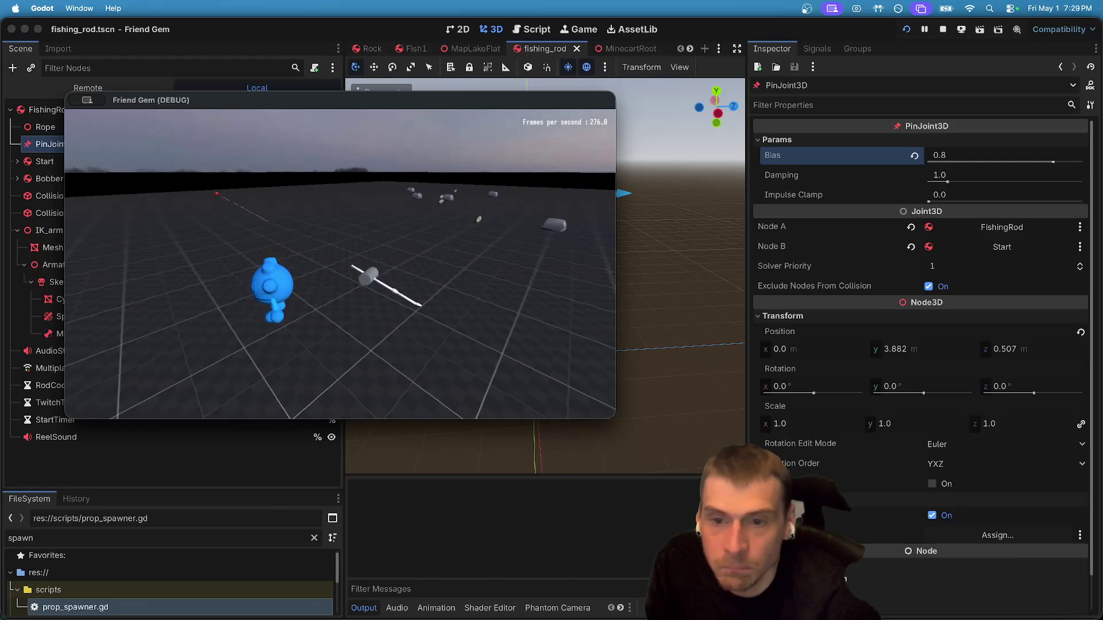
pyautogui.press('e')
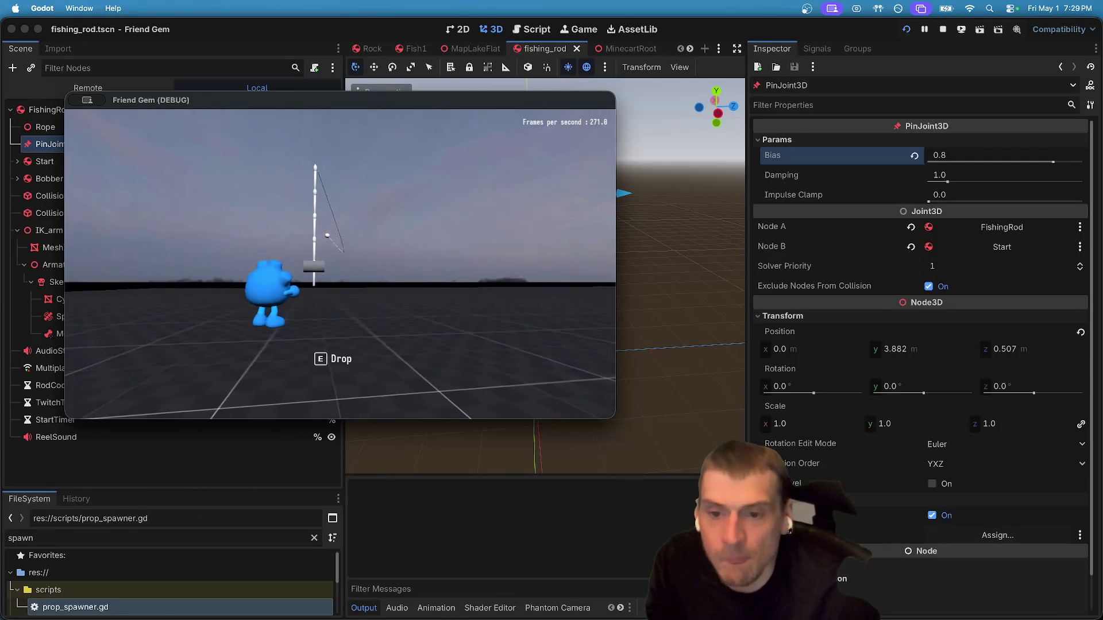
pyautogui.press('e')
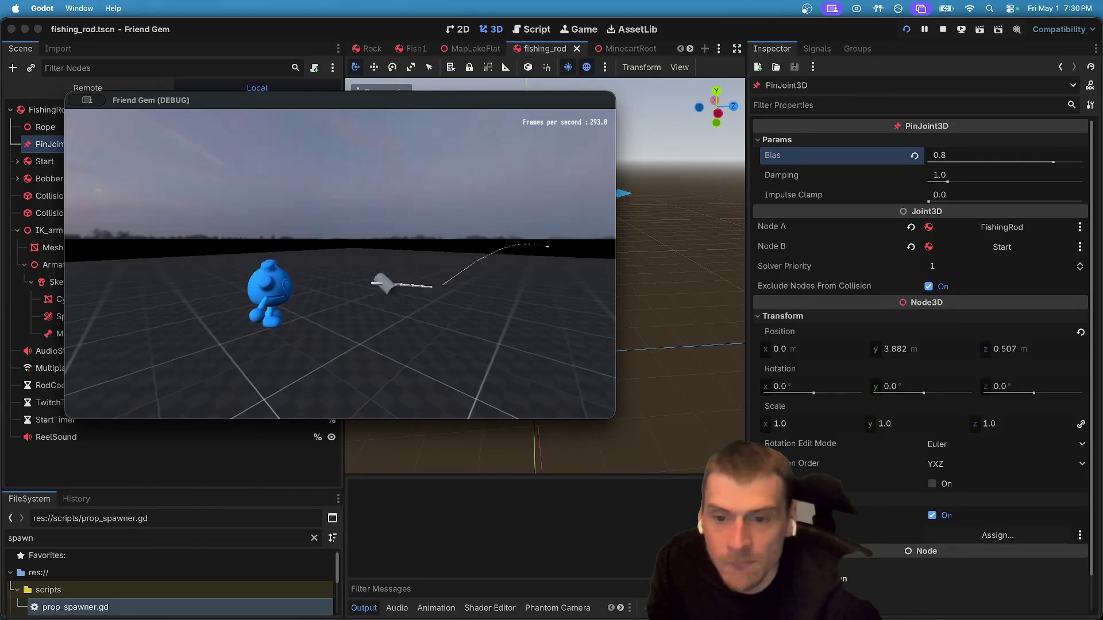
pyautogui.press('e')
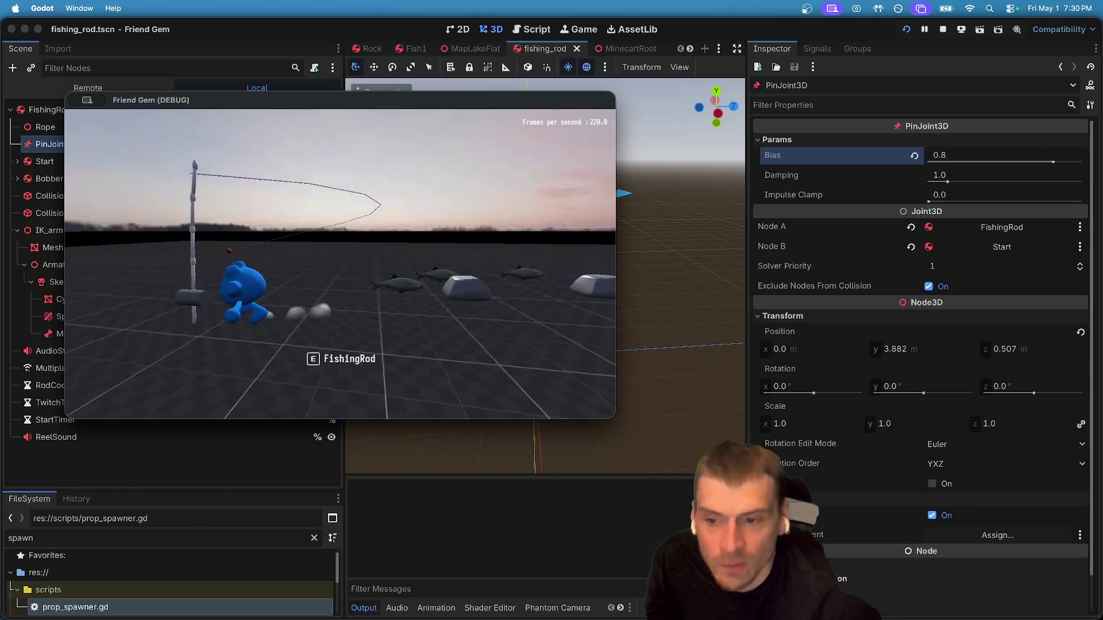
# Drop and re-grab the rod, jump and walk around it, then return to the editor.
pyautogui.press('e')
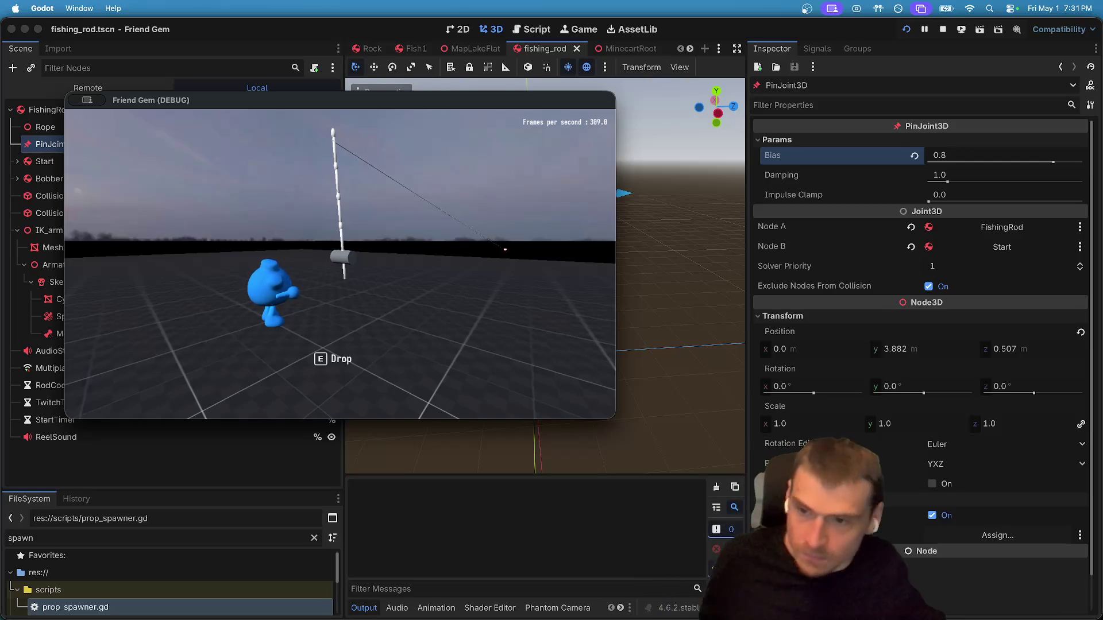
pyautogui.press('e')
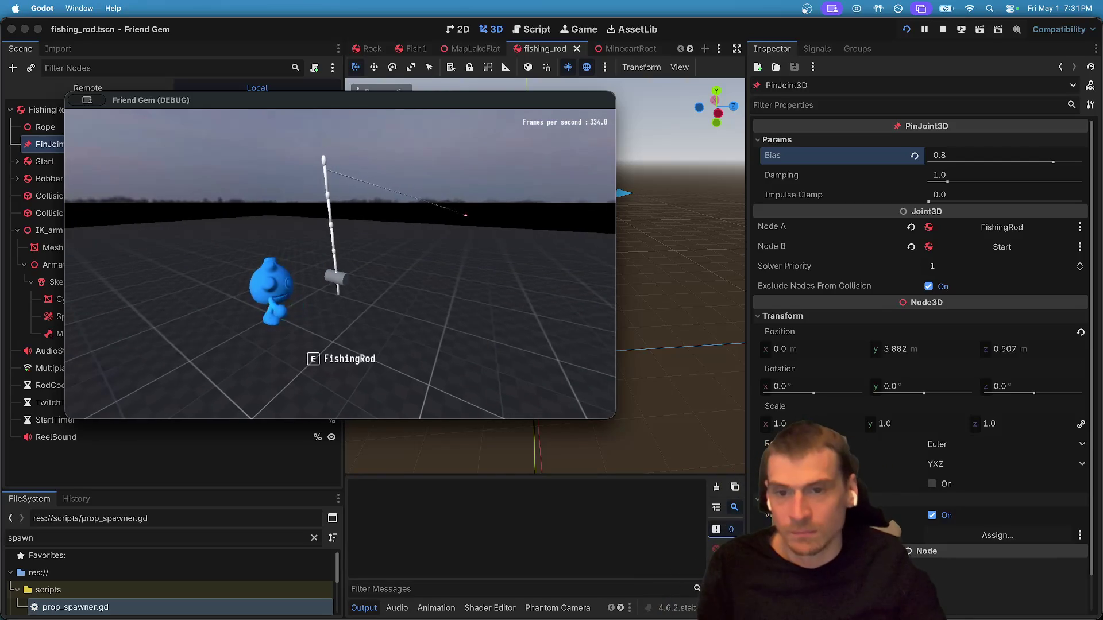
pyautogui.press('e')
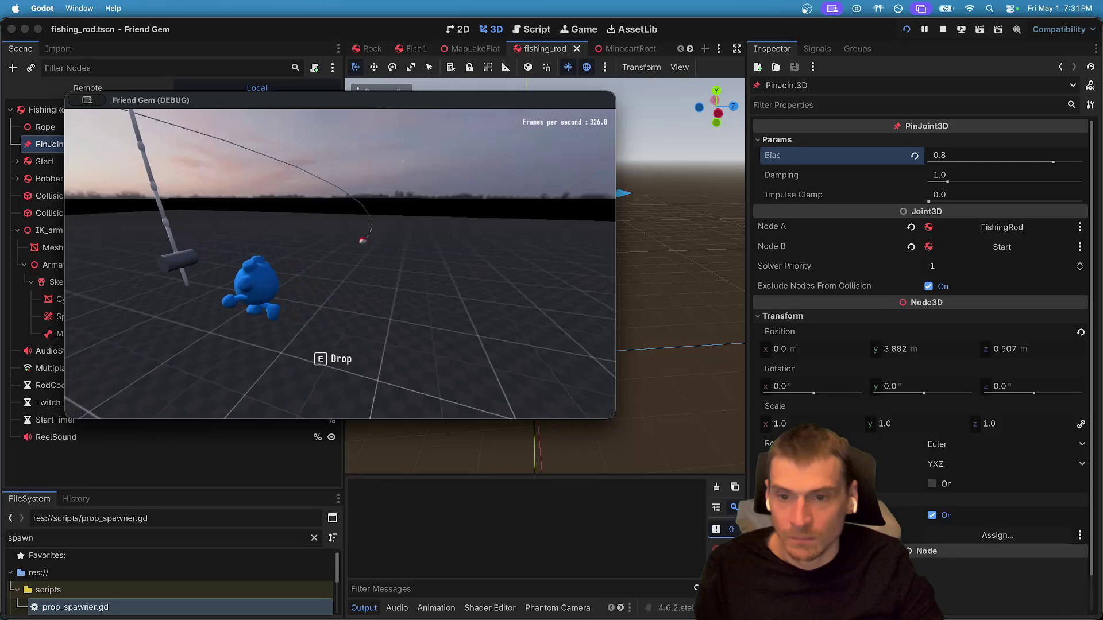
pyautogui.press('e')
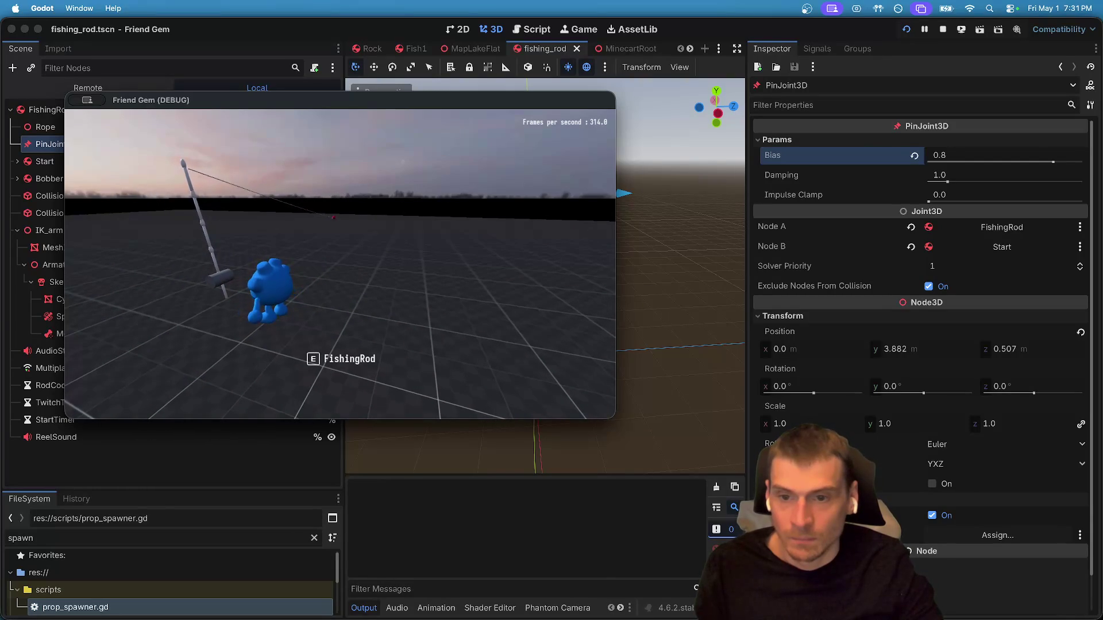
pyautogui.press('space')
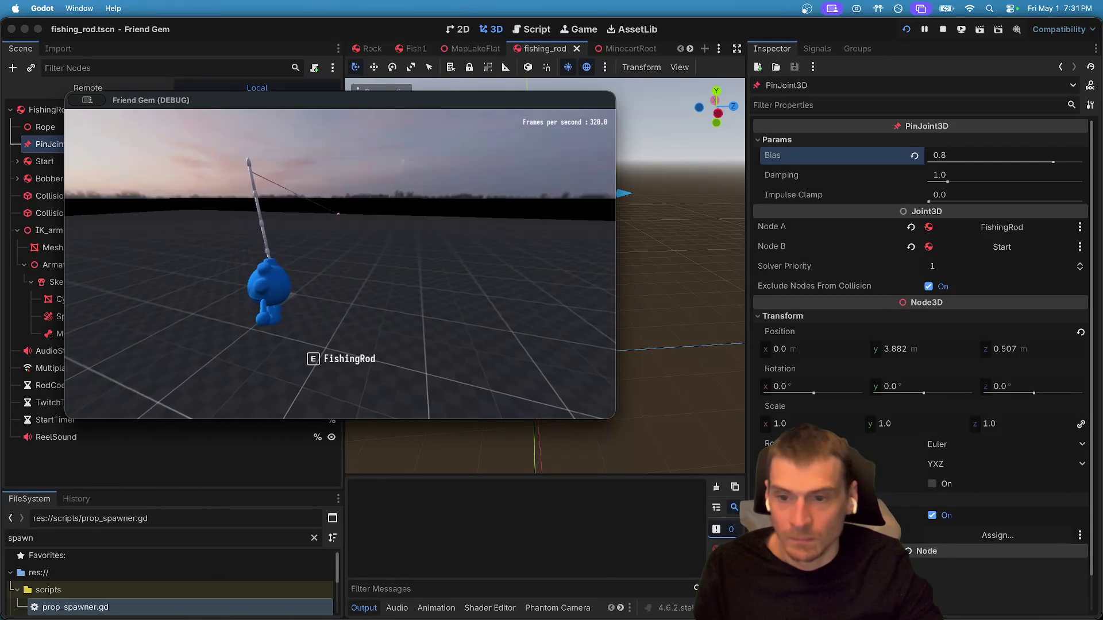
pyautogui.press('w')
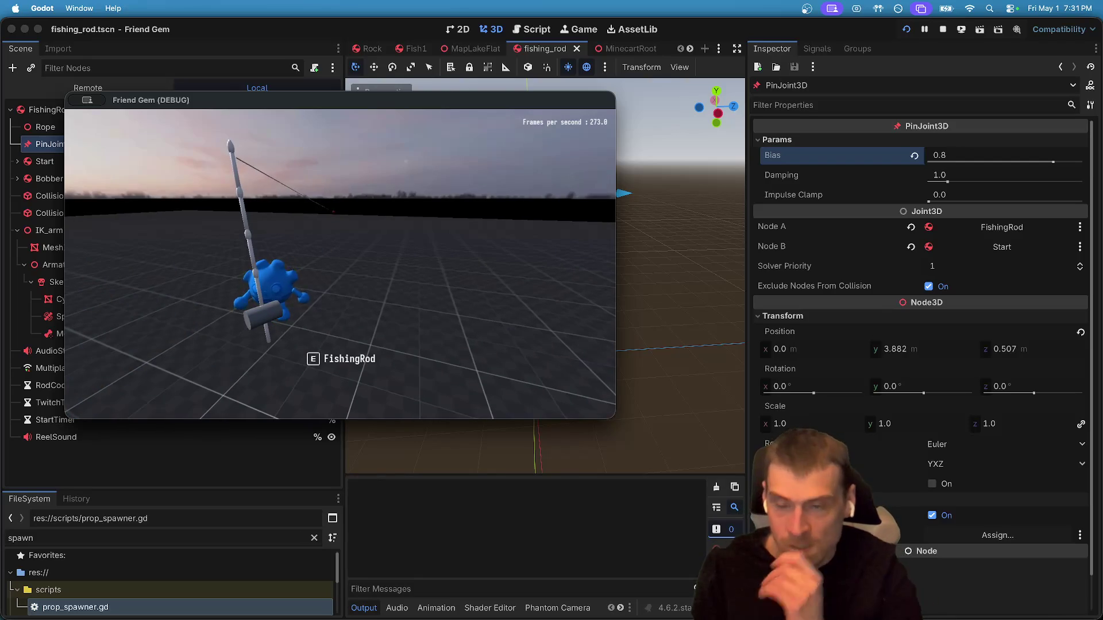
pyautogui.press('super+period')
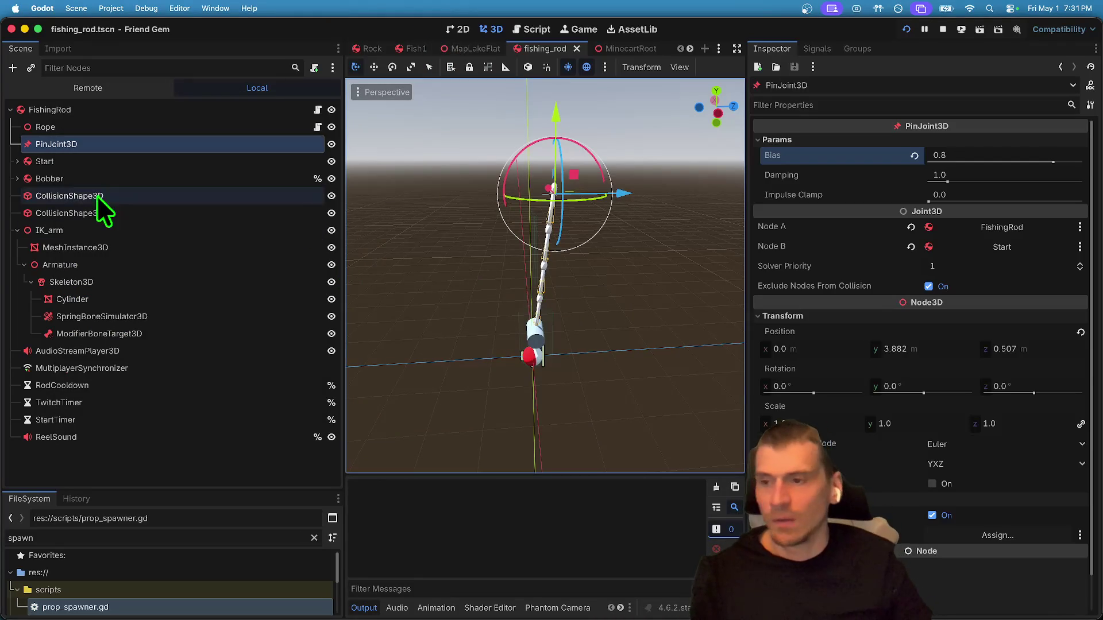
# Select the Start body, stop the Friend Gem run, and begin renaming PinJoint3D.
pyautogui.click(106, 164)
pyautogui.moveTo(105, 161)
pyautogui.mouseDown()
pyautogui.moveTo(148, 339)
pyautogui.moveTo(137, 166)
pyautogui.mouseUp()
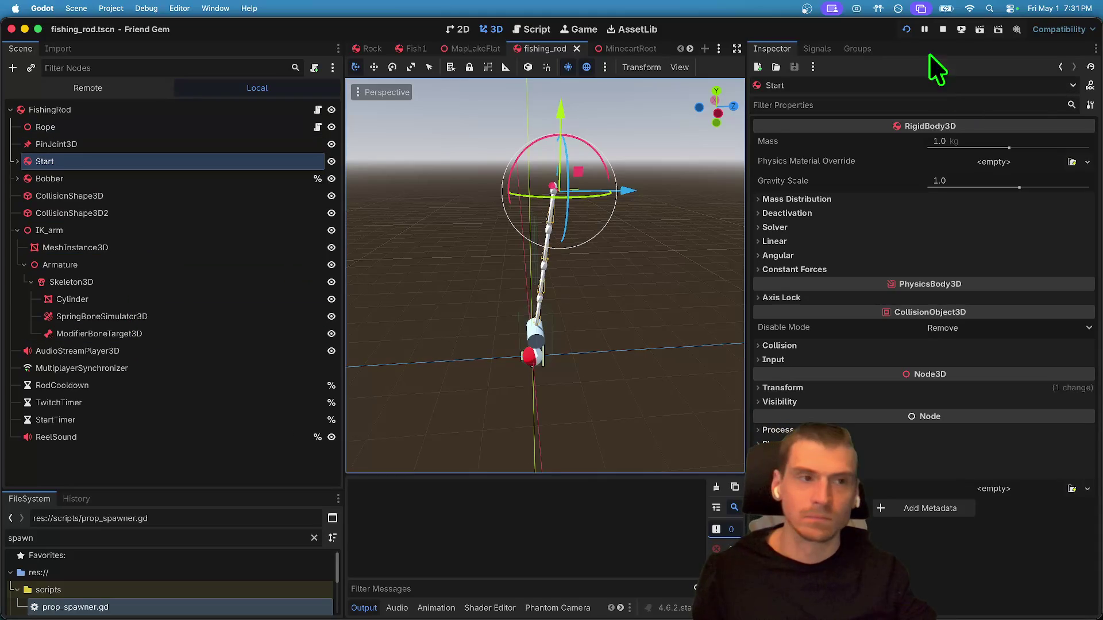
pyautogui.click(942, 29)
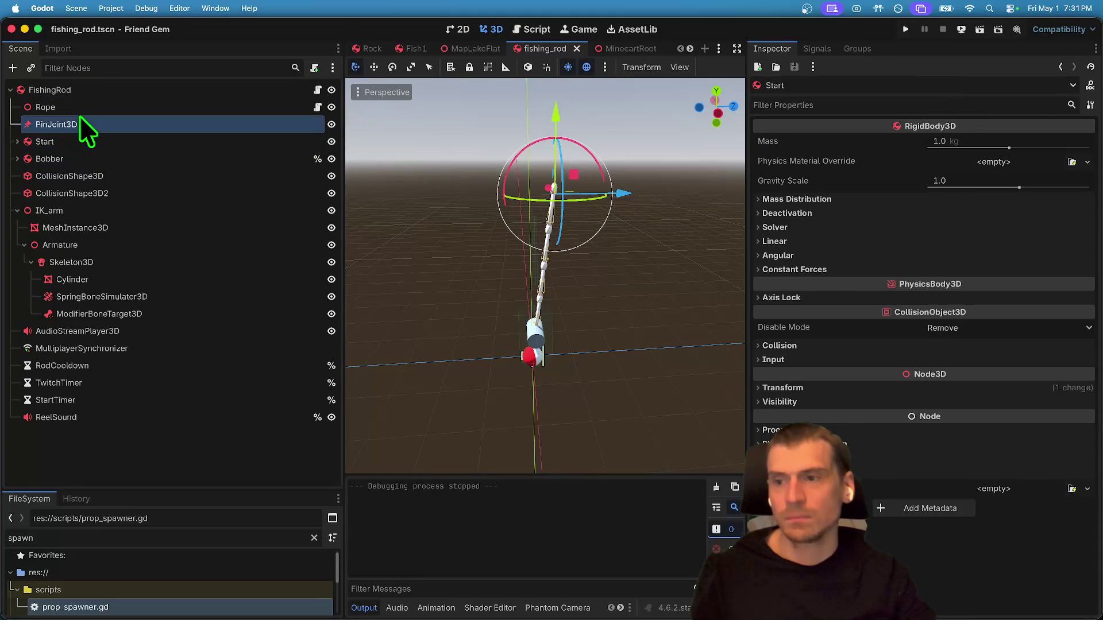
pyautogui.doubleClick(80, 123)
# Finish the rename, check Discord's direct messages, then switch back to Godot.
pyautogui.click(74, 143)
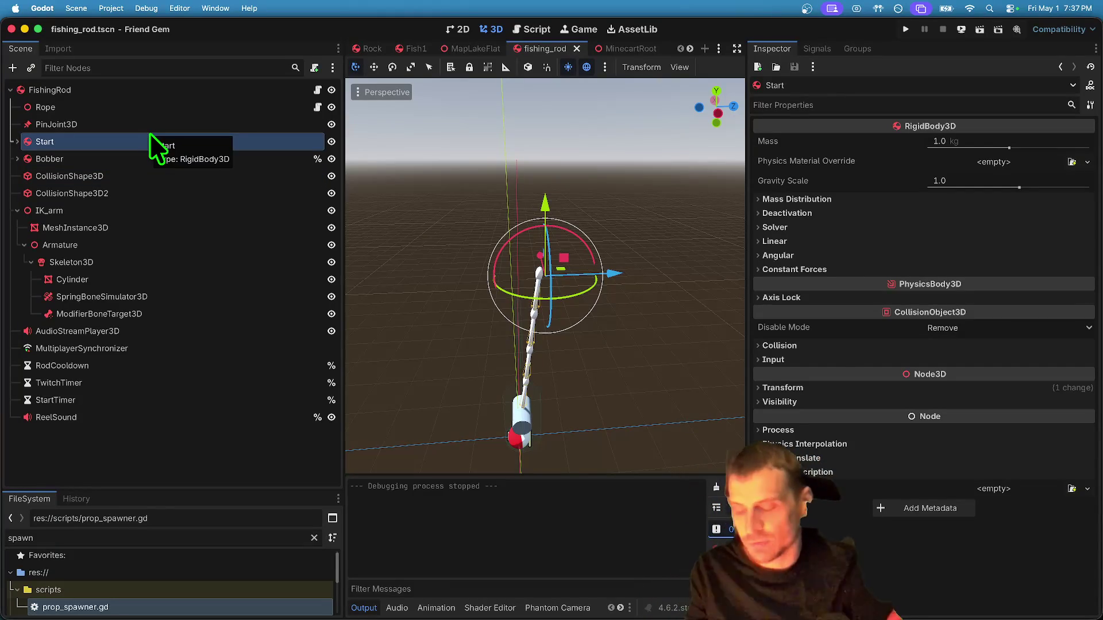
pyautogui.press('super+Tab')
pyautogui.press('super+Tab')
pyautogui.press('super+Tab')
pyautogui.press('super+Tab')
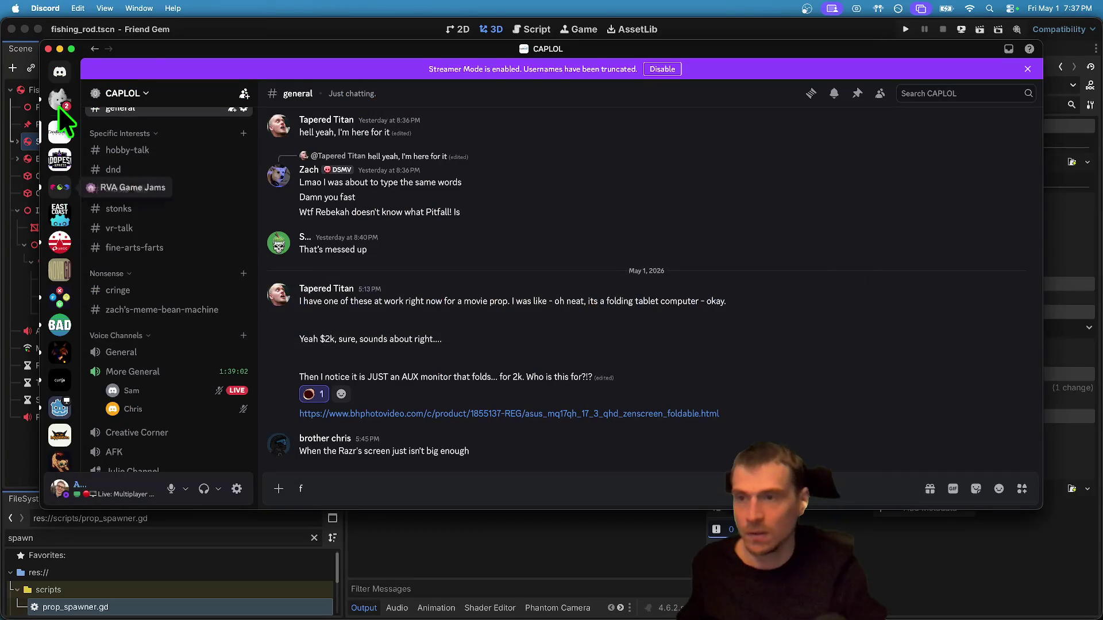
pyautogui.click(67, 89)
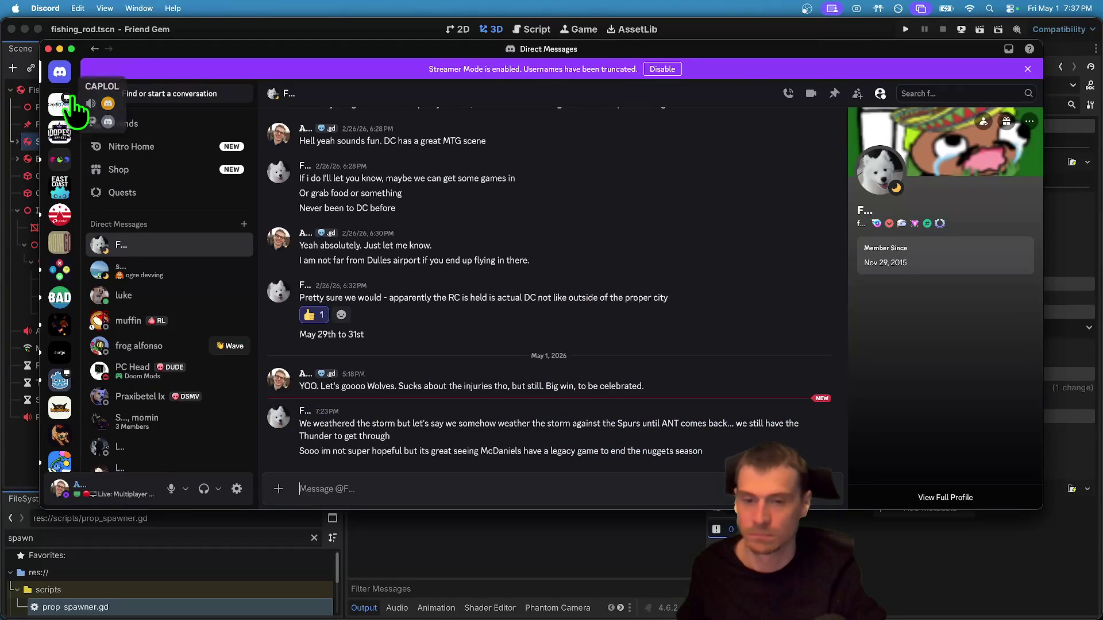
pyautogui.press('super+Tab')
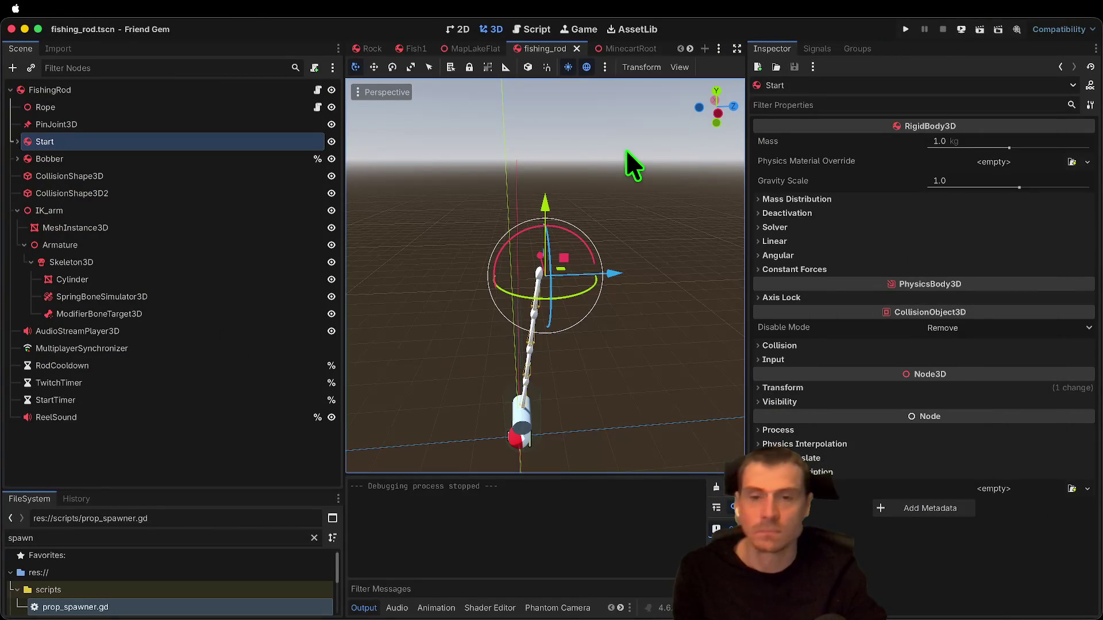
pyautogui.press('super+Tab')
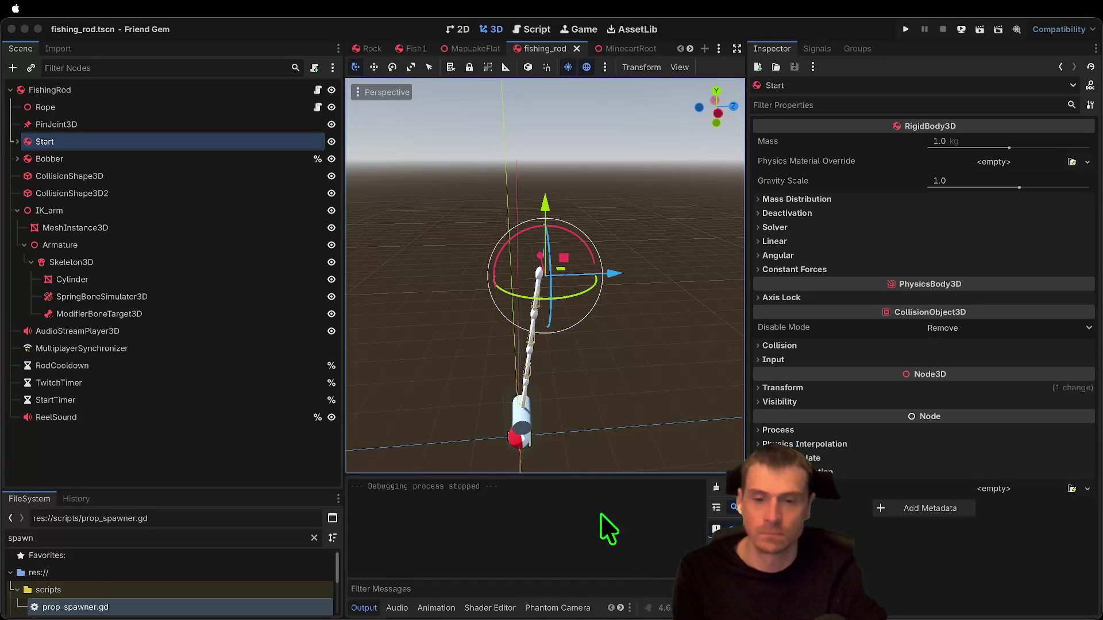